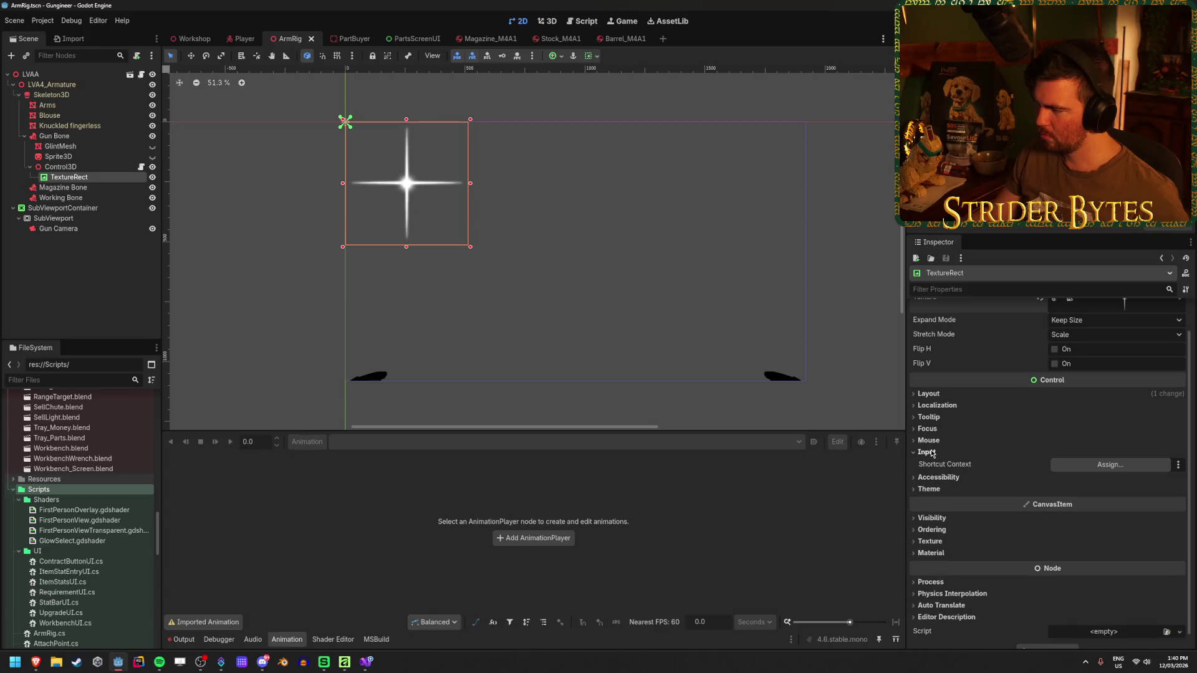
- Browse the TextureRect's Theme, Material and Visibility property groups in the Inspector
click(928, 440)
click(928, 440)
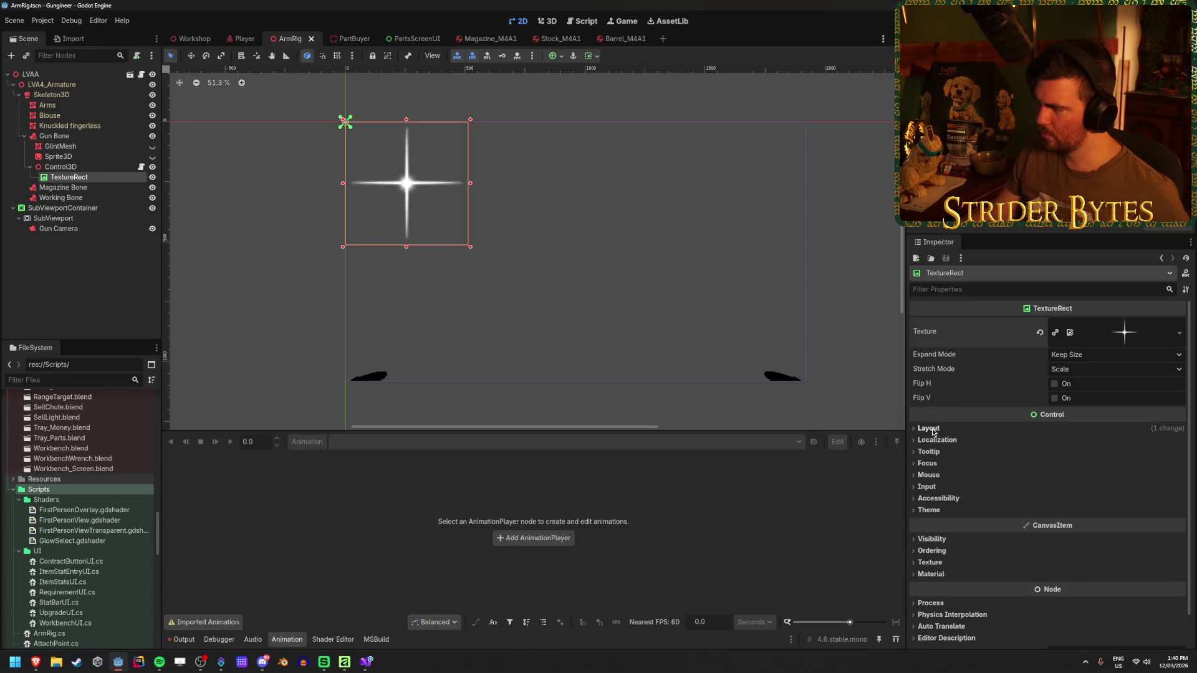
click(929, 476)
click(929, 476)
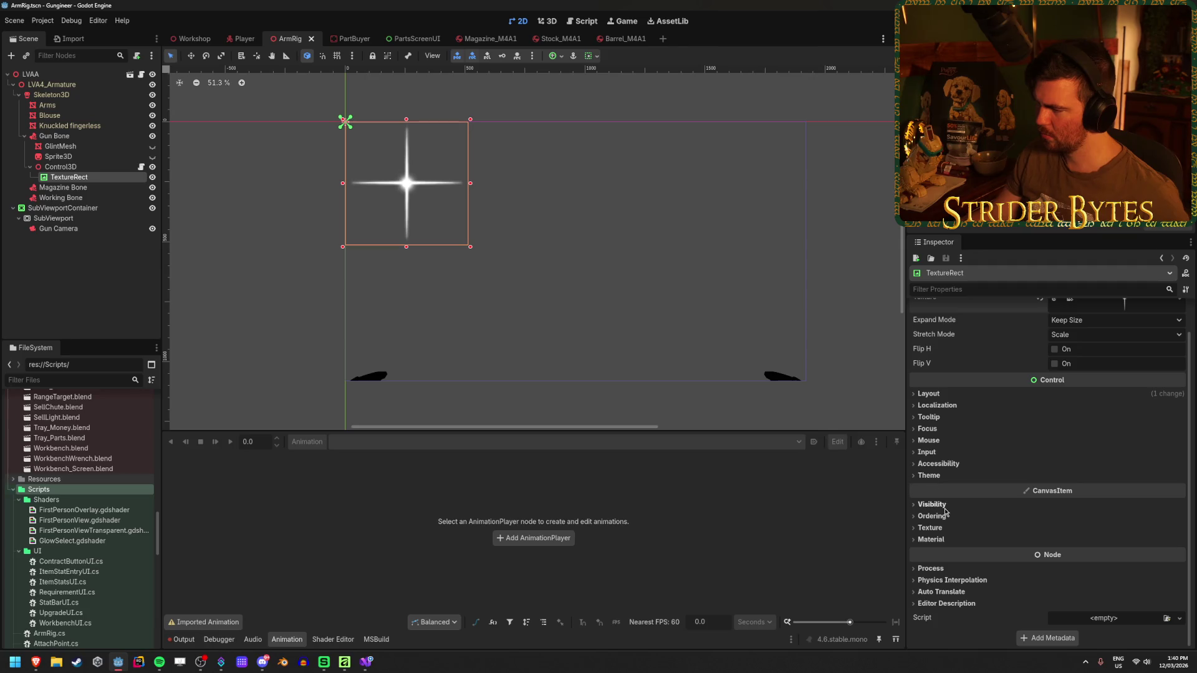
click(943, 540)
click(943, 540)
click(942, 540)
click(944, 540)
click(944, 540)
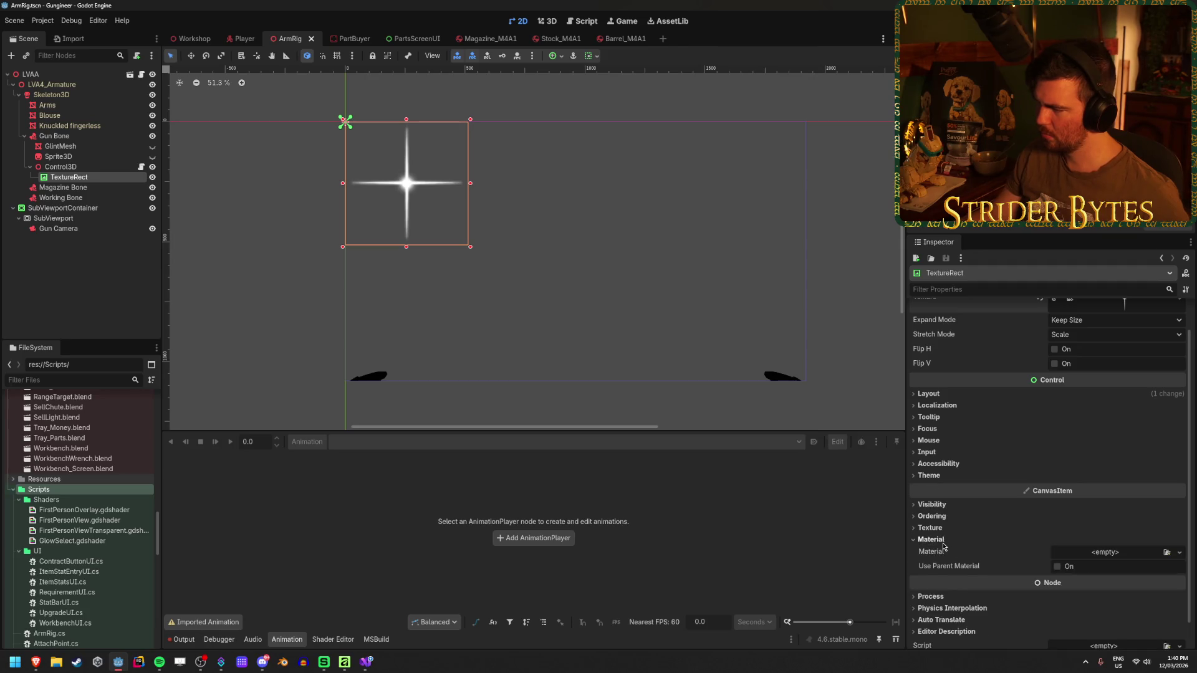
click(944, 540)
click(931, 569)
click(931, 569)
click(940, 505)
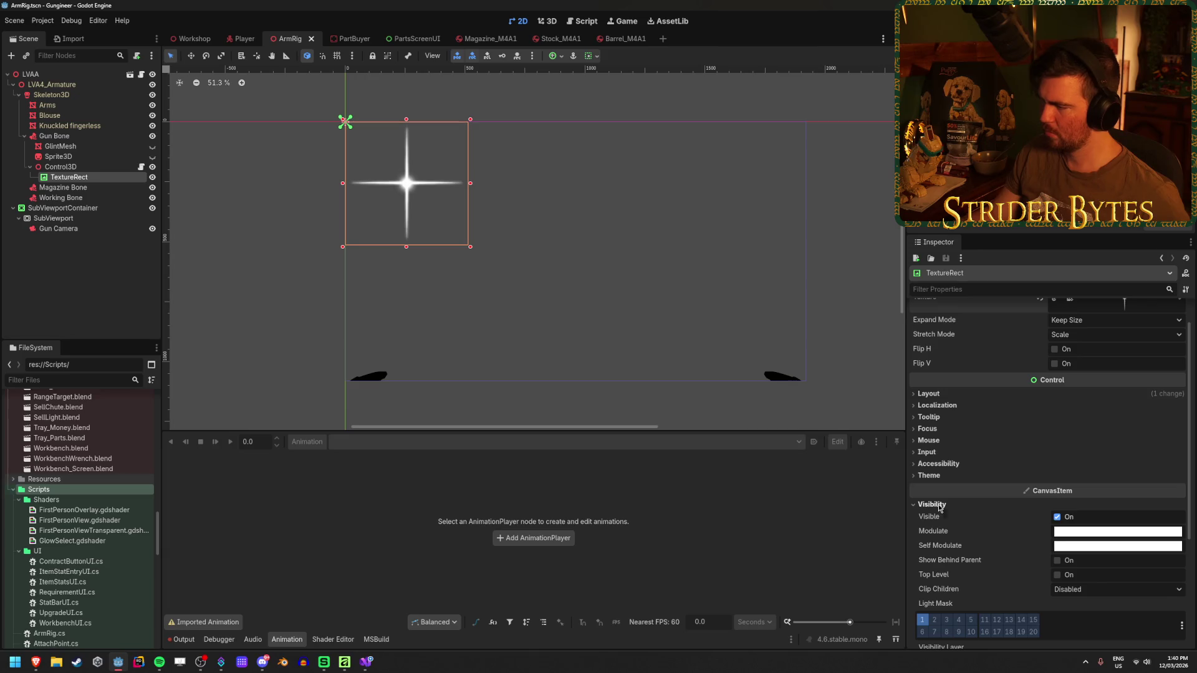
- Try fading the TextureRect's Modulate alpha to zero, then revert it to fully opaque
click(1105, 534)
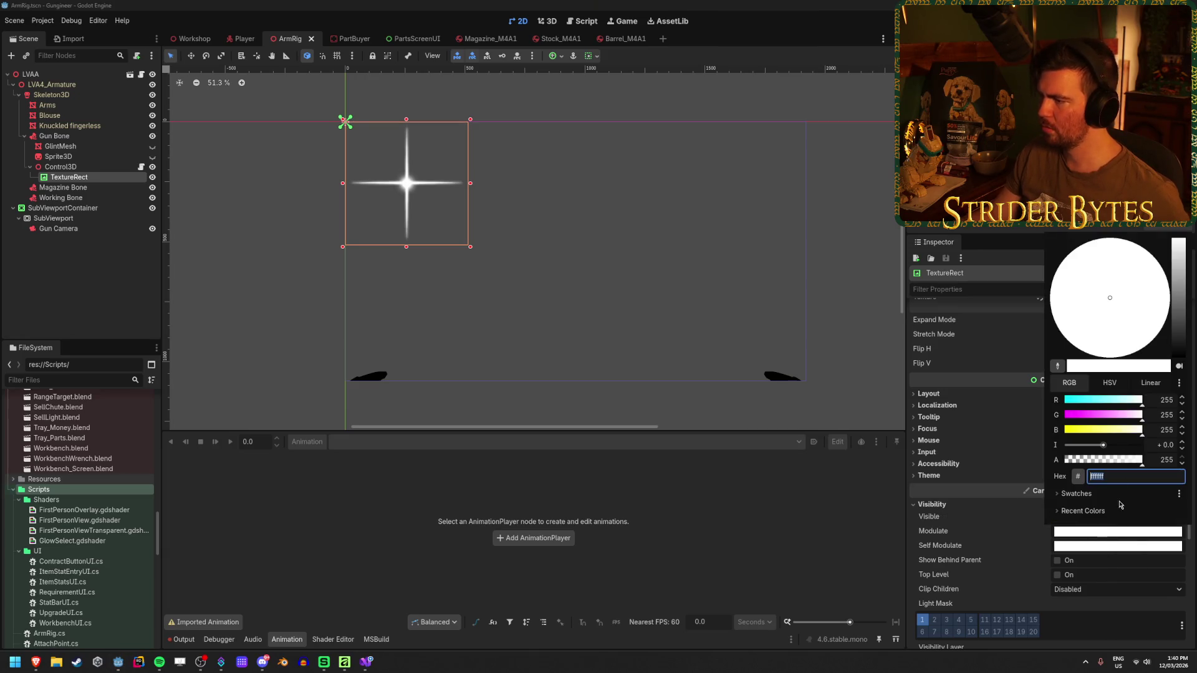
drag(1141, 459, 1025, 469)
key(ctrl+z)
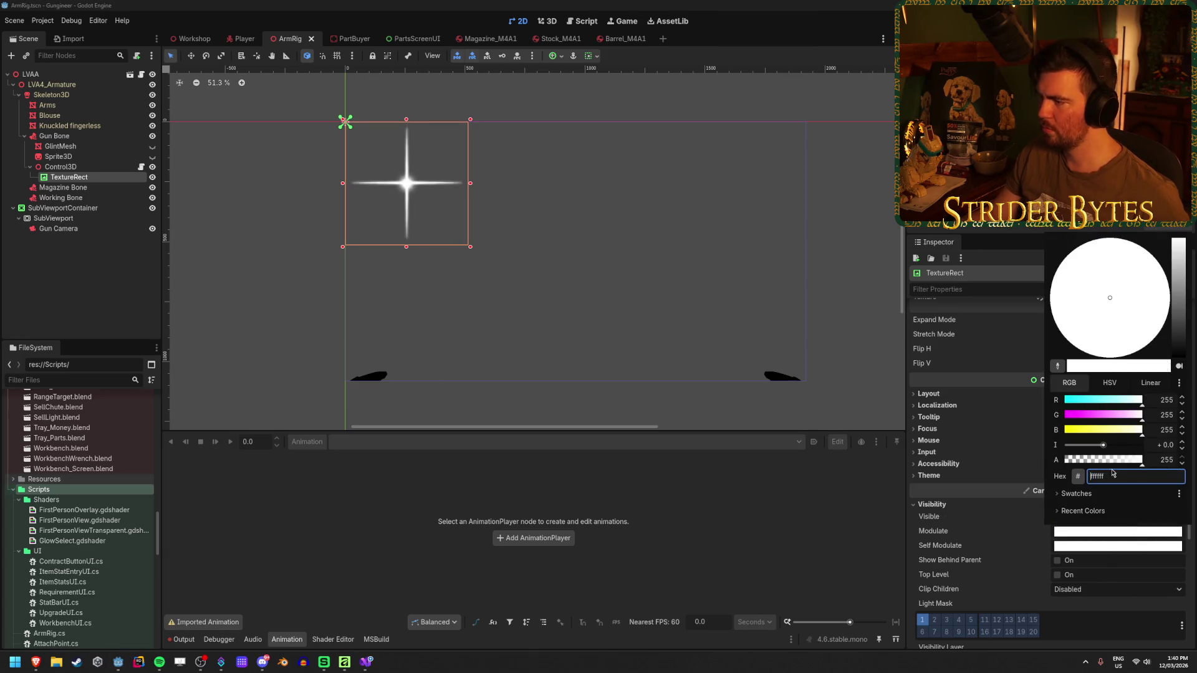
click(1032, 540)
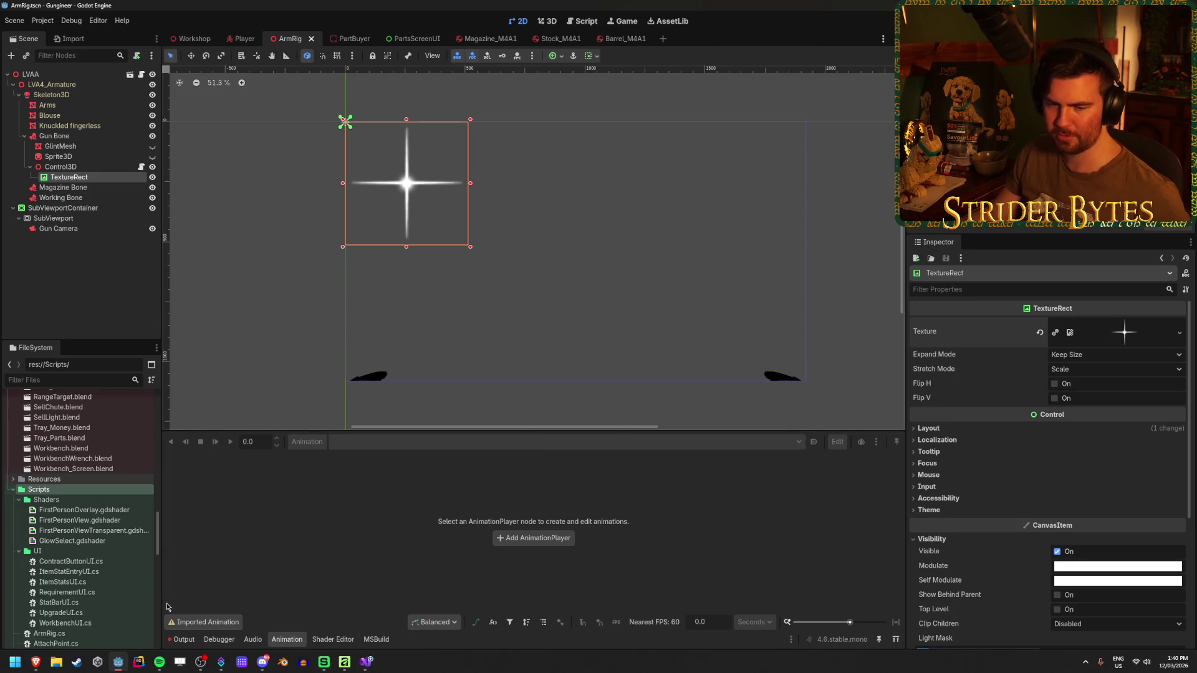
- In Glint.cs, replace line 20's shader material cast with Modulate and drop the shader-parameter call
click(367, 662)
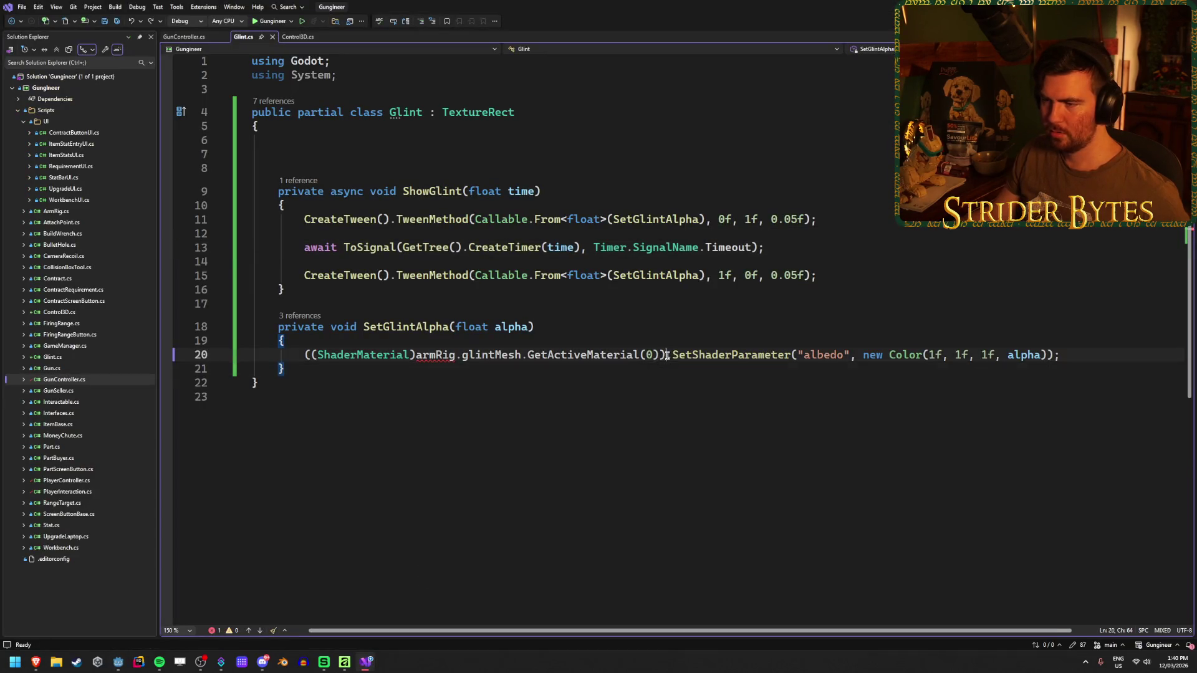
drag(667, 355, 303, 354)
text(modu)
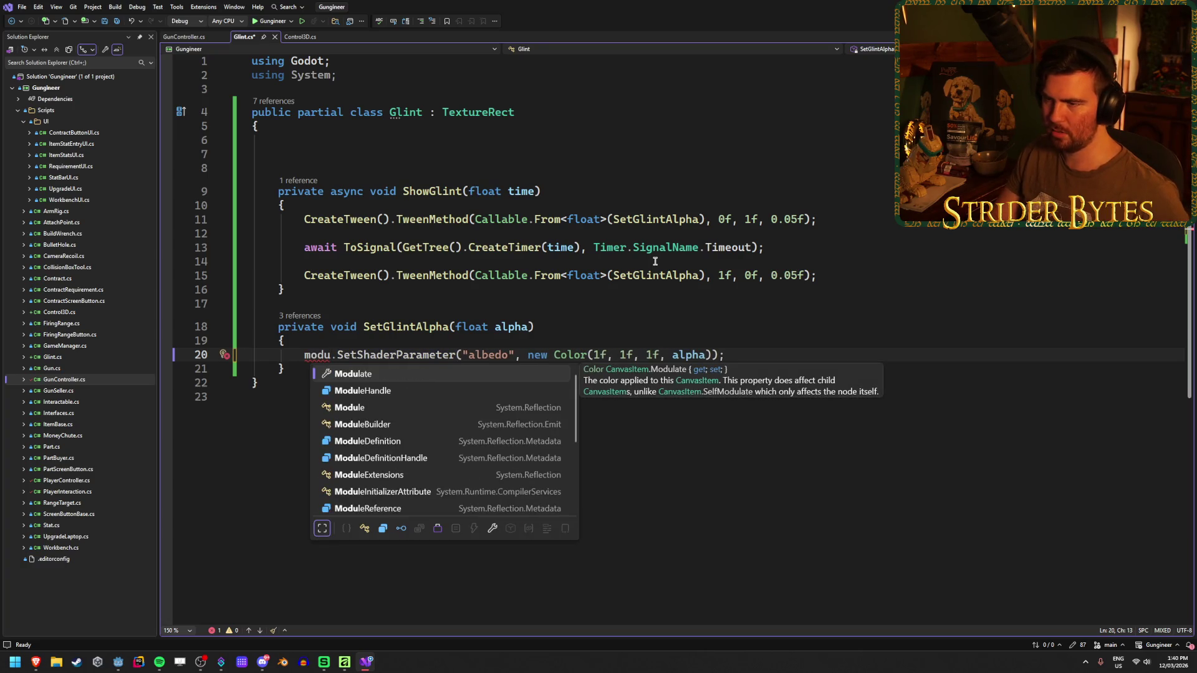
key(Tab)
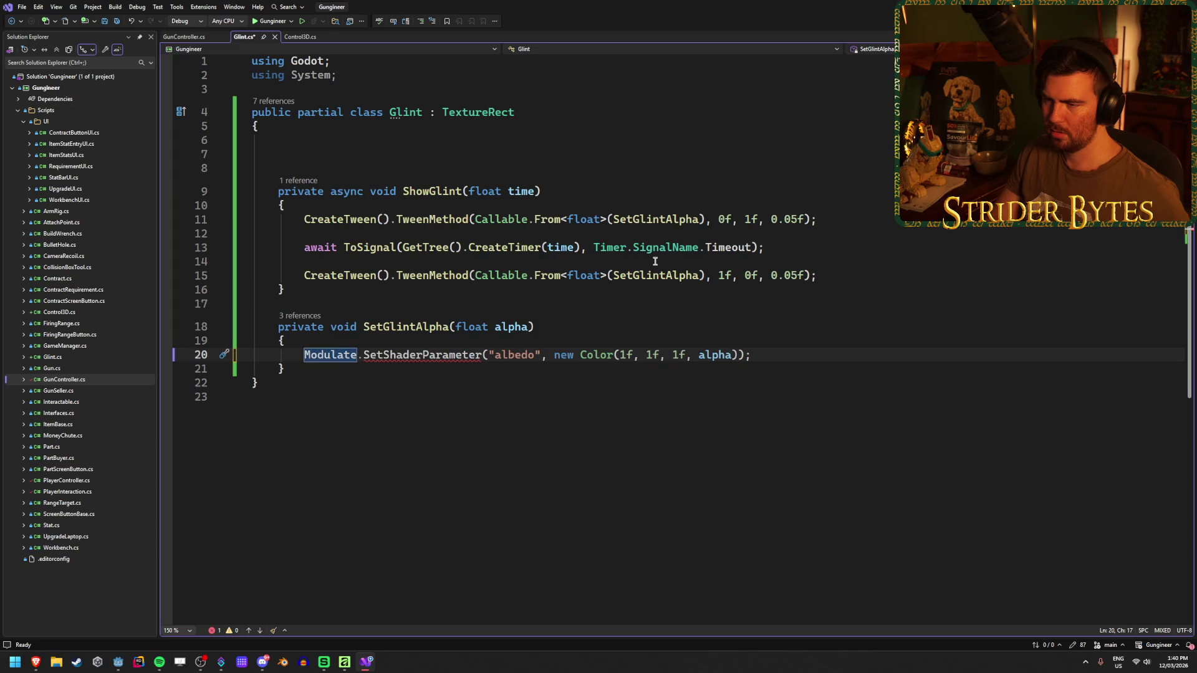
key(Delete)
key(Delete)
key(Delete)
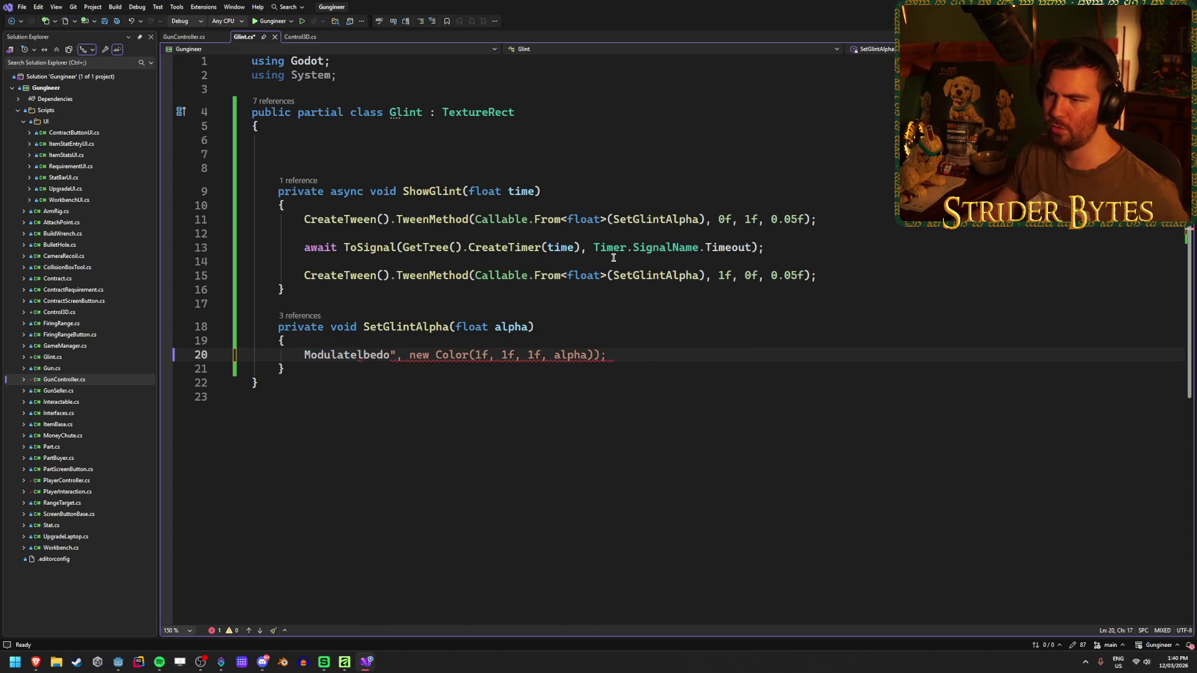
- Check the TweenMethod references, undo the line 20 edits, and delete the whole statement
click(494, 218)
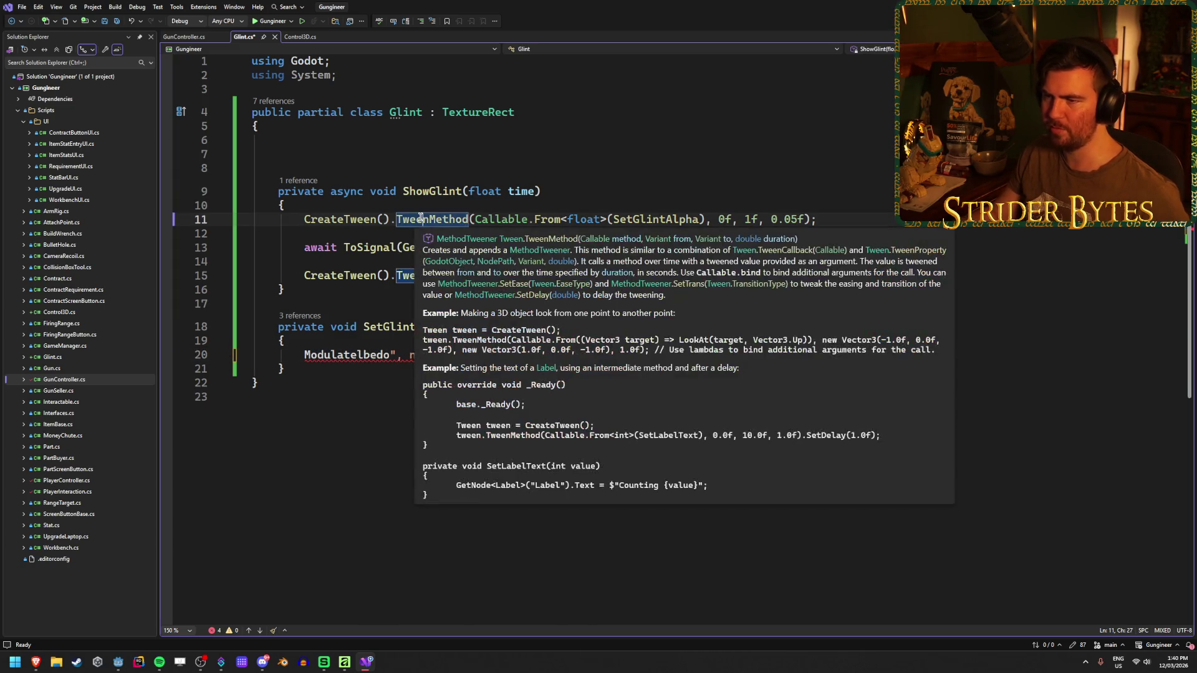
click(423, 219)
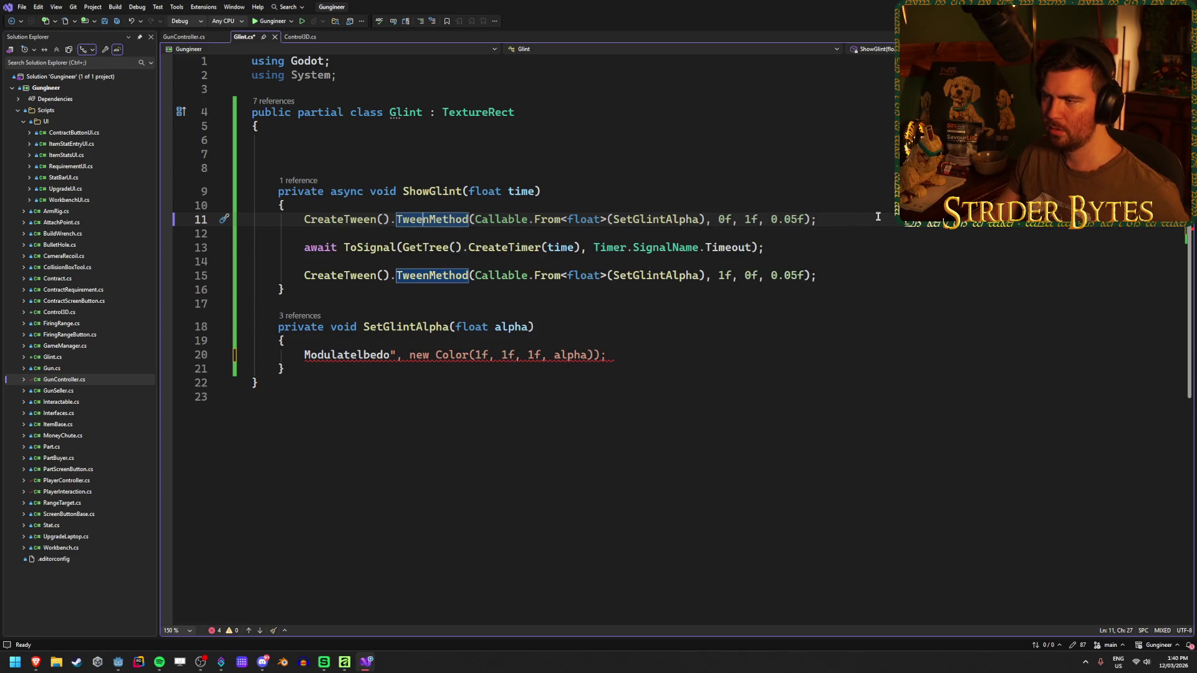
drag(654, 355, 364, 357)
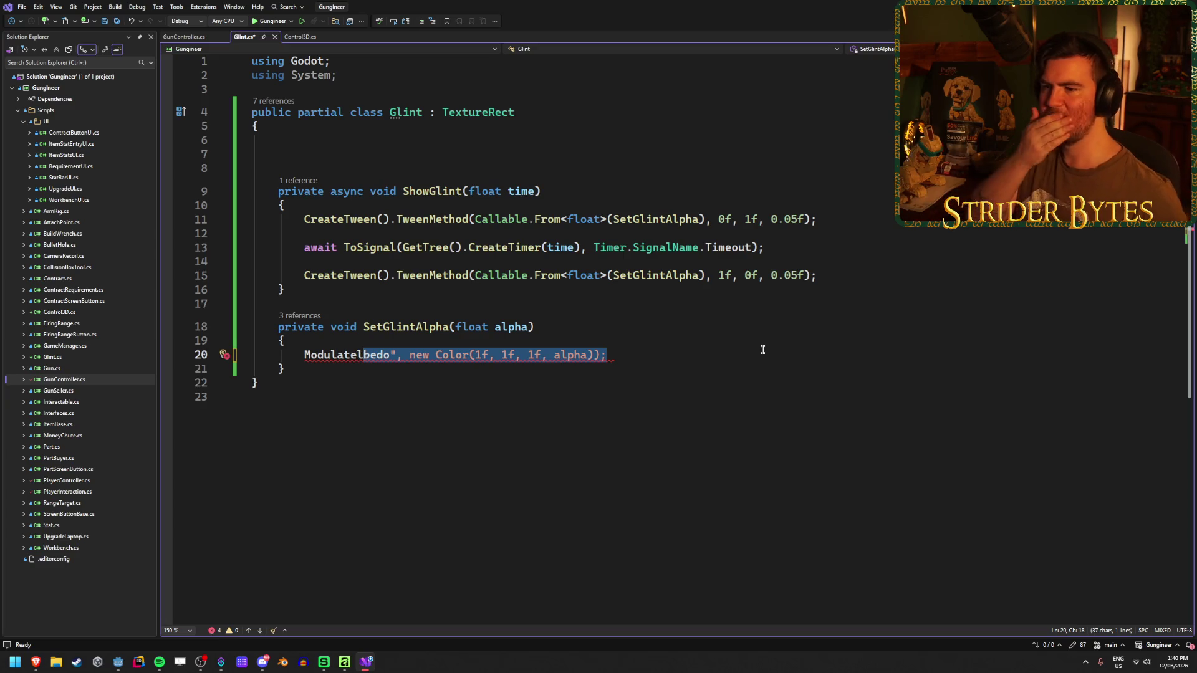
key(ctrl+z)
key(ctrl+z)
key(ctrl+z)
key(ctrl+z)
key(ctrl+z)
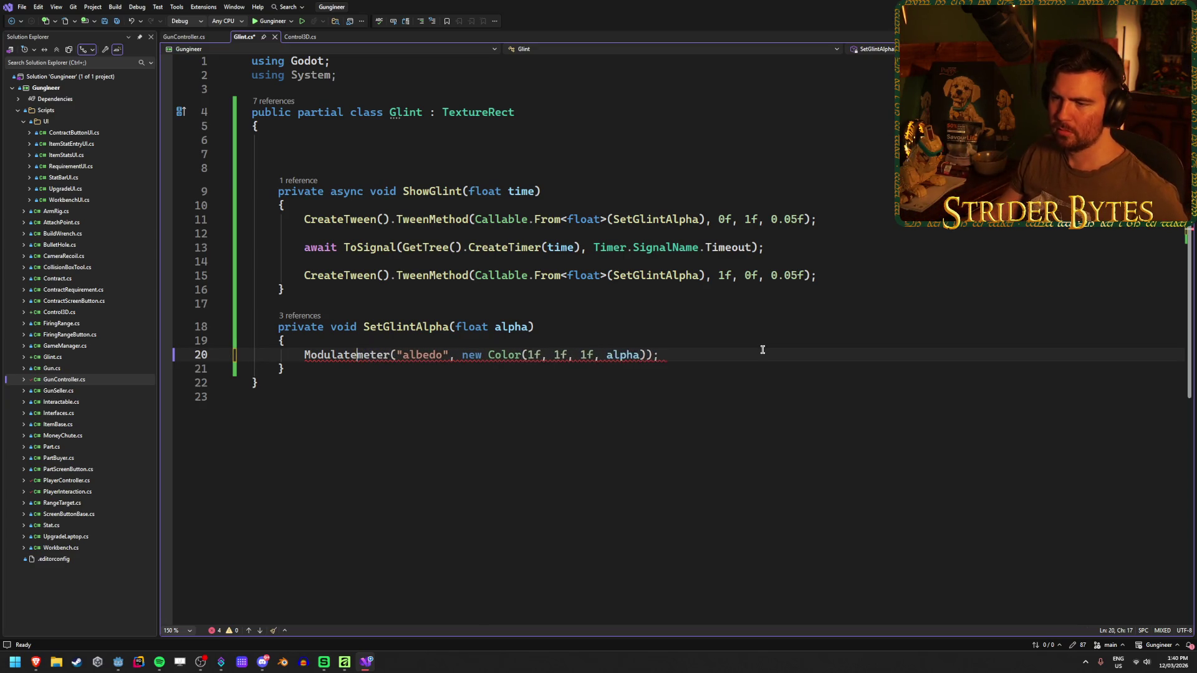
key(ctrl+z)
key(ctrl+z)
key(ctrl+z)
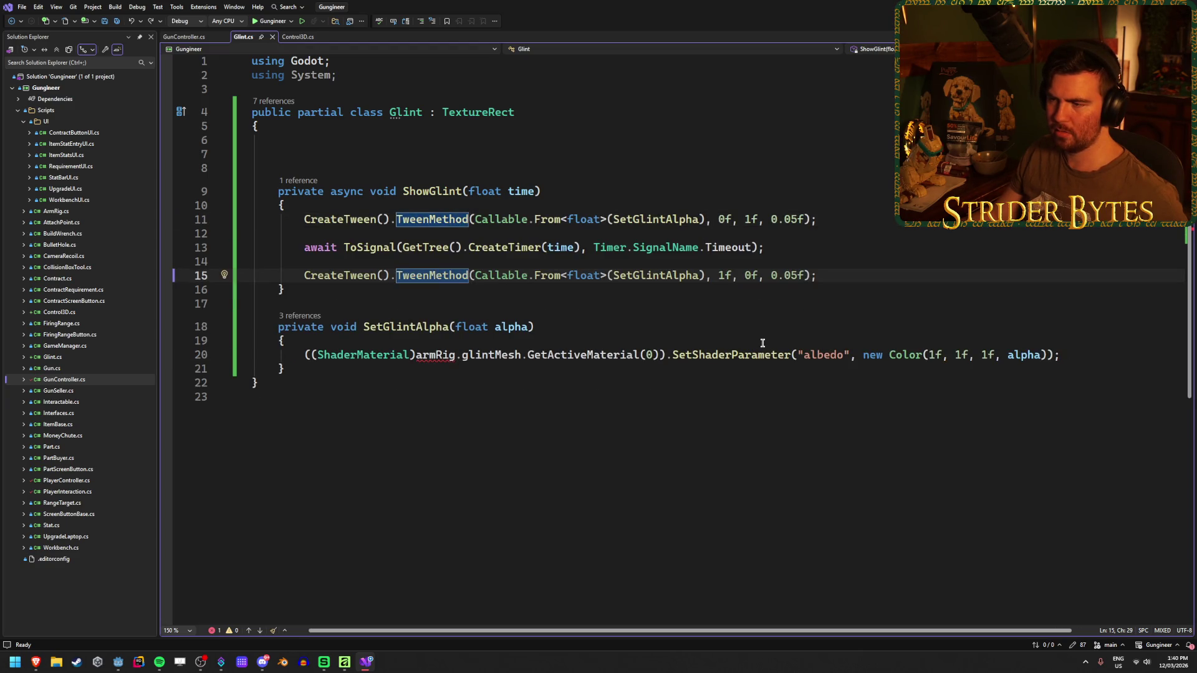
drag(1061, 355, 304, 354)
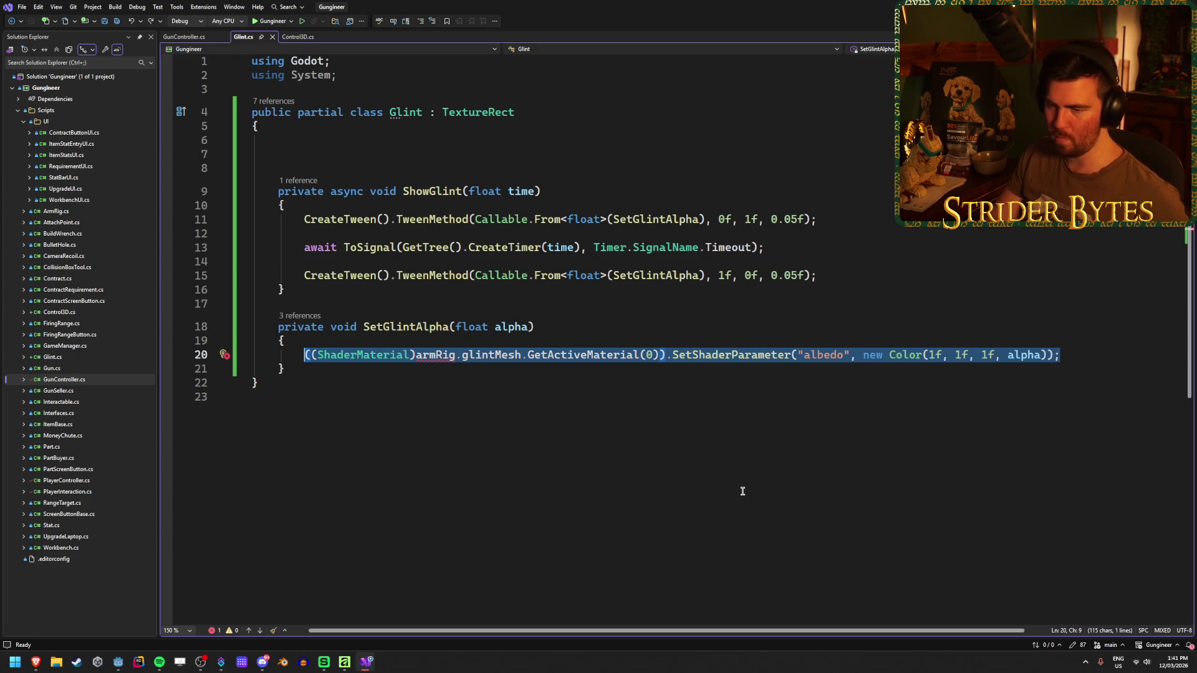
key(Delete)
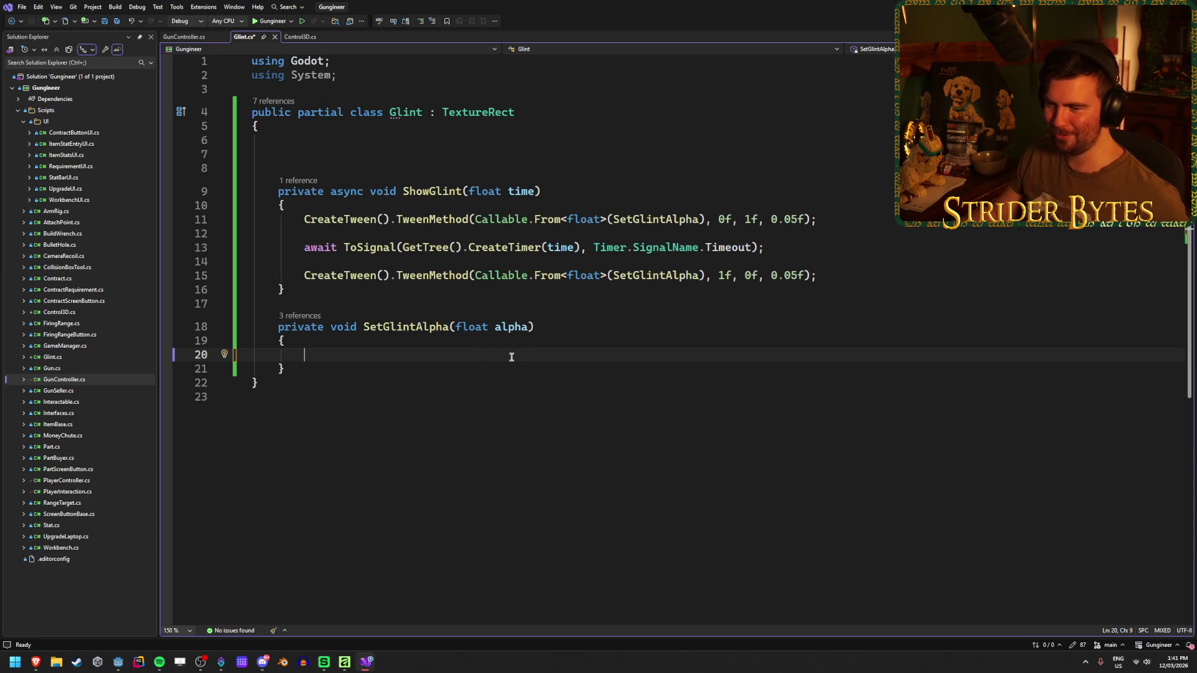
- Write 'Modulate.A = alpha;' on line 20 of SetGlintAlpha and save Glint.cs
text(Modul)
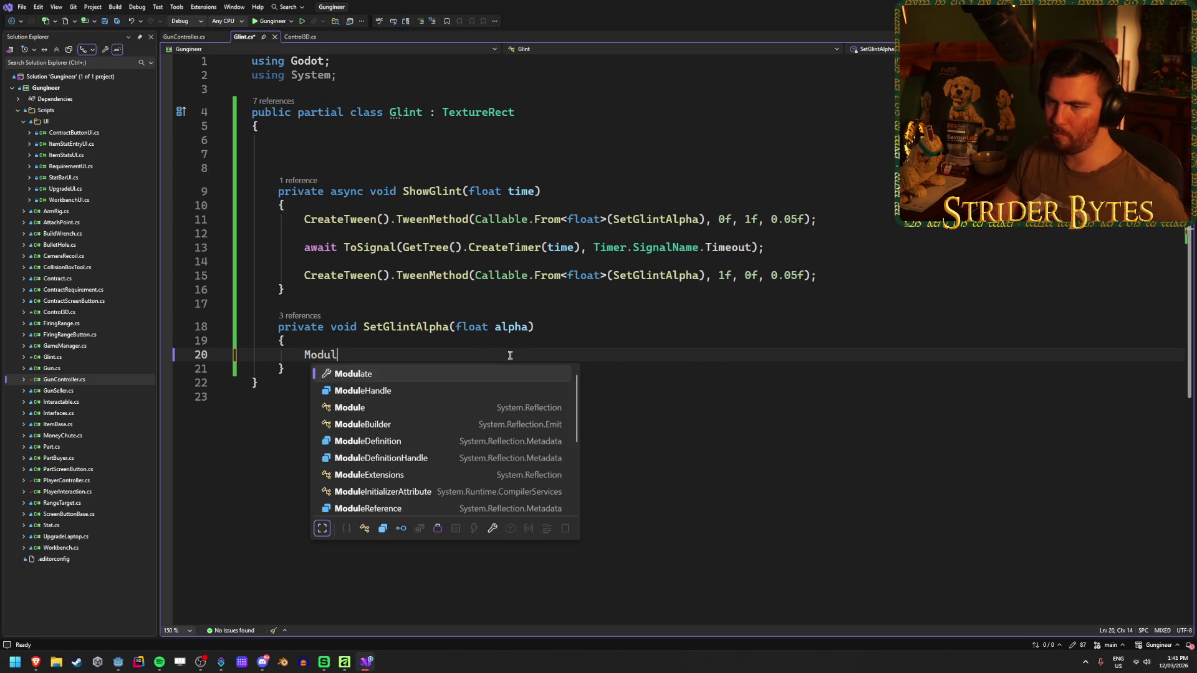
text(ate.A)
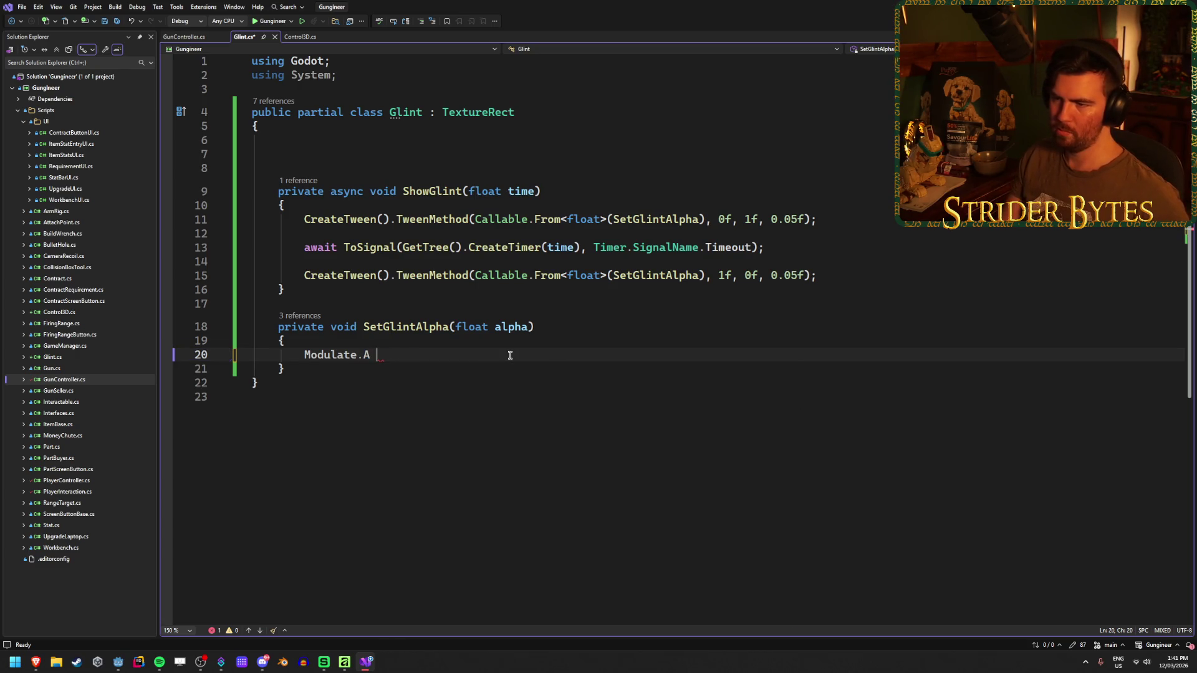
text( = alpha;)
key(ctrl+s)
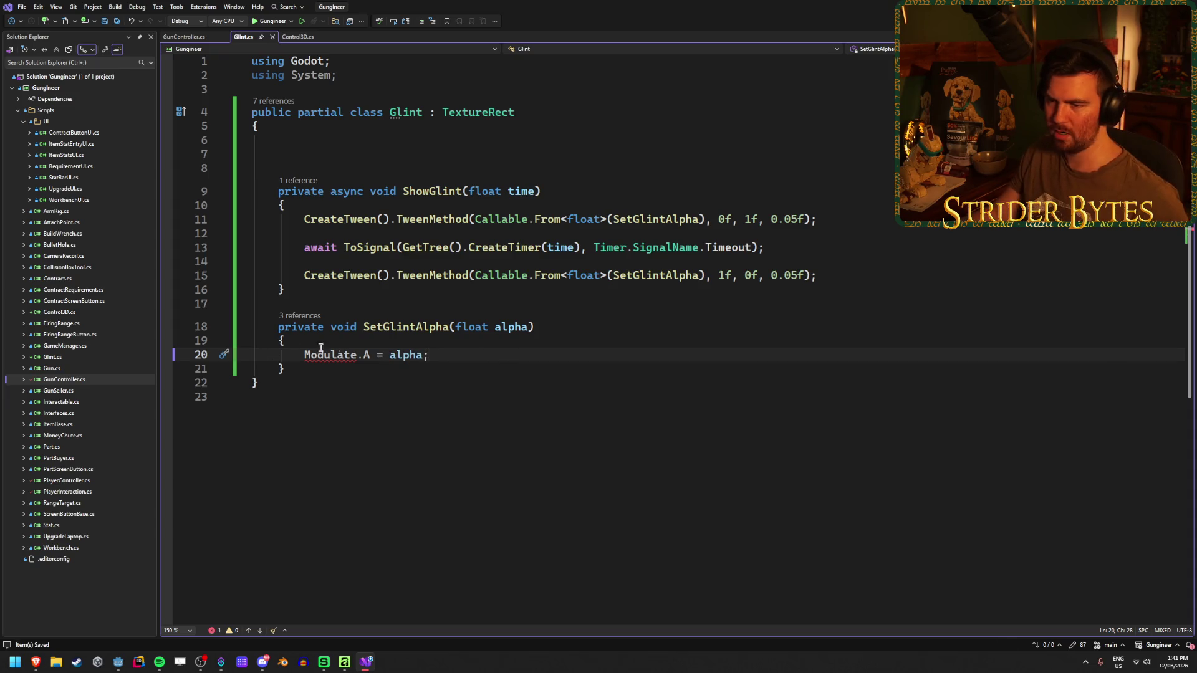
mouse_move(329, 353)
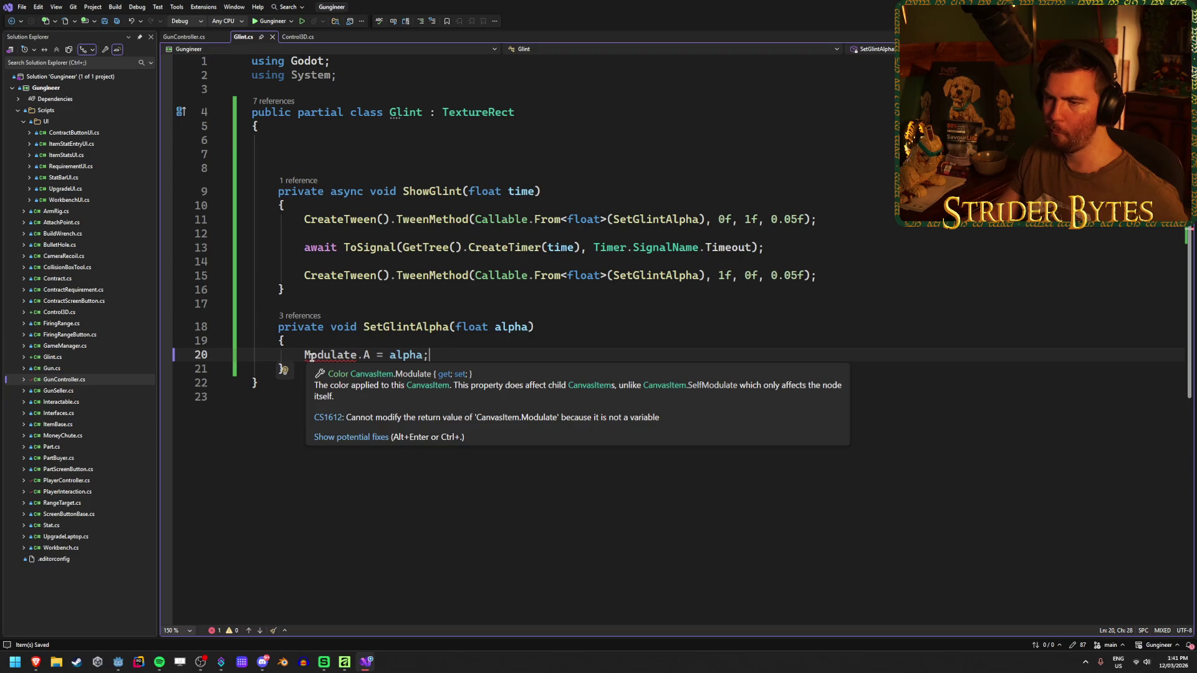
- Remove the .A from Modulate and start wrapping alpha in 'new Color('
click(371, 355)
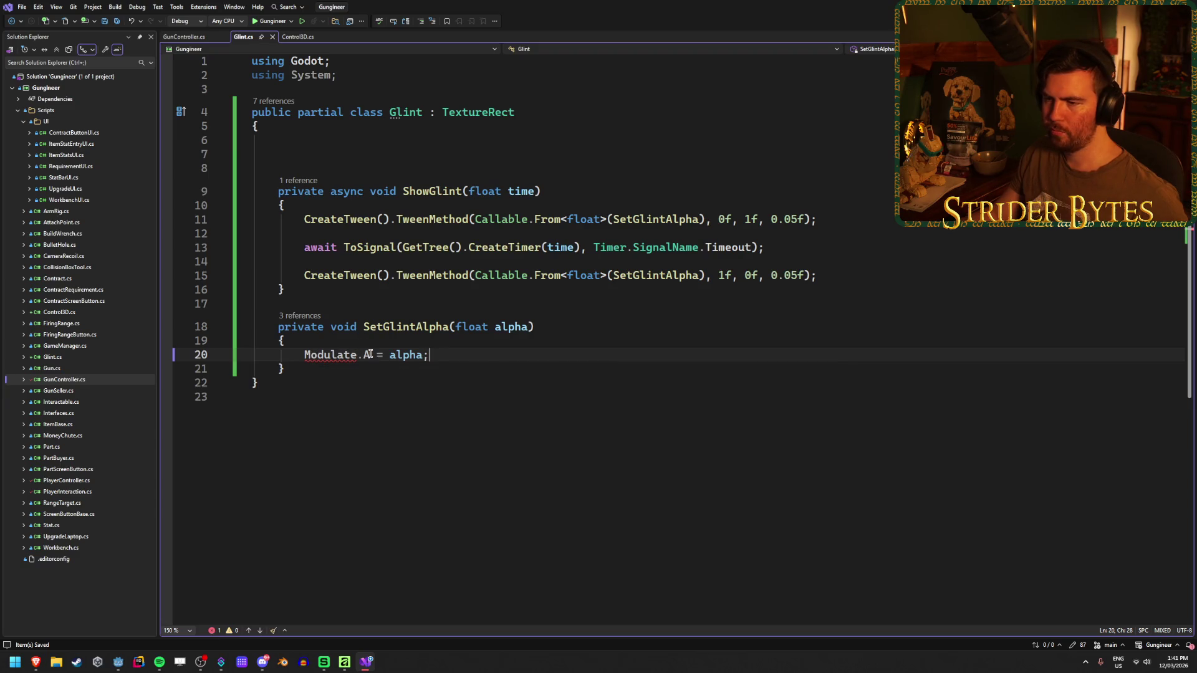
key(BackSpace)
key(BackSpace)
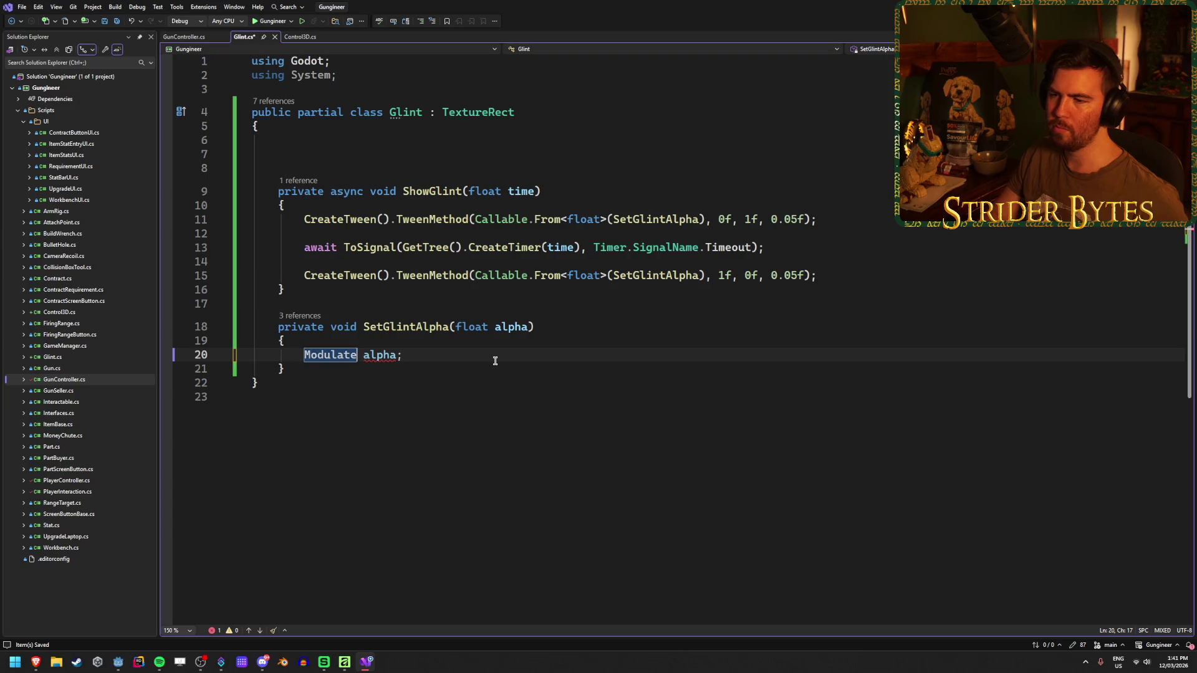
key(ctrl+Right)
key(ctrl+Right)
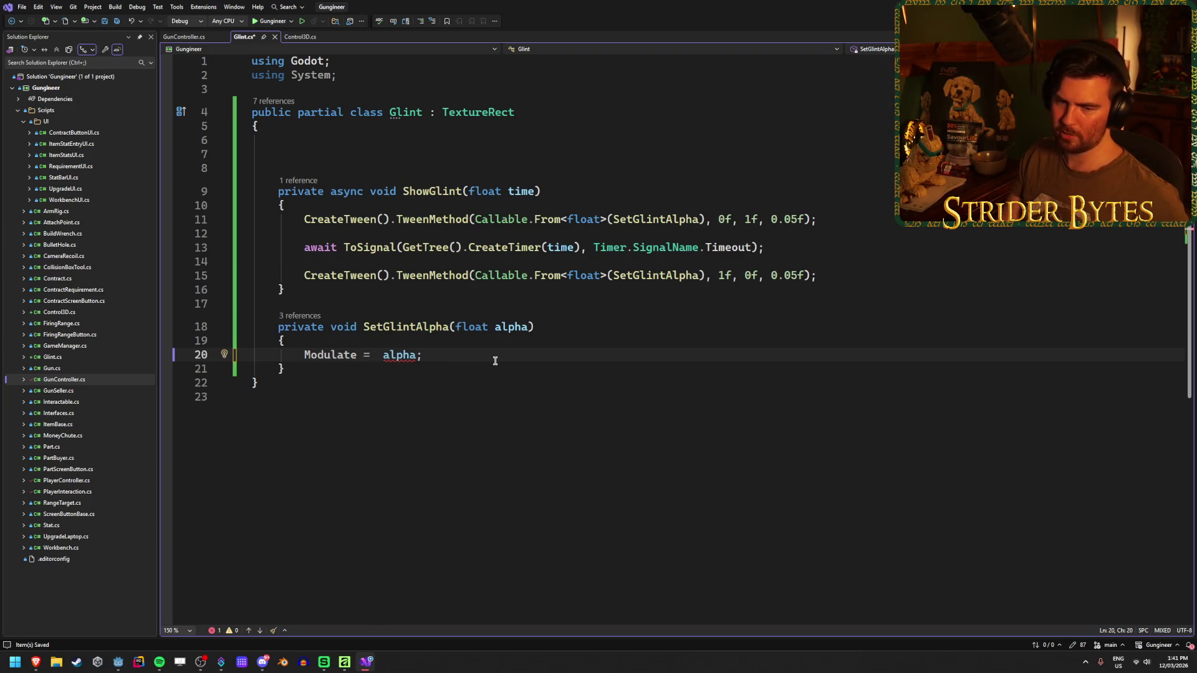
text(C)
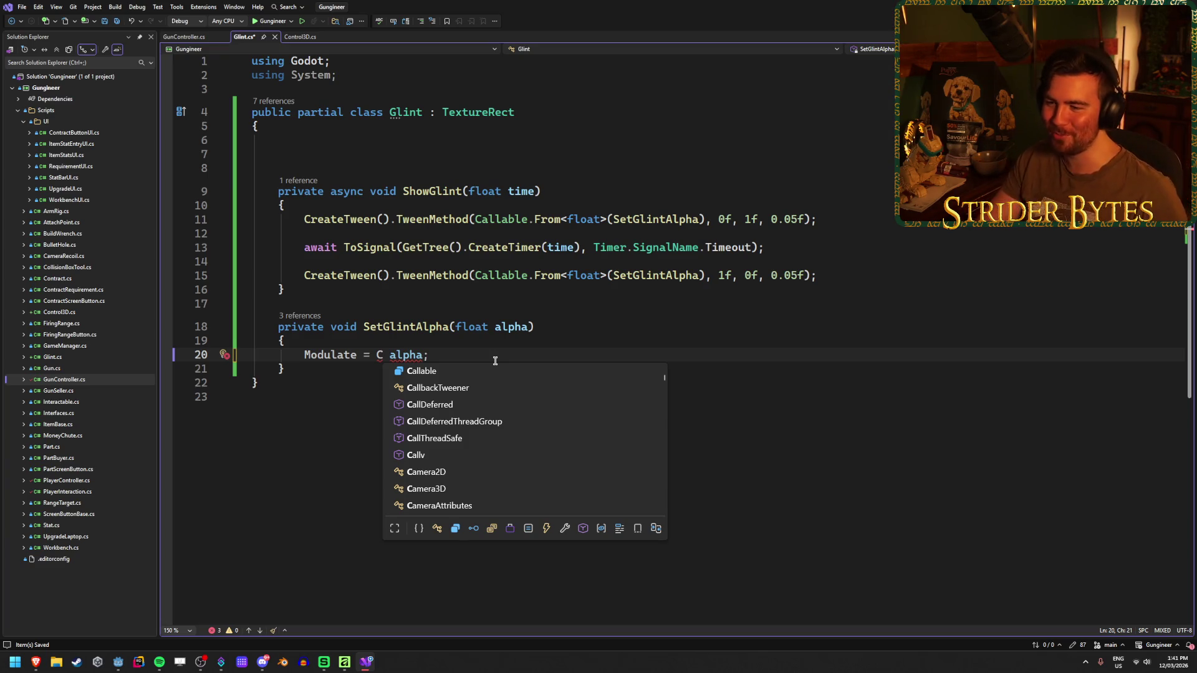
text(olor()
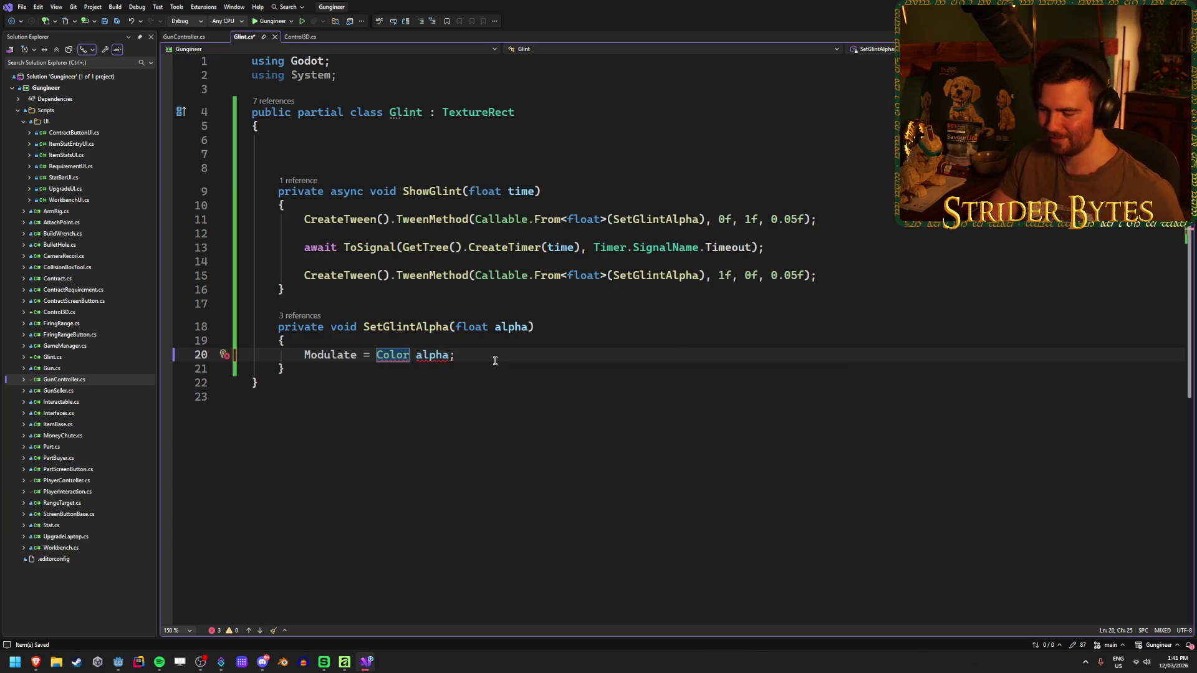
key(Left)
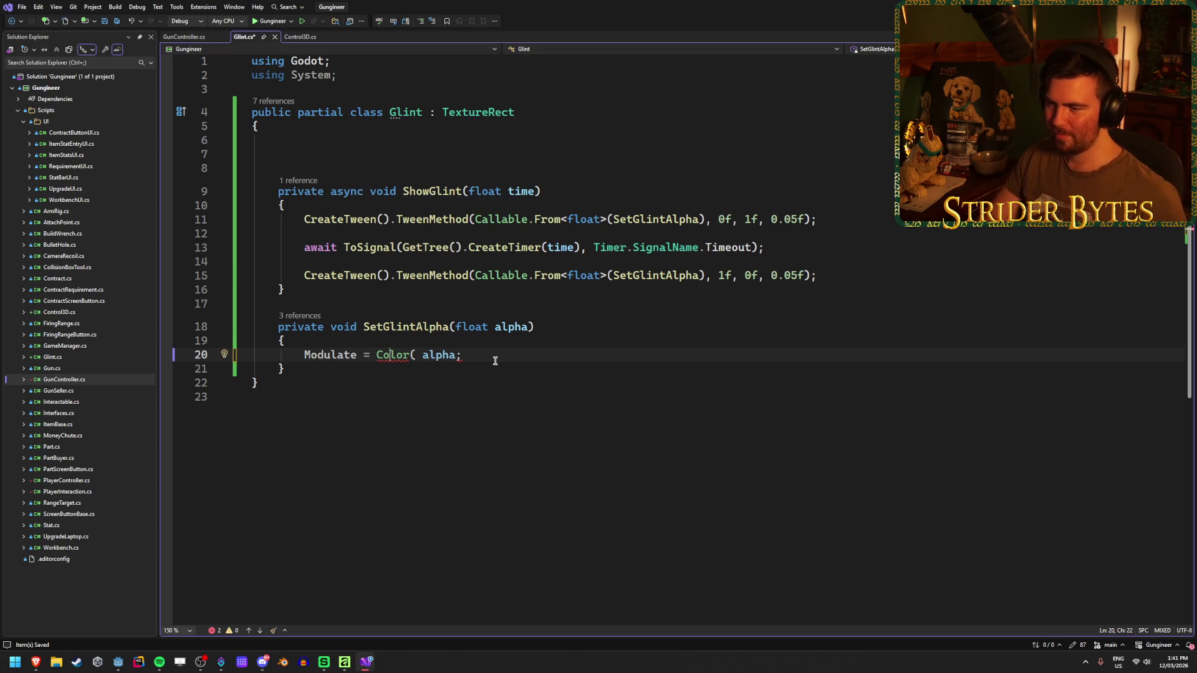
key(Left)
key(Left)
text(new)
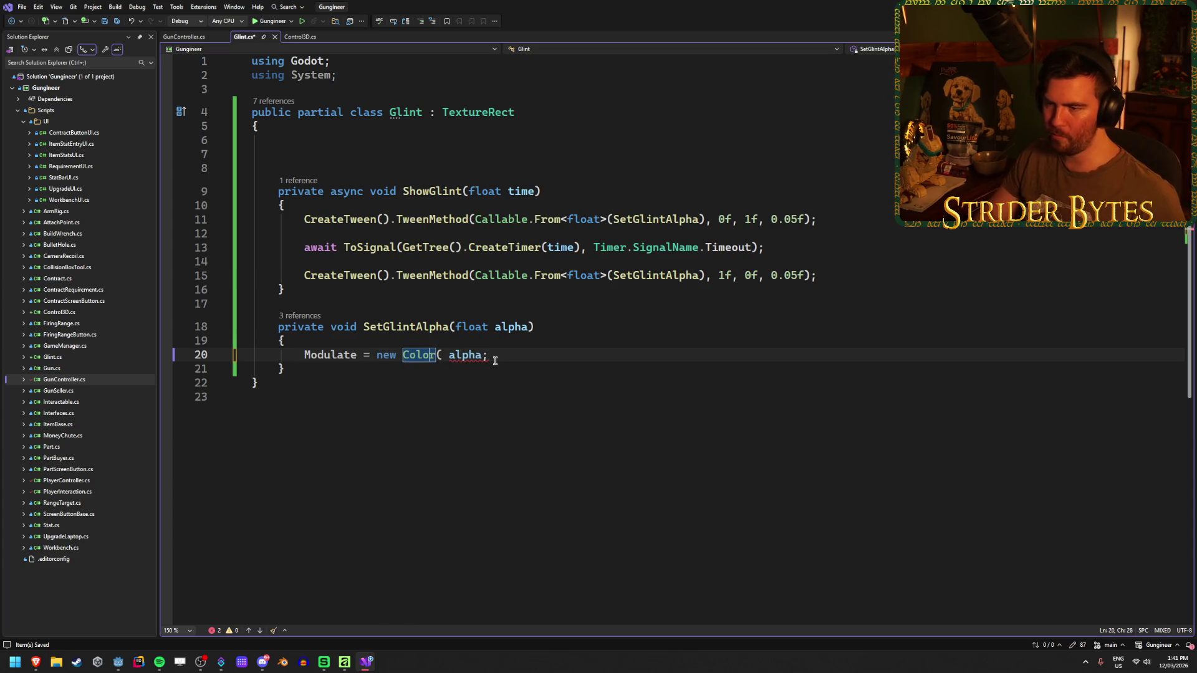
- Add the 1,1,1 arguments and close the call, giving Modulate = new Color(1,1,1, alpha)
key(ctrl+Right)
key(ctrl+Right)
key(Left)
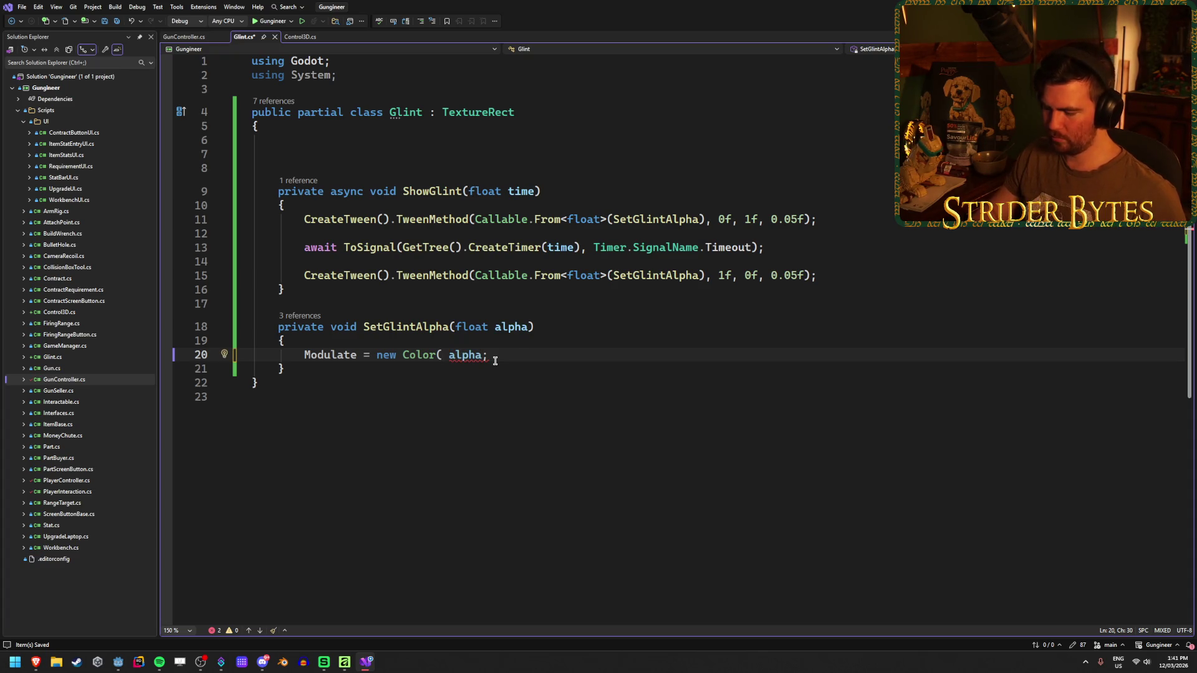
text(1,1,1,)
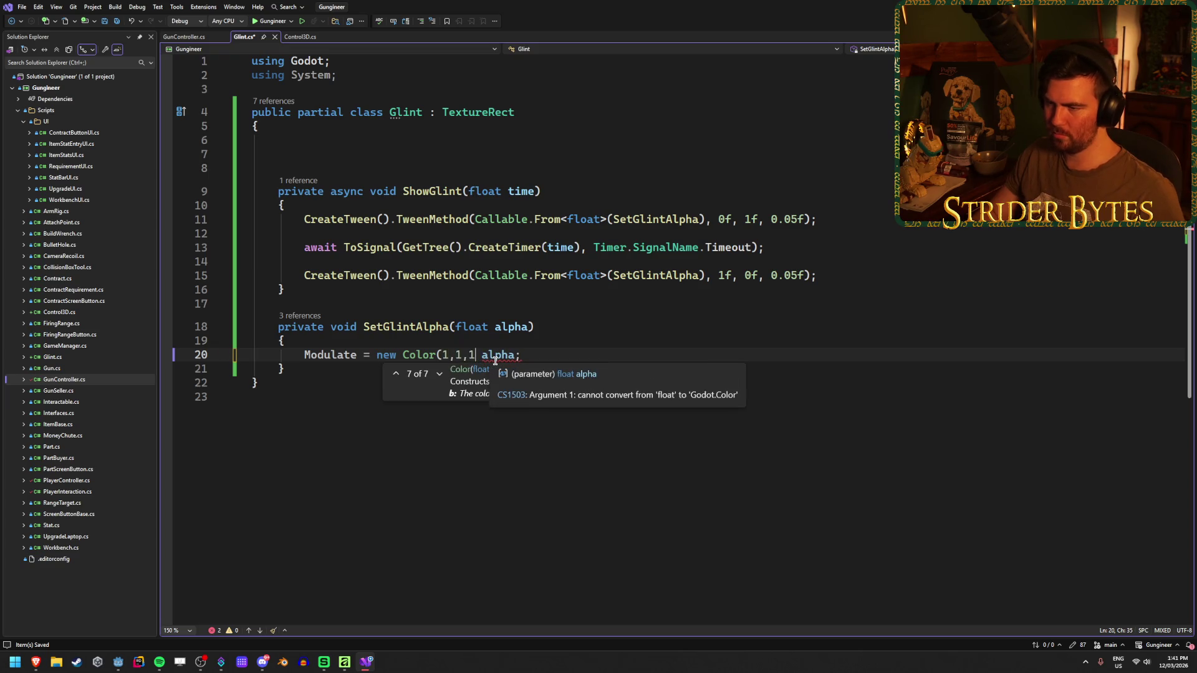
double_click(495, 355)
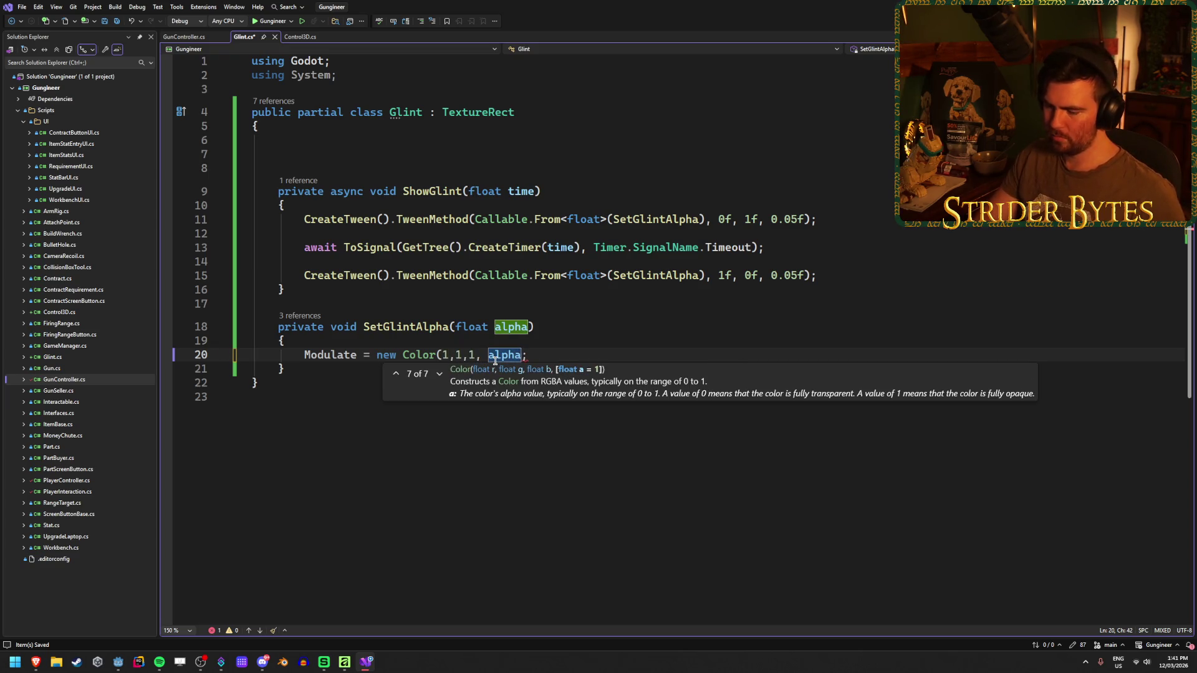
click(522, 356)
text())
key(End)
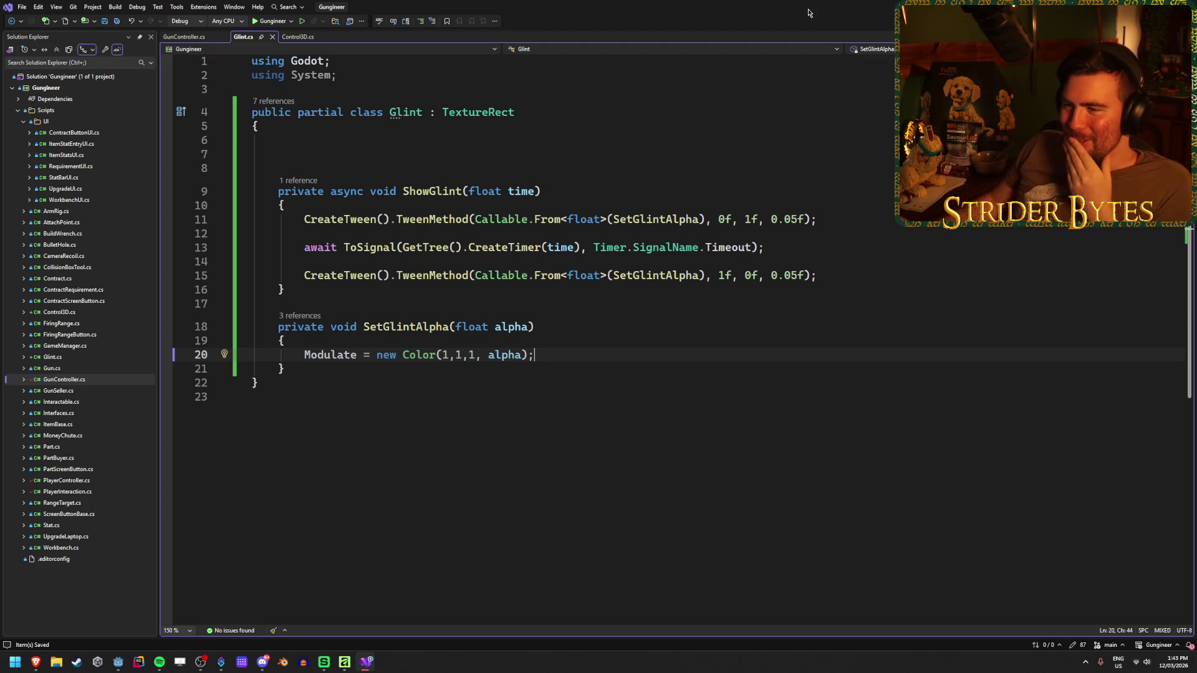
- Remove the extra blank lines under the Glint class brace, save Glint.cs, and return to Godot
click(386, 166)
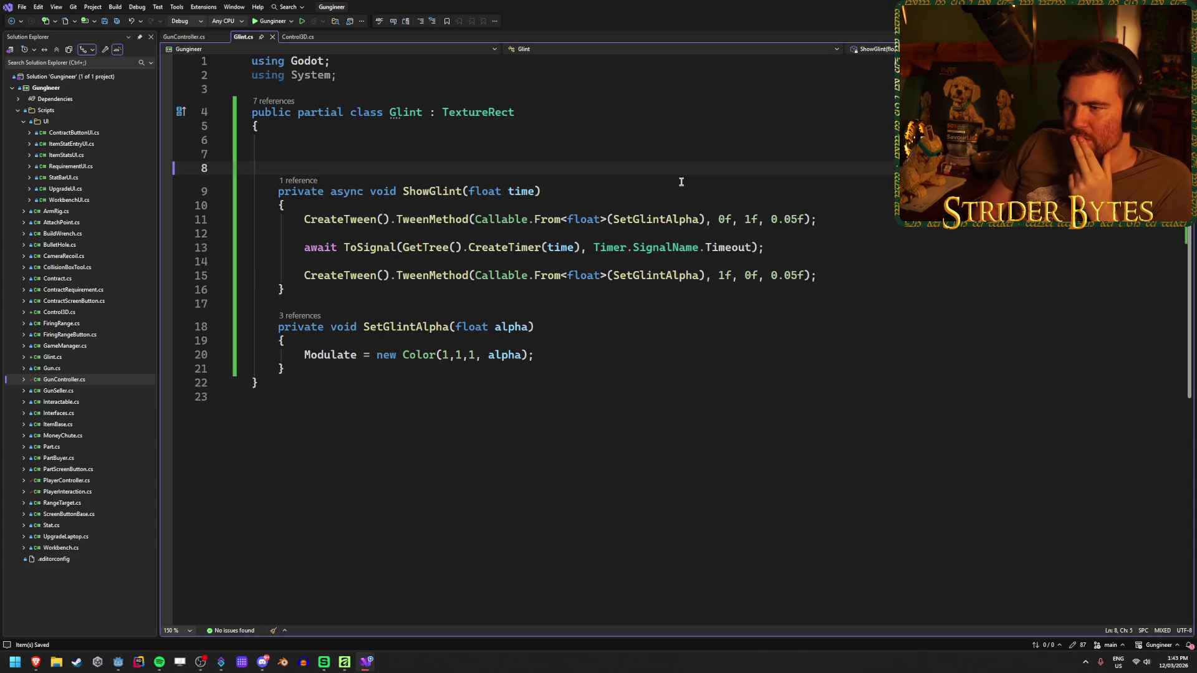
key(BackSpace)
key(BackSpace)
key(BackSpace)
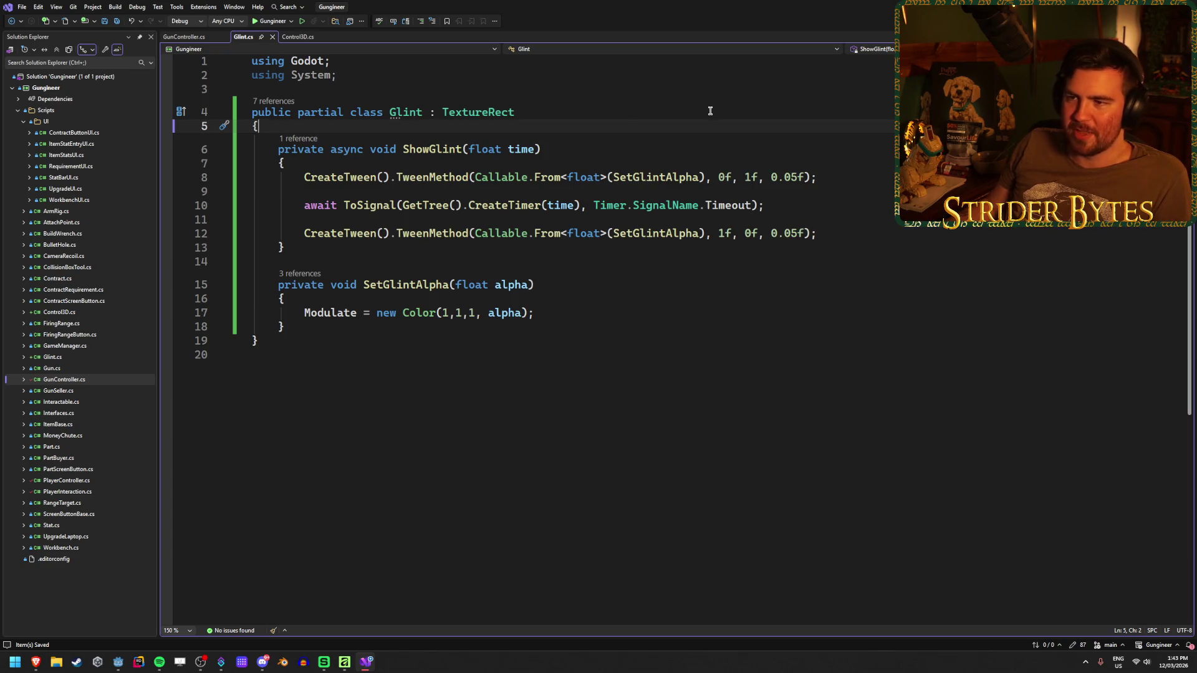
key(Return)
key(Return)
key(Up)
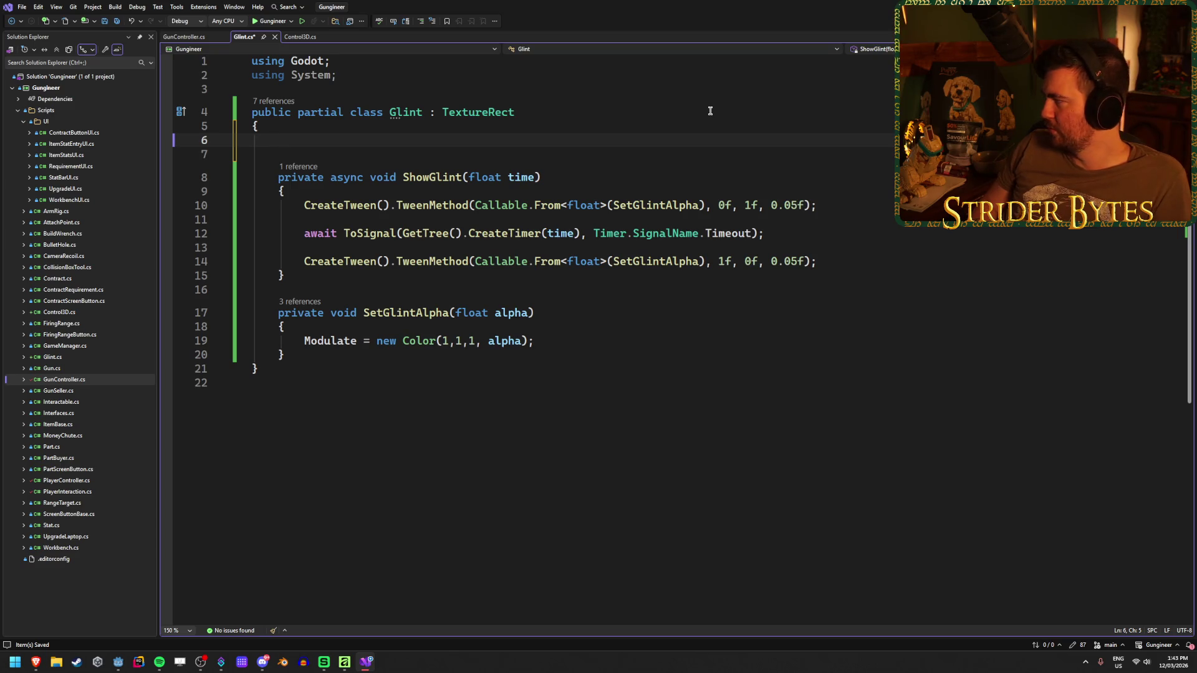
key(ctrl+s)
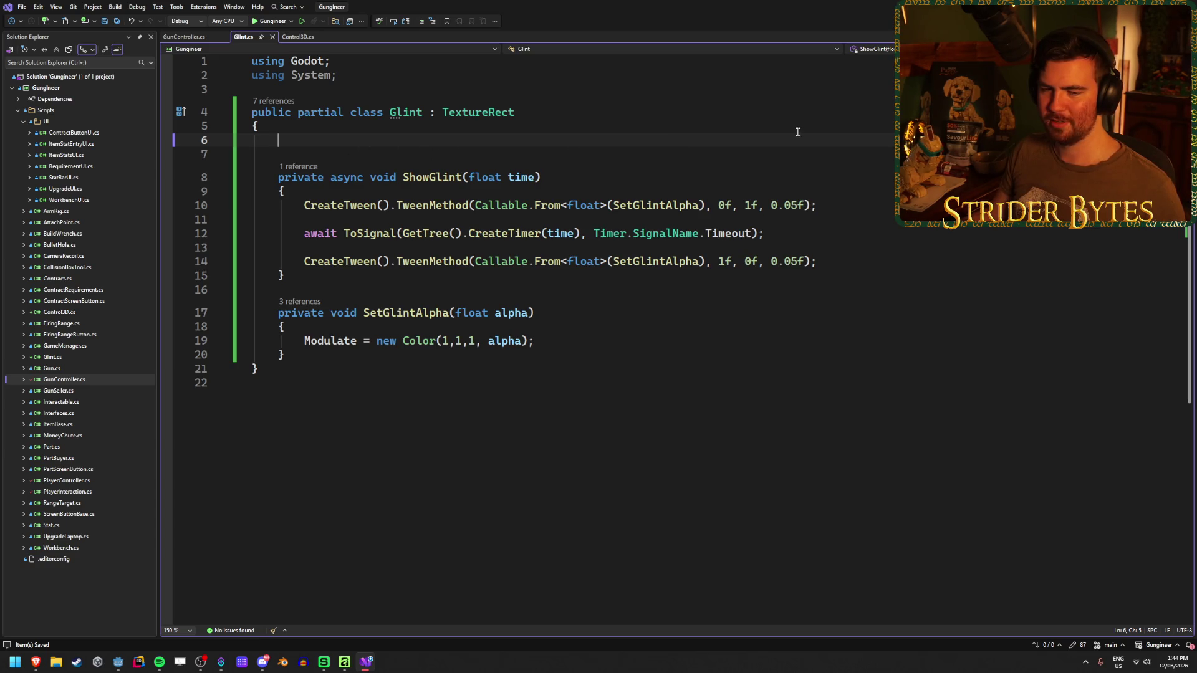
key(alt+Tab)
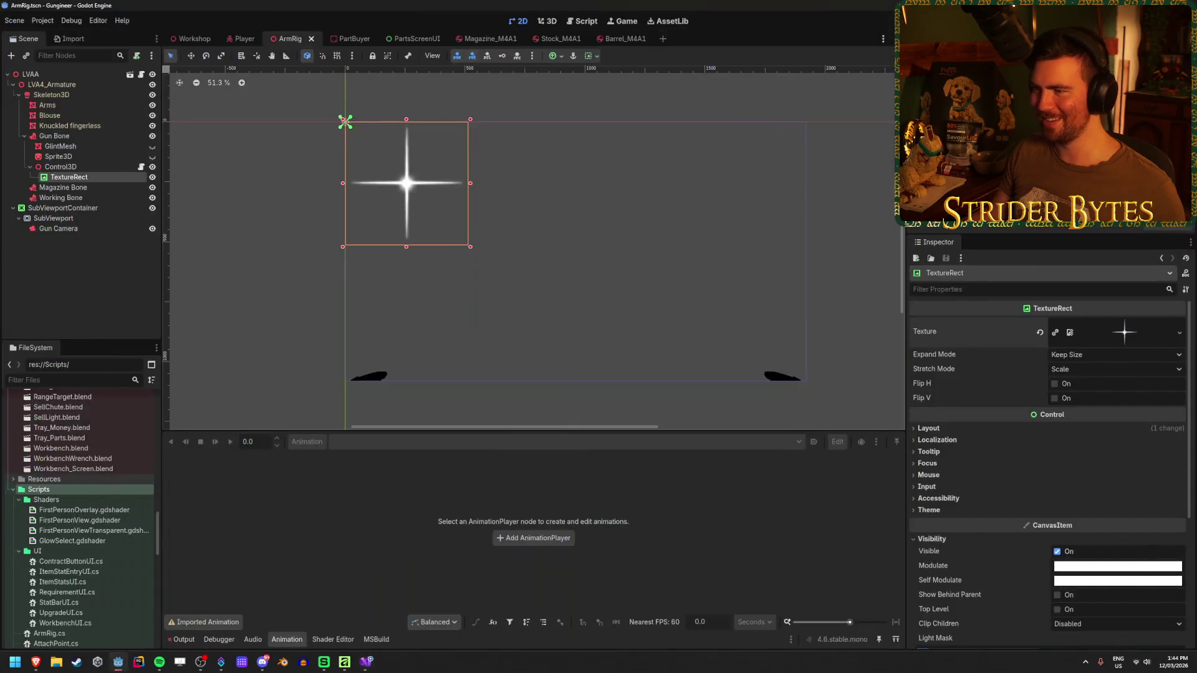
- Attach Glint.cs as the TextureRect's script and save the ArmRig scene
click(91, 167)
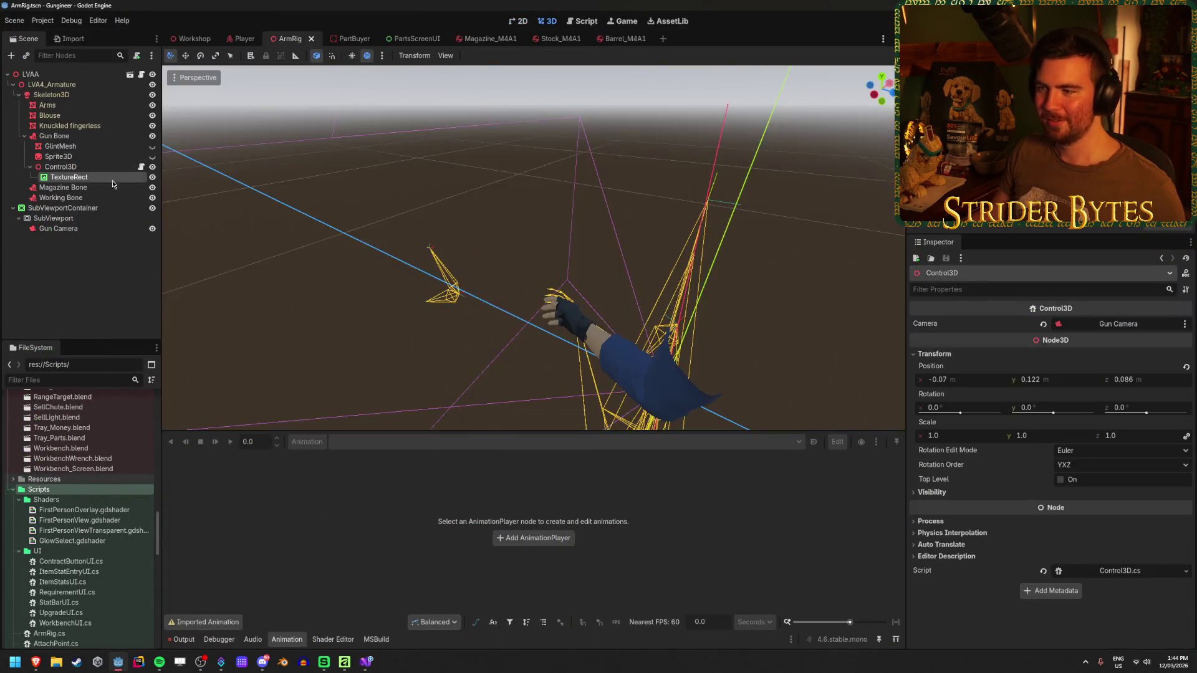
click(69, 177)
scroll(1120, 620, down, 5)
click(1166, 619)
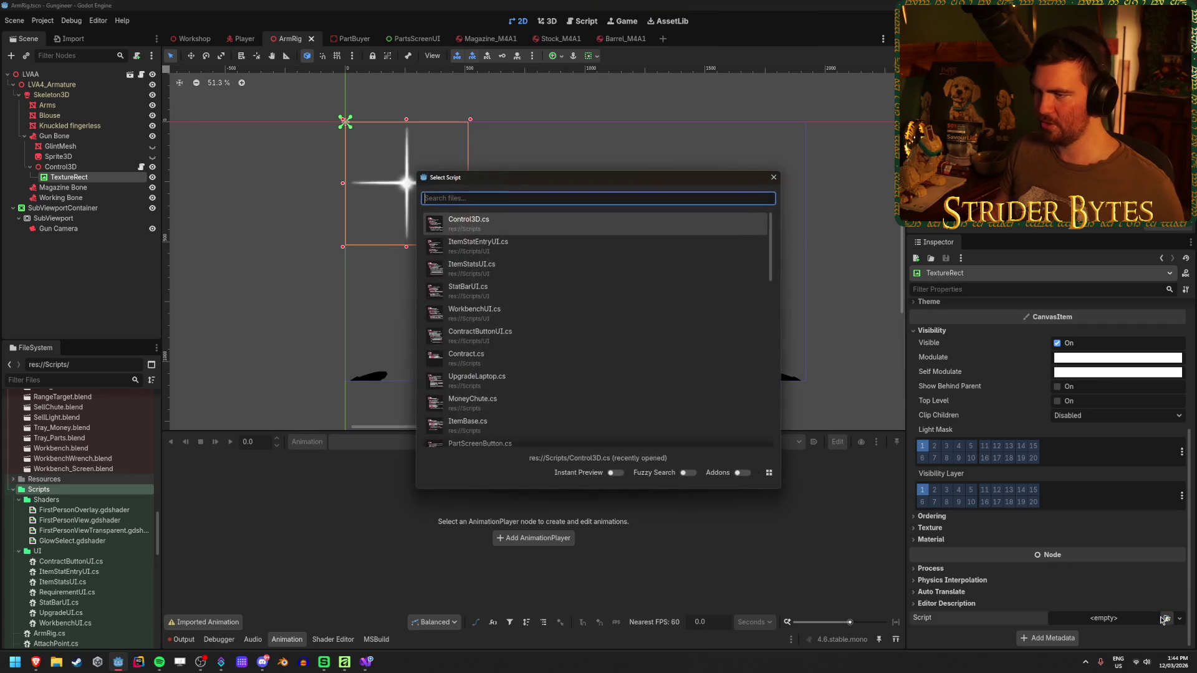
text(glint)
key(Return)
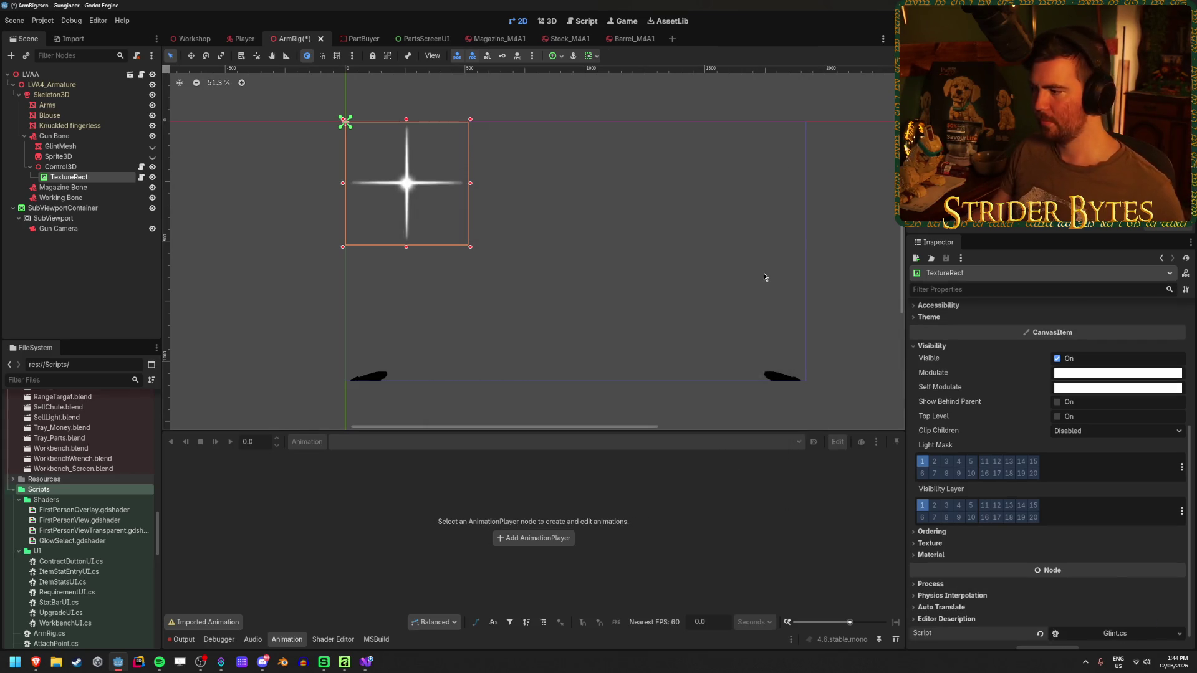
key(ctrl+s)
- Put the TextureRect on visibility layer 2 and turn off layer 1
scroll(1010, 399, down, 1)
click(935, 490)
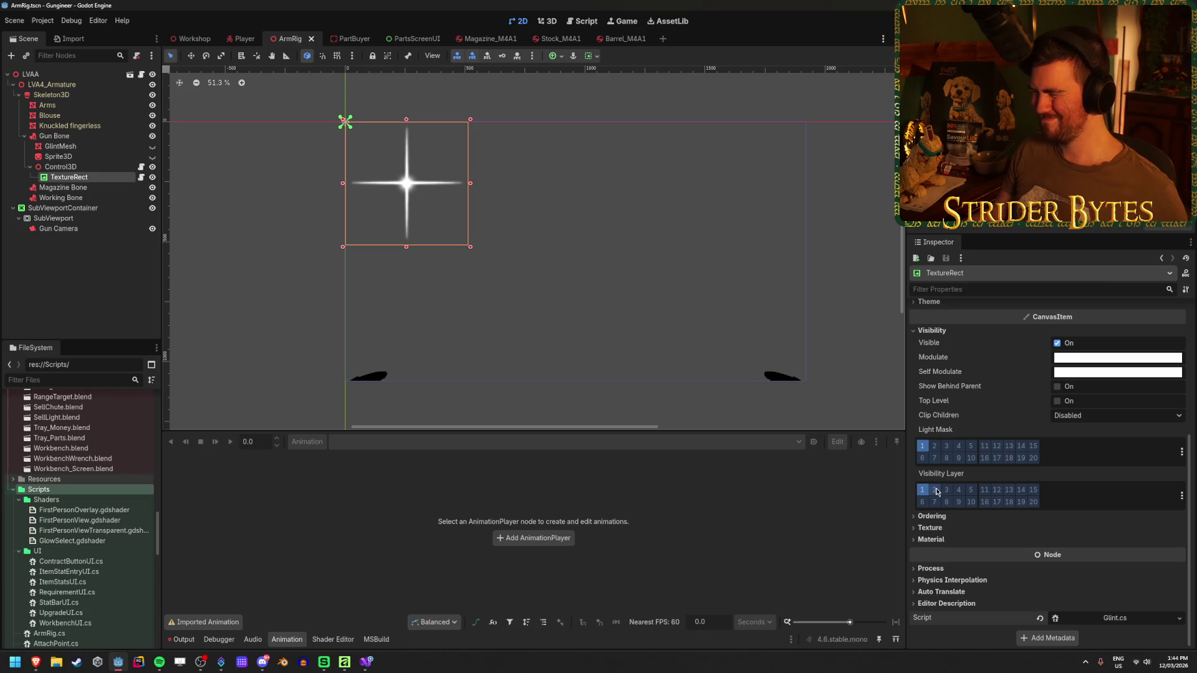
click(924, 490)
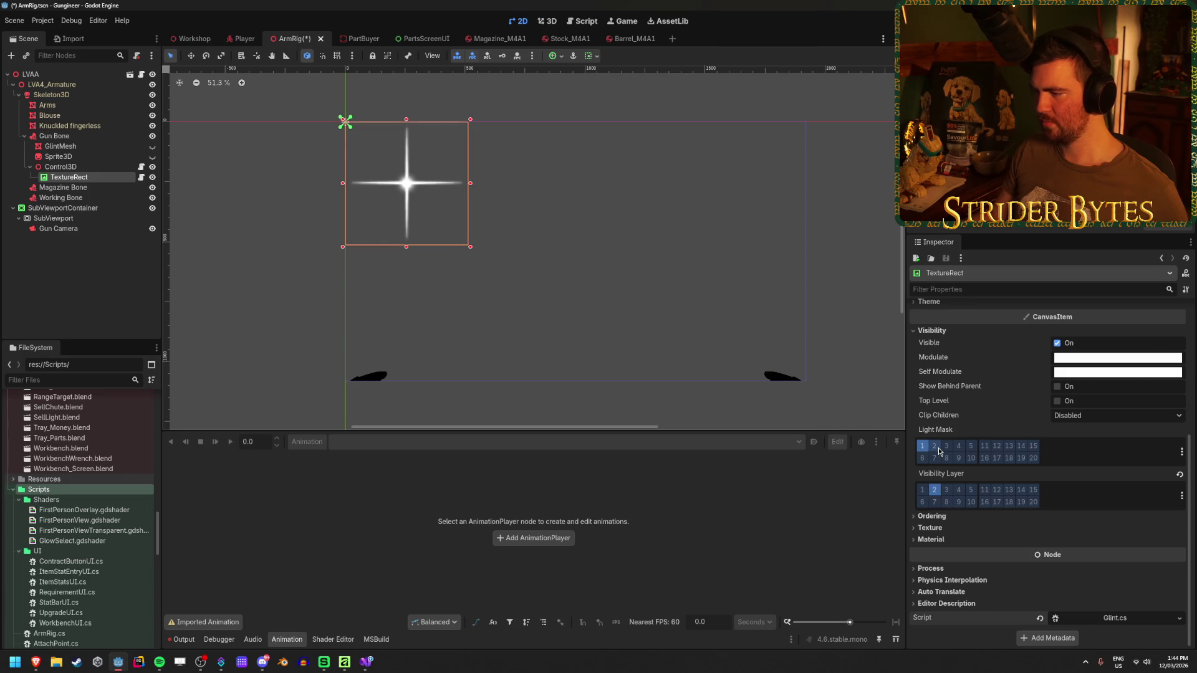
scroll(938, 448, up, 5)
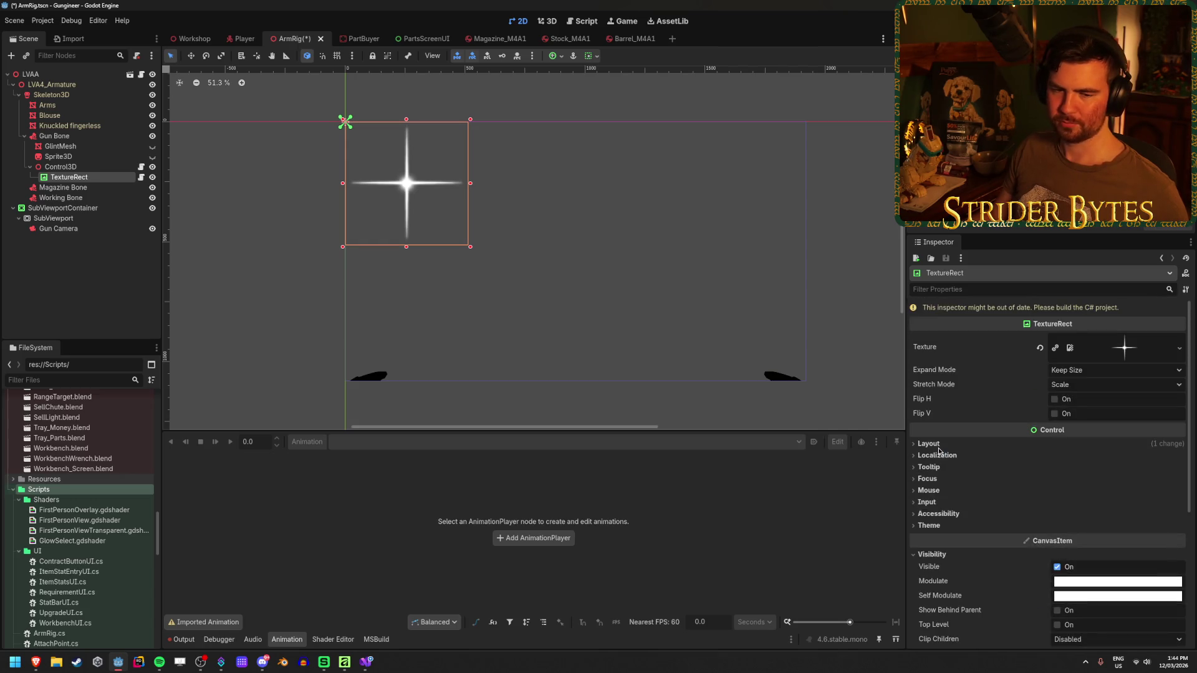
scroll(939, 449, down, 5)
scroll(939, 448, up, 5)
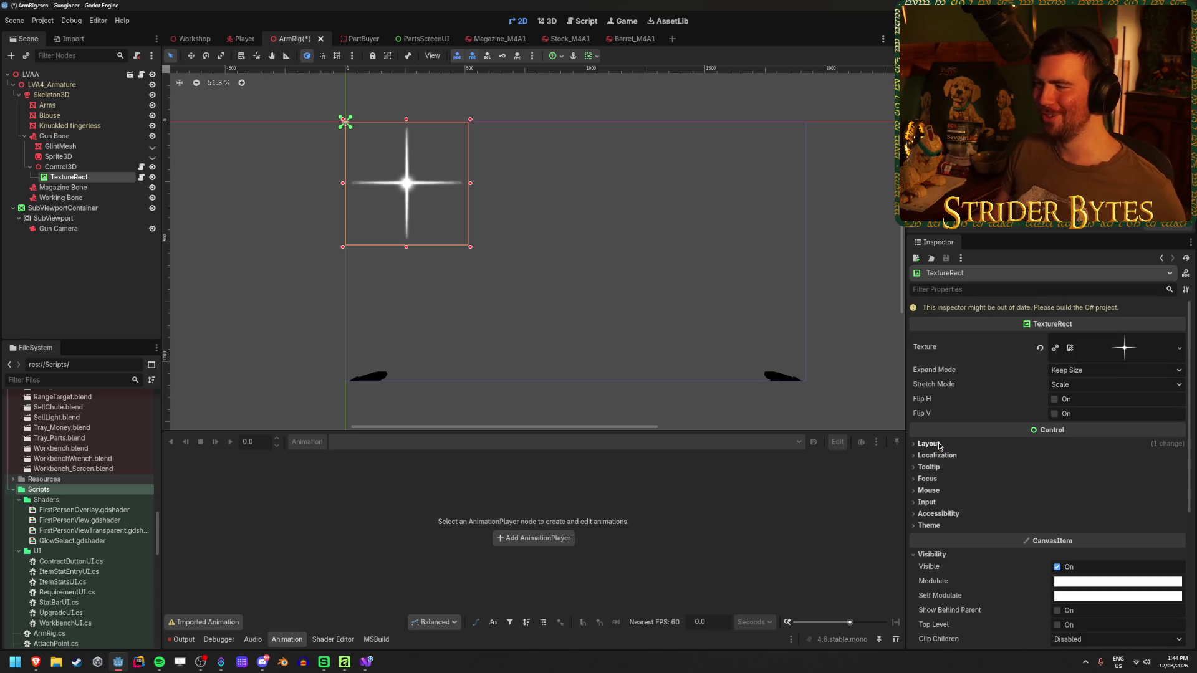
- Build the C# project, save the ArmRig scene, and run the game with F5
key(alt+b)
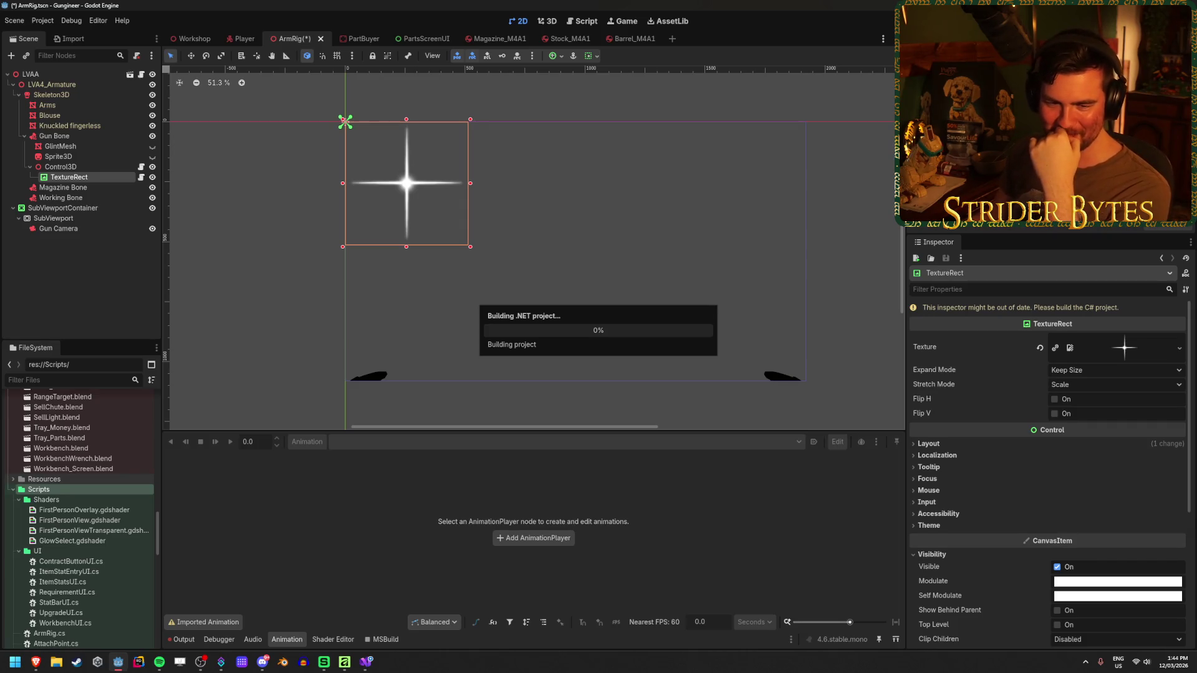
click(189, 45)
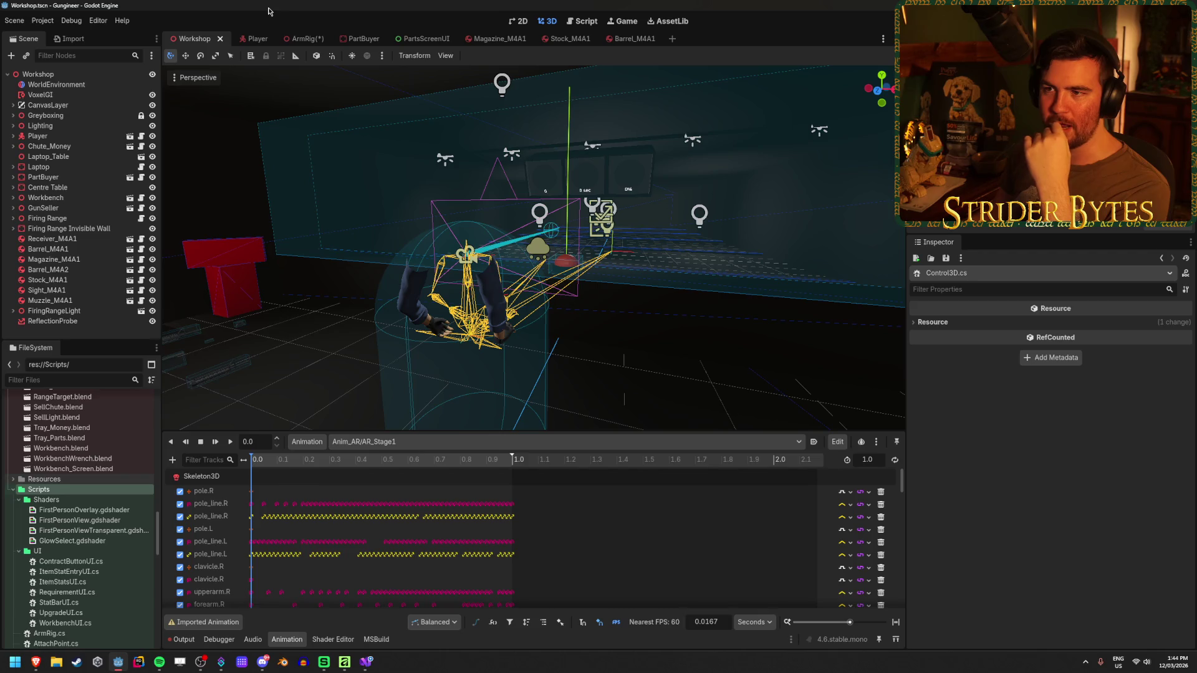
click(296, 39)
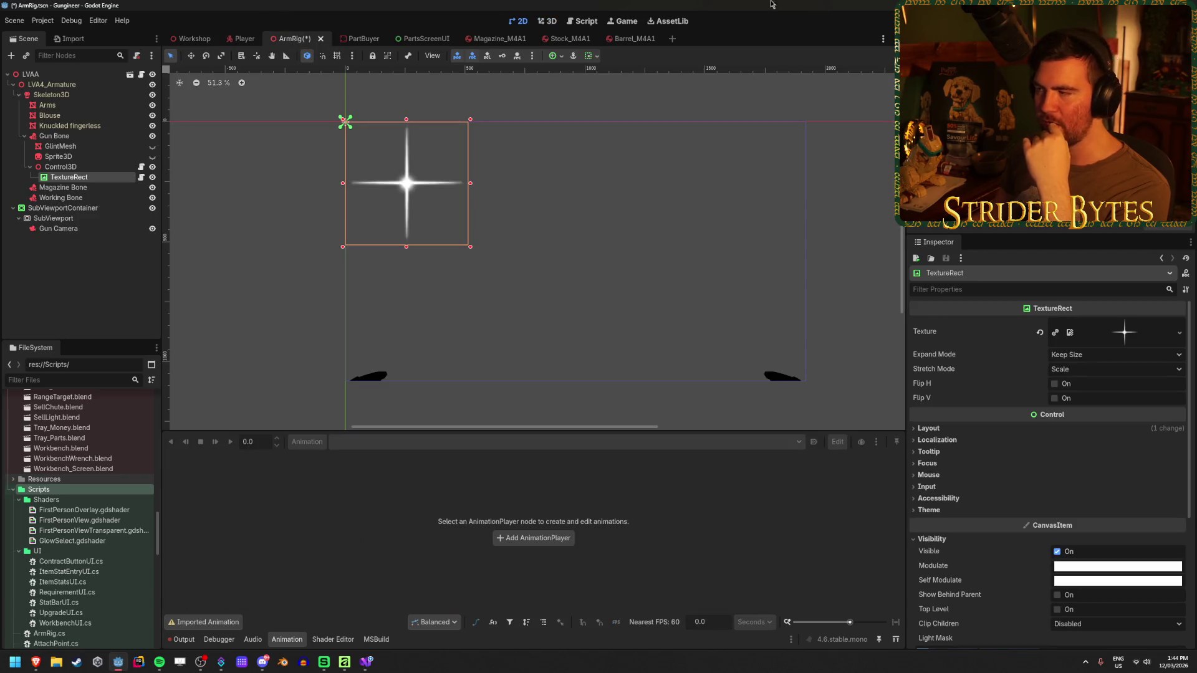
key(ctrl+s)
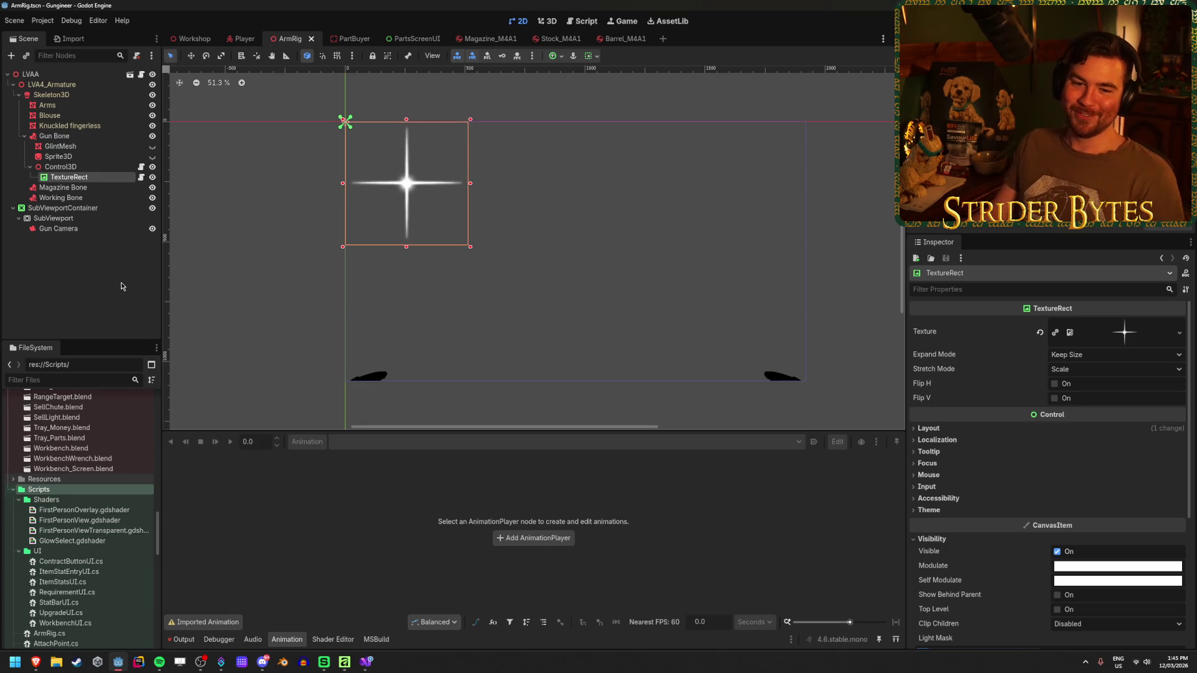
scroll(497, 300, down, 2)
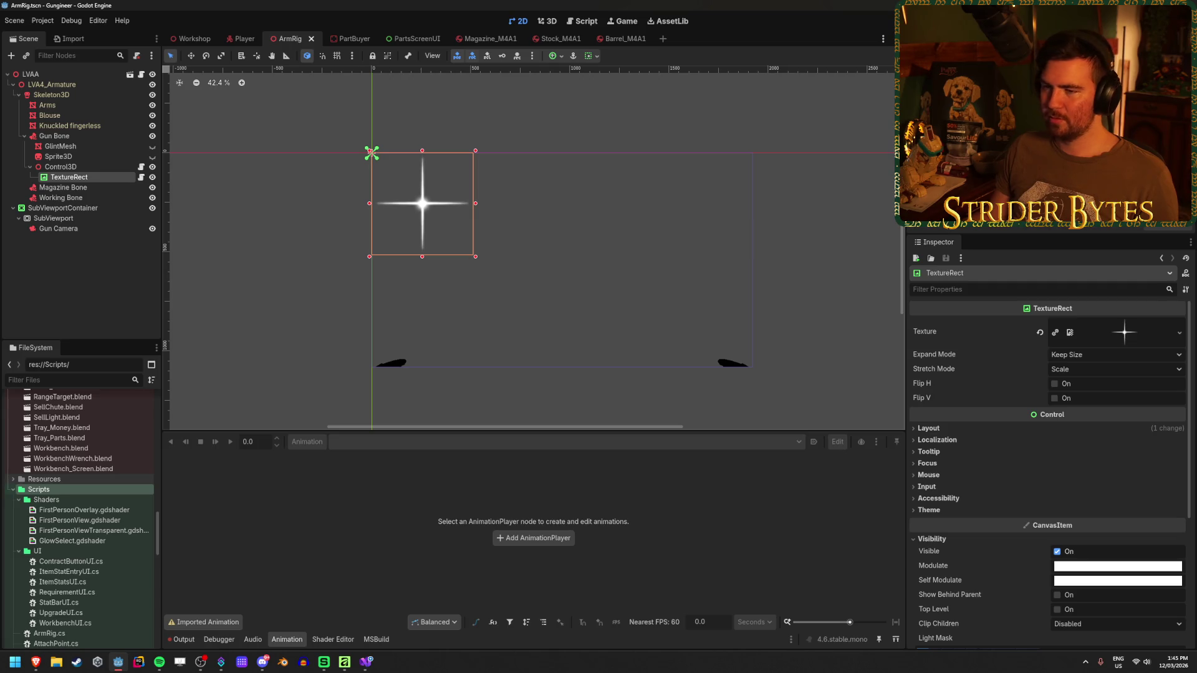
key(F5)
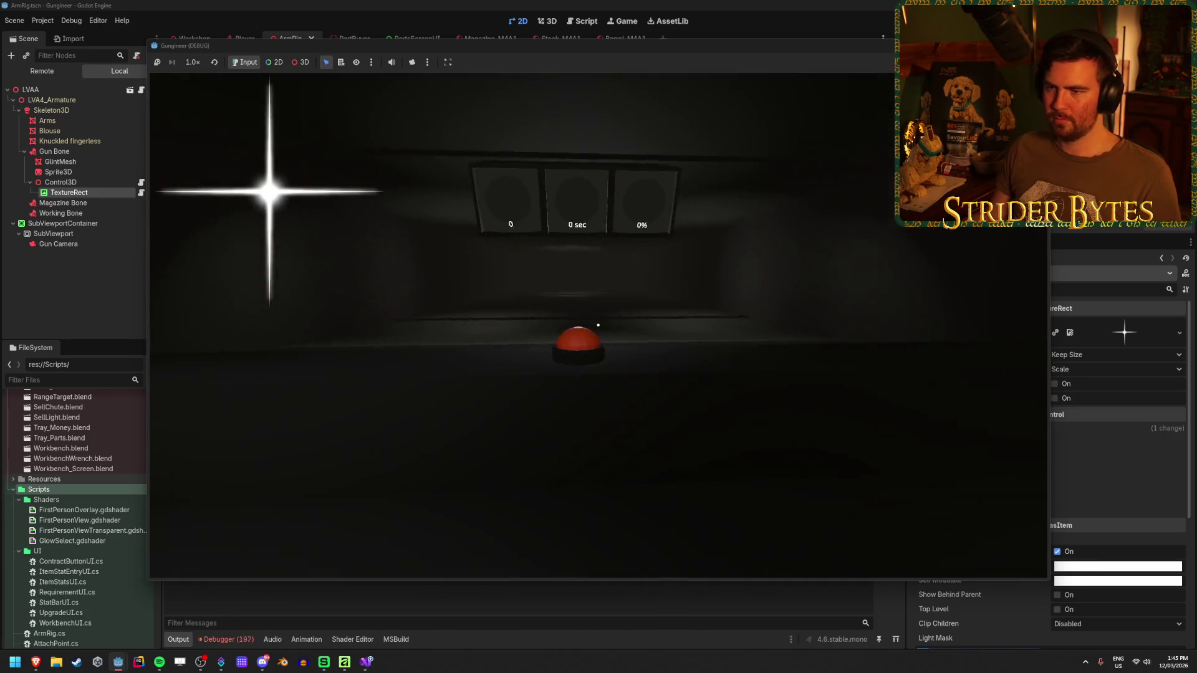
- Stop the running game with F8 and select the LVAA root node
key(F8)
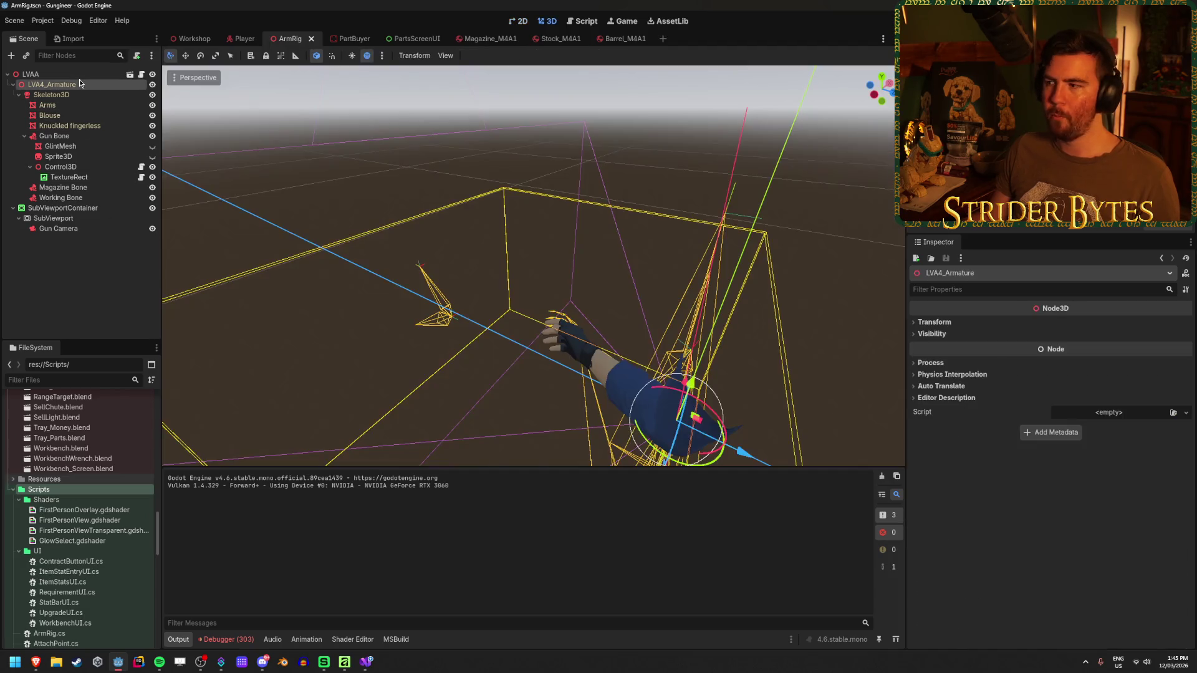
click(82, 76)
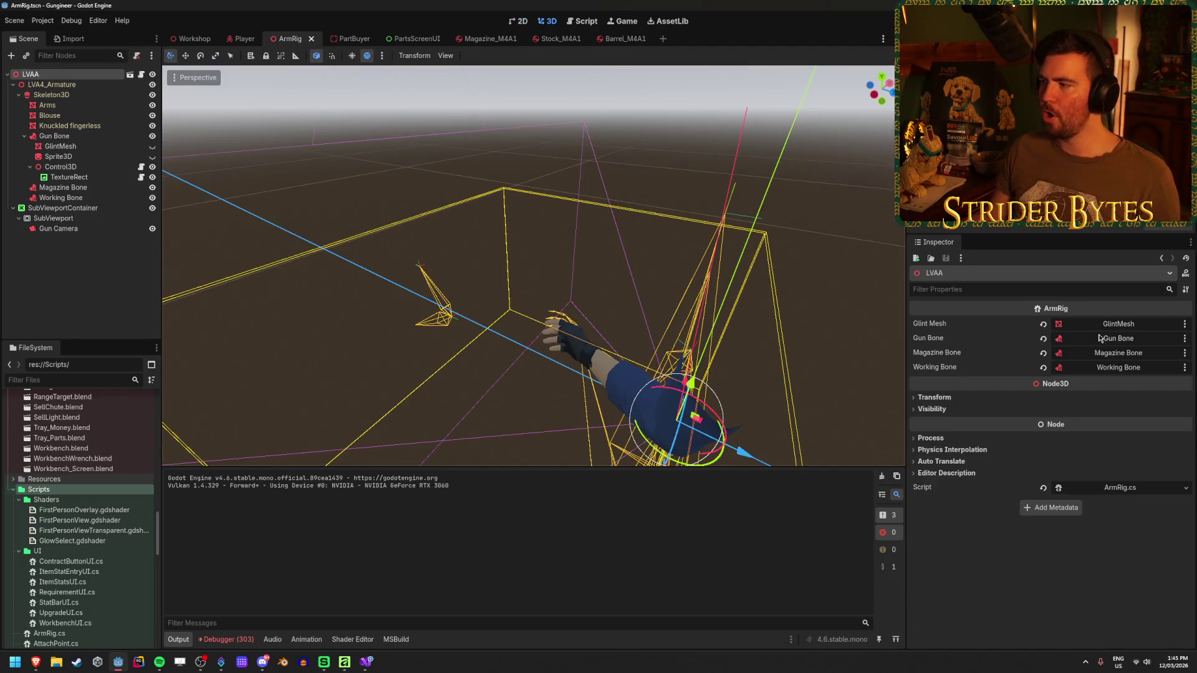
- Bring Visual Studio forward and open ArmRig.cs to inspect its export declarations on lines 6–7
click(366, 662)
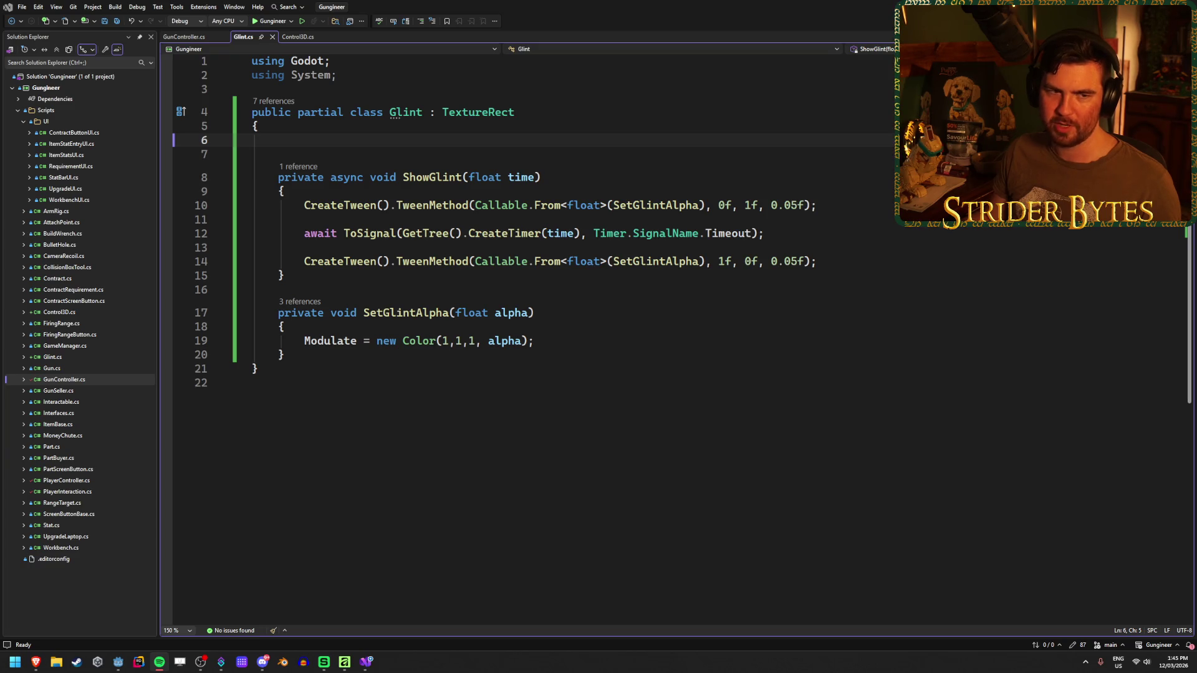
click(531, 5)
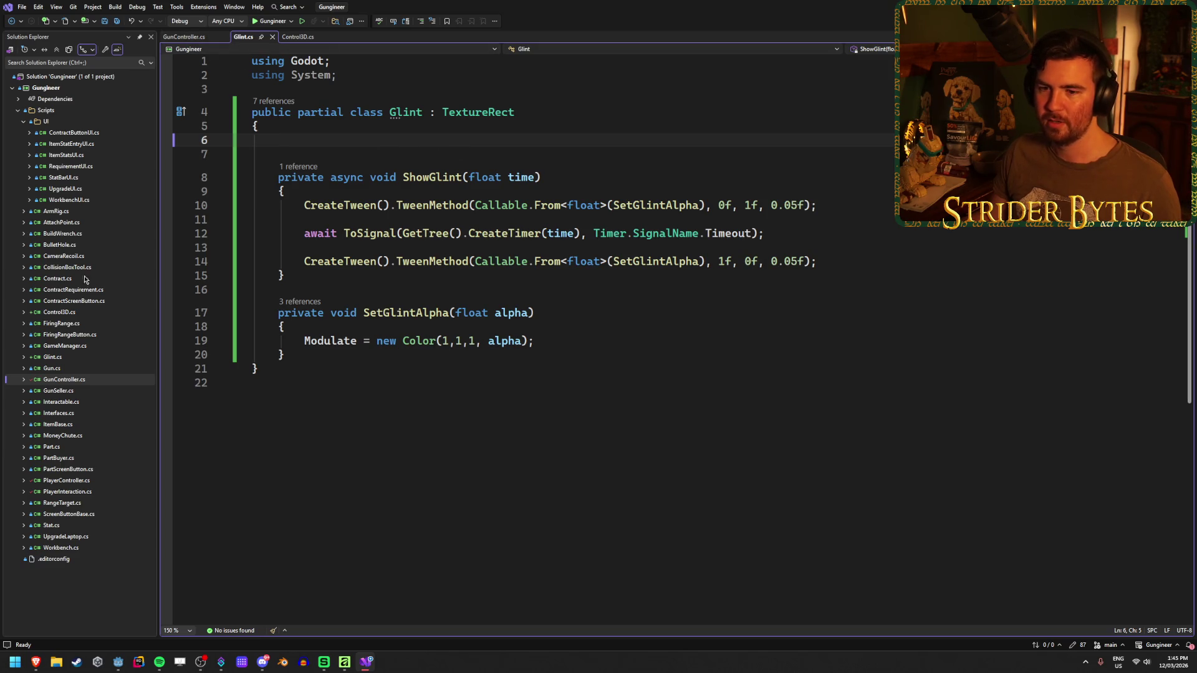
double_click(56, 210)
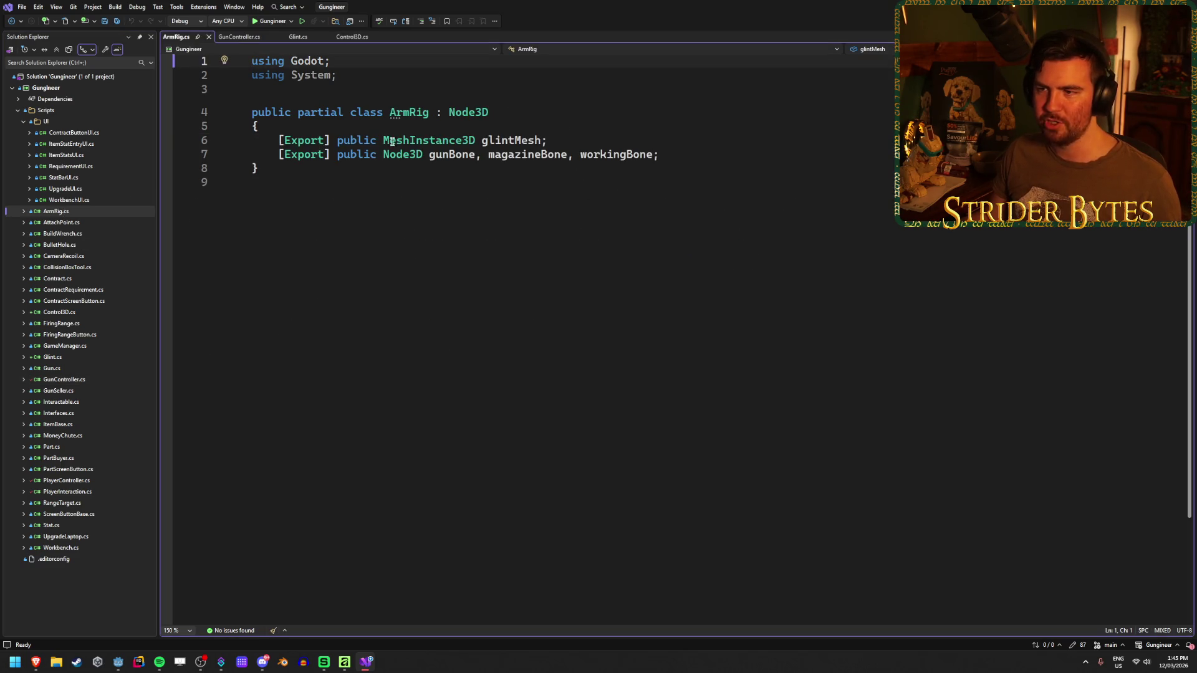
mouse_move(692, 149)
mouse_down()
mouse_move(285, 154)
mouse_move(251, 139)
mouse_up()
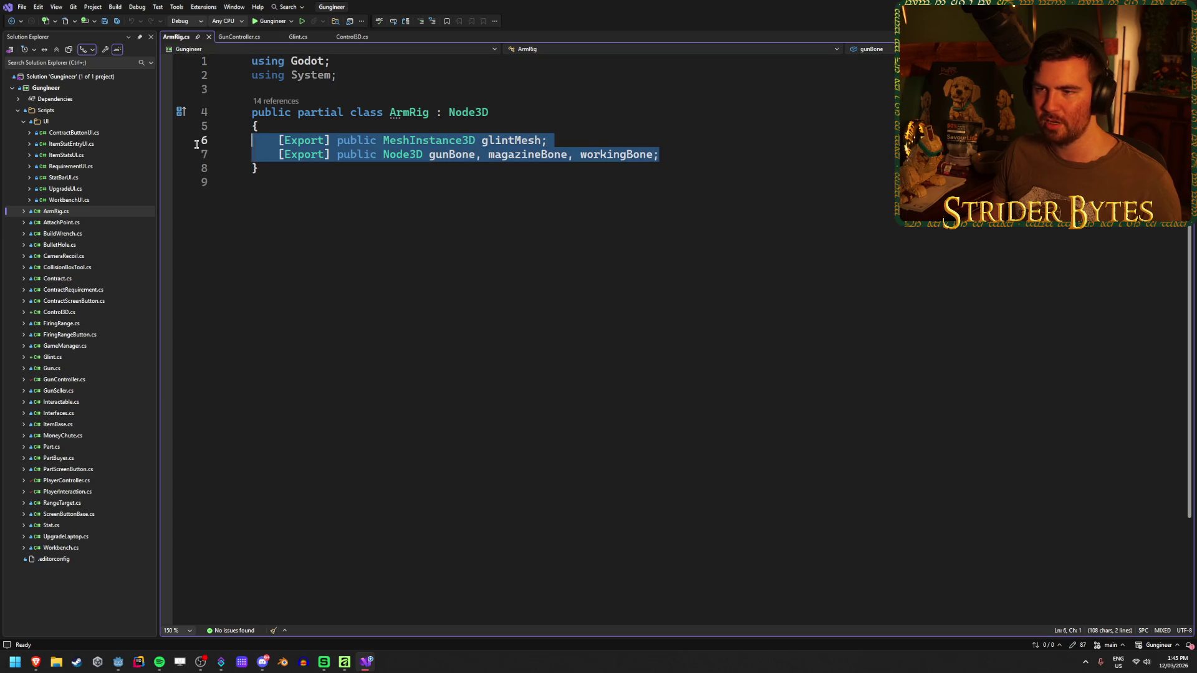
click(587, 136)
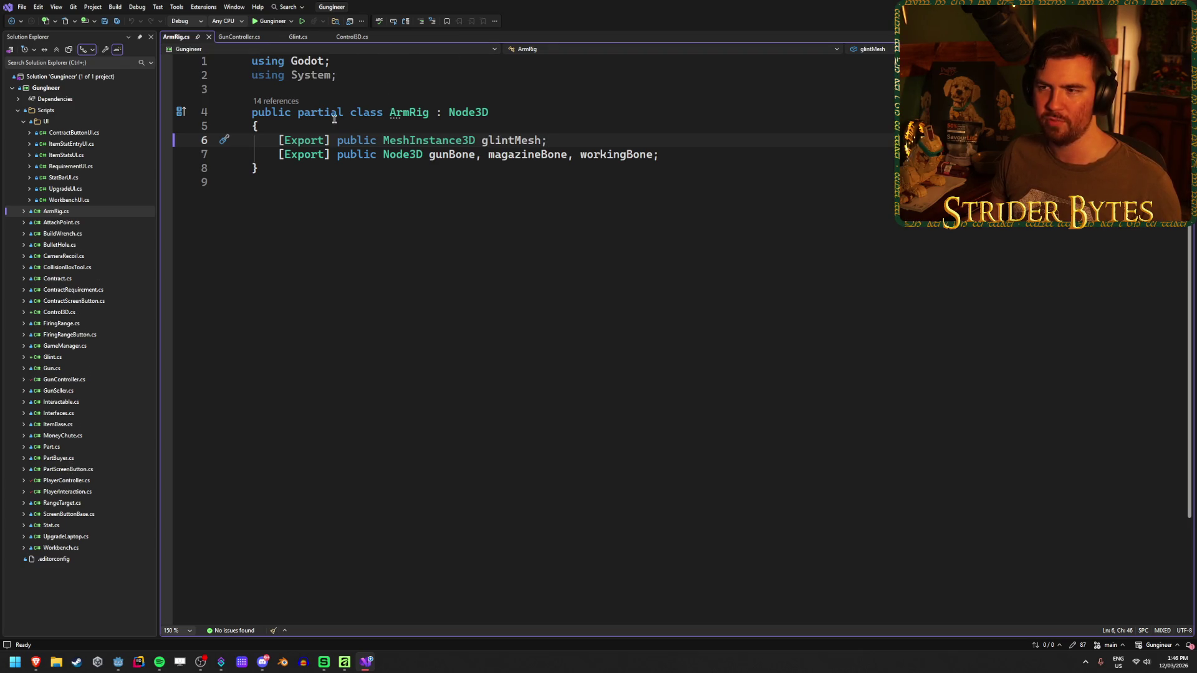
- List ArmRig's references, expand the GunController.cs entry, then open GunController.cs
click(278, 100)
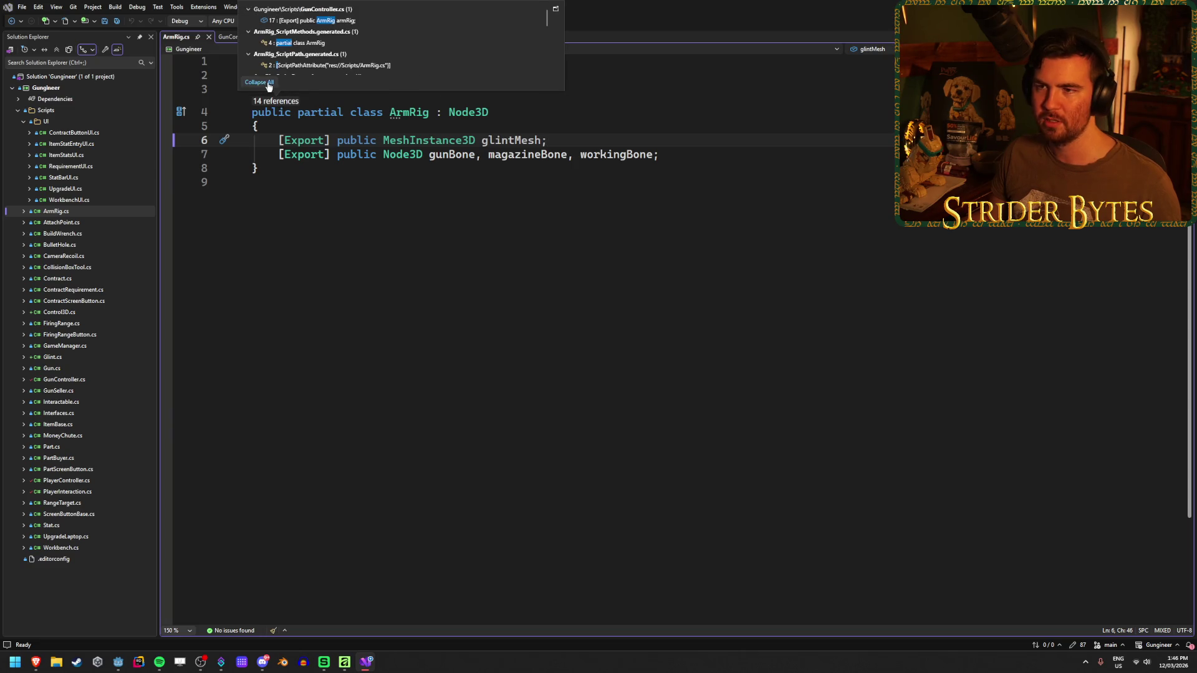
click(269, 84)
scroll(381, 47, down, 1)
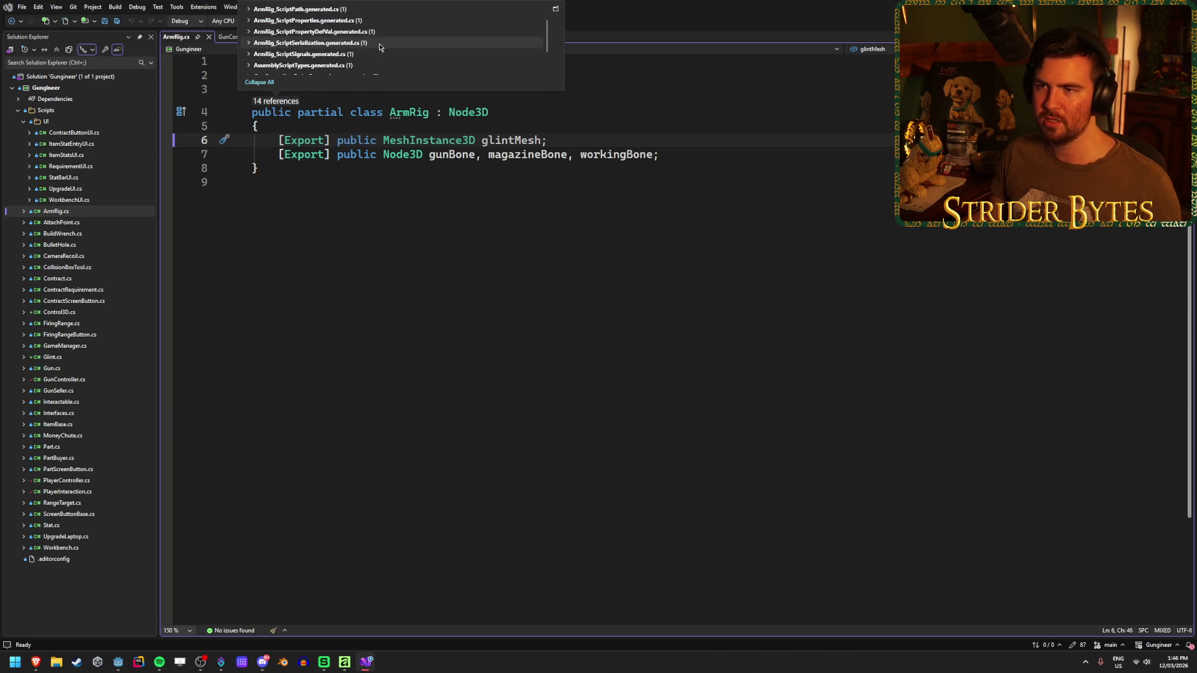
scroll(379, 46, up, 2)
click(250, 9)
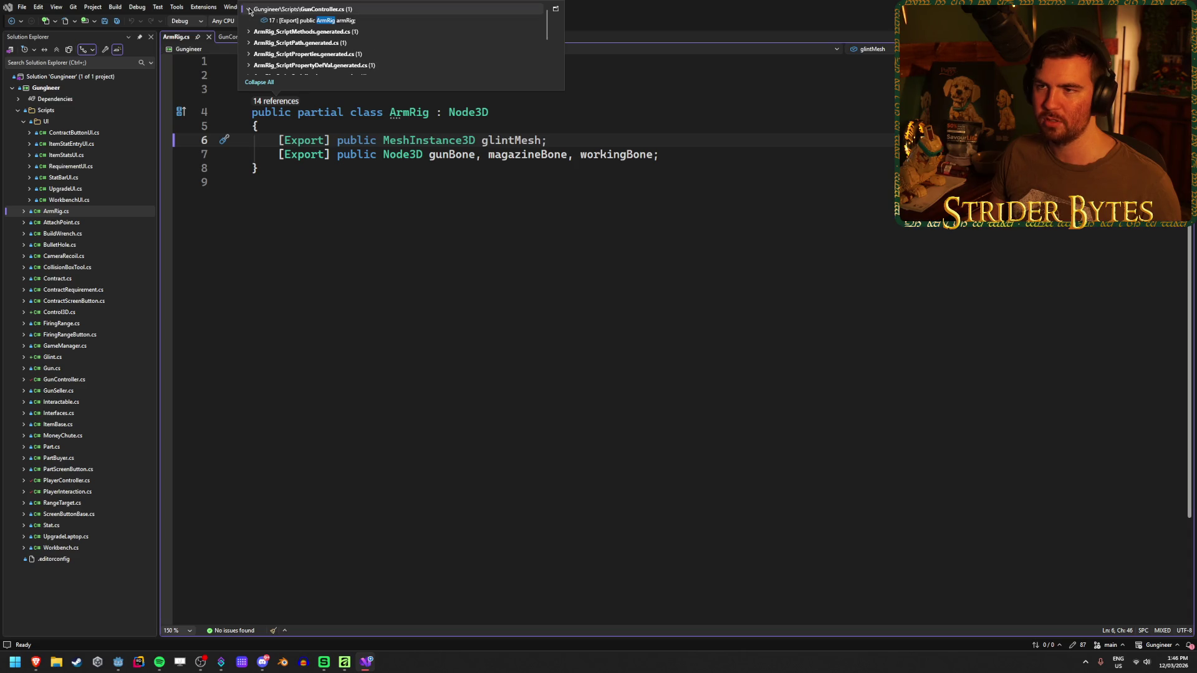
scroll(346, 74, down, 3)
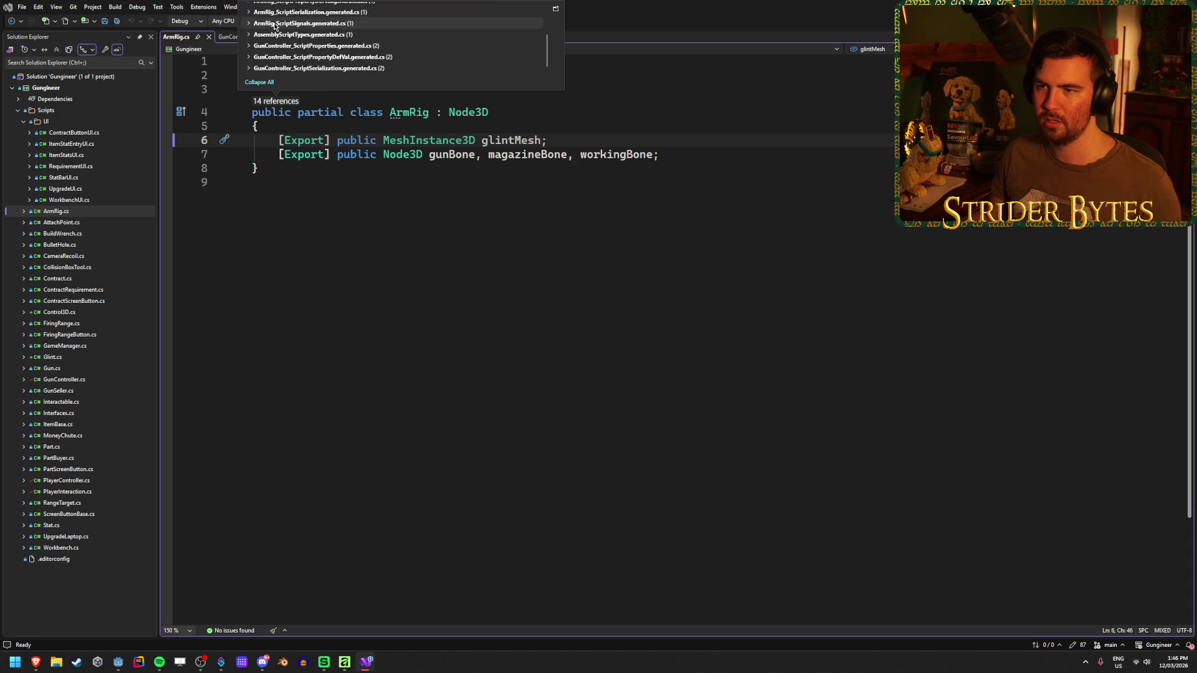
scroll(346, 56, up, 3)
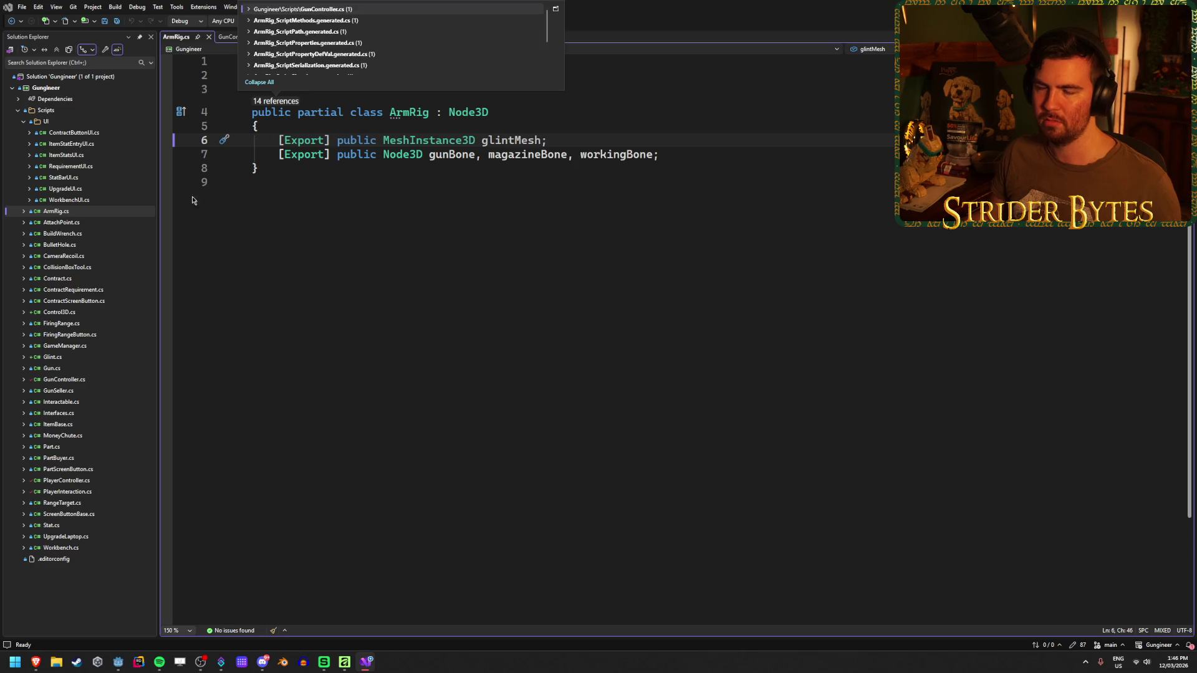
key(Escape)
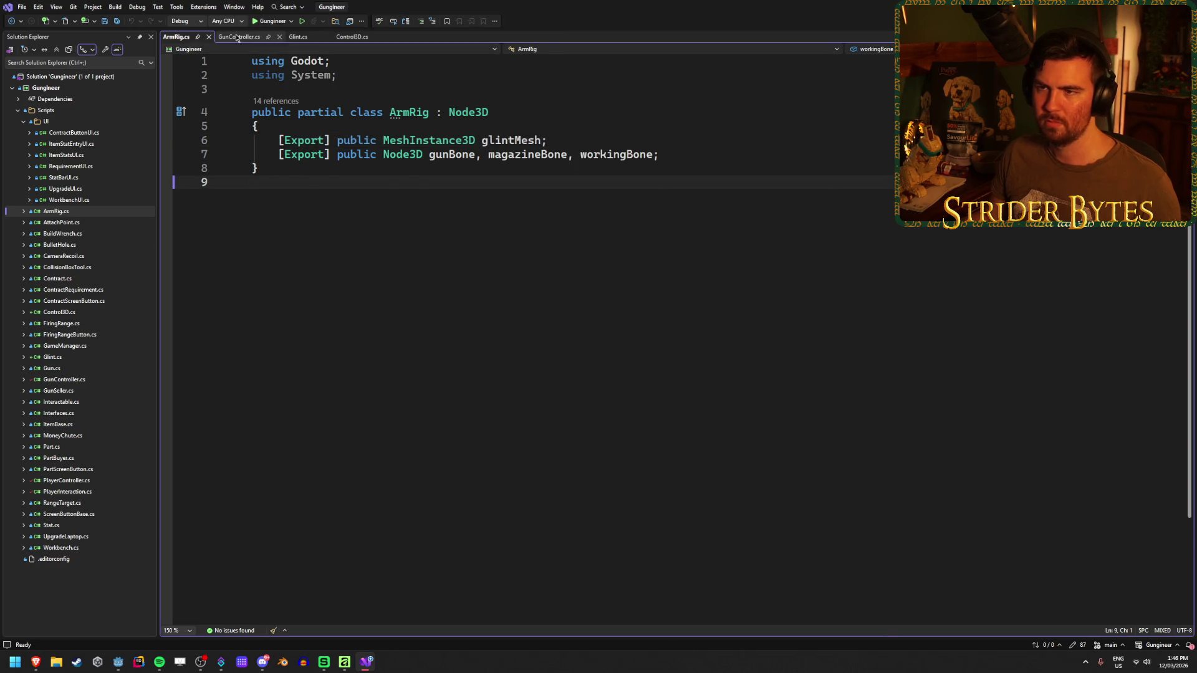
click(239, 36)
scroll(473, 434, up, 15)
scroll(474, 434, up, 20)
scroll(561, 449, down, 1)
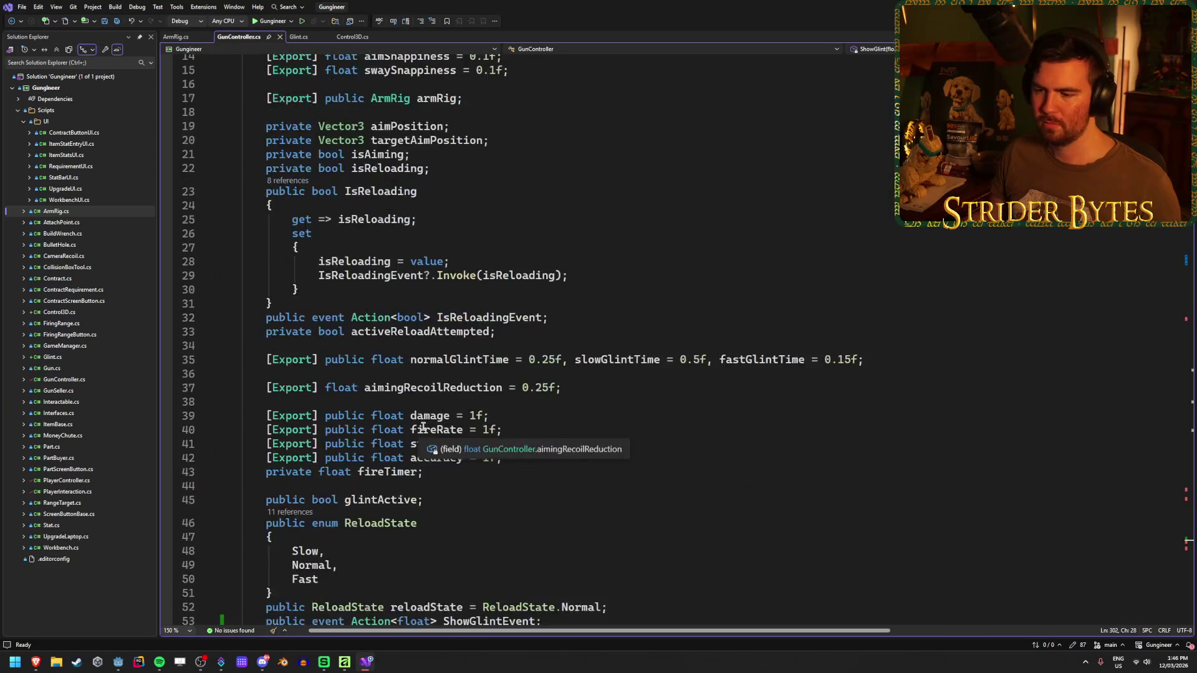
scroll(365, 89, up, 2)
scroll(282, 354, up, 3)
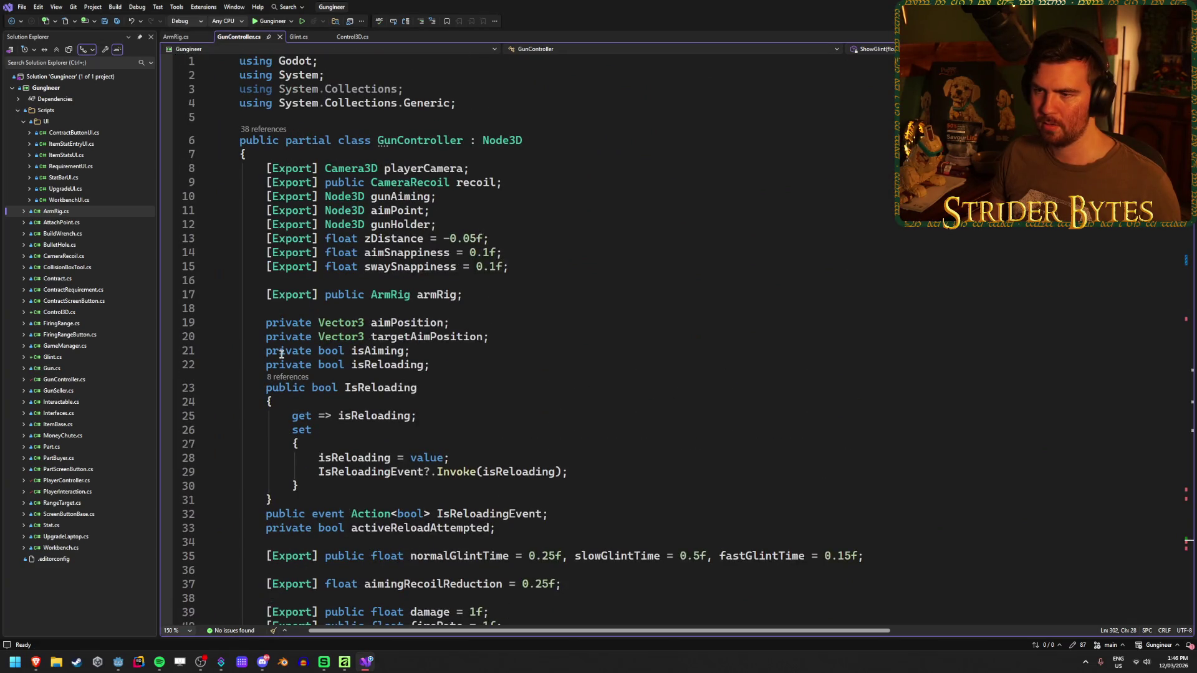
scroll(282, 353, down, 16)
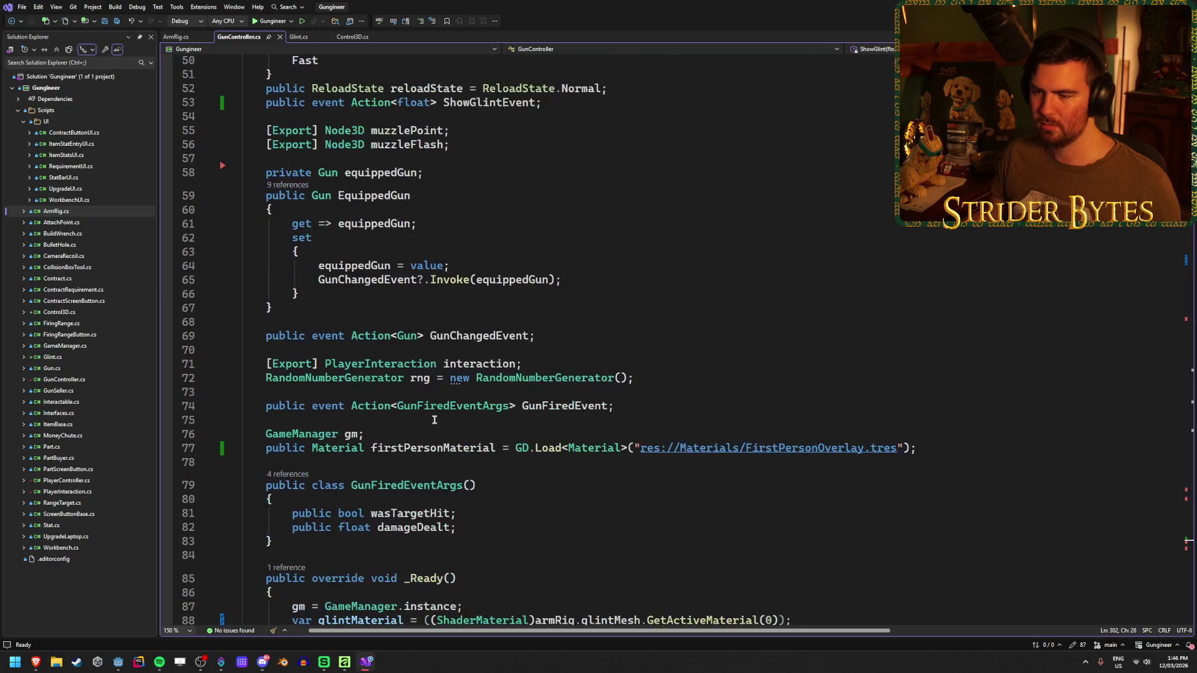
scroll(435, 420, down, 2)
scroll(680, 371, up, 6)
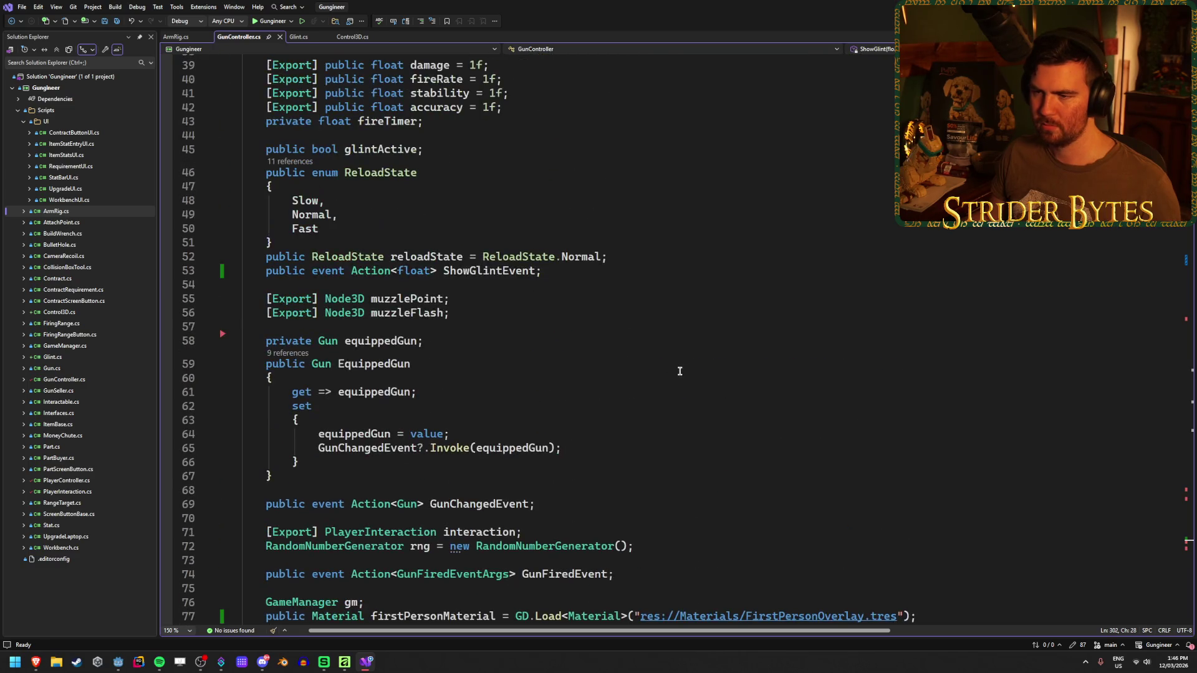
scroll(680, 371, up, 4)
scroll(676, 373, up, 8)
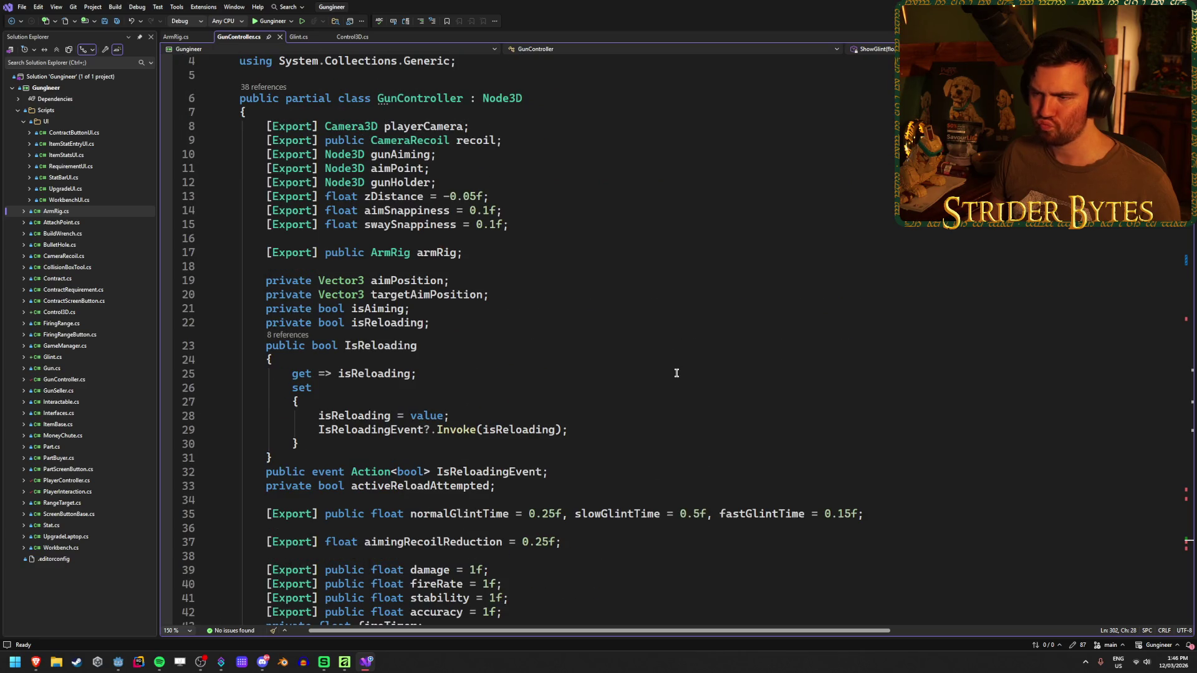
scroll(676, 372, down, 4)
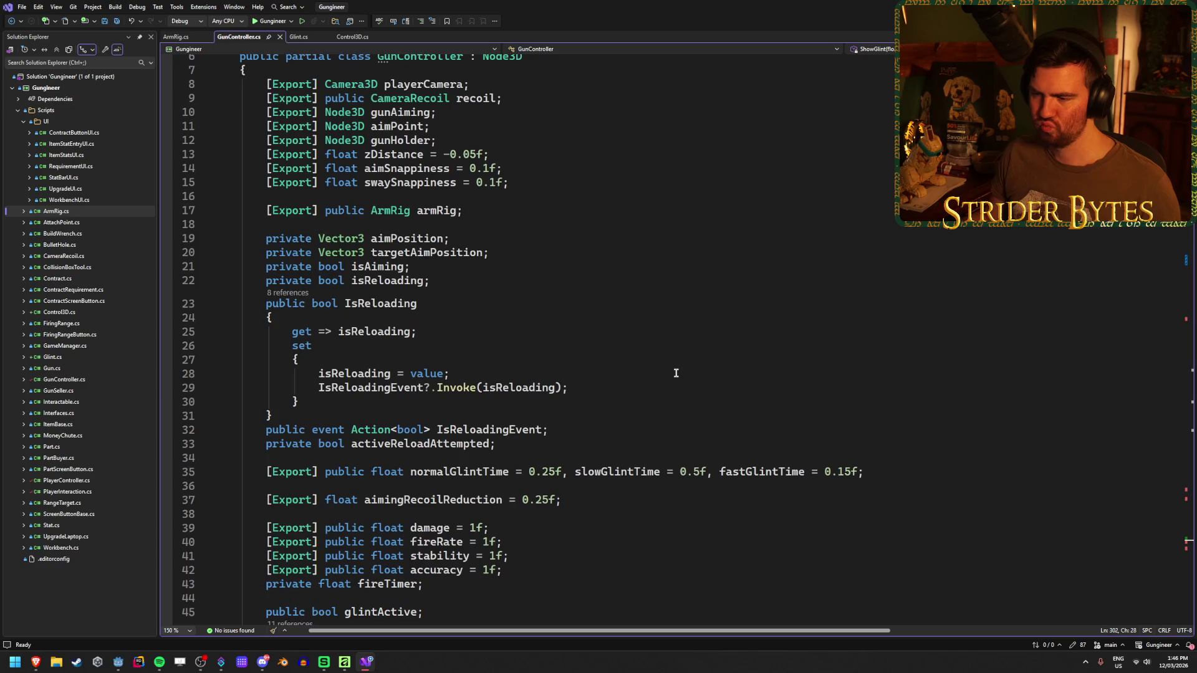
scroll(675, 373, down, 10)
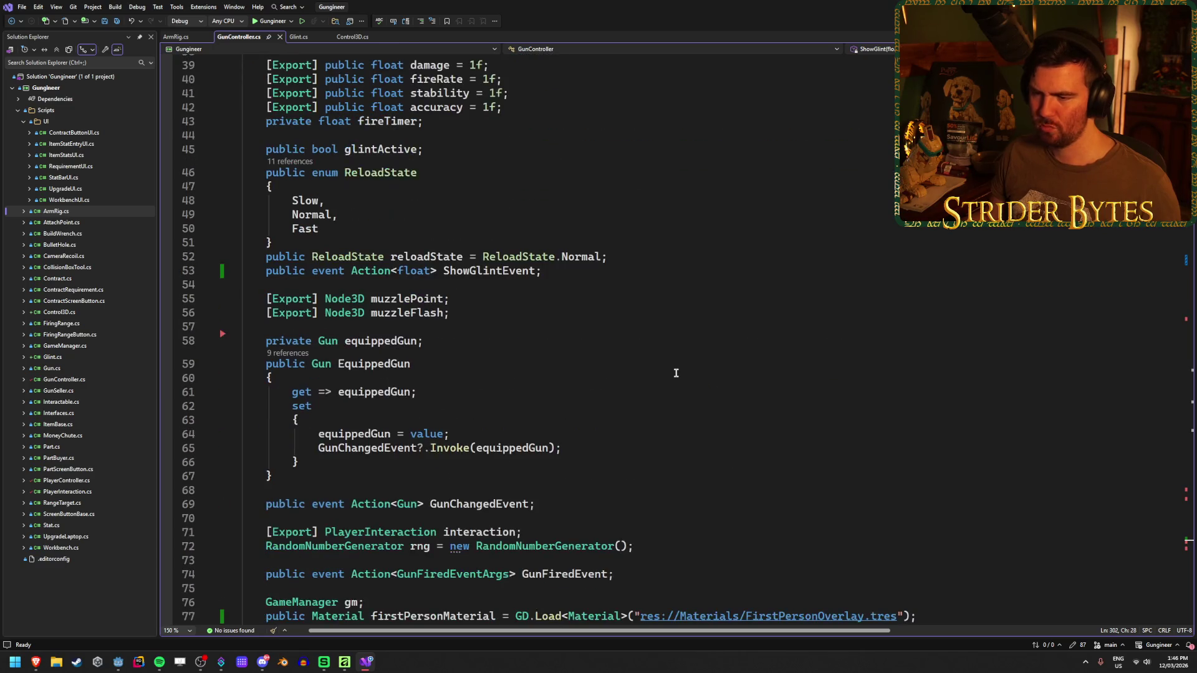
scroll(676, 373, down, 2)
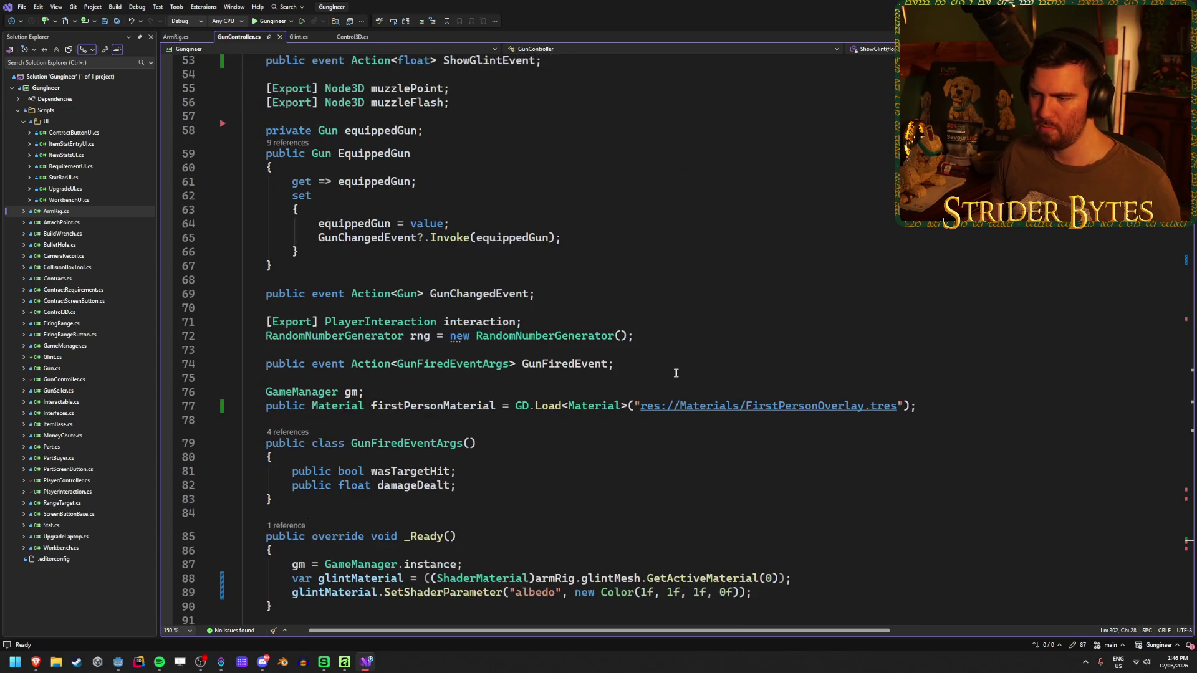
scroll(676, 373, up, 5)
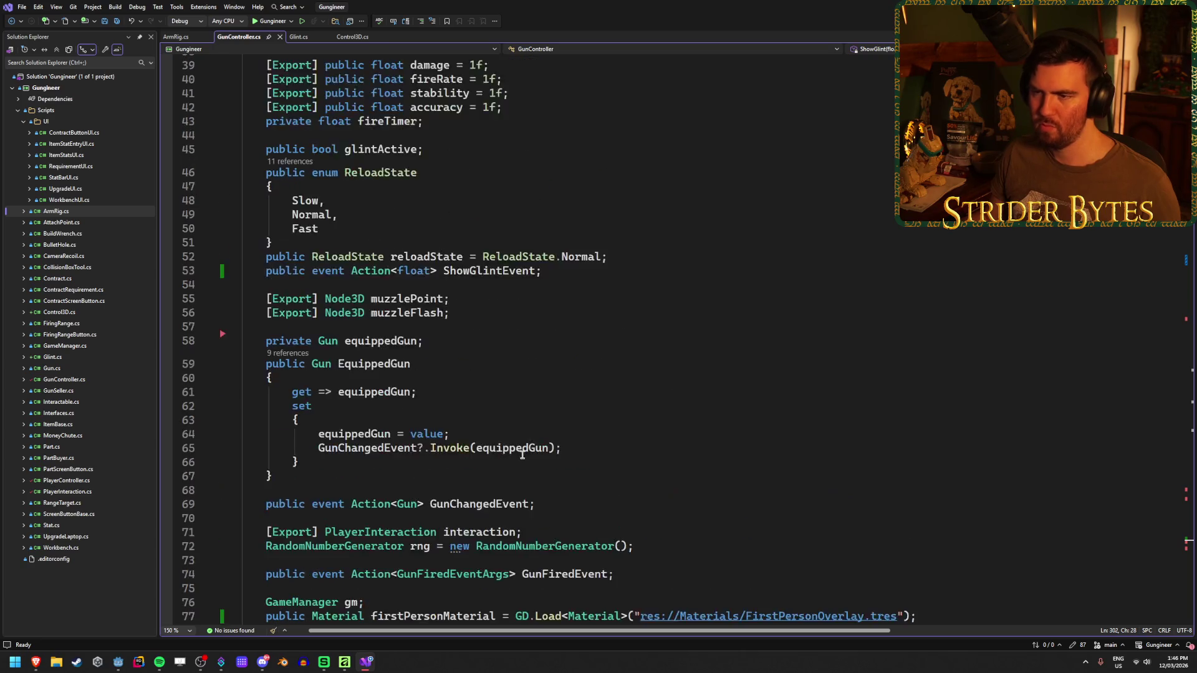
scroll(523, 454, up, 6)
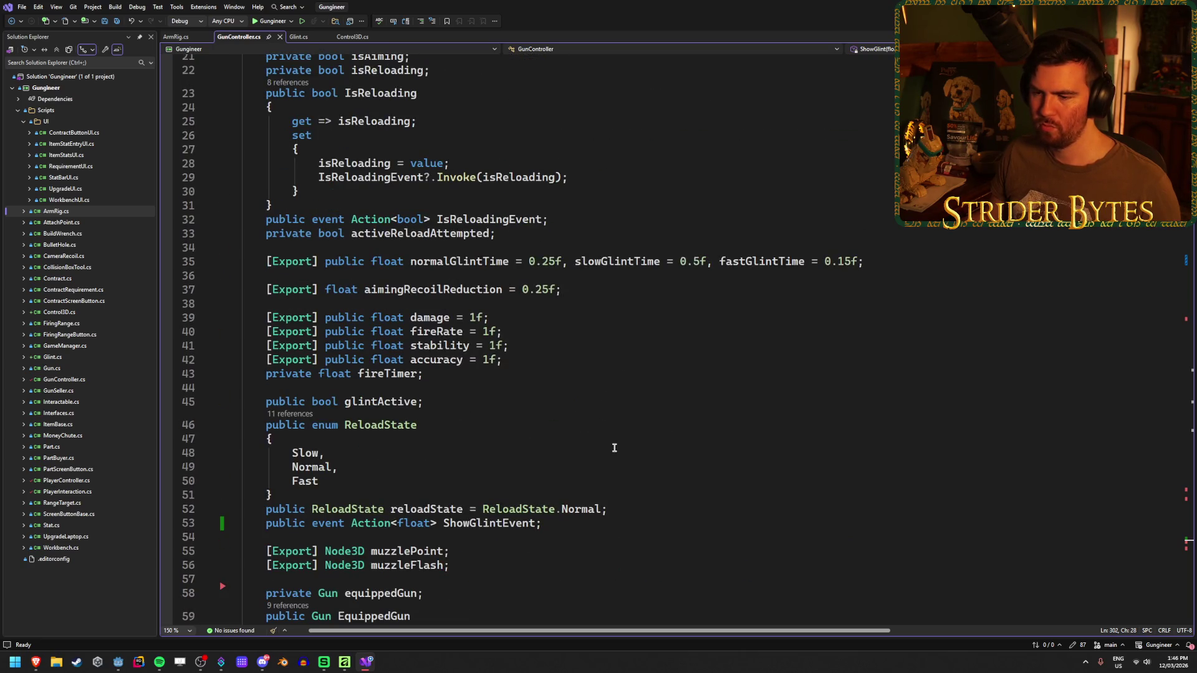
scroll(615, 448, up, 5)
scroll(657, 331, up, 2)
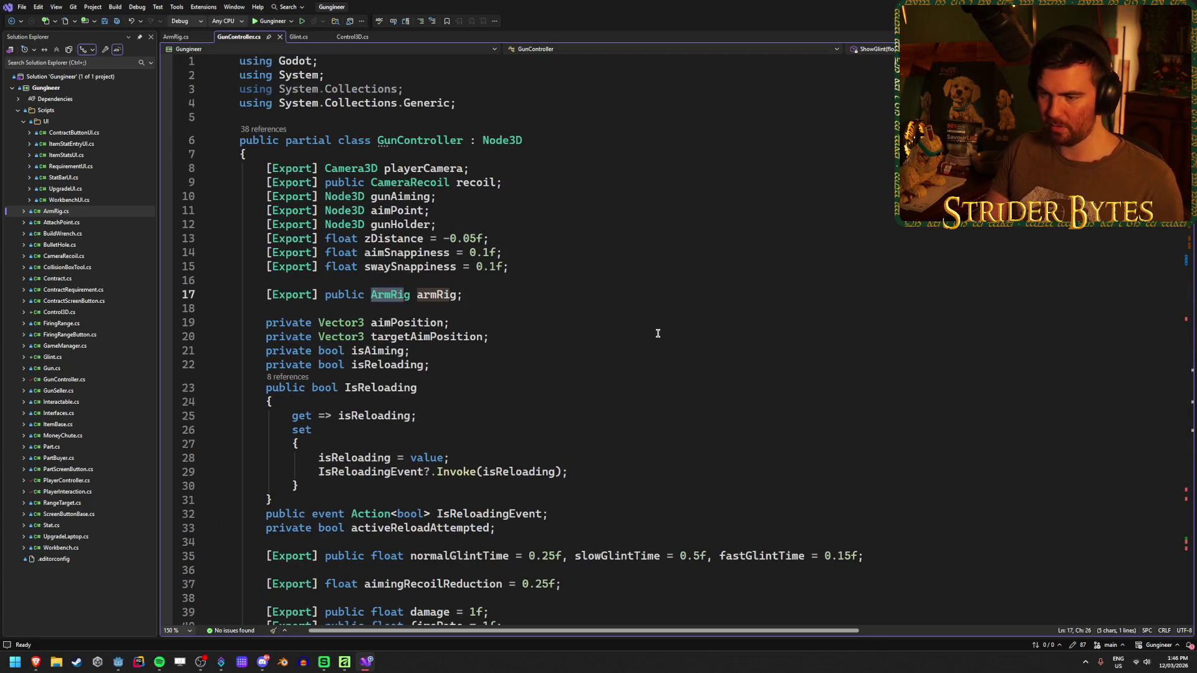
click(438, 294)
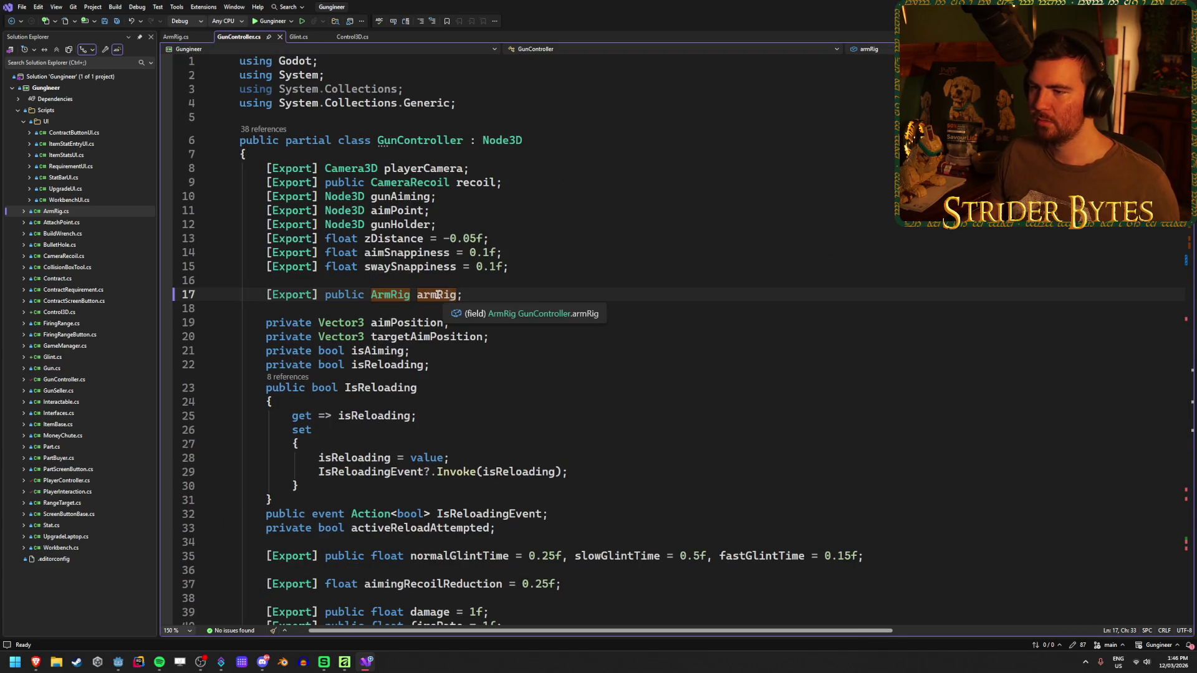
right_click(438, 295)
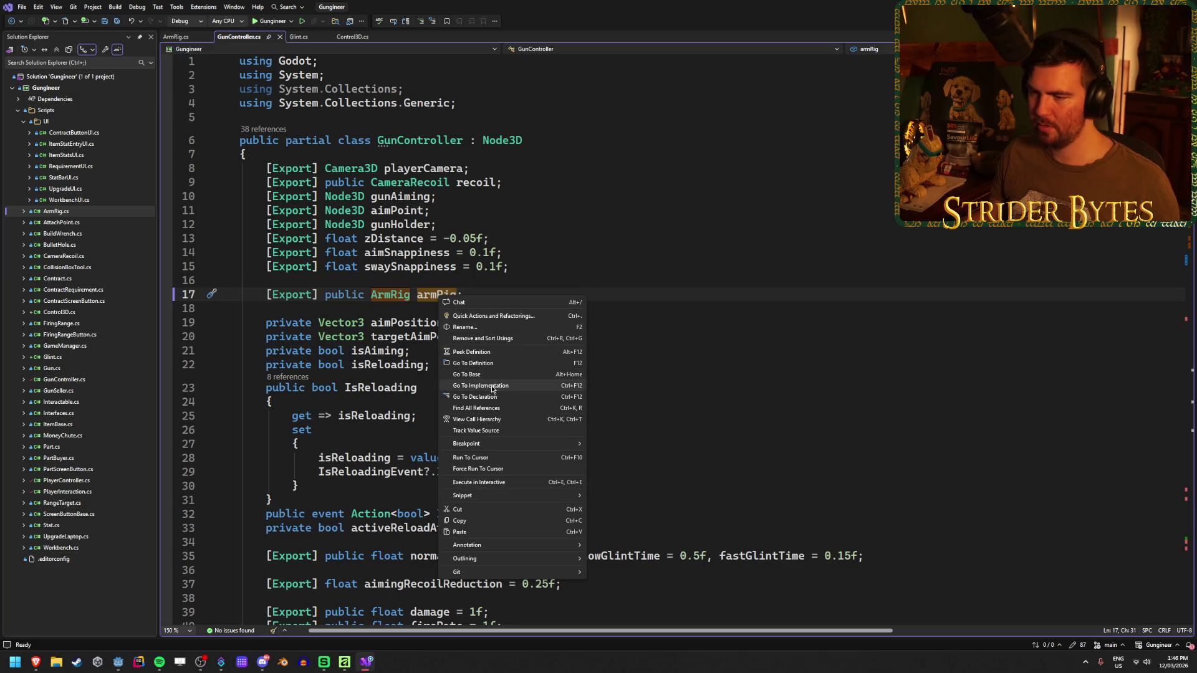
click(492, 408)
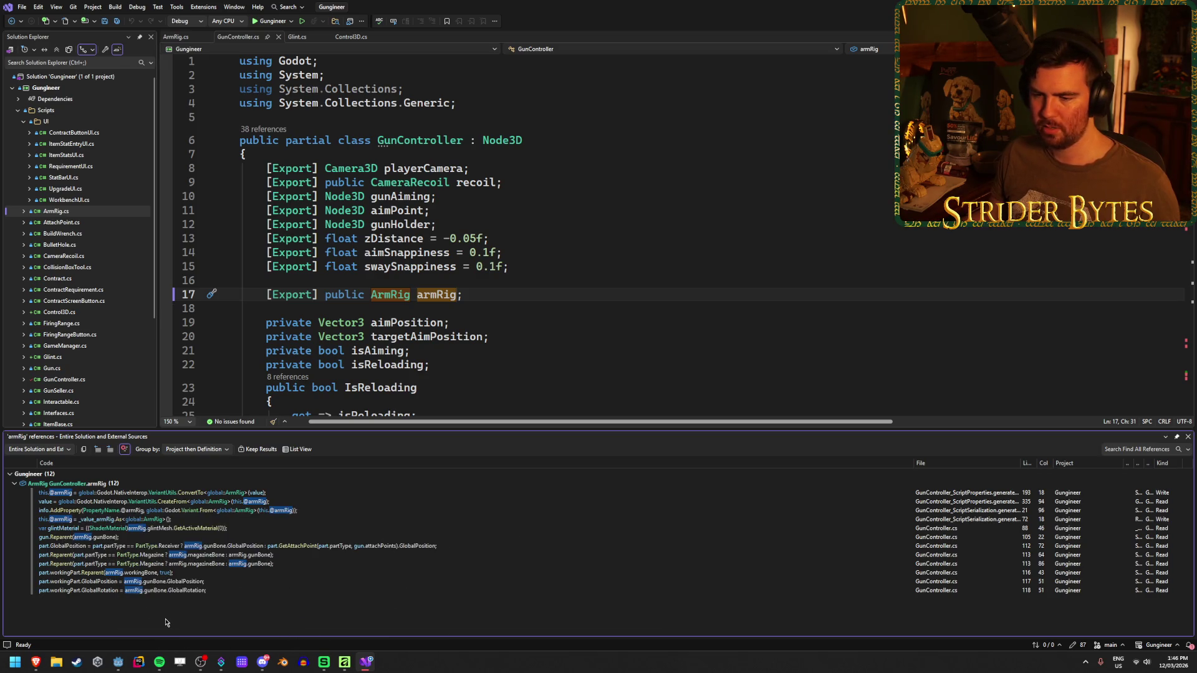
click(1188, 437)
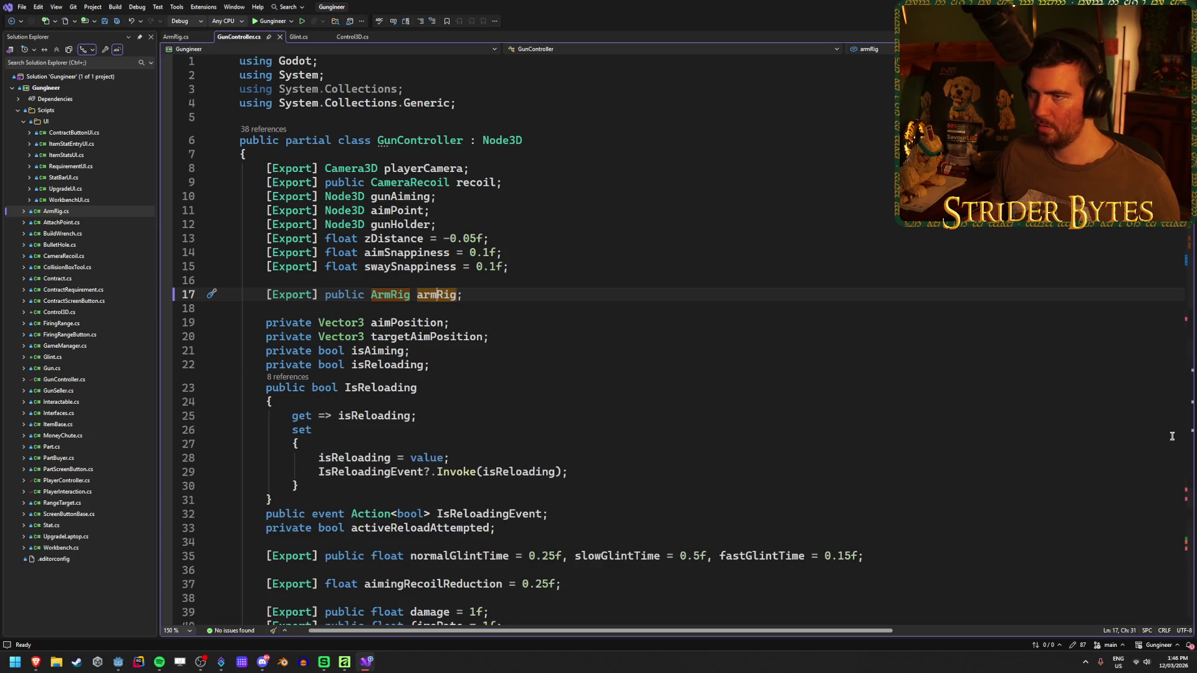
click(297, 37)
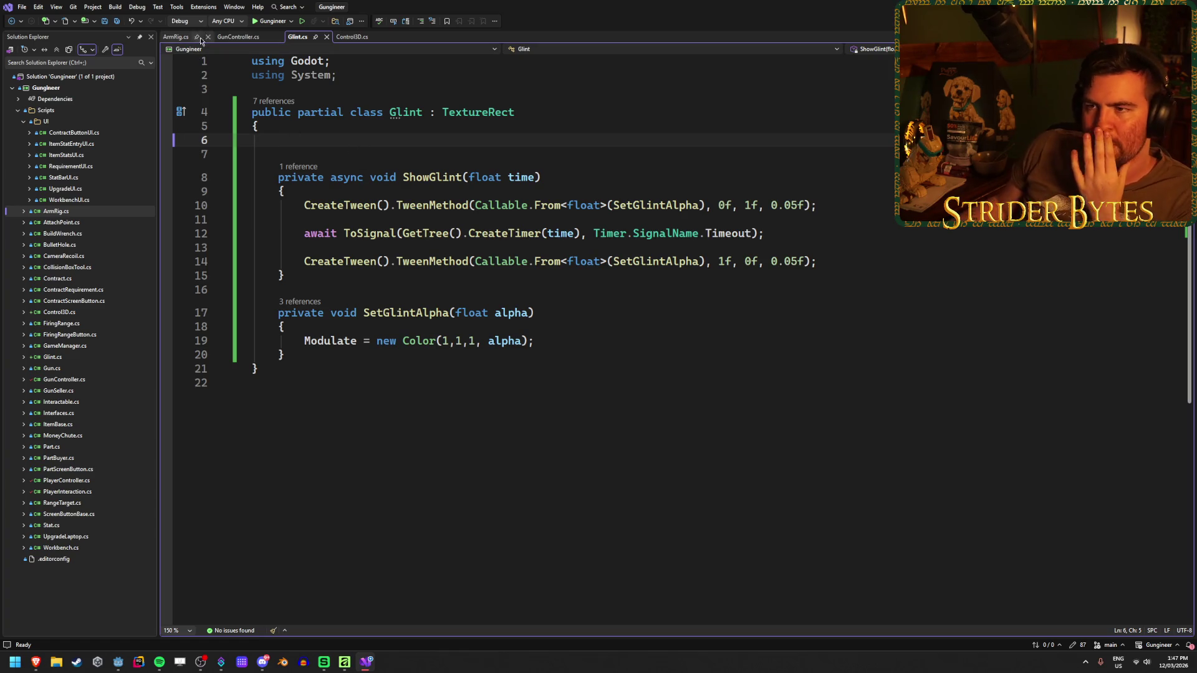
click(240, 36)
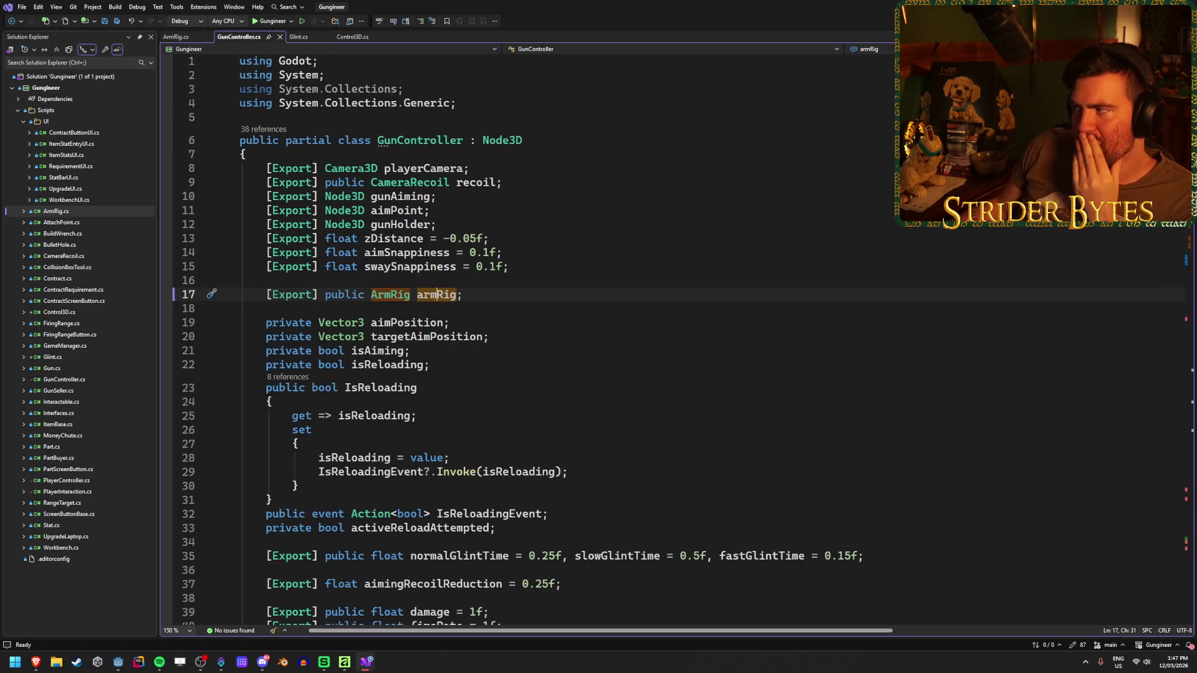
key(ctrl+r)
key(ctrl+r)
key(Escape)
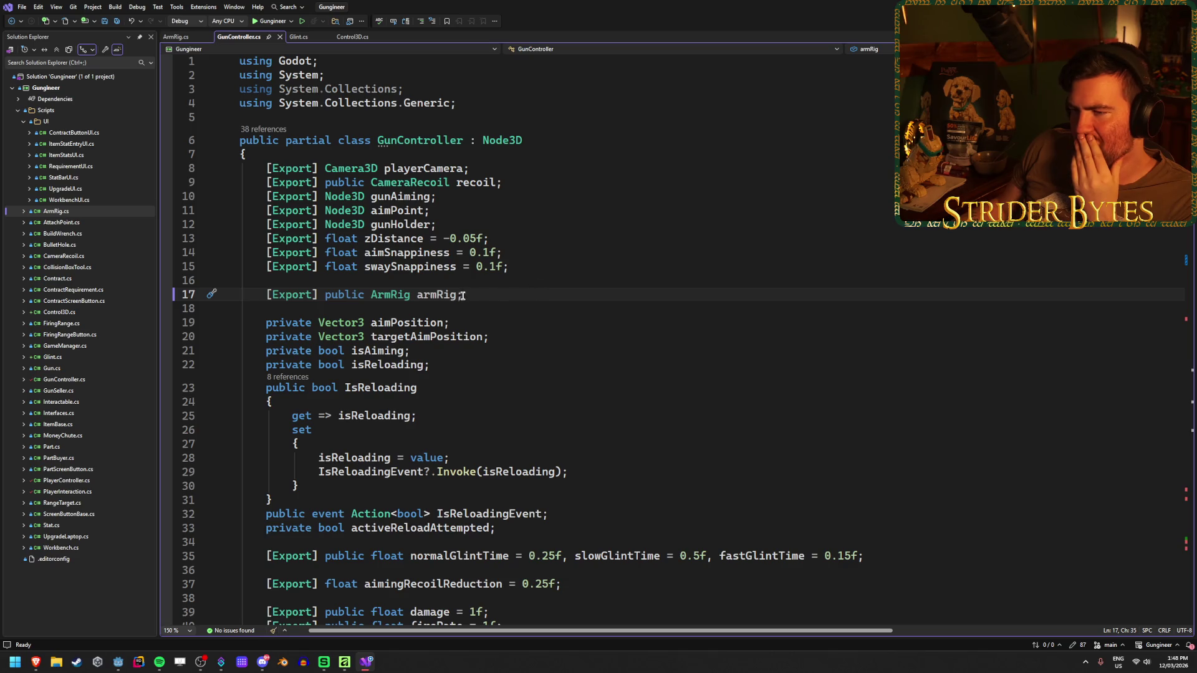
key(End)
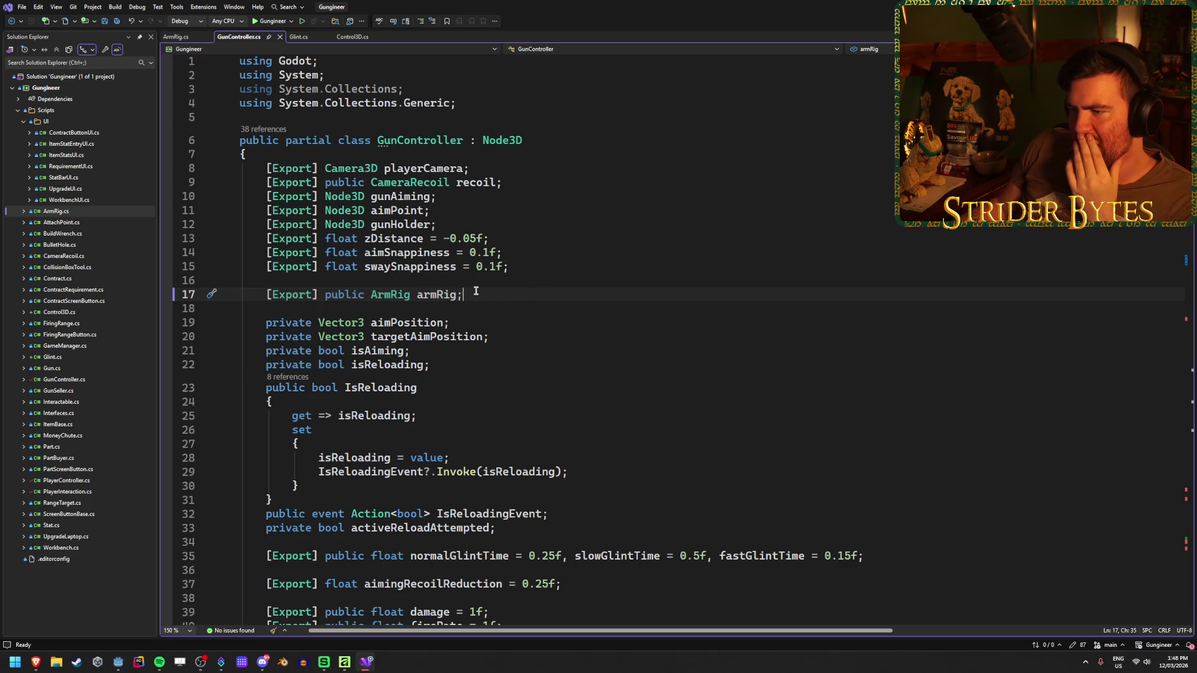
click(182, 40)
- Comment out ArmRig.cs's glintMesh export with //, save it, and go back to Glint.cs
click(560, 144)
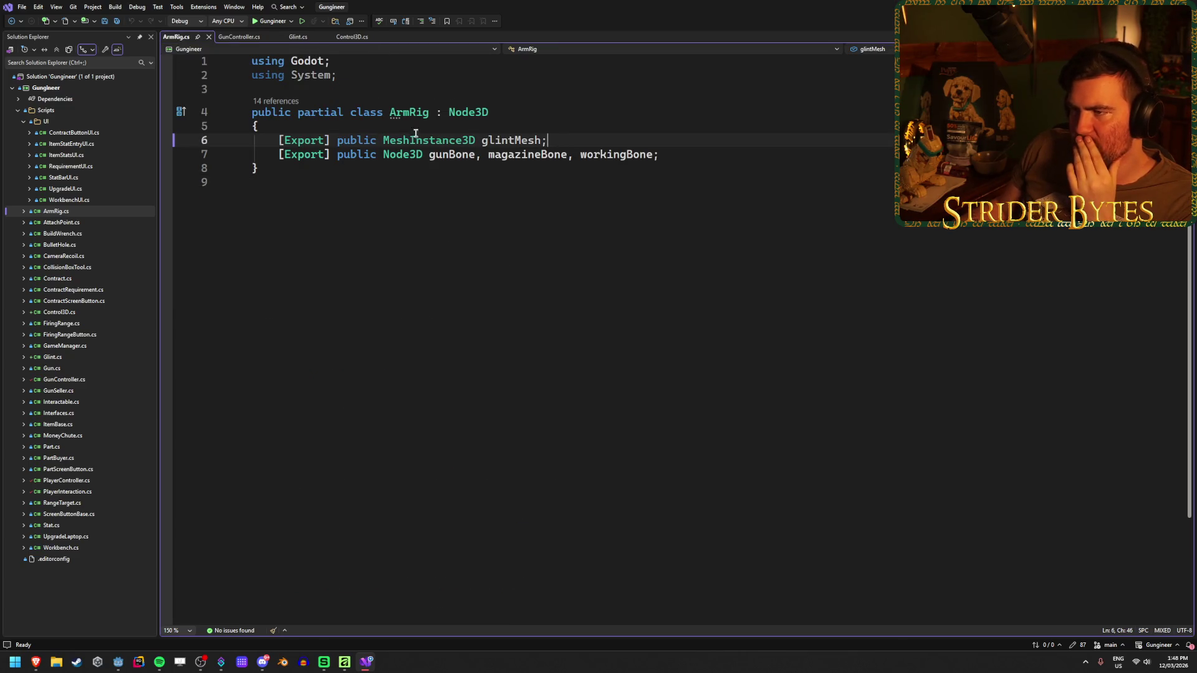
click(282, 140)
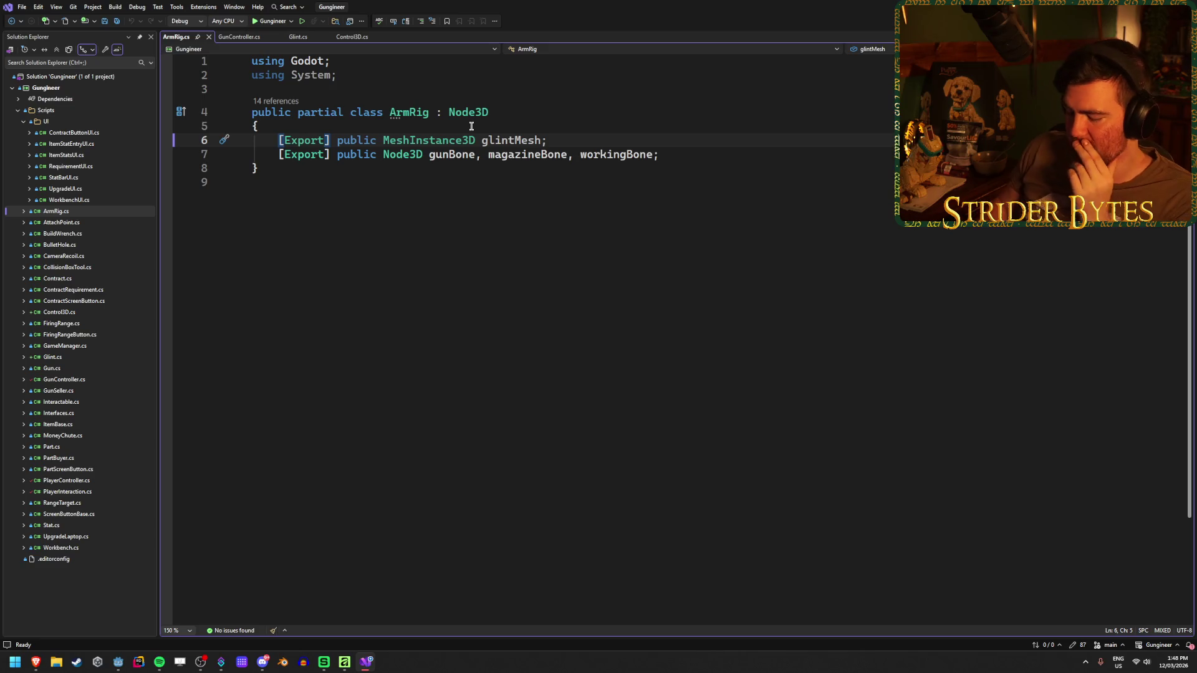
text(//)
key(ctrl+s)
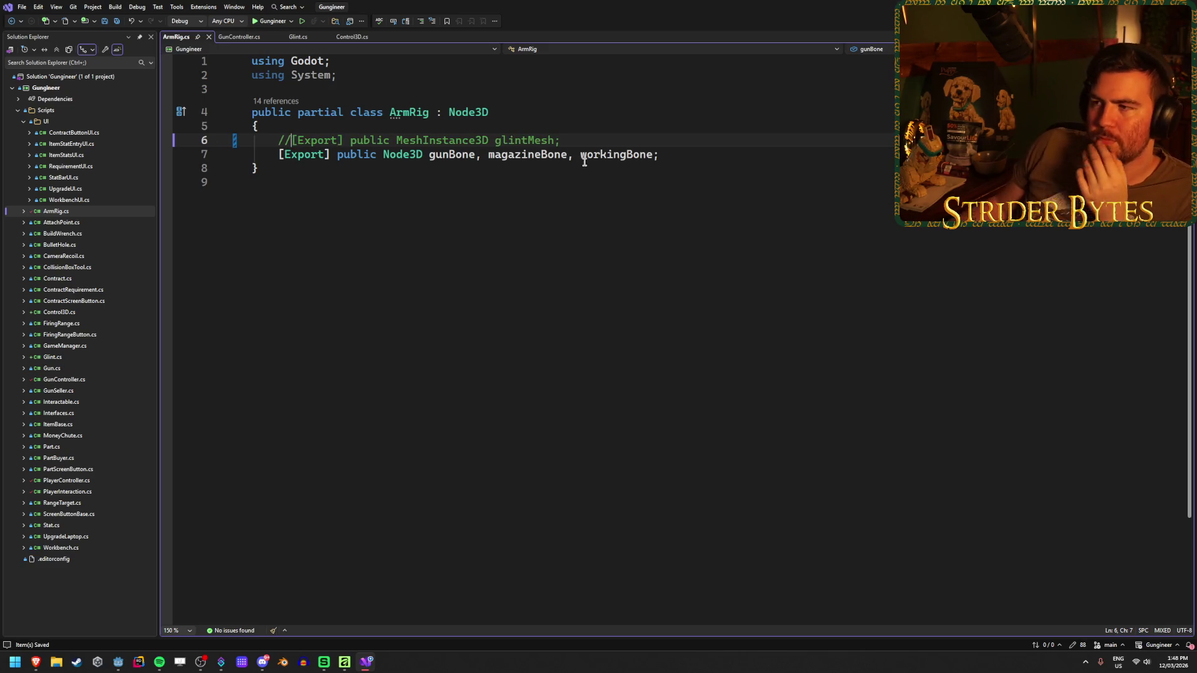
click(582, 143)
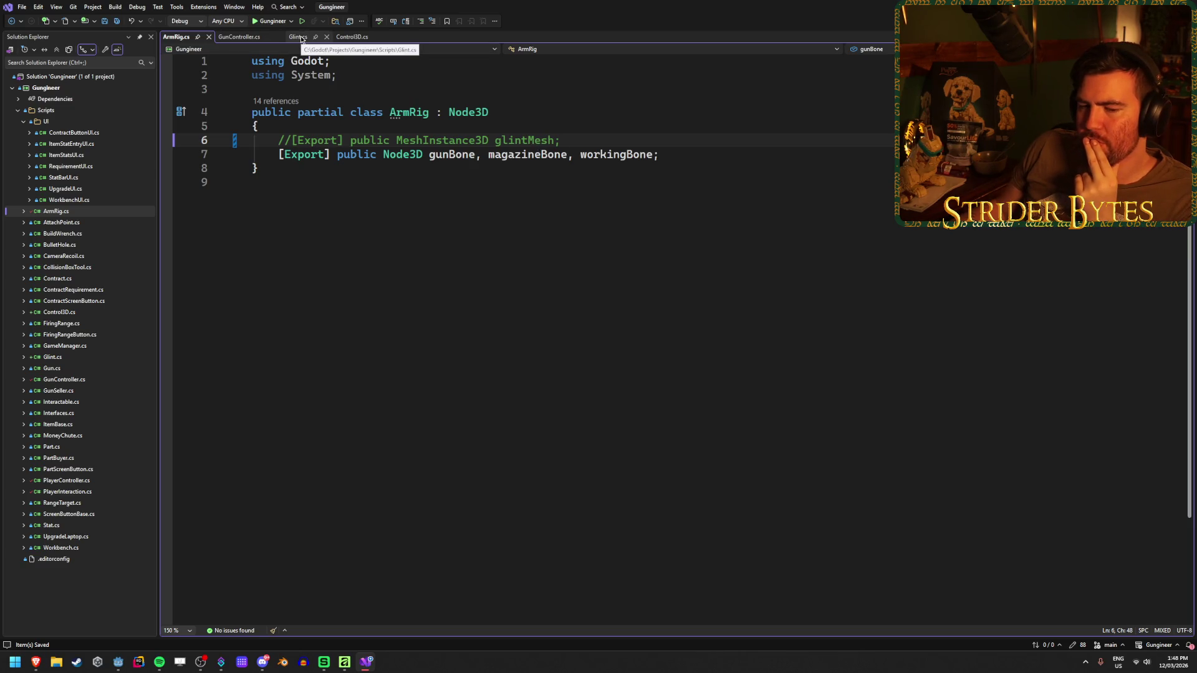
click(298, 36)
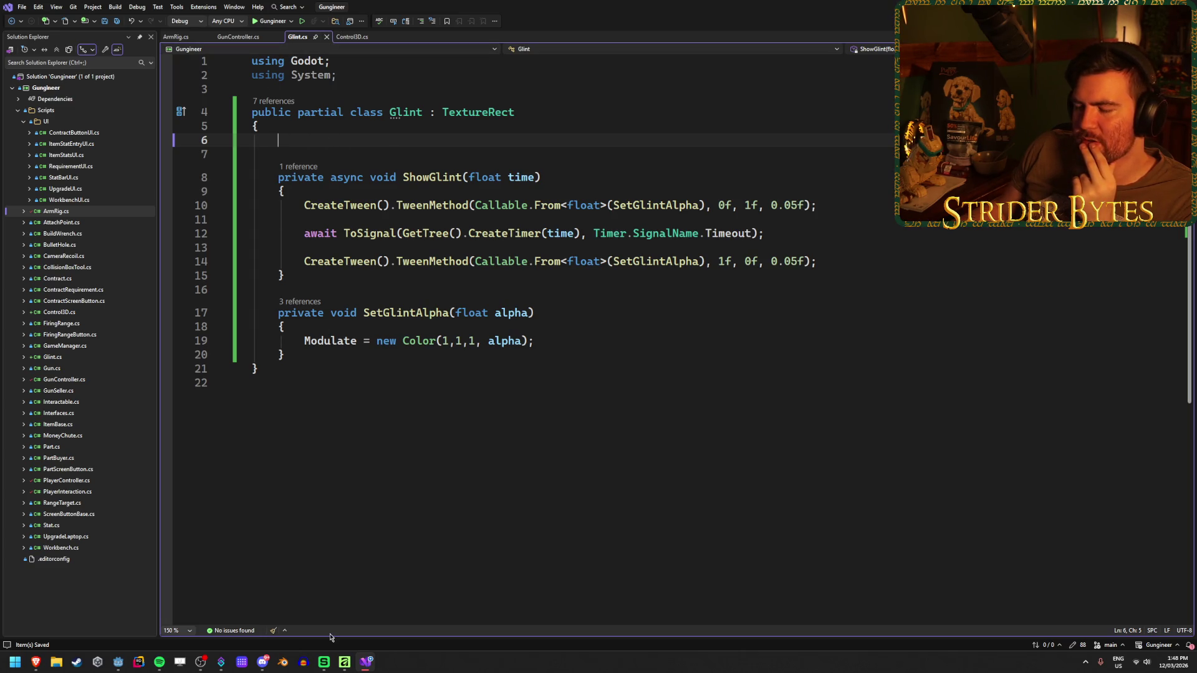
click(118, 662)
- Rename the TextureRect node to GlintTexture and save the ArmRig scene
click(60, 146)
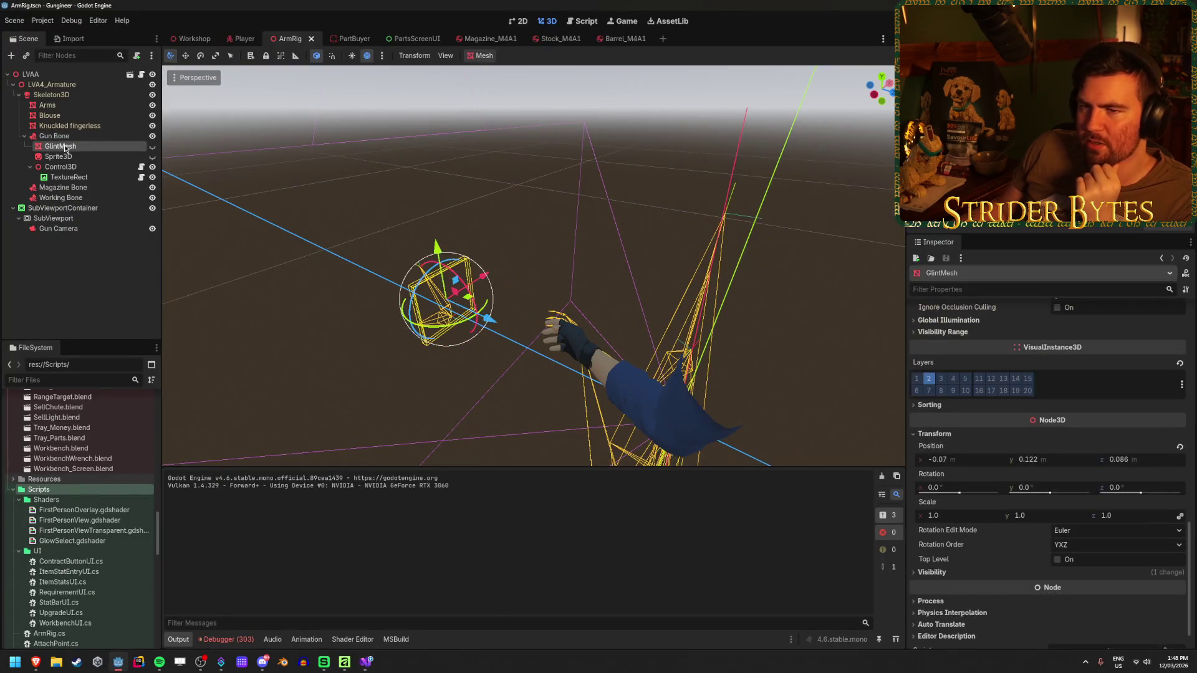
click(66, 177)
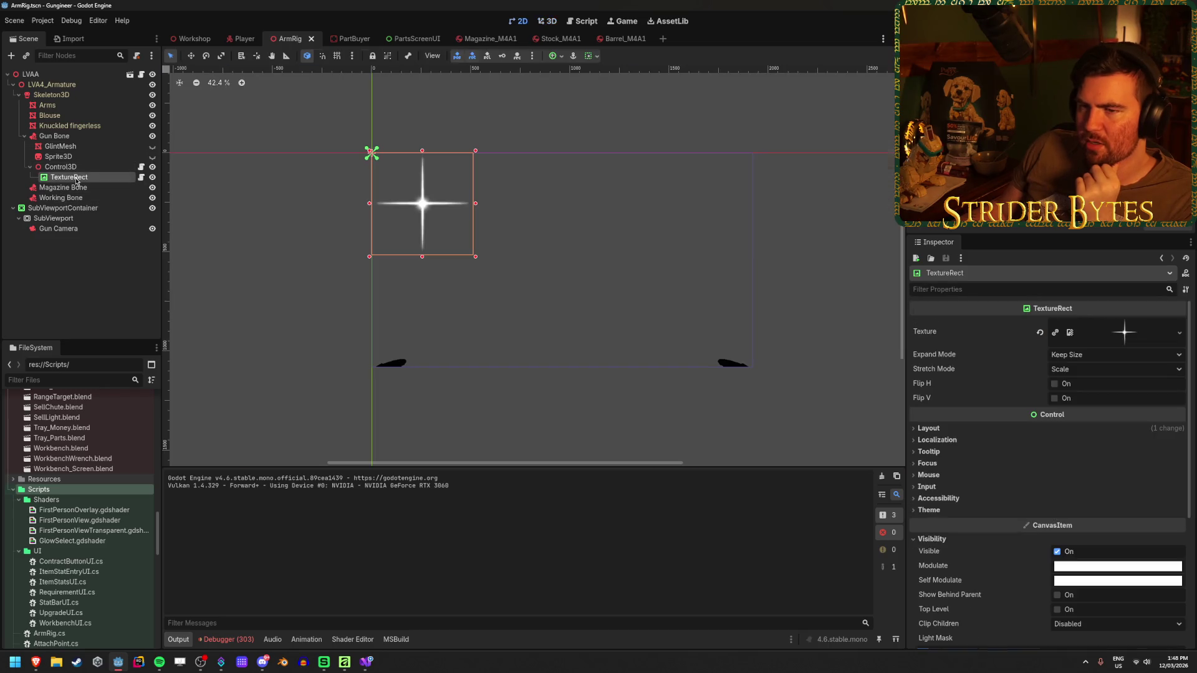
key(F2)
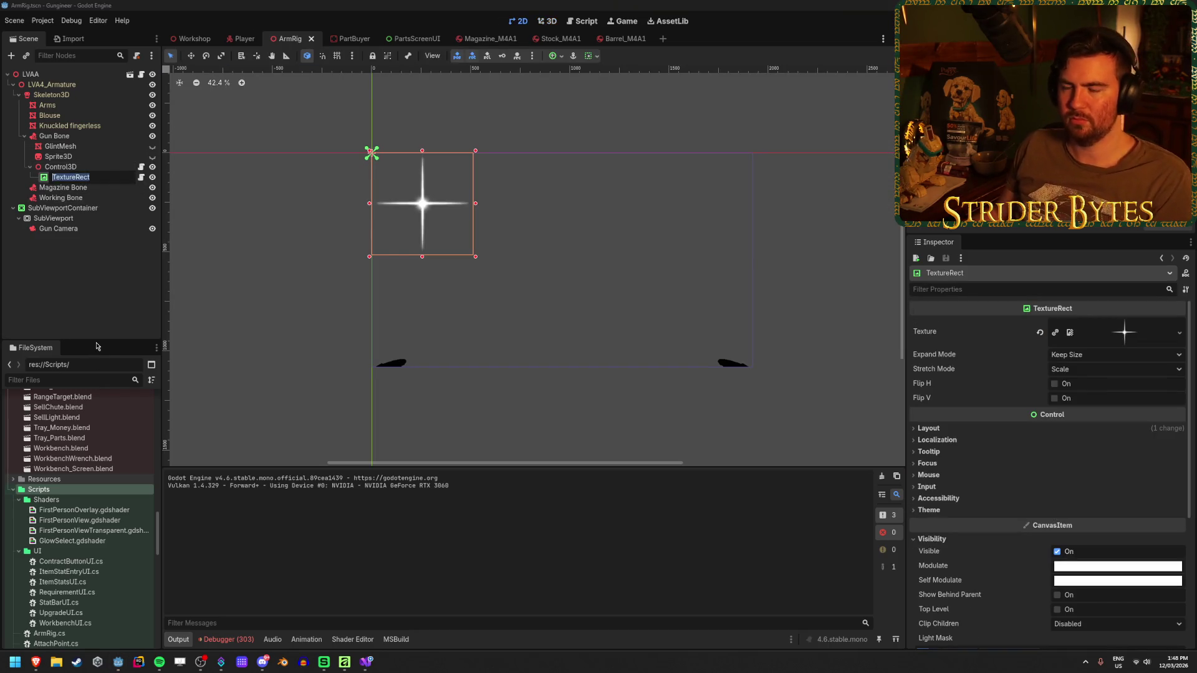
text(GlintTextu)
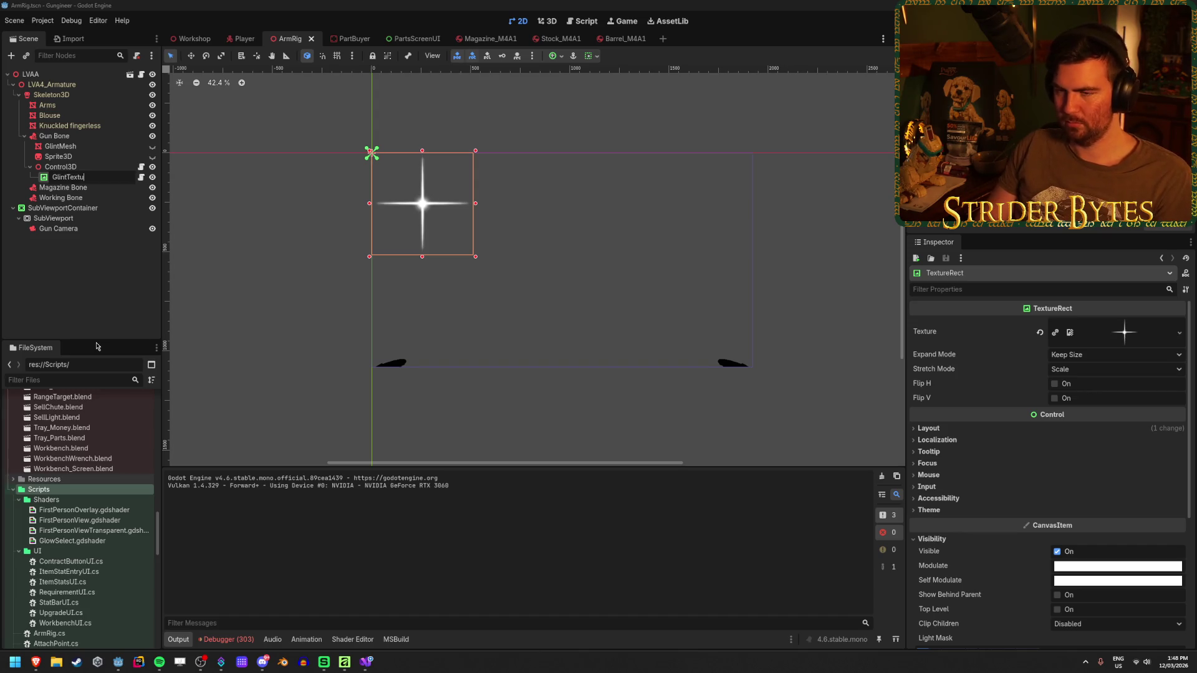
text(re)
key(Return)
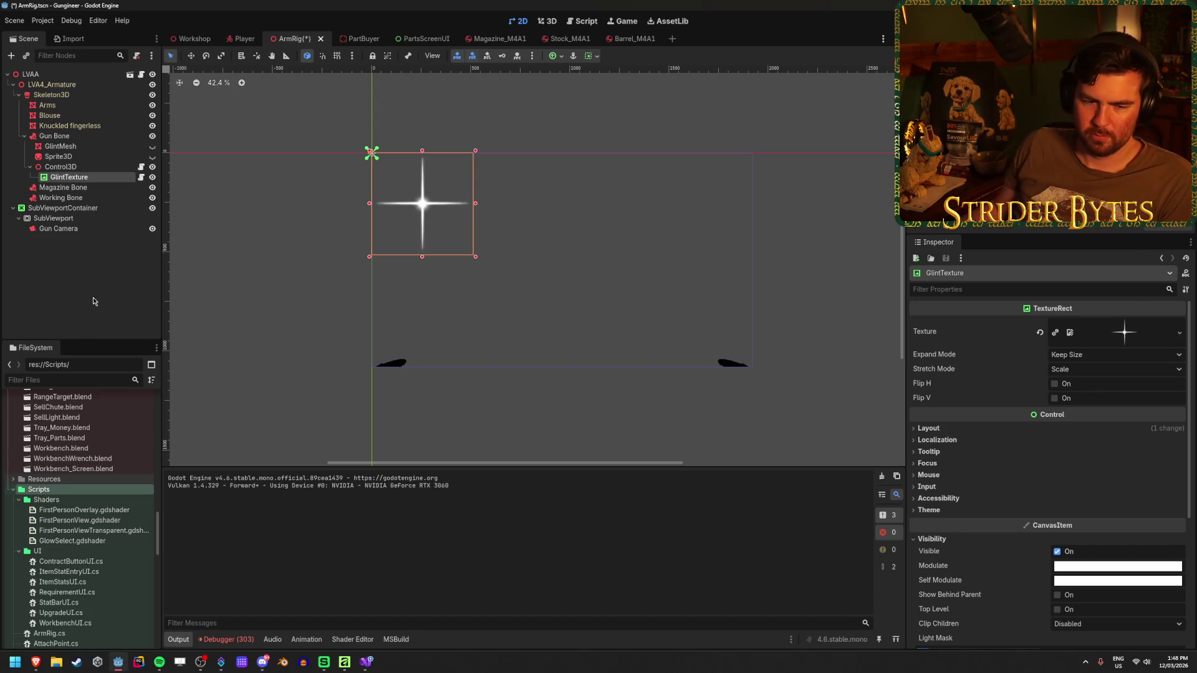
key(ctrl+s)
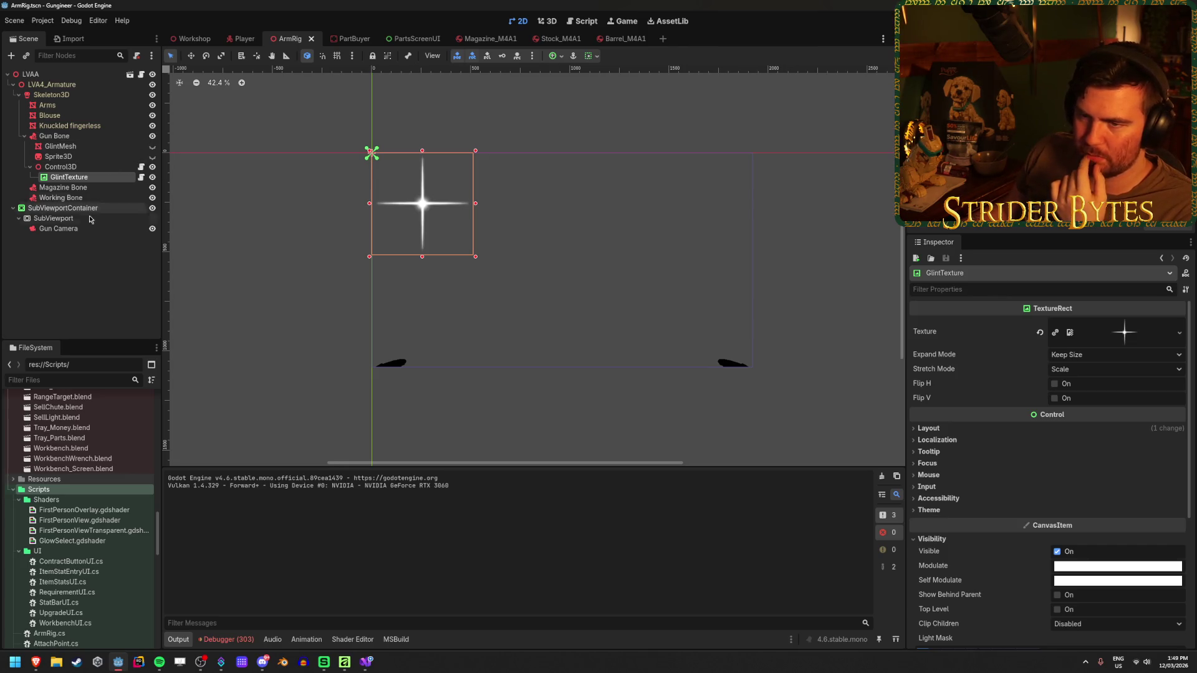
- Deselect GlintTexture, clear the output log, and switch to Glint.cs in Visual Studio
click(109, 280)
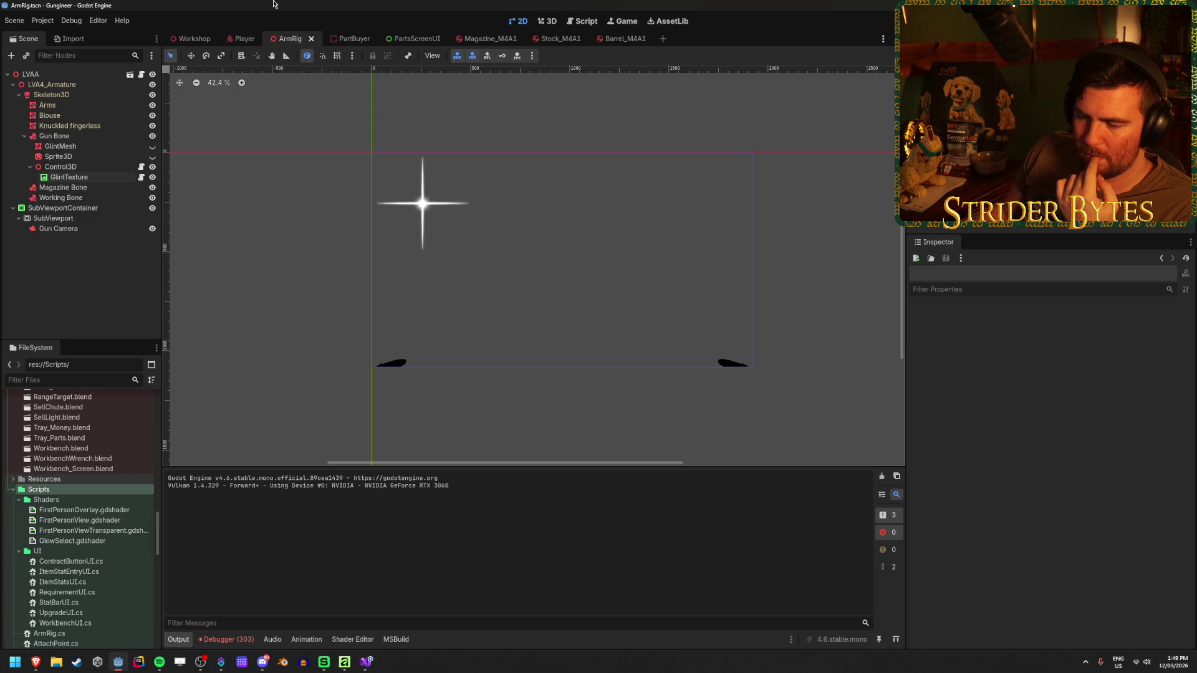
click(878, 475)
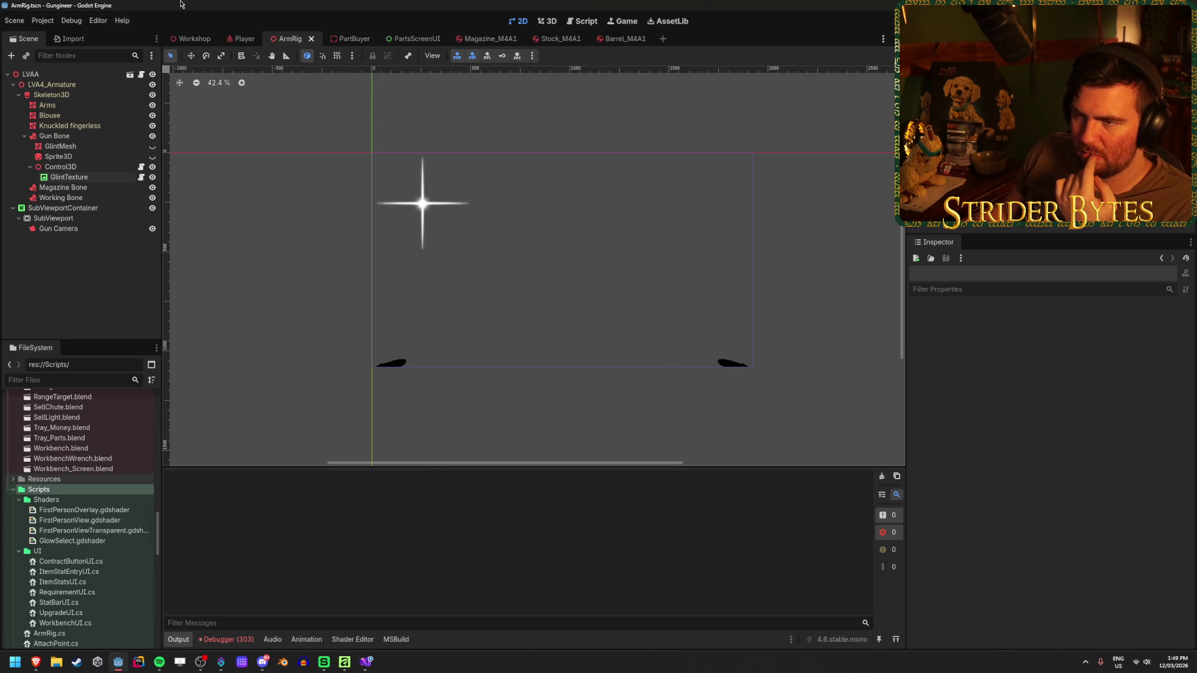
click(370, 671)
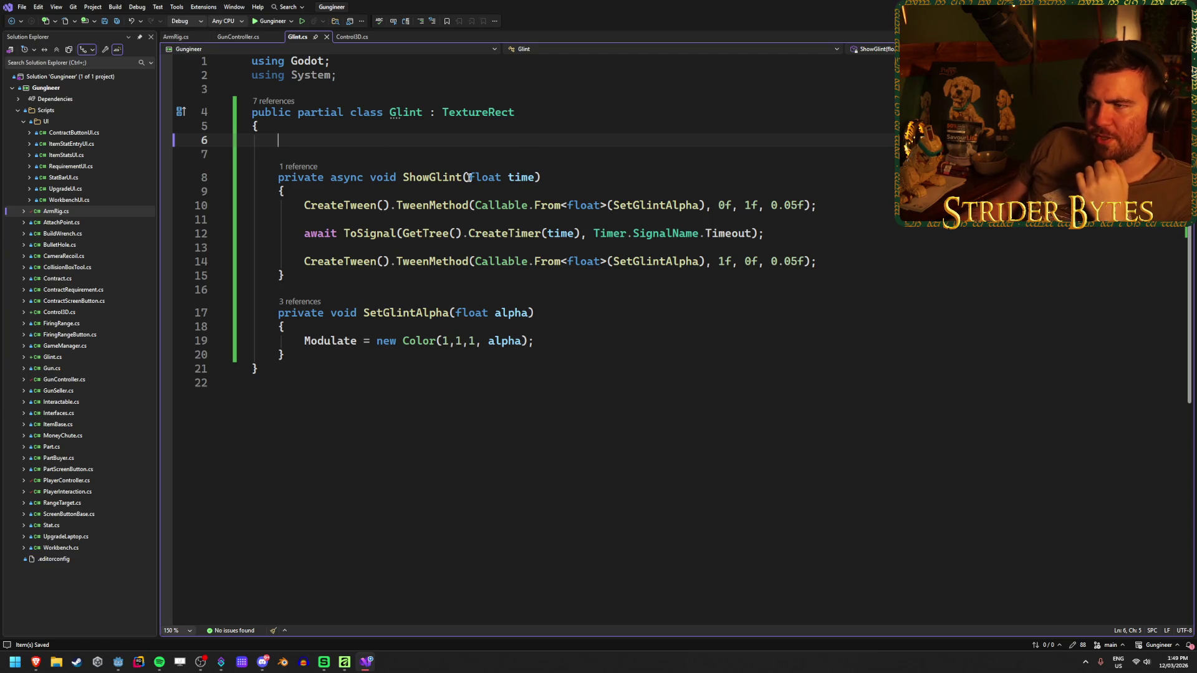
- Glance over ArmRig.cs and GunController.cs, then return to the Godot editor
click(169, 39)
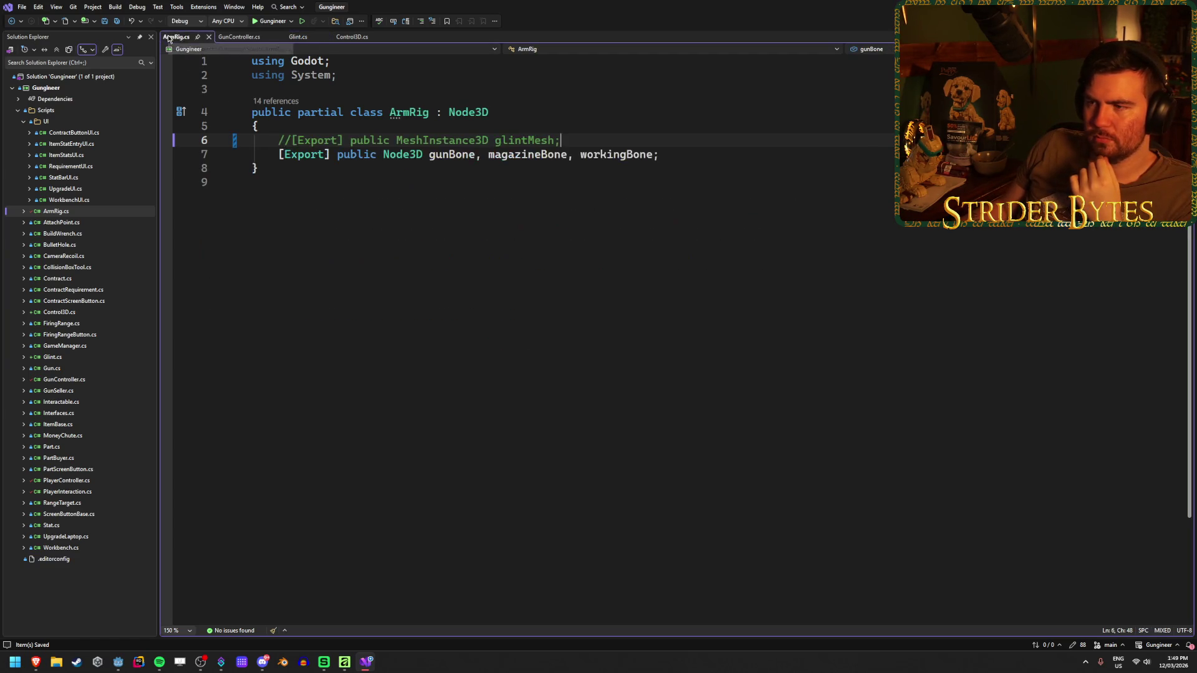
click(237, 38)
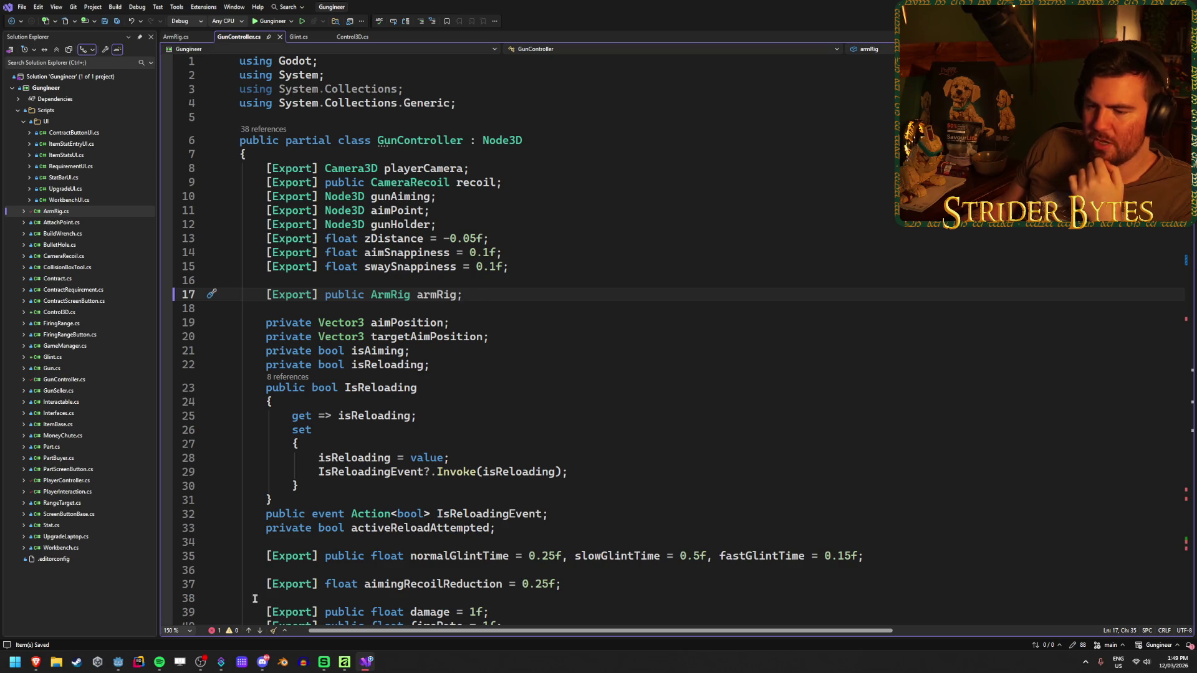
click(118, 661)
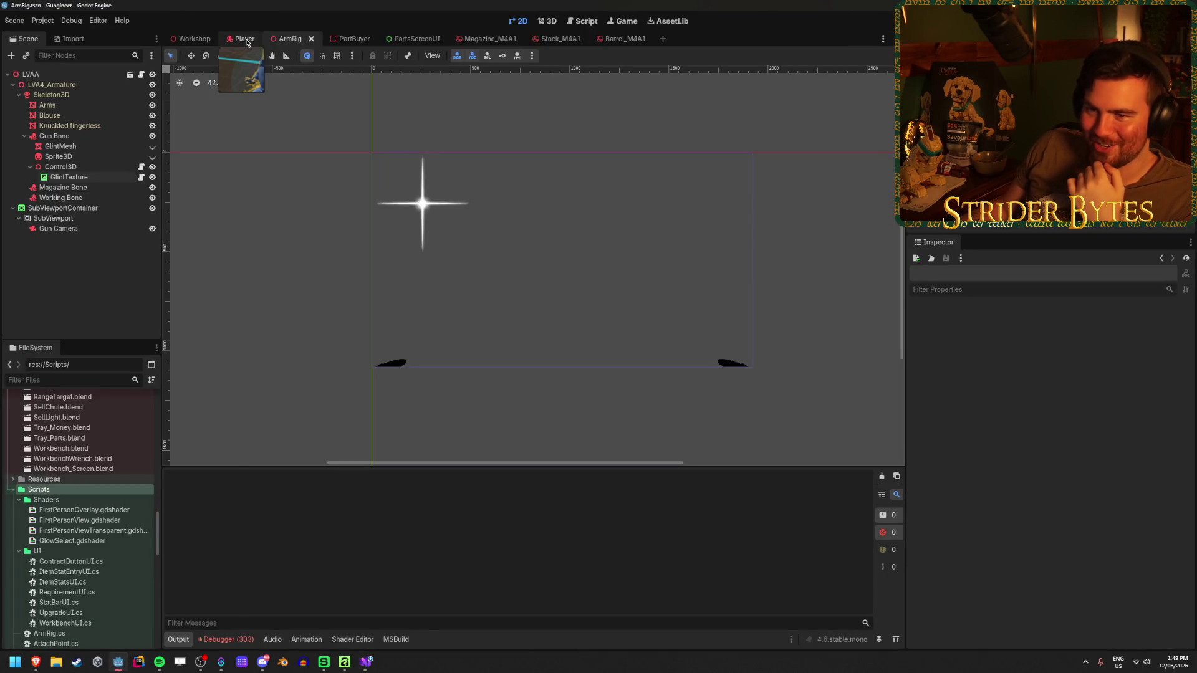
click(245, 38)
click(50, 229)
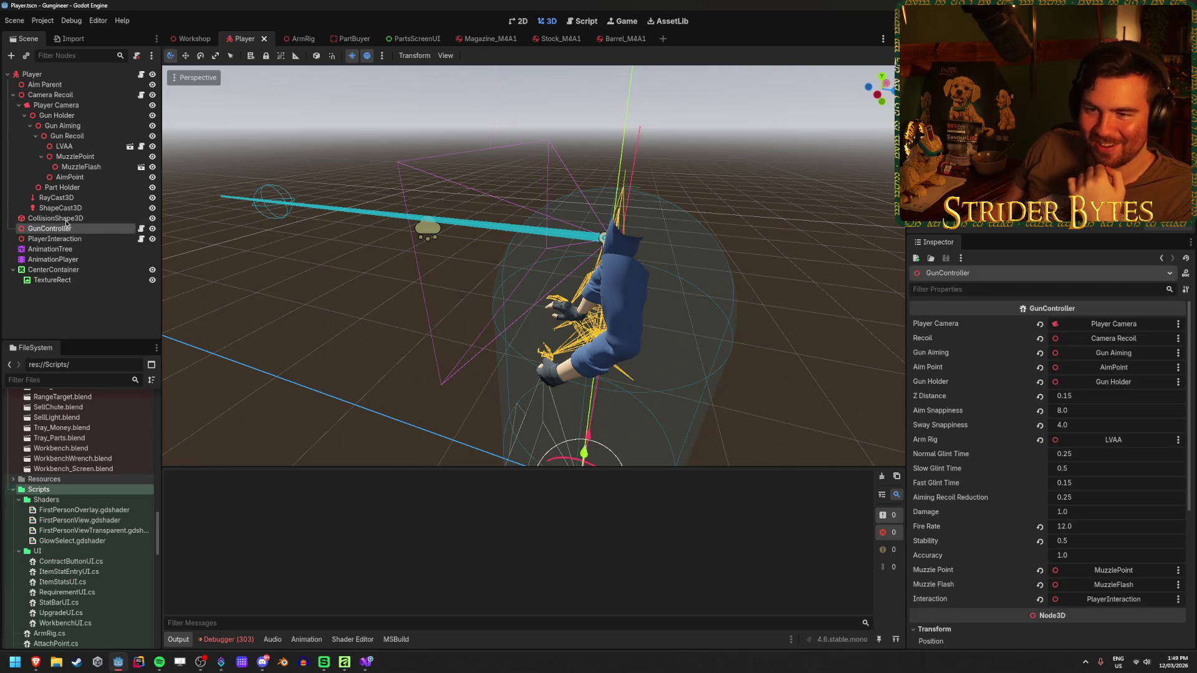
right_click(98, 147)
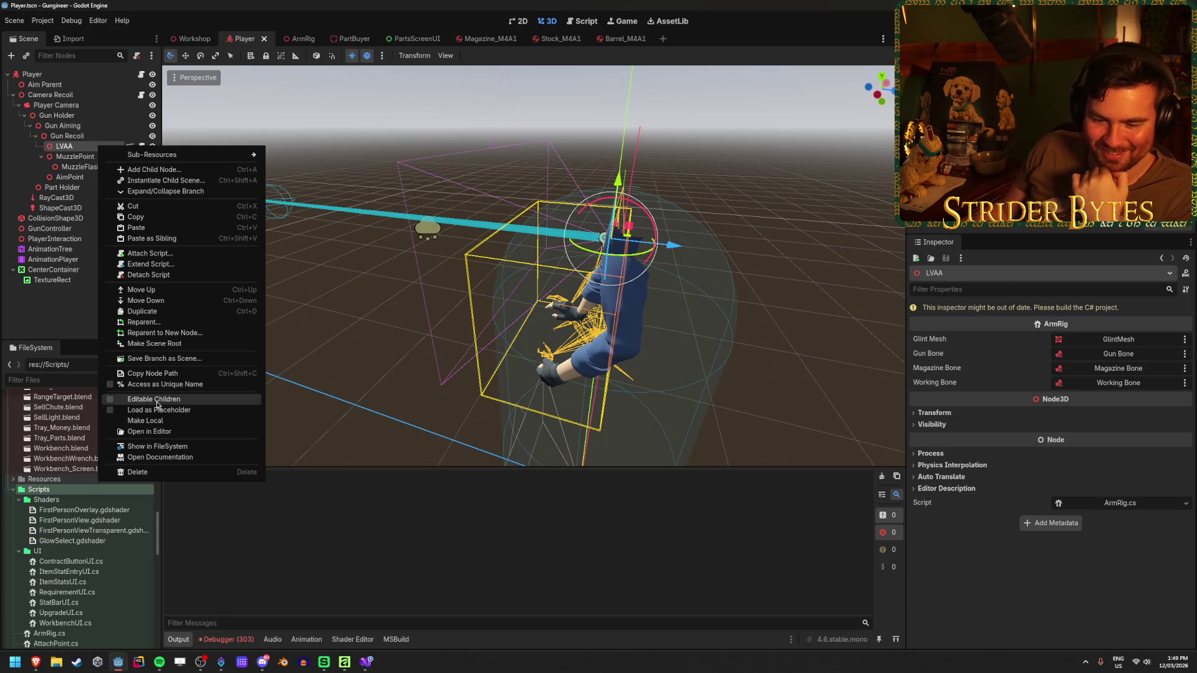
click(72, 314)
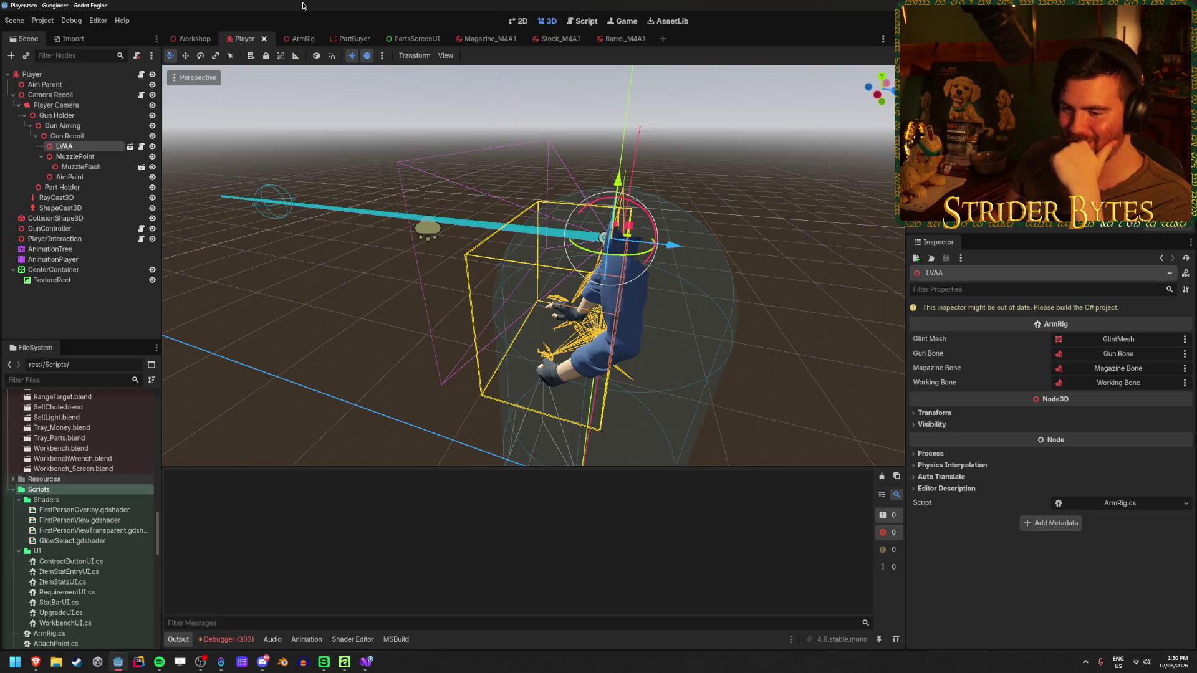
click(297, 38)
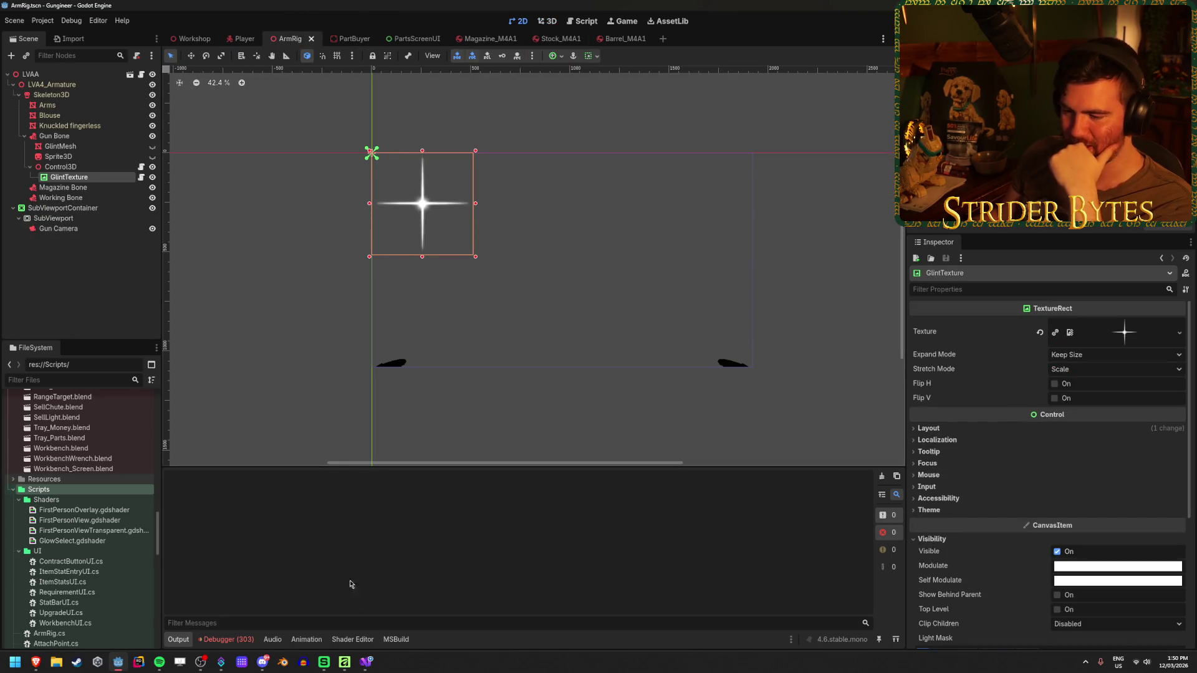
click(366, 662)
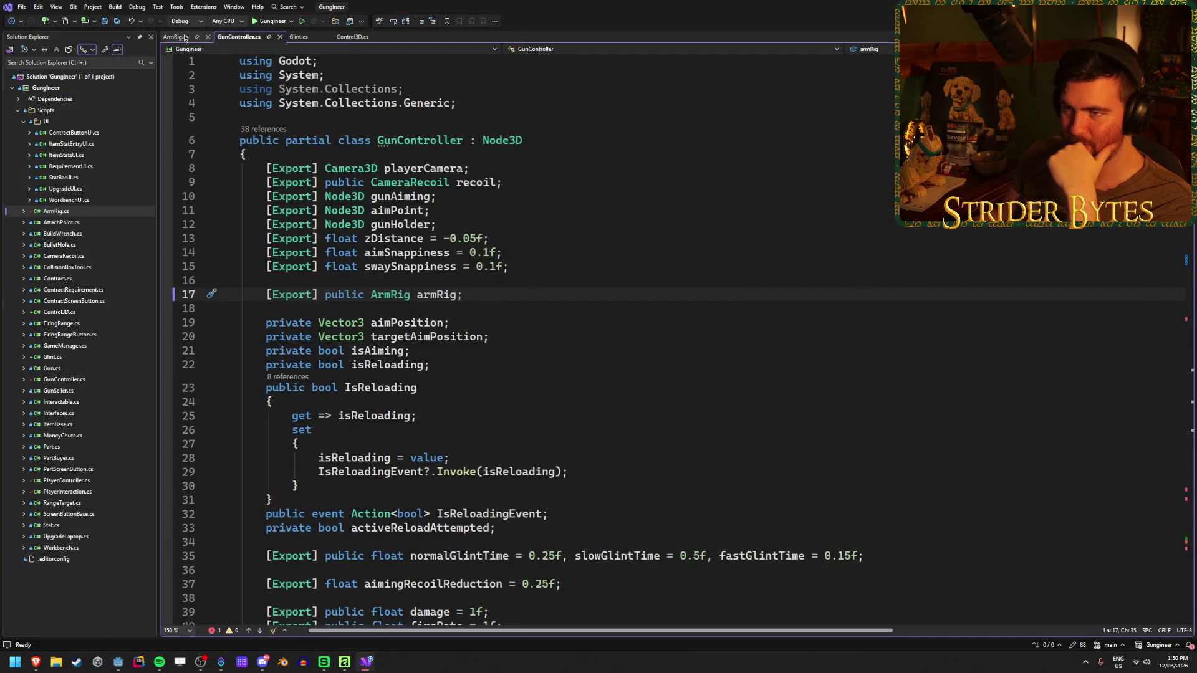
- Add '[Export] public Glint glint;' to ArmRig.cs, save it, and switch back to Godot
click(175, 37)
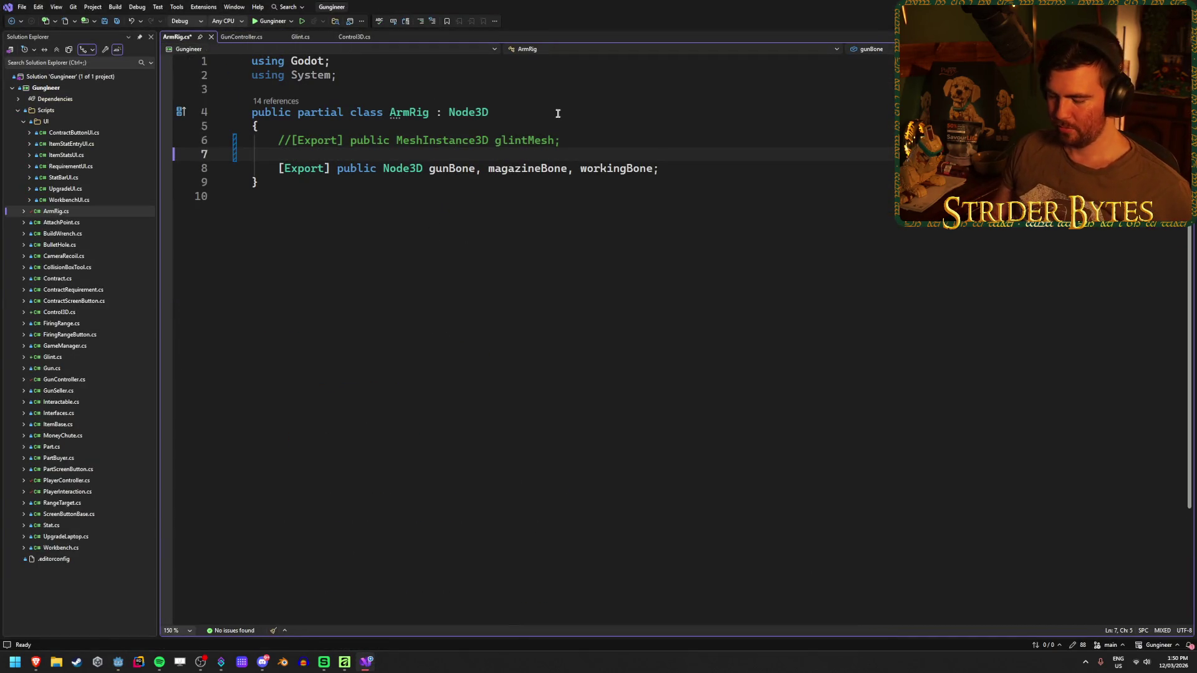
text([Export])
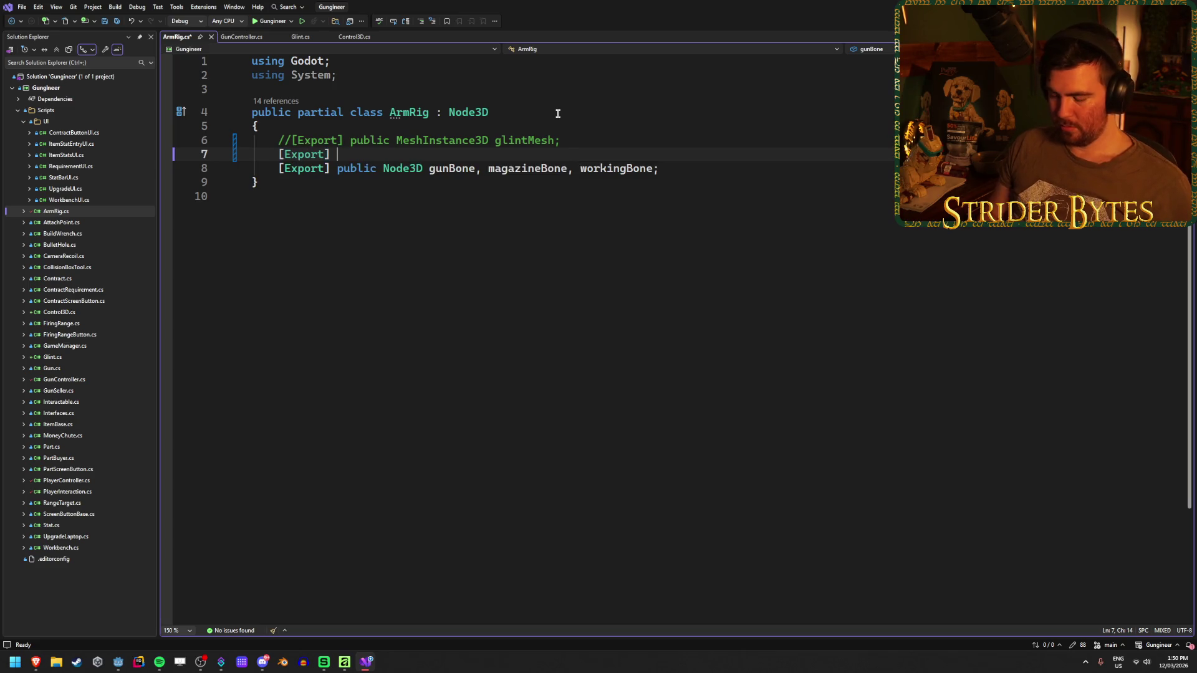
text( public Glint )
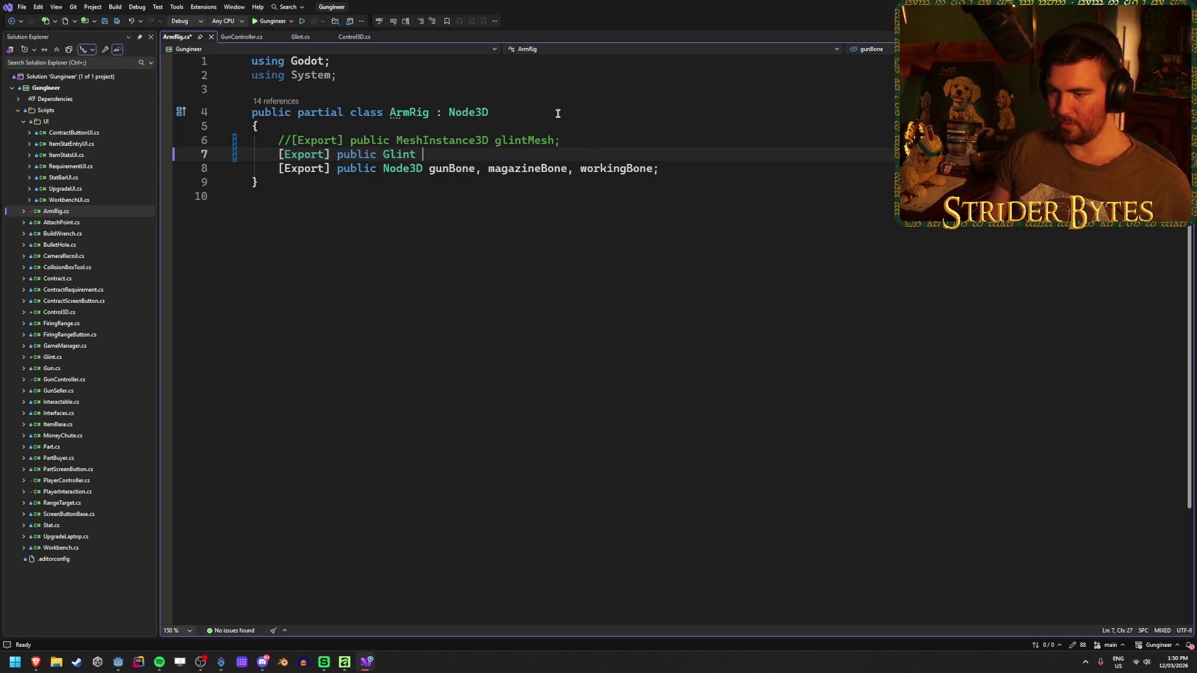
text(glint;)
key(ctrl+s)
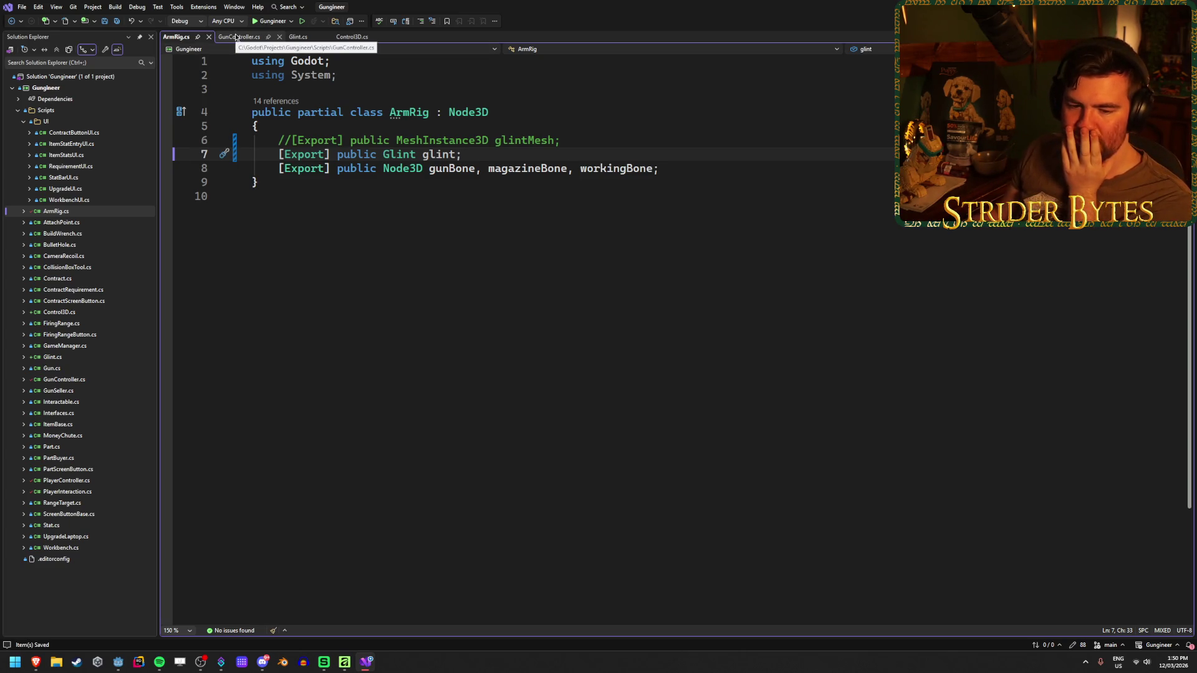
key(alt+Tab)
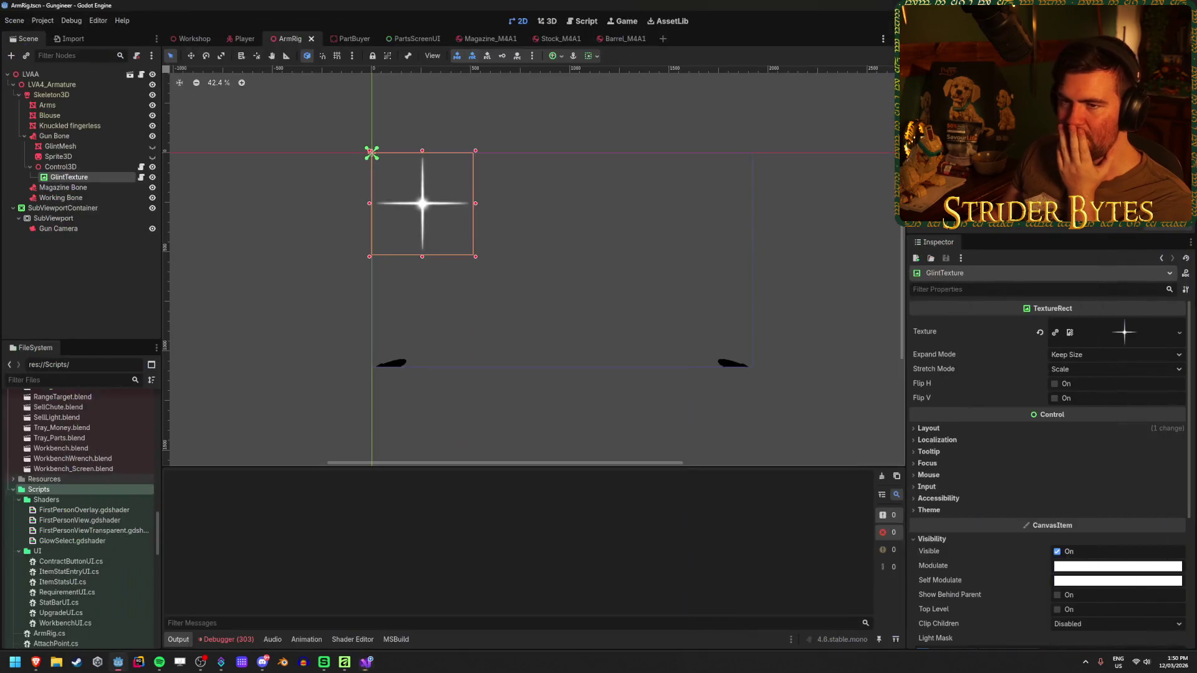
- Select the Gun Bone node, then launch a second Godot Engine instance from the taskbar
click(75, 333)
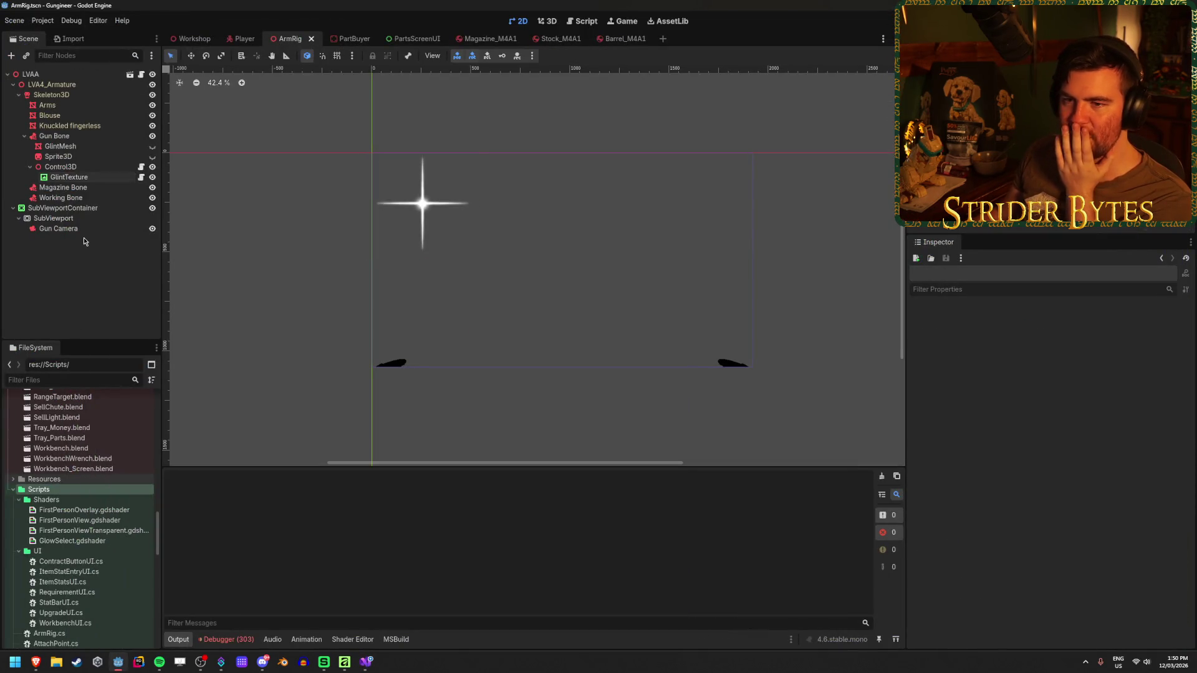
click(93, 136)
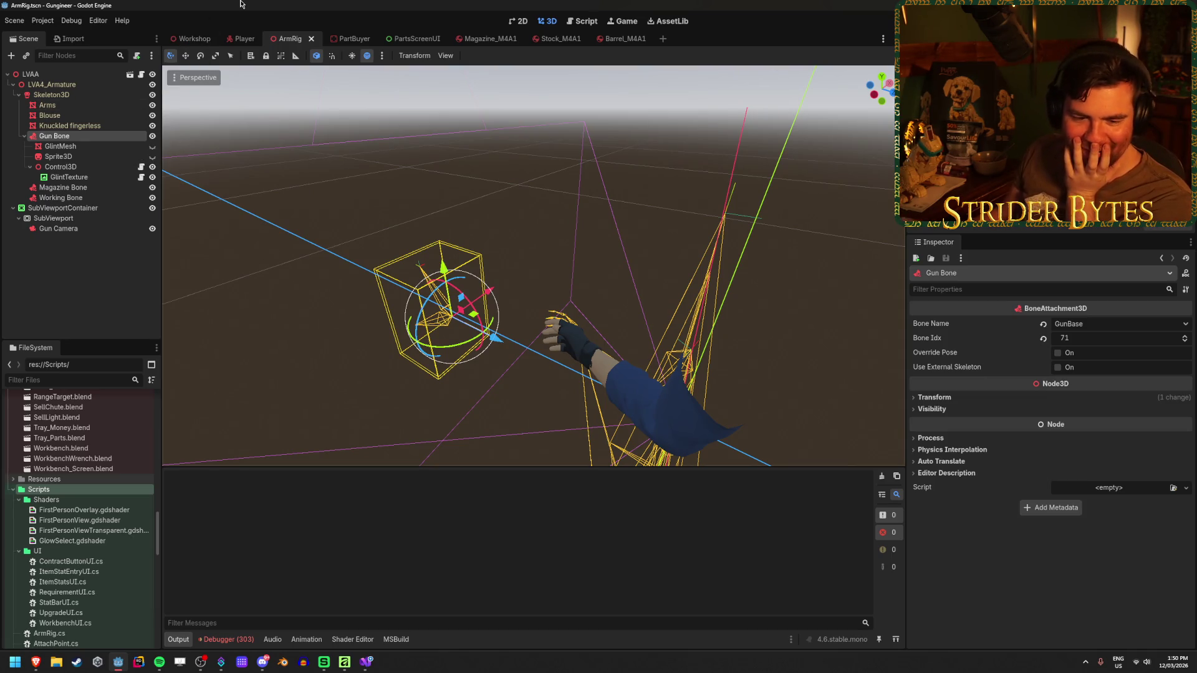
click(77, 305)
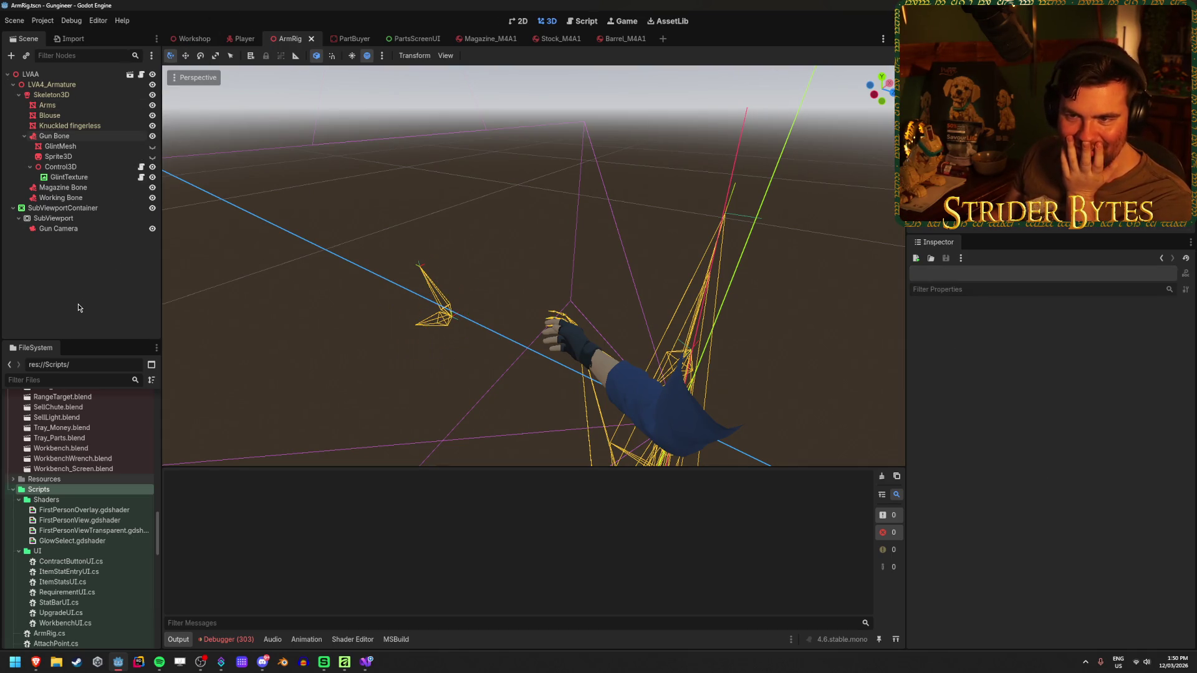
click(80, 136)
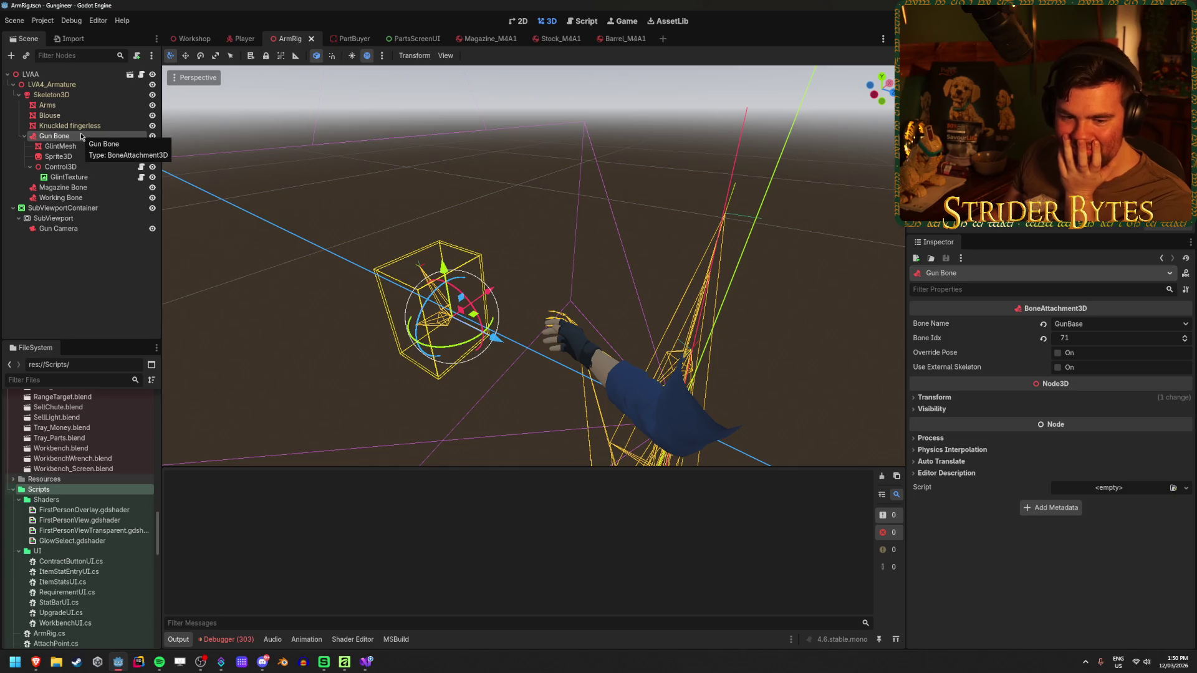
right_click(125, 656)
click(94, 606)
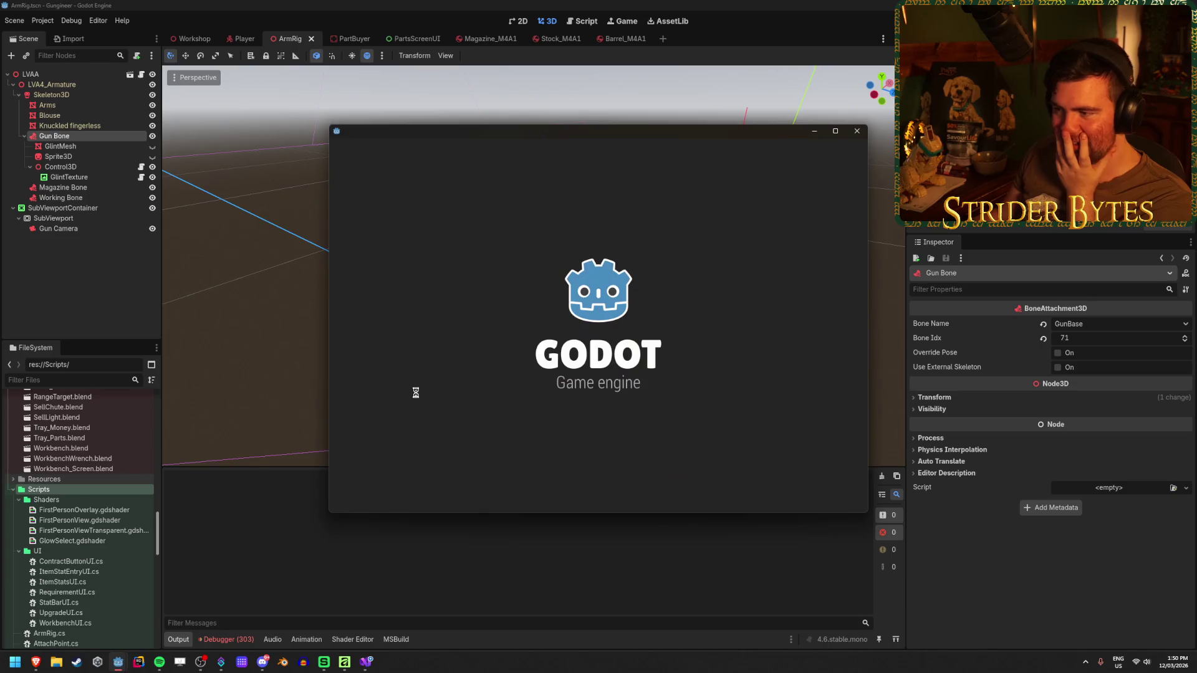
- Open project-for-bickies in the second window and view its debug scene in 3D
double_click(533, 189)
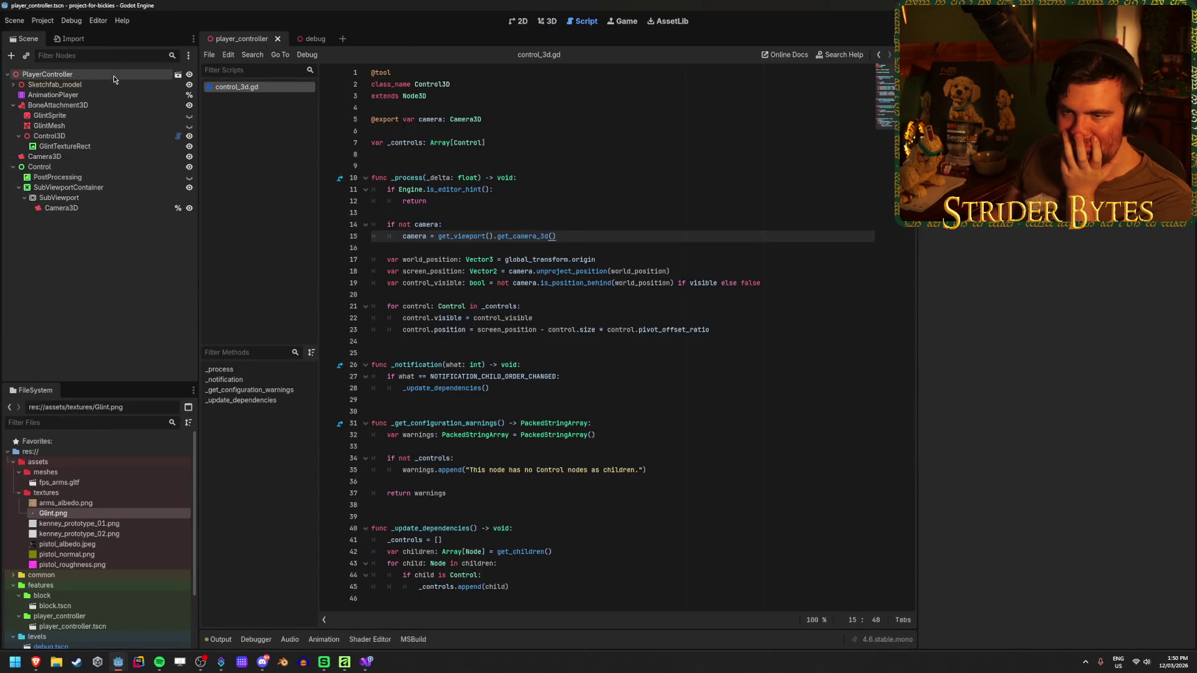
click(113, 75)
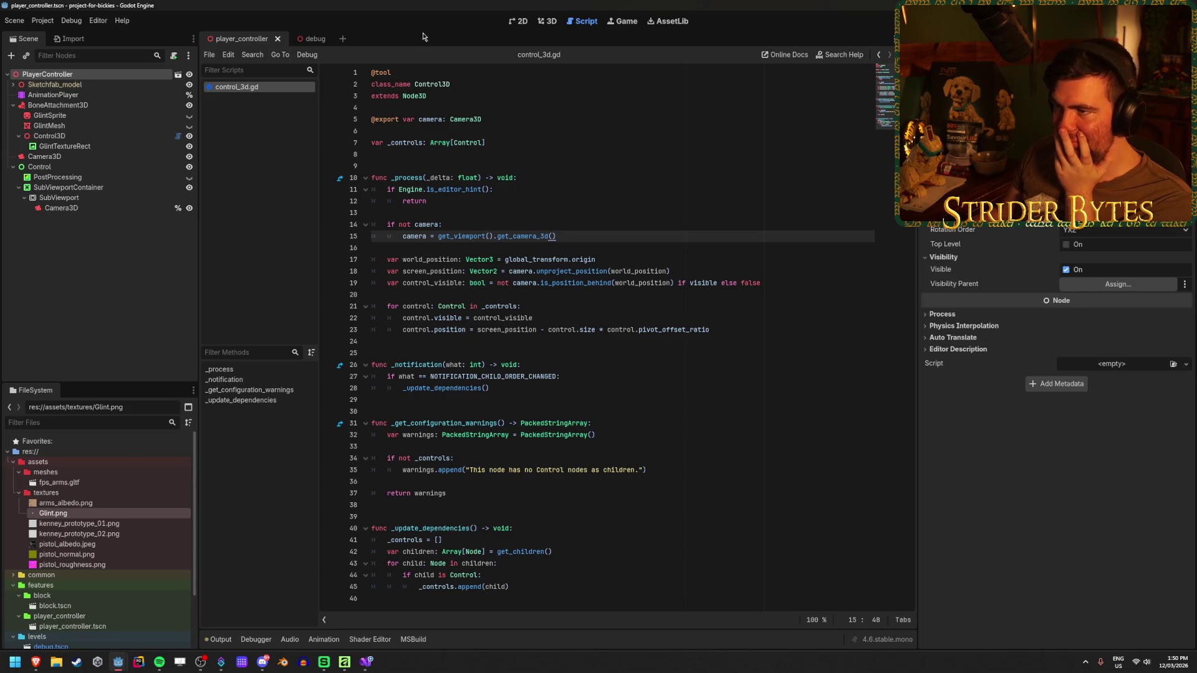
click(293, 39)
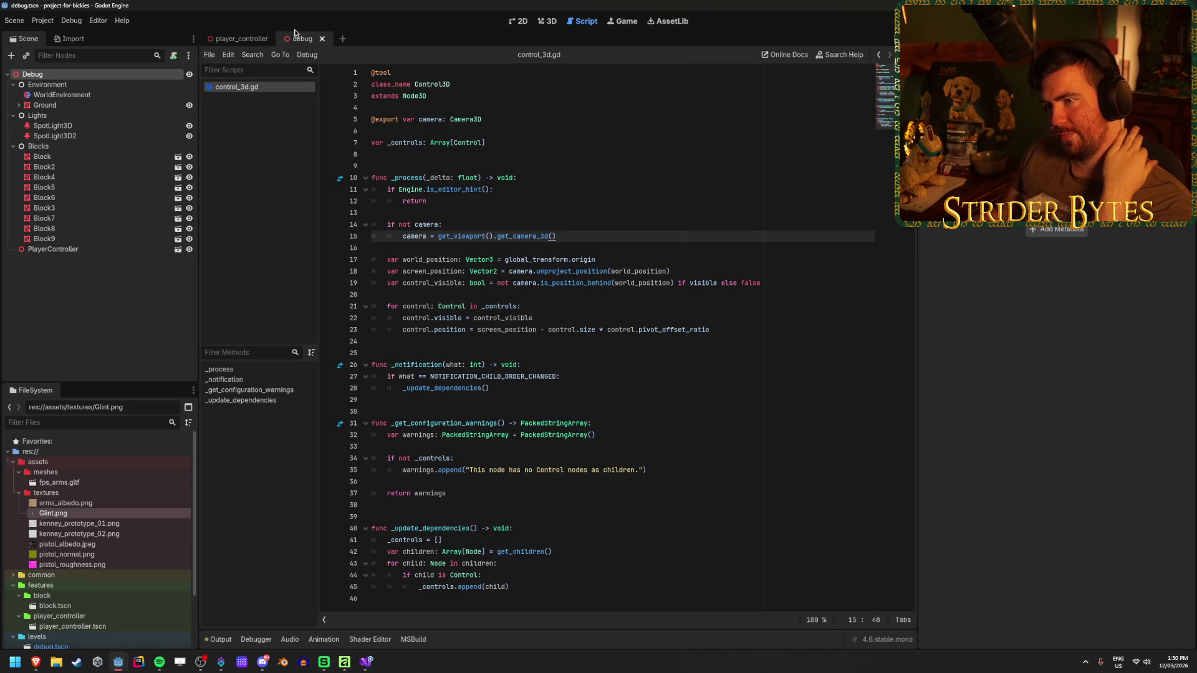
click(540, 23)
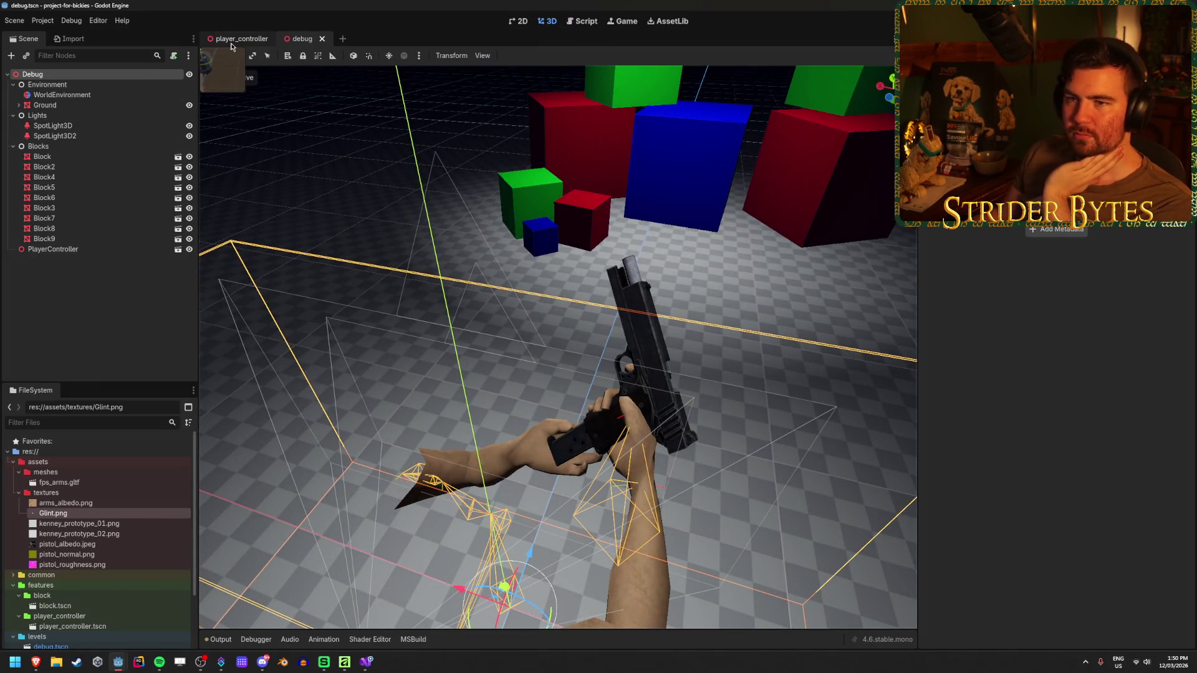
- Inspect the player_controller scene's BoneAttachment3D node, then return to the Gungineer ArmRig window
click(232, 44)
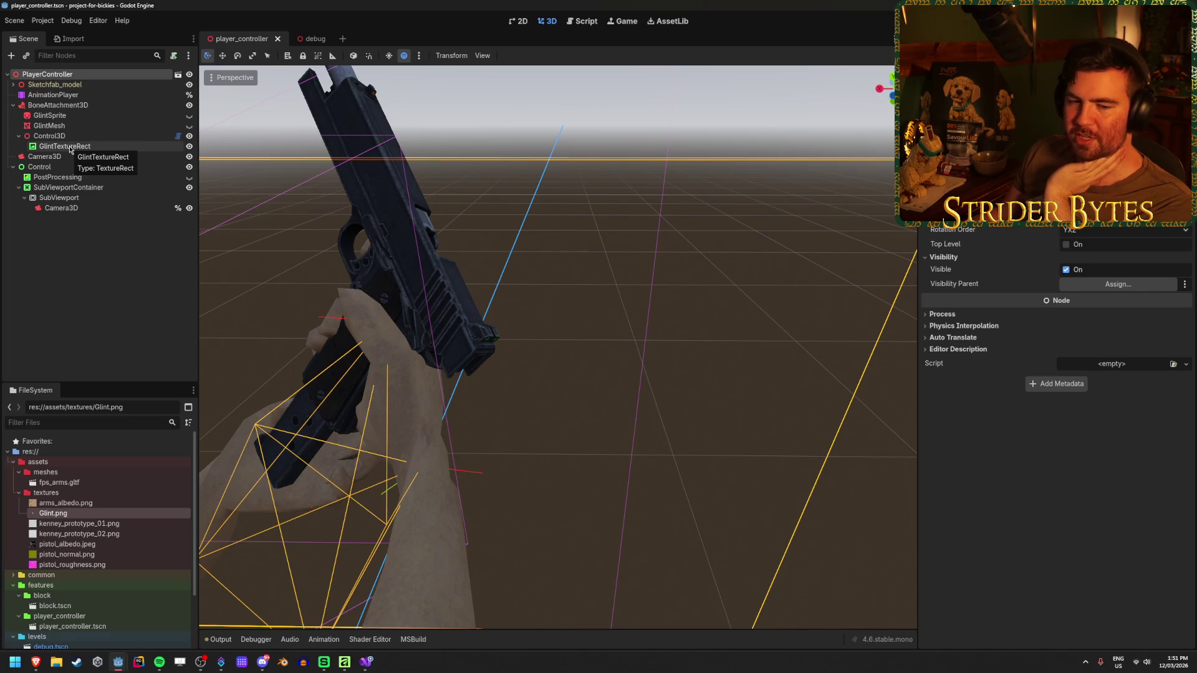
click(78, 106)
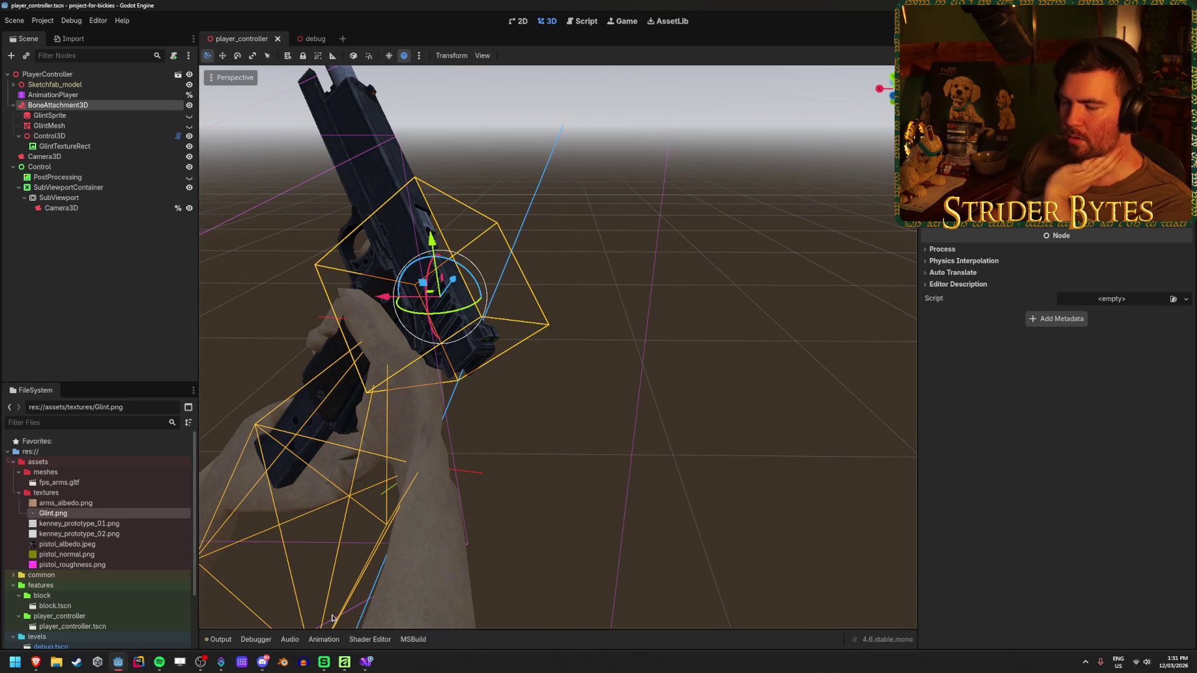
click(365, 665)
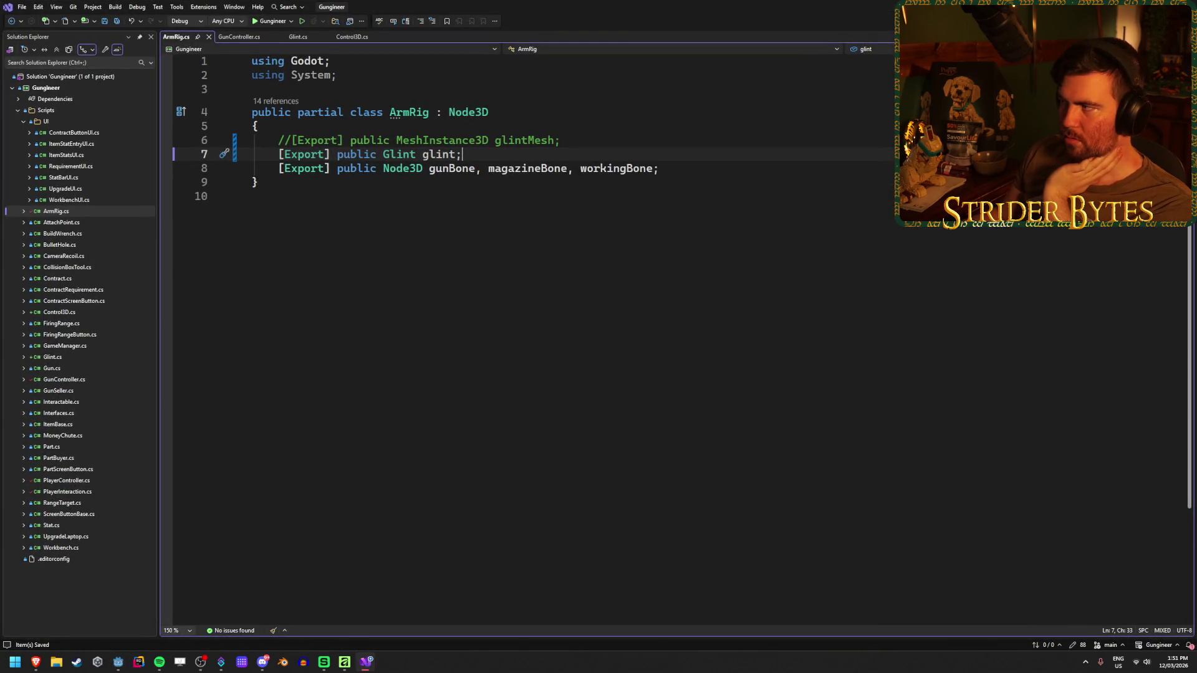
key(alt+Tab)
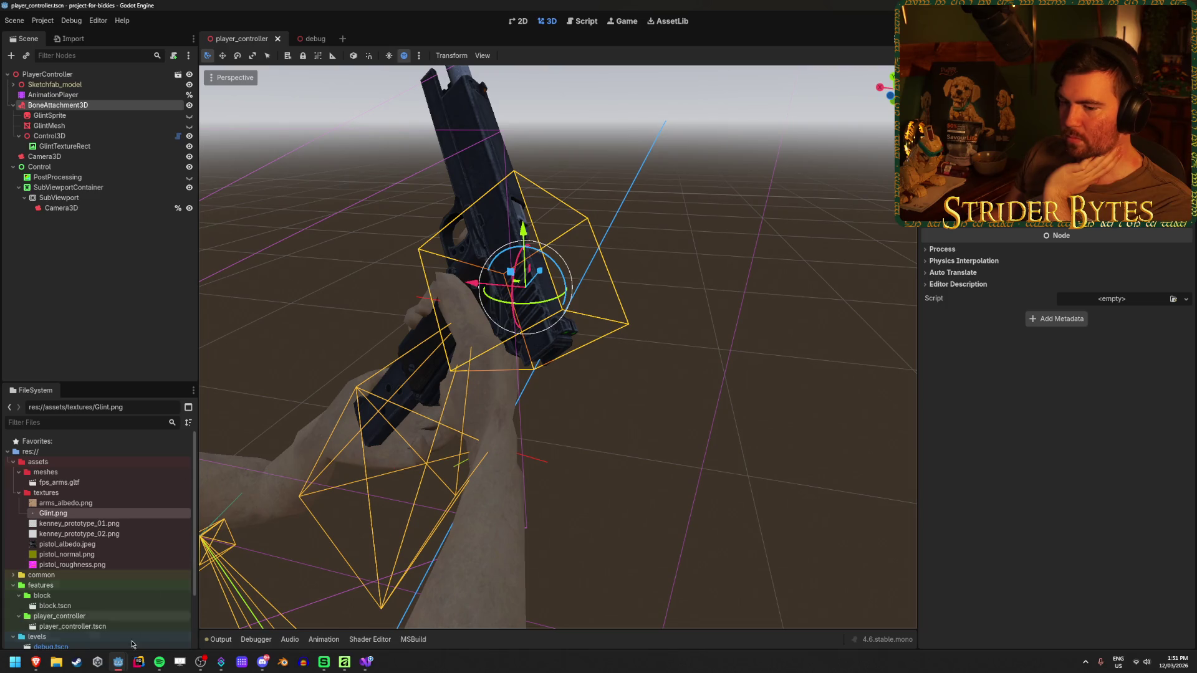
mouse_move(120, 665)
click(68, 608)
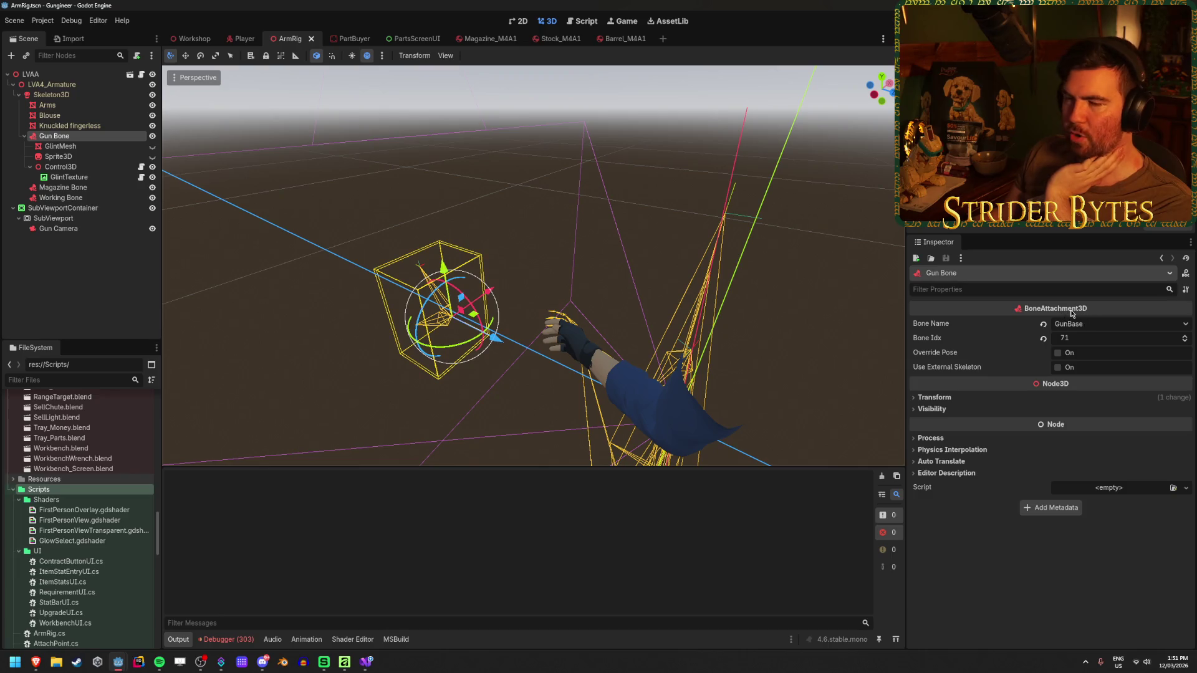
- Select LVAA in the Player scene to view its ArmRig exports, including Glint Mesh
mouse_move(1073, 314)
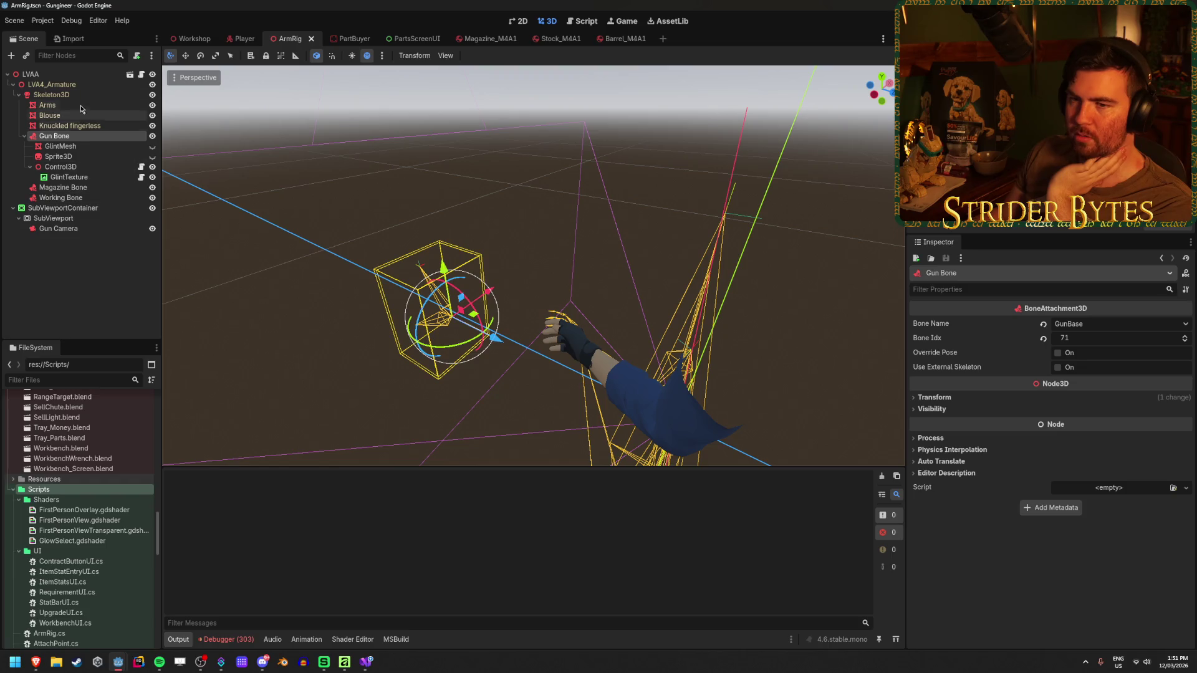
click(89, 307)
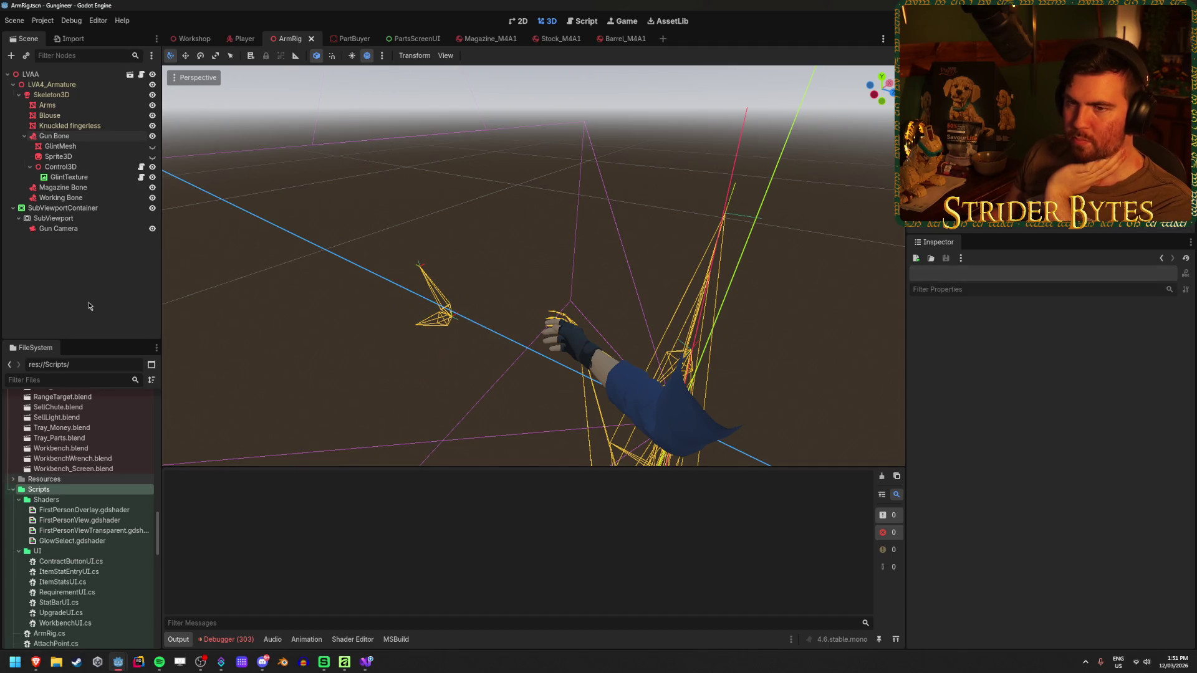
click(111, 171)
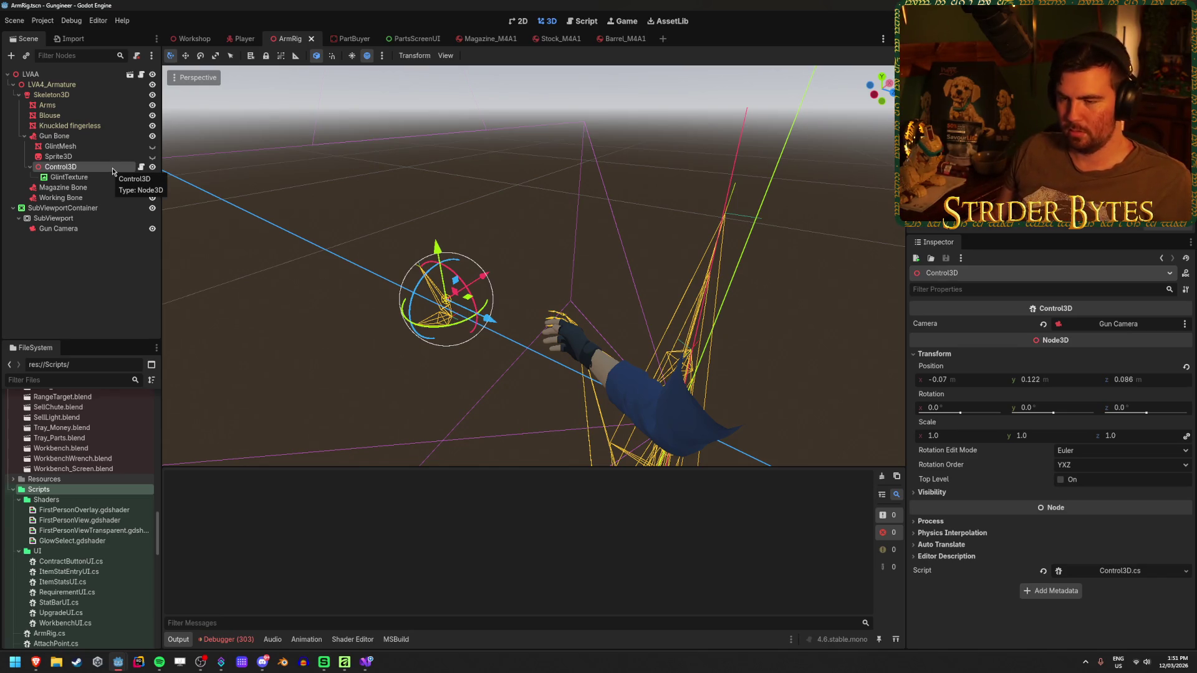
click(237, 41)
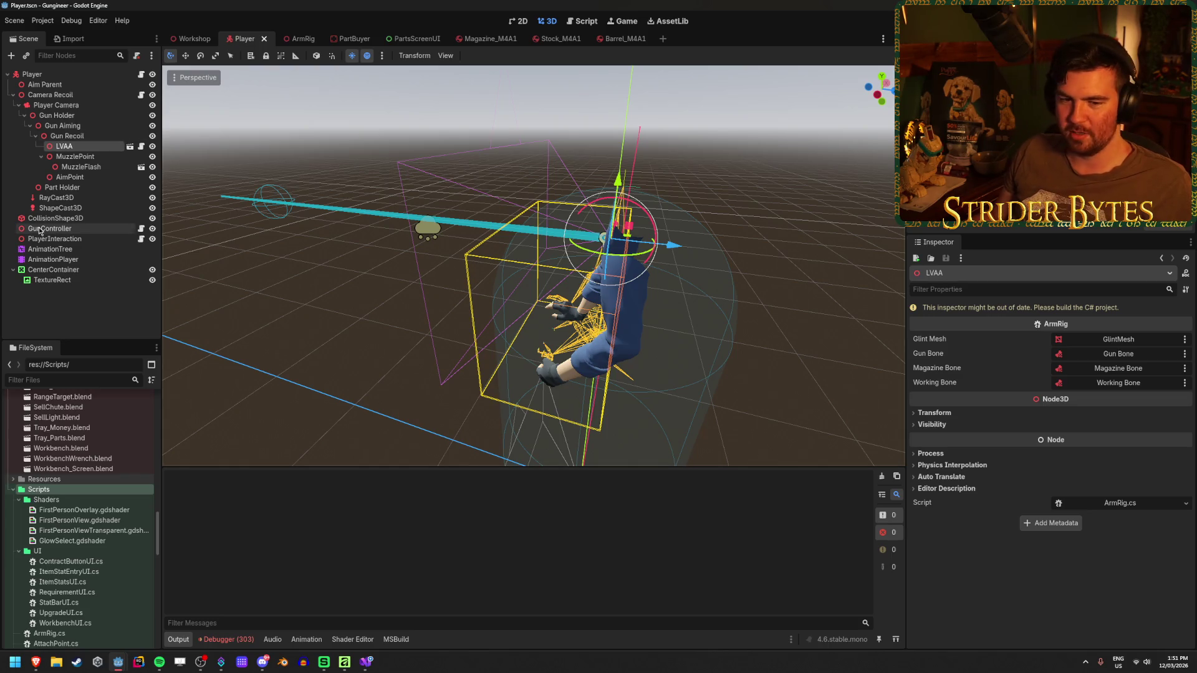
- Add a BoneAttachment3D child node under Player
click(77, 309)
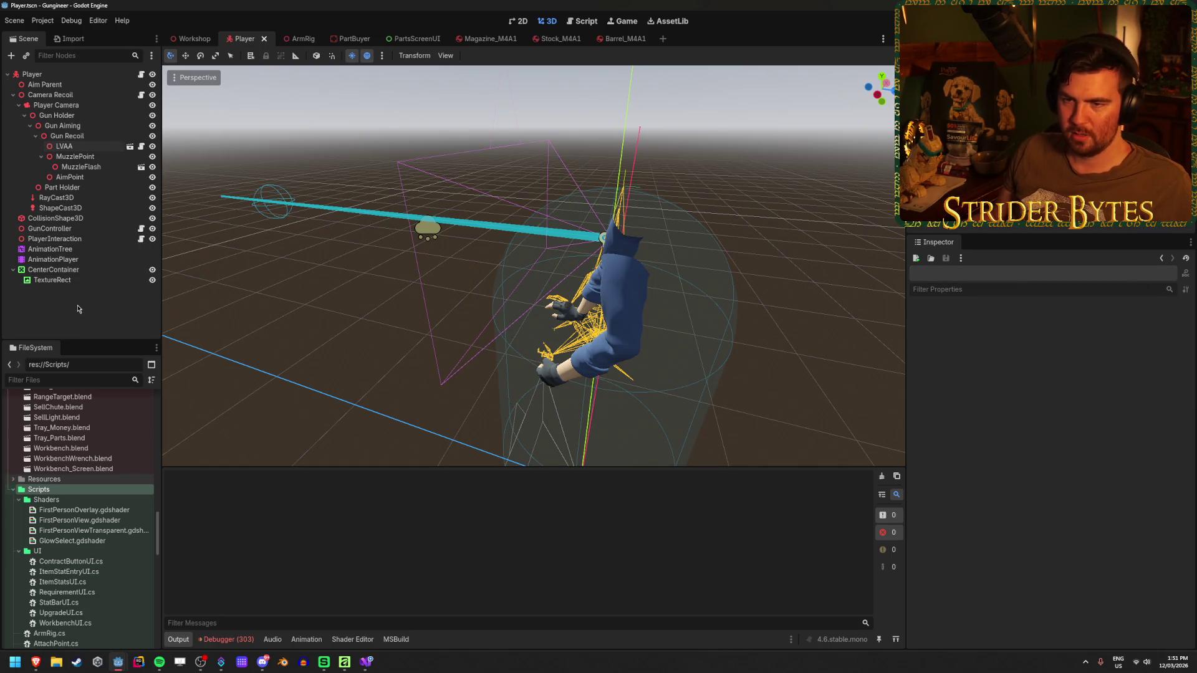
right_click(78, 308)
click(110, 315)
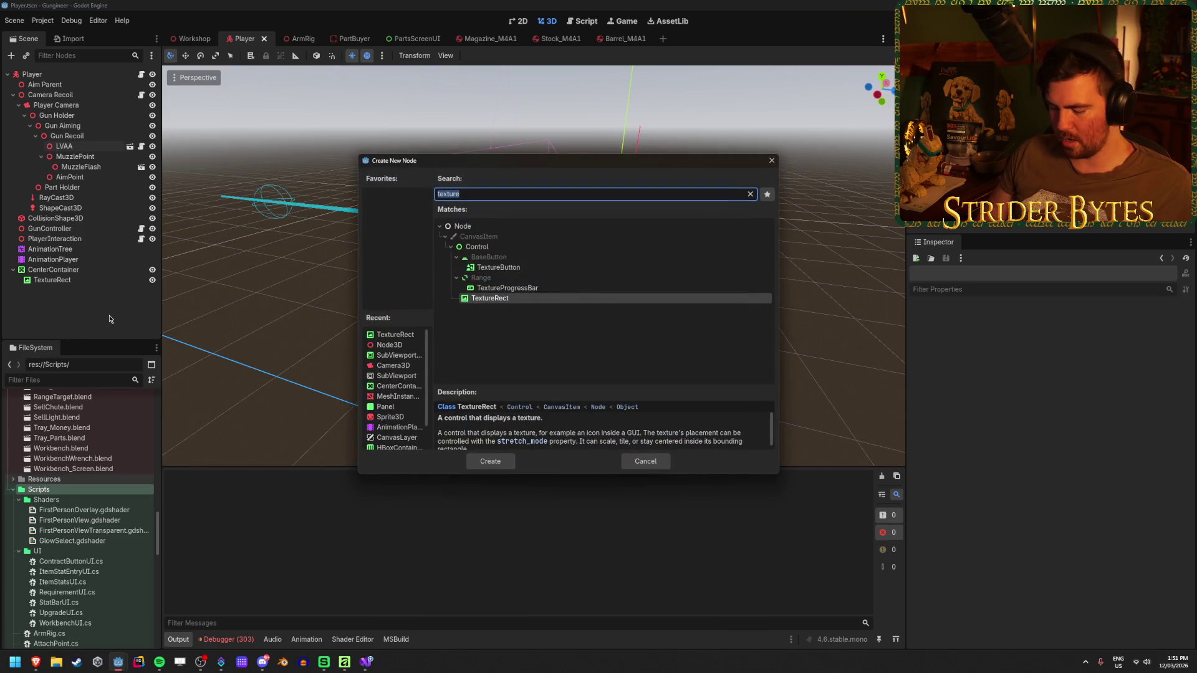
text(boneattachment)
key(Return)
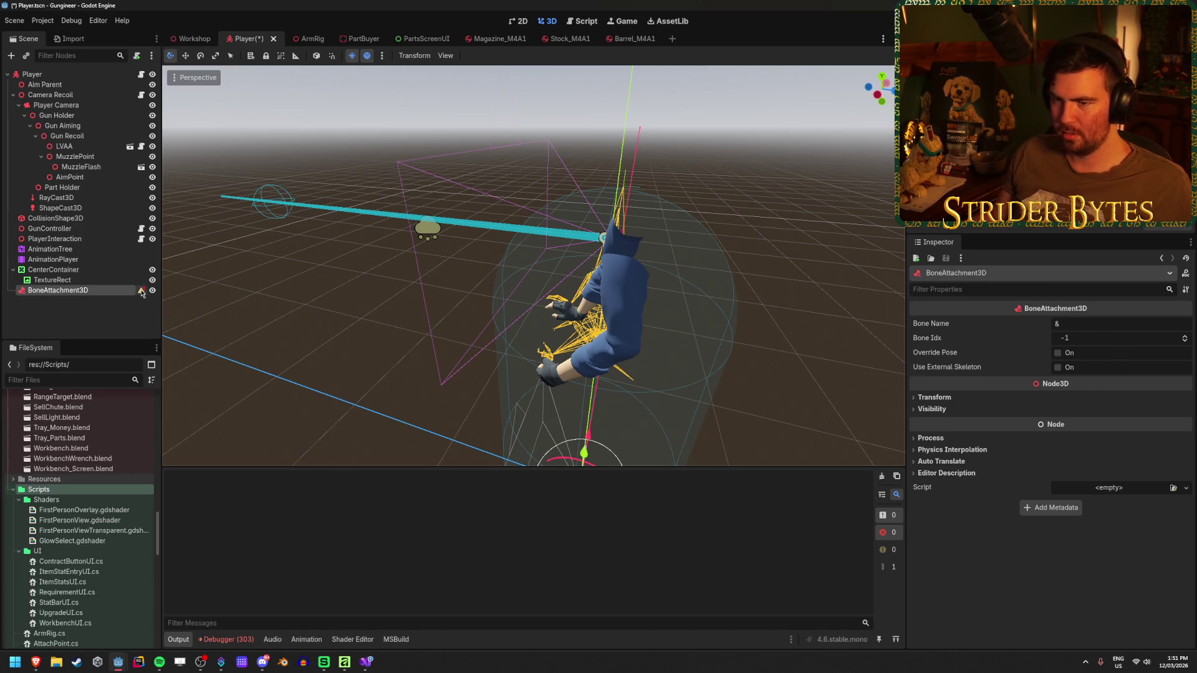
- Undo the BoneAttachment3D and bring the project-for-bickies player_controller window to the front
mouse_move(142, 294)
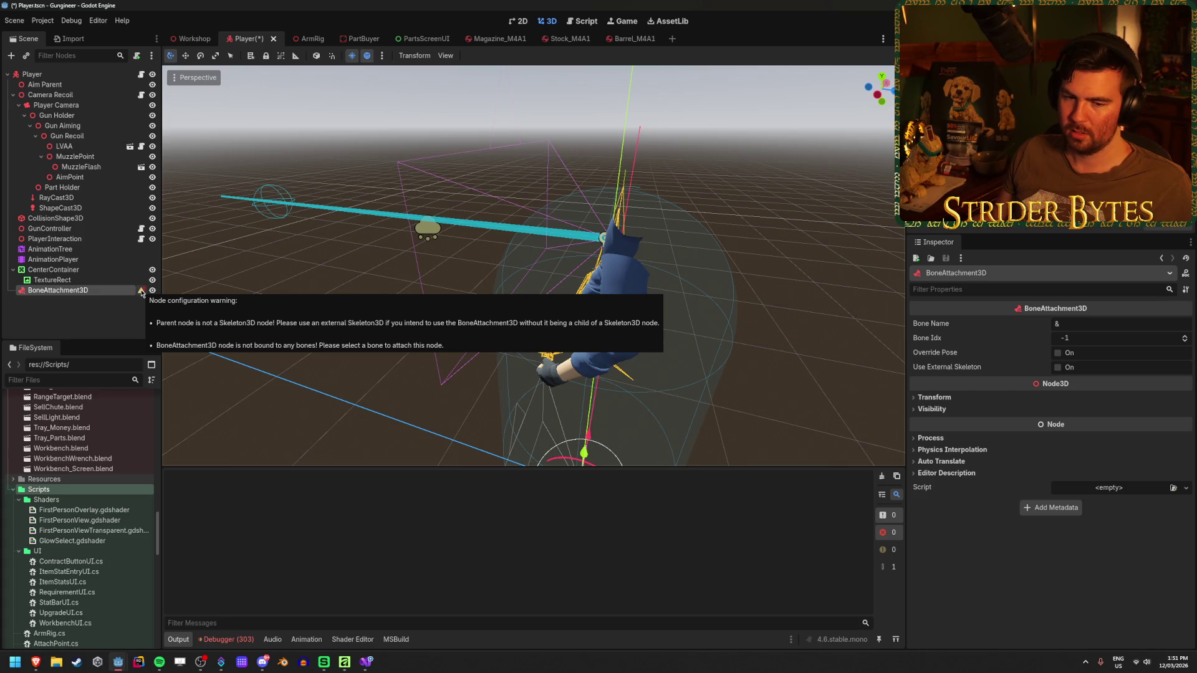
key(ctrl+z)
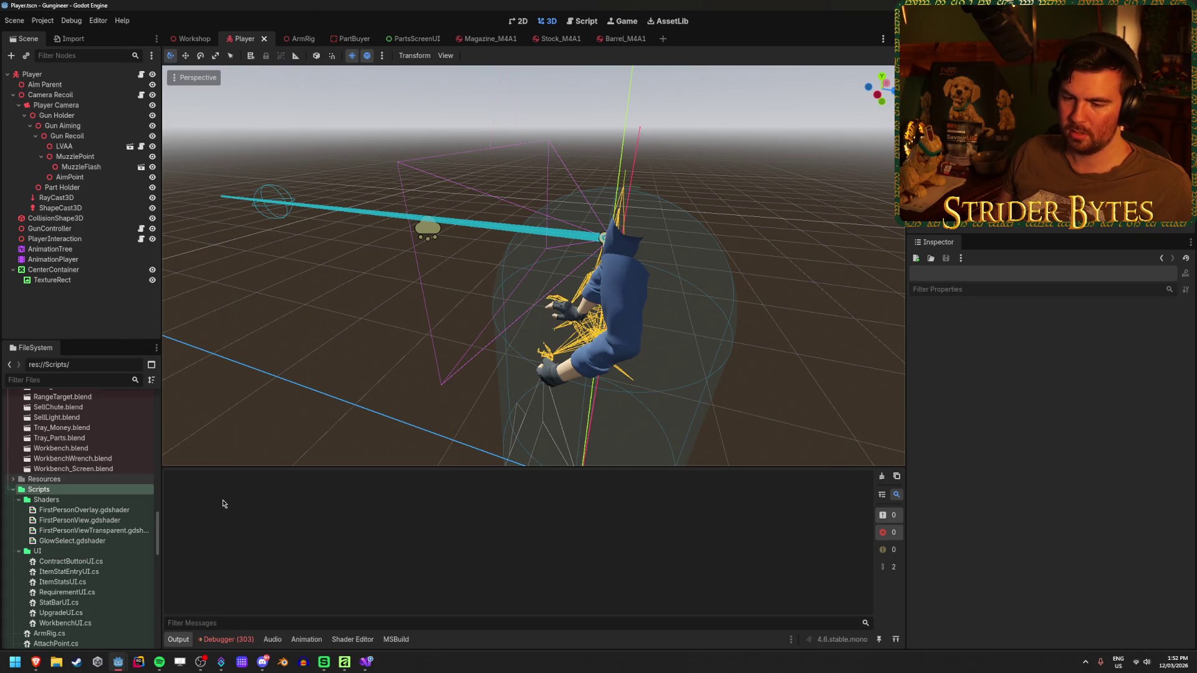
mouse_move(117, 664)
click(169, 611)
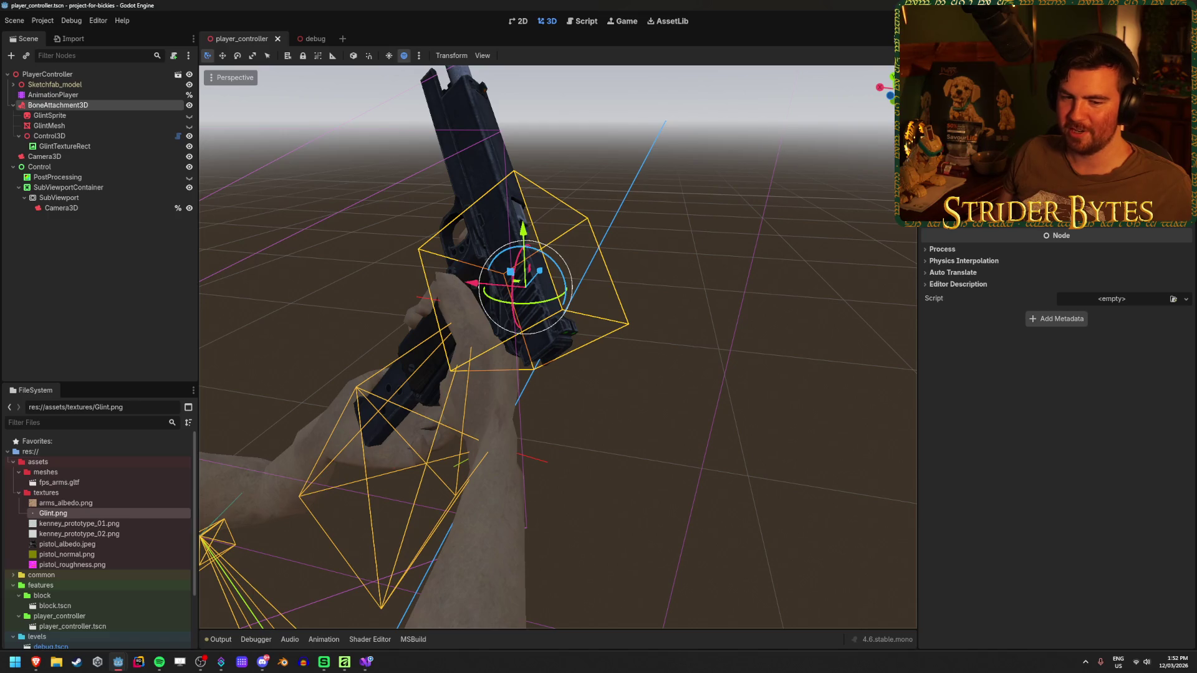
- Return to the Gungineer Godot window, then bring ArmRig.cs up in Visual Studio
key(alt+Tab)
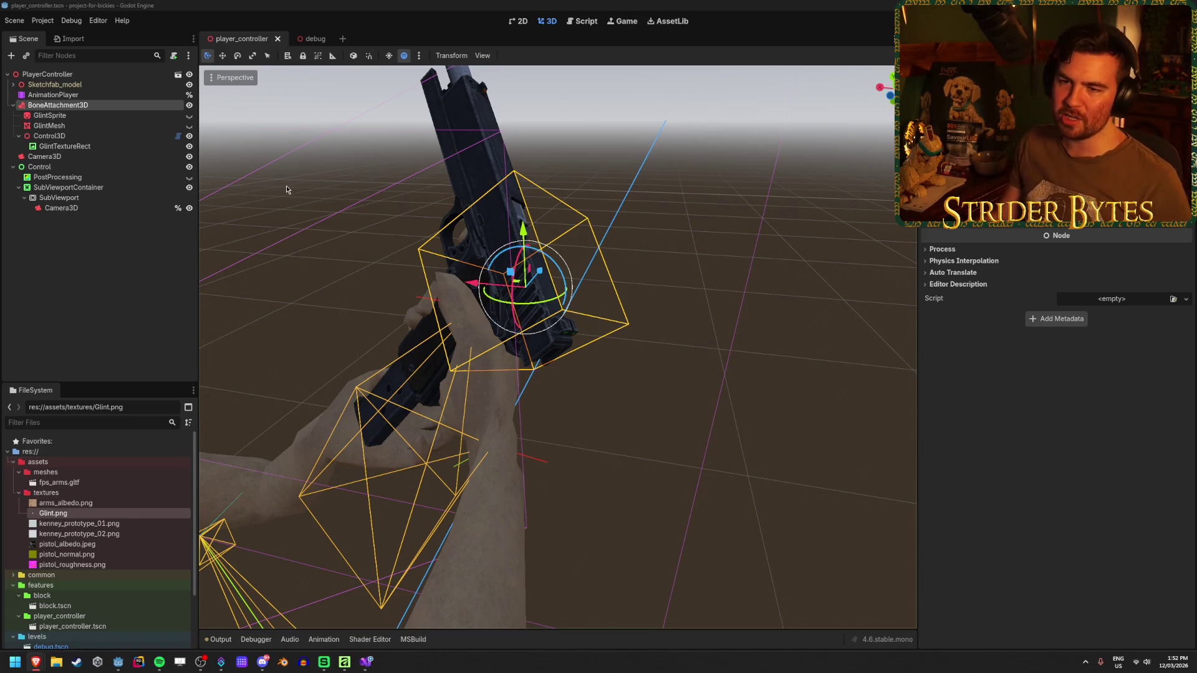
key(F5)
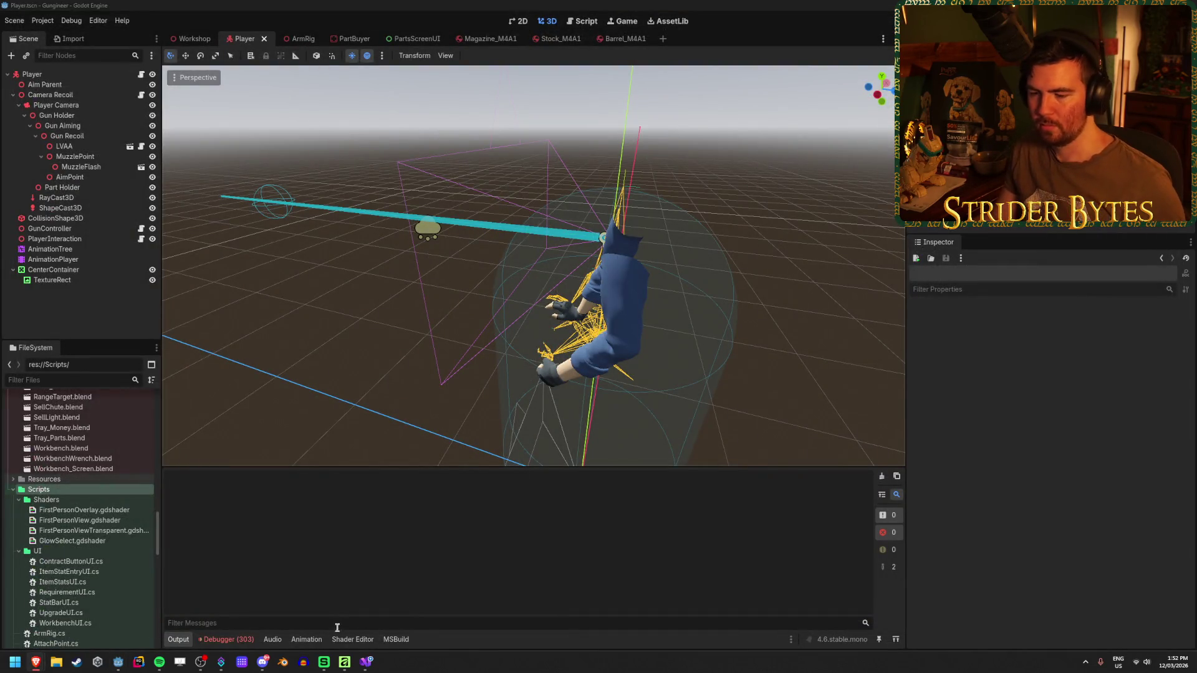
key(alt+Tab)
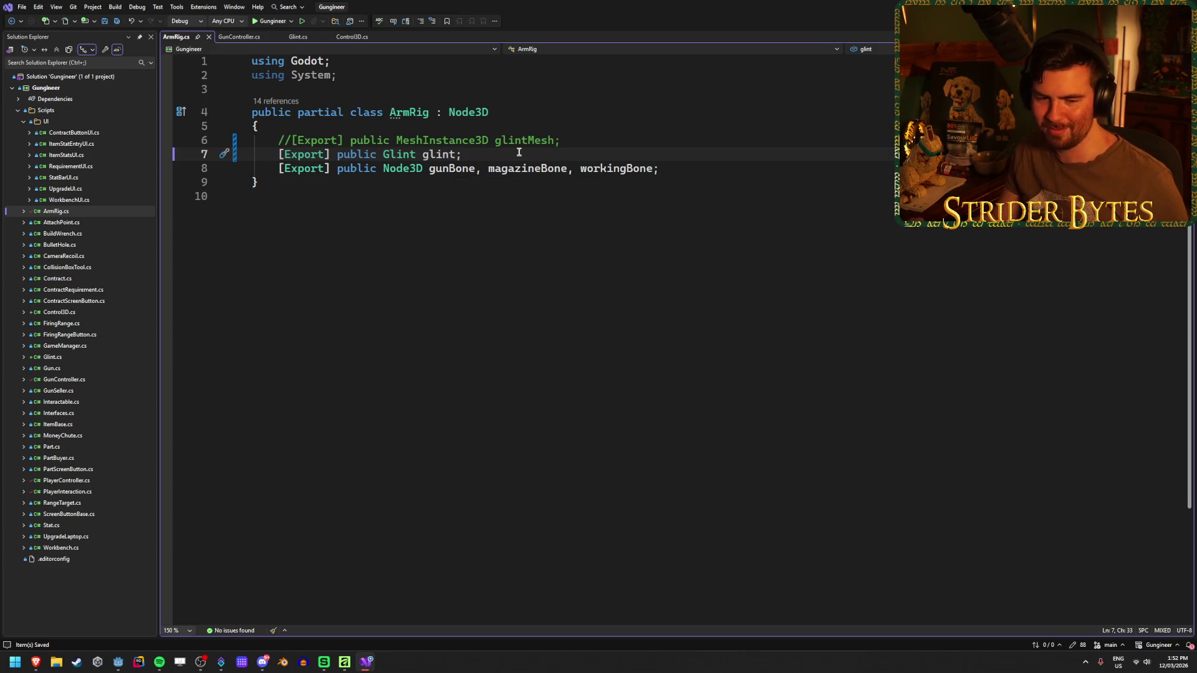
- Delete the two glint material lines from _Ready in GunController.cs
click(228, 39)
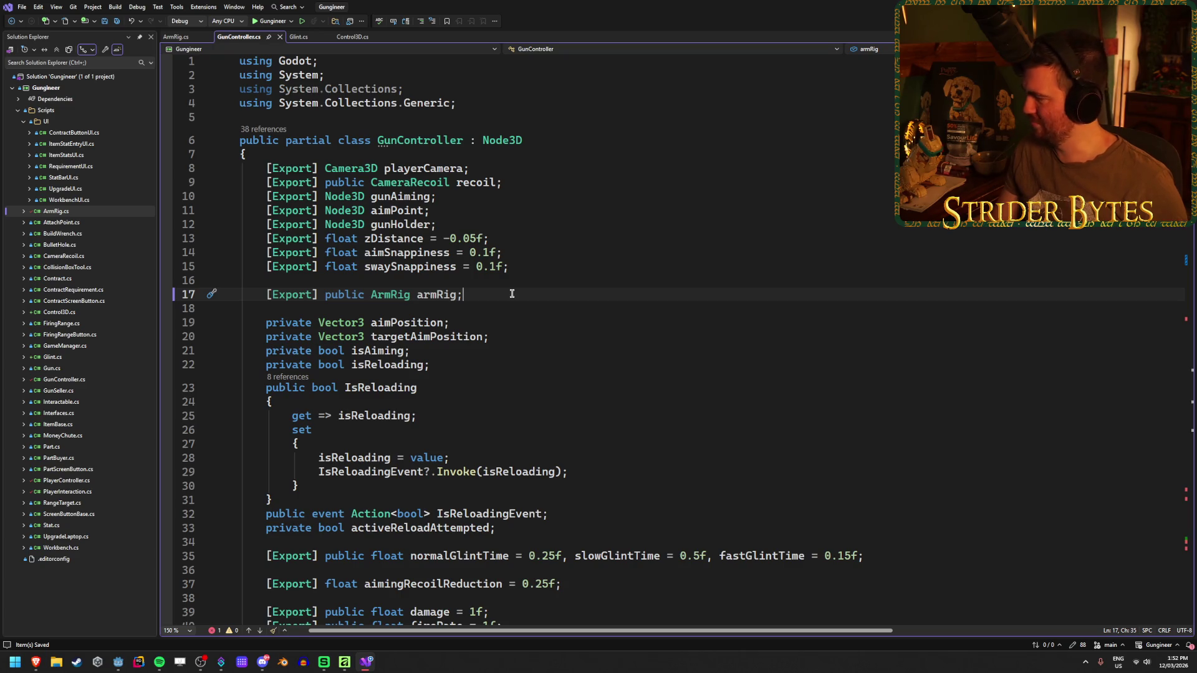
scroll(517, 304, down, 1)
scroll(516, 295, down, 3)
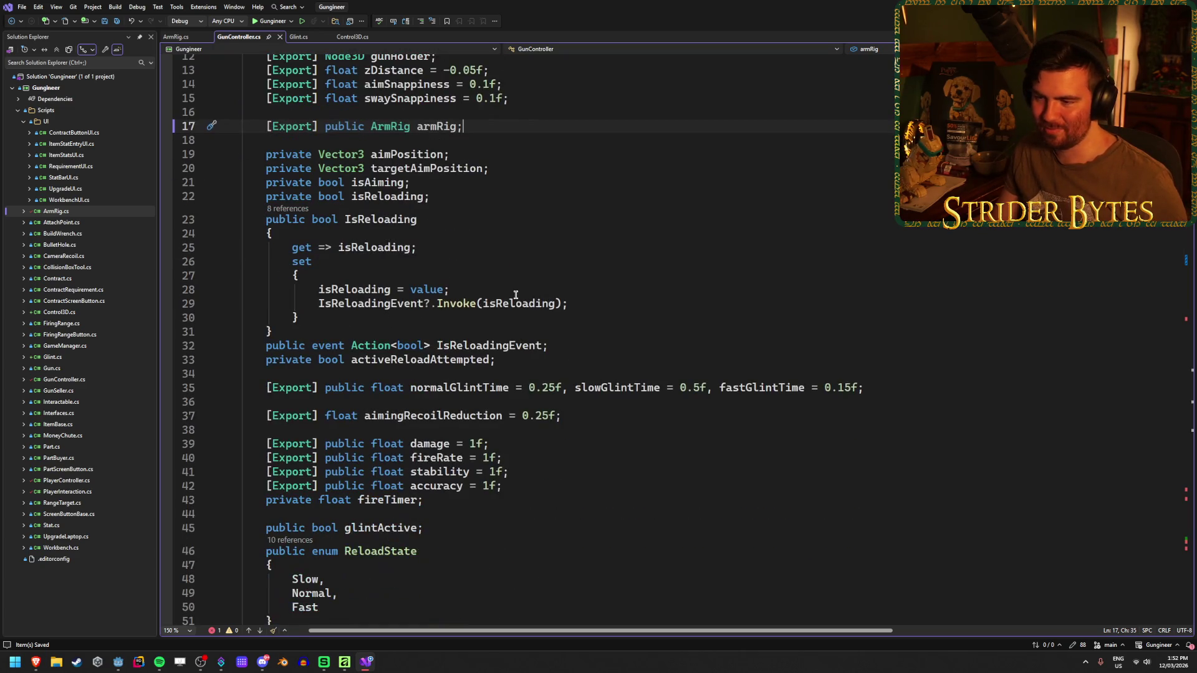
click(643, 302)
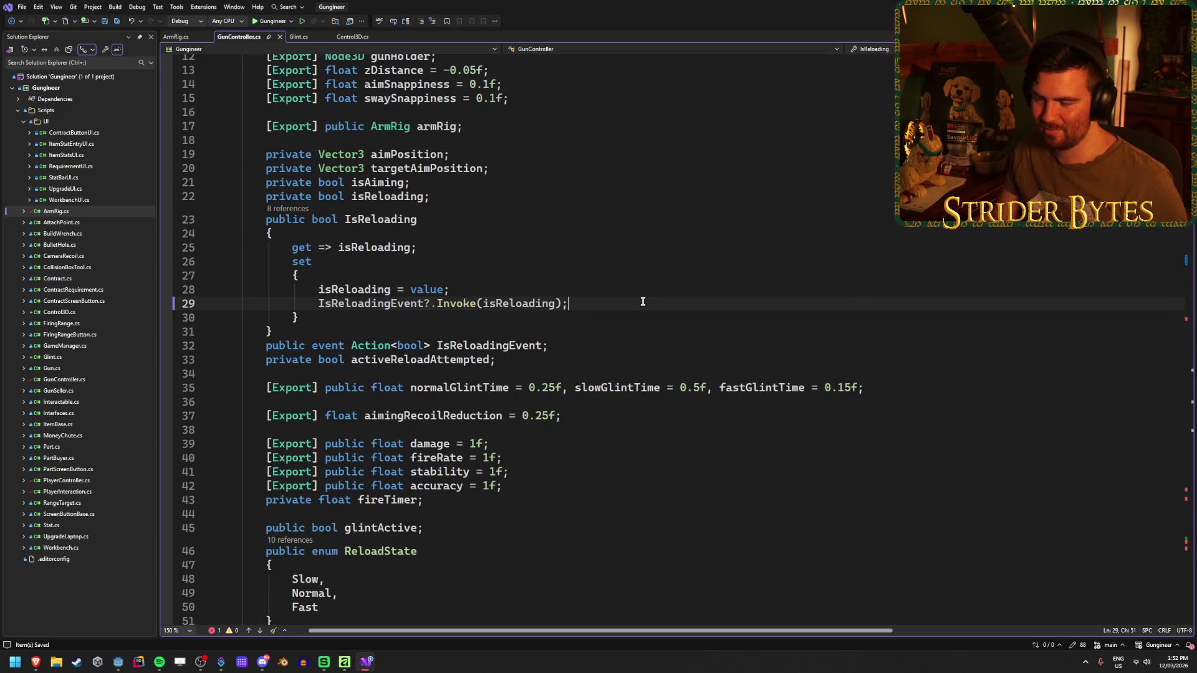
scroll(642, 302, down, 4)
scroll(643, 302, down, 4)
scroll(643, 302, down, 18)
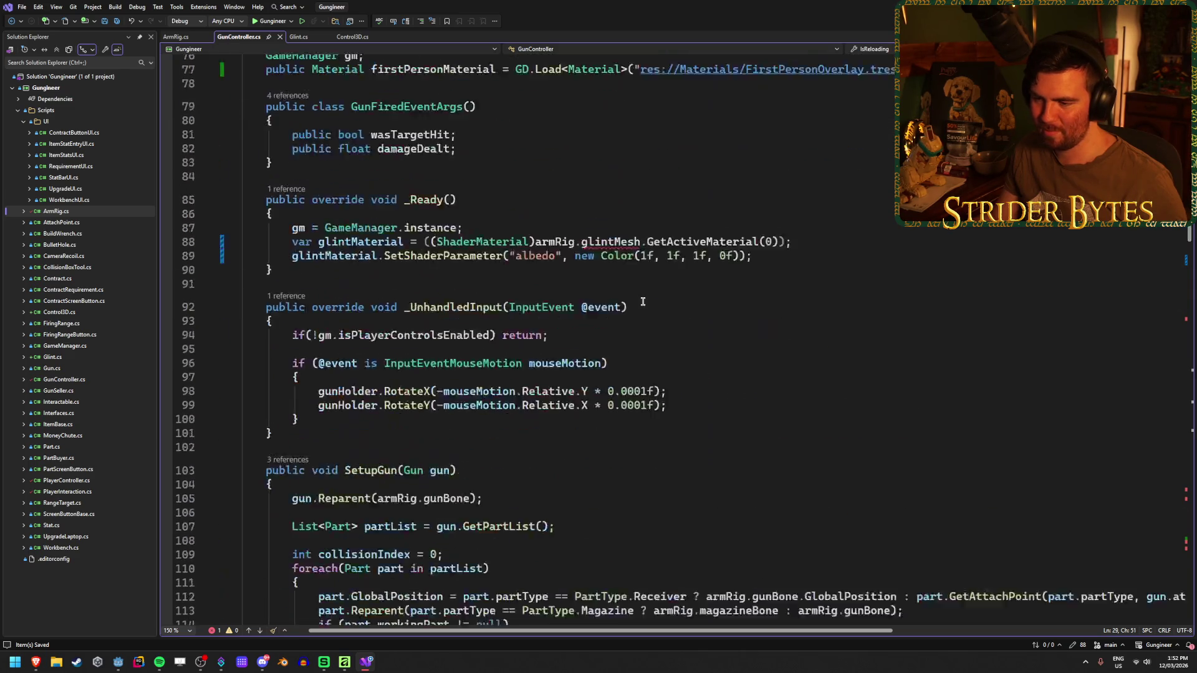
scroll(643, 302, up, 6)
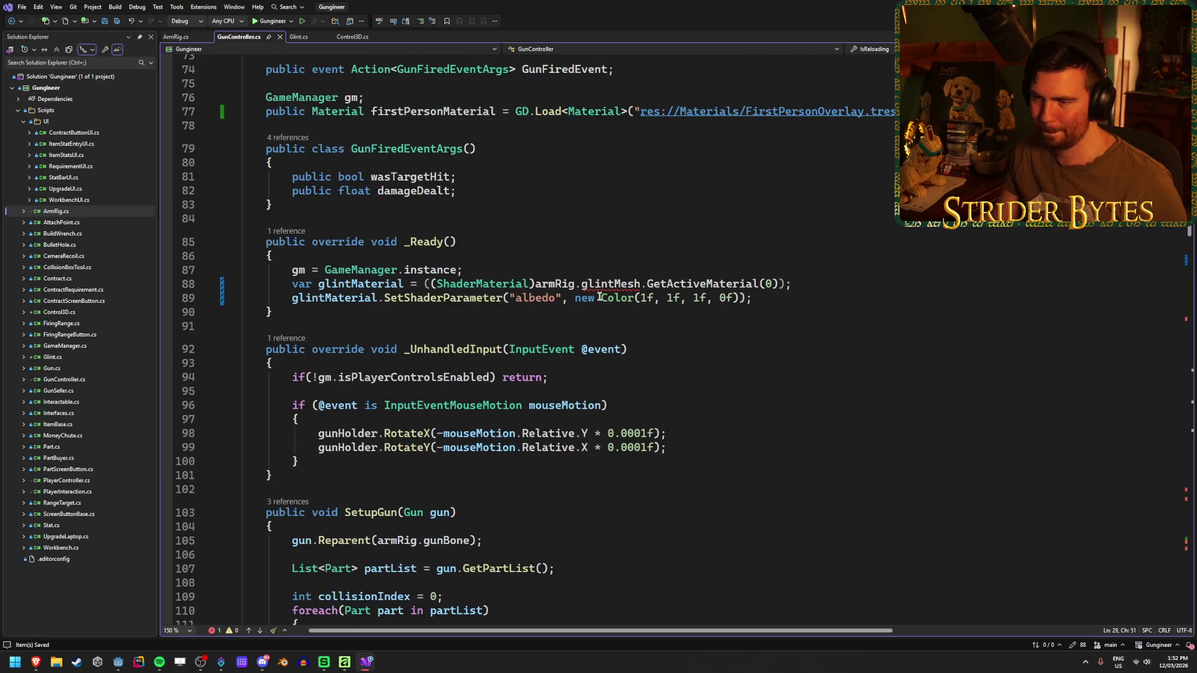
mouse_move(805, 303)
mouse_down()
mouse_move(382, 299)
mouse_move(148, 280)
mouse_up()
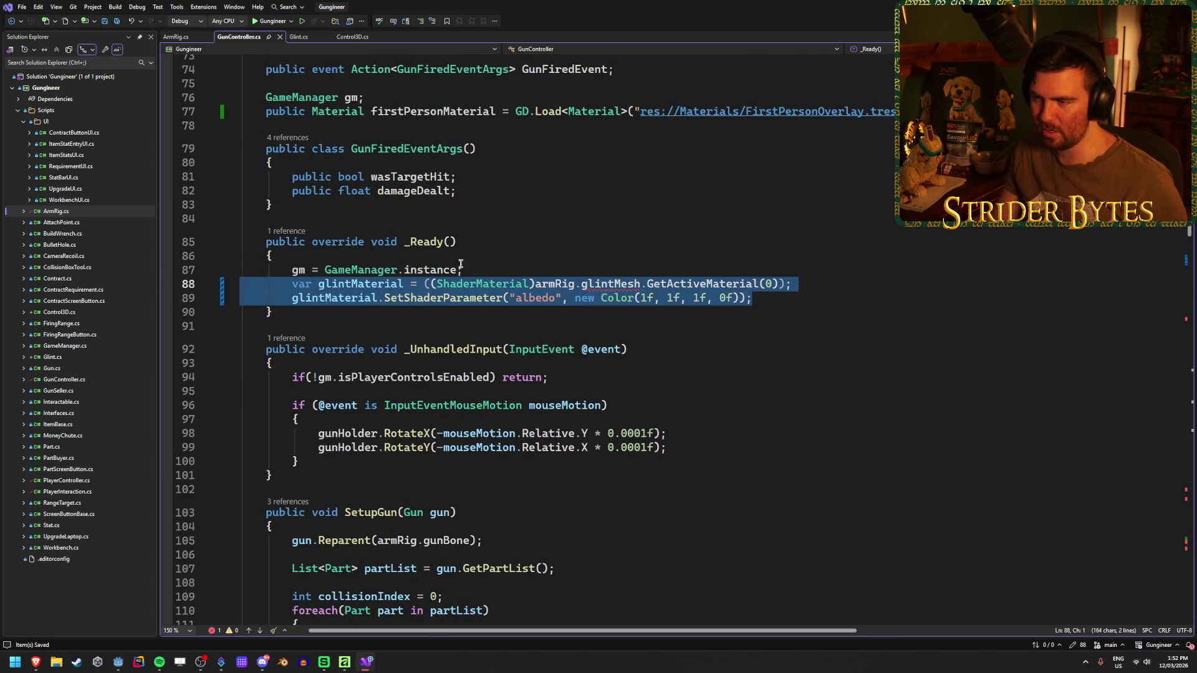
key(BackSpace)
key(BackSpace)
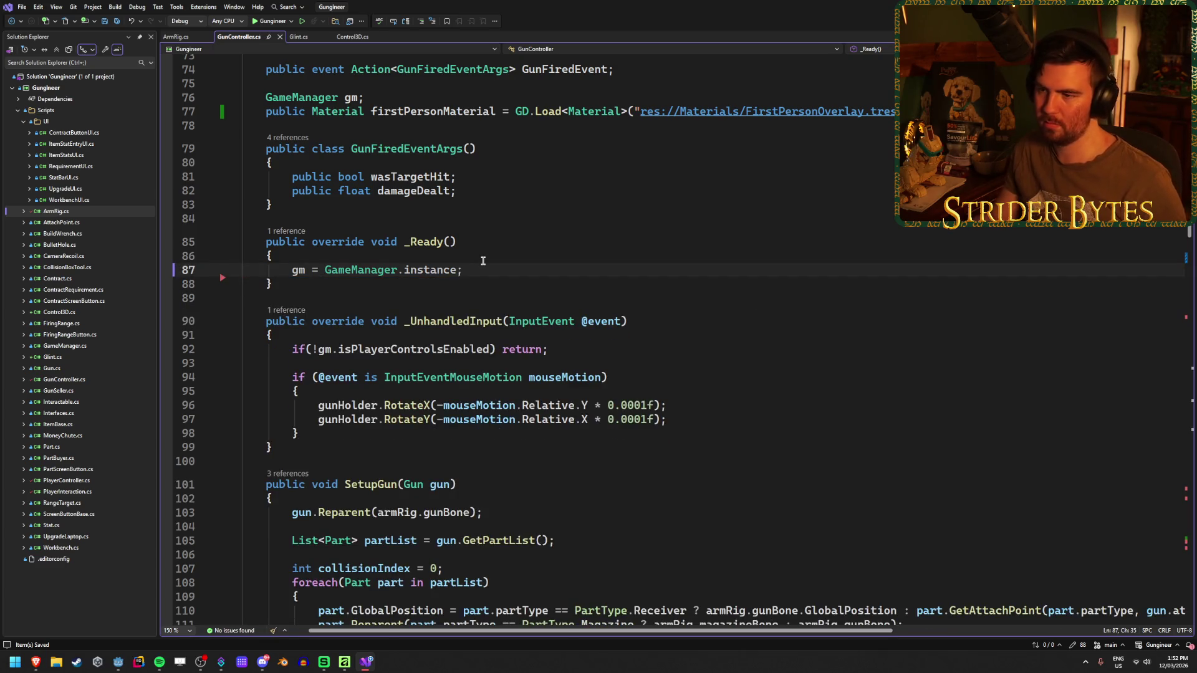
- Check the ShowGlintEvent declaration and Glint's ShowGlint method, then return to line 87 of GunController
scroll(483, 261, down, 20)
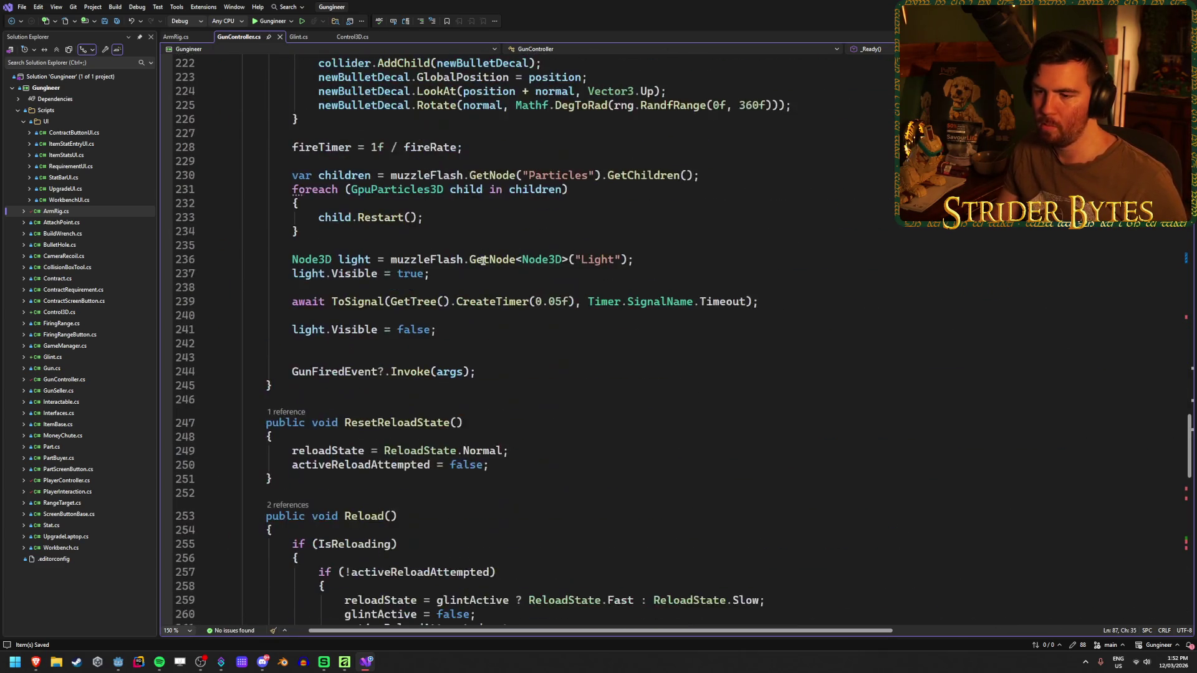
scroll(483, 261, down, 20)
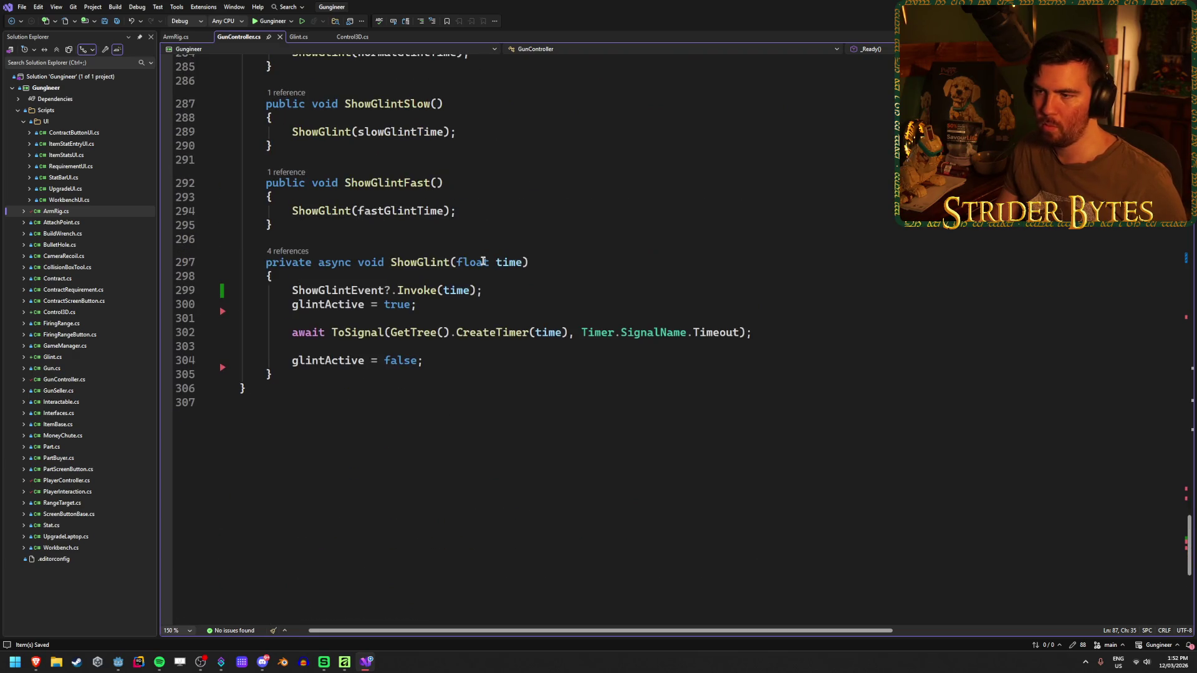
scroll(484, 260, up, 13)
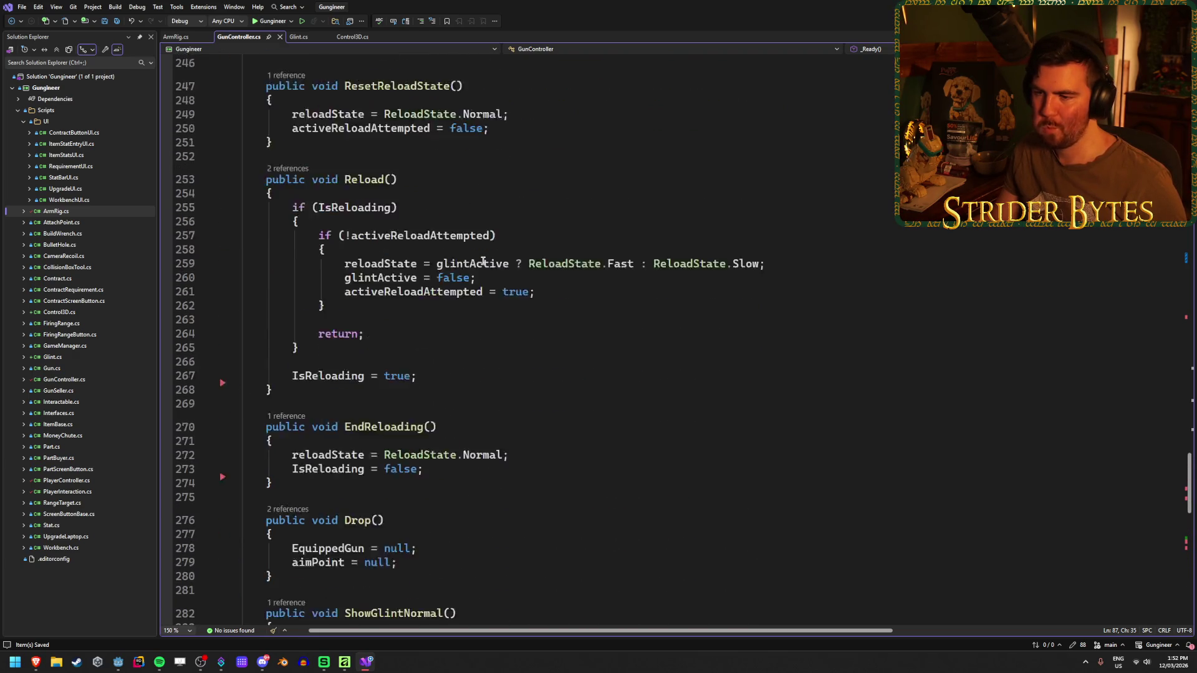
scroll(483, 261, up, 20)
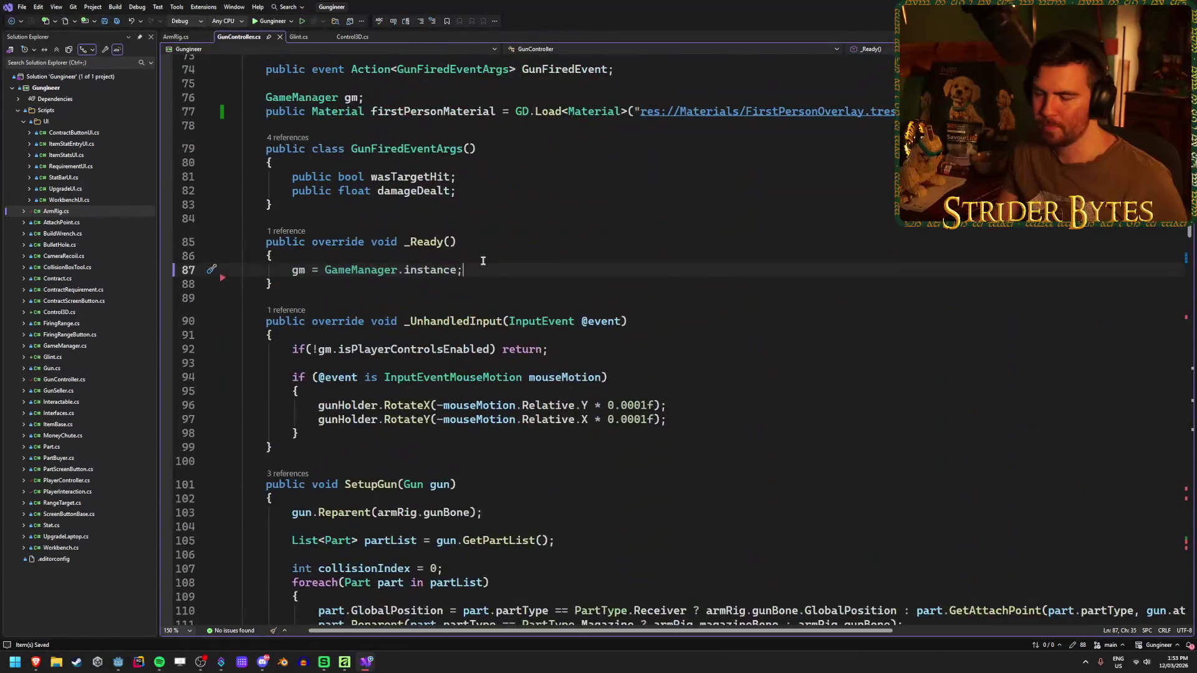
scroll(483, 261, up, 1)
scroll(483, 260, up, 12)
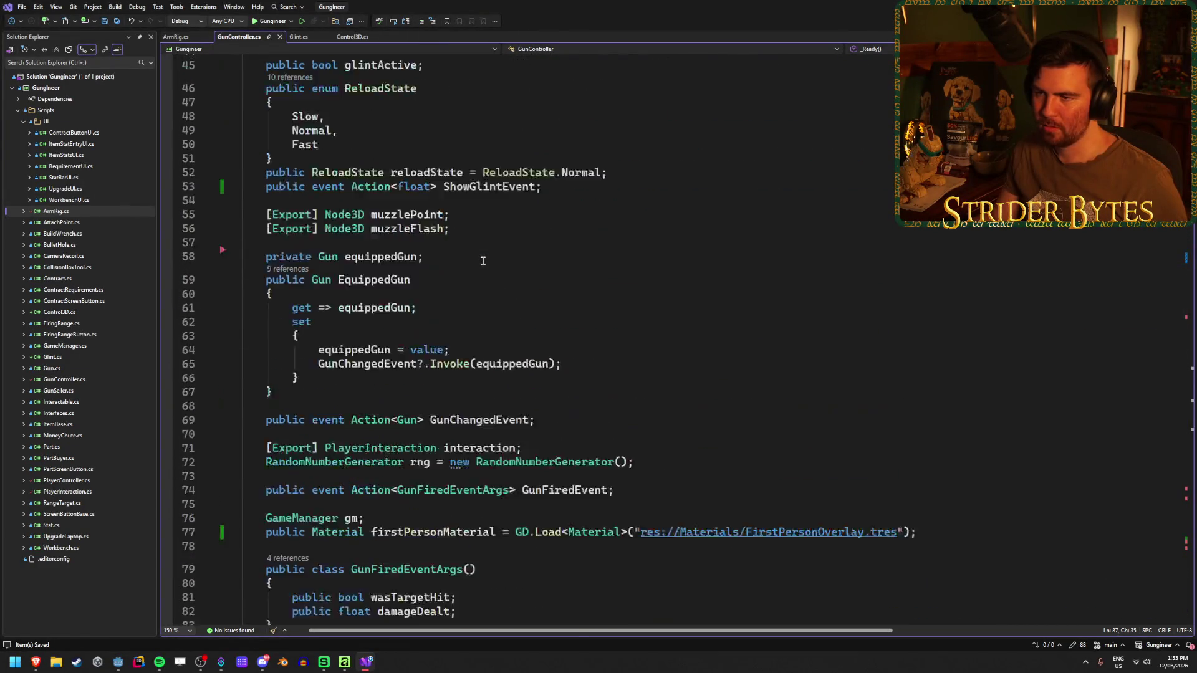
scroll(558, 293, down, 1)
click(502, 271)
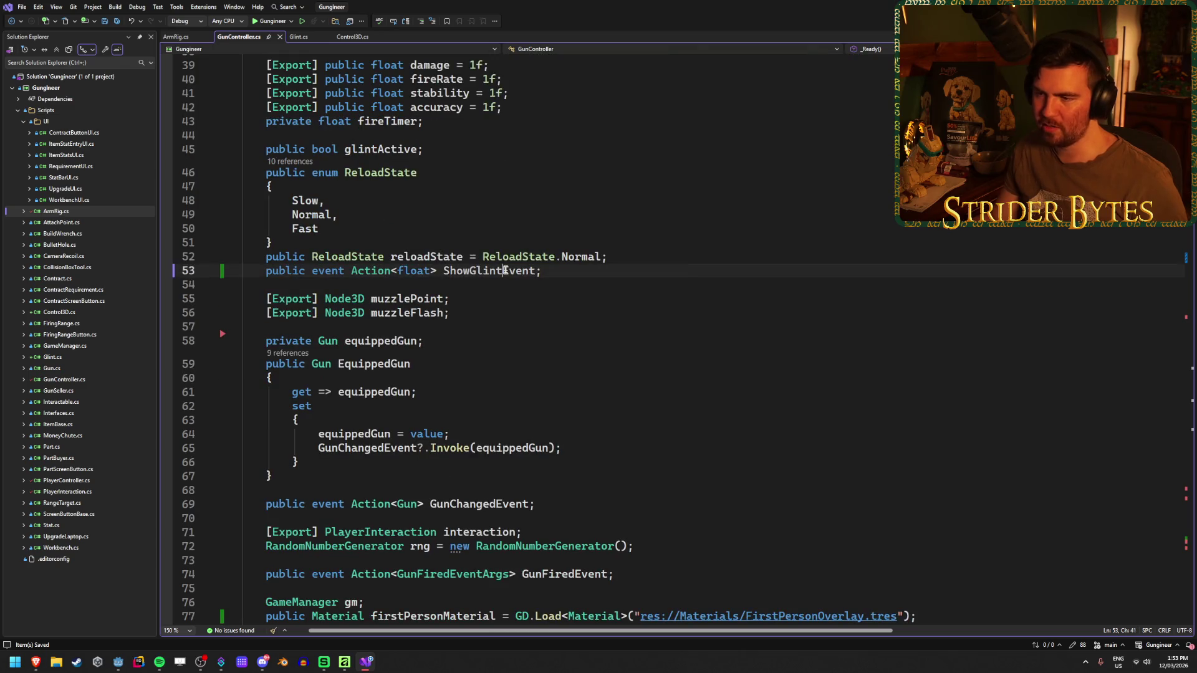
click(298, 40)
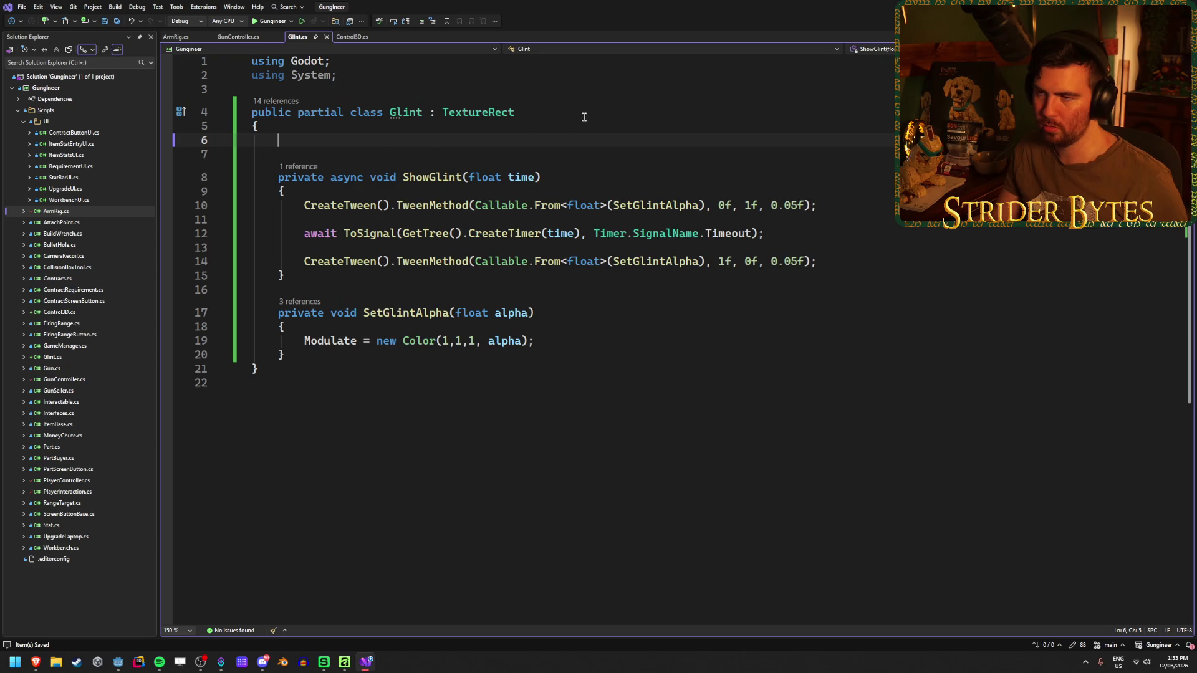
click(432, 177)
click(237, 39)
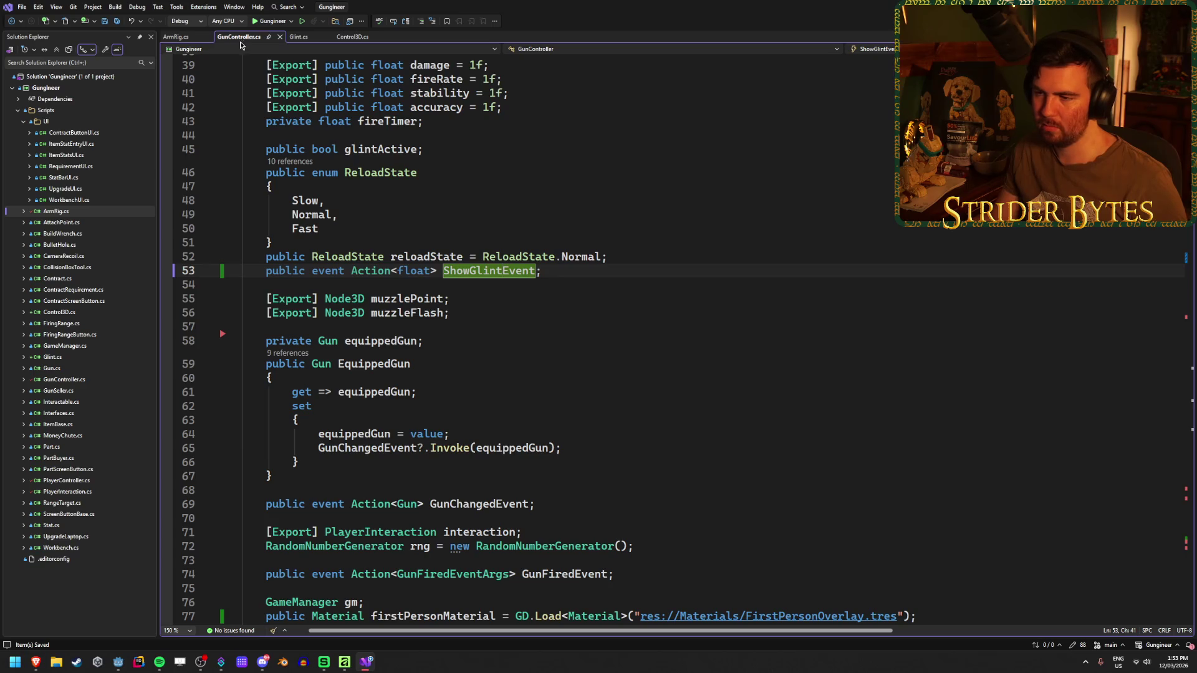
scroll(608, 383, down, 7)
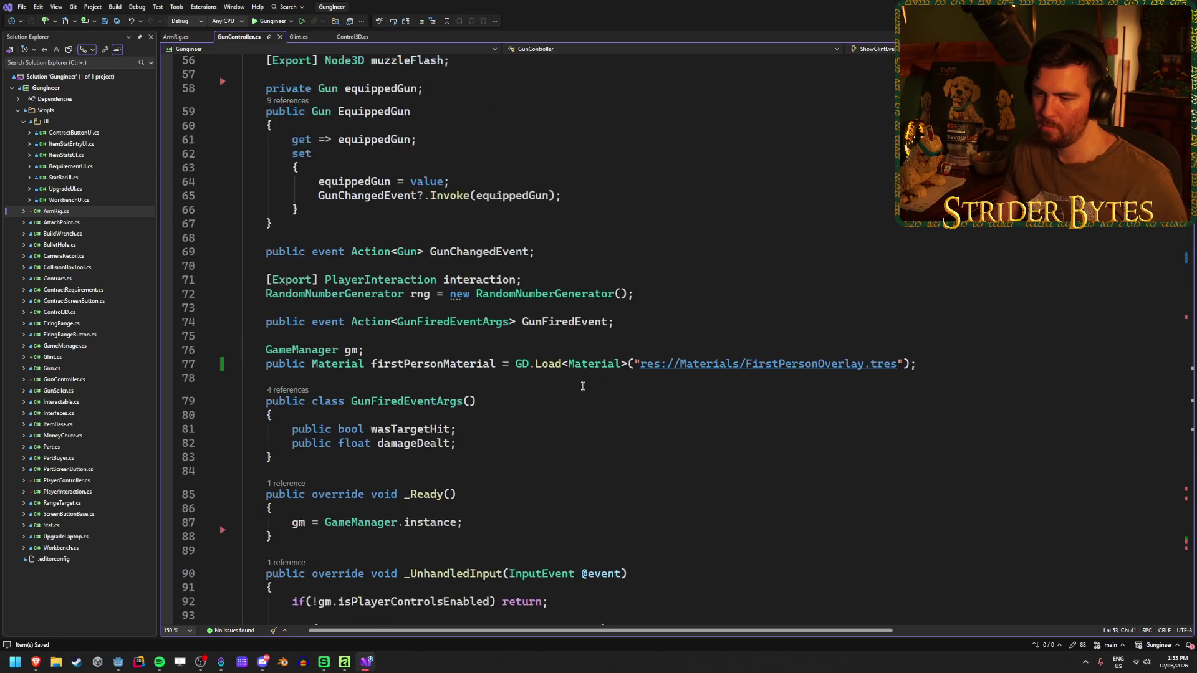
click(484, 439)
- Start line 89 in _Ready with 'ShowGlintEvent += armRig.glint.' using IntelliSense
key(Return)
key(Return)
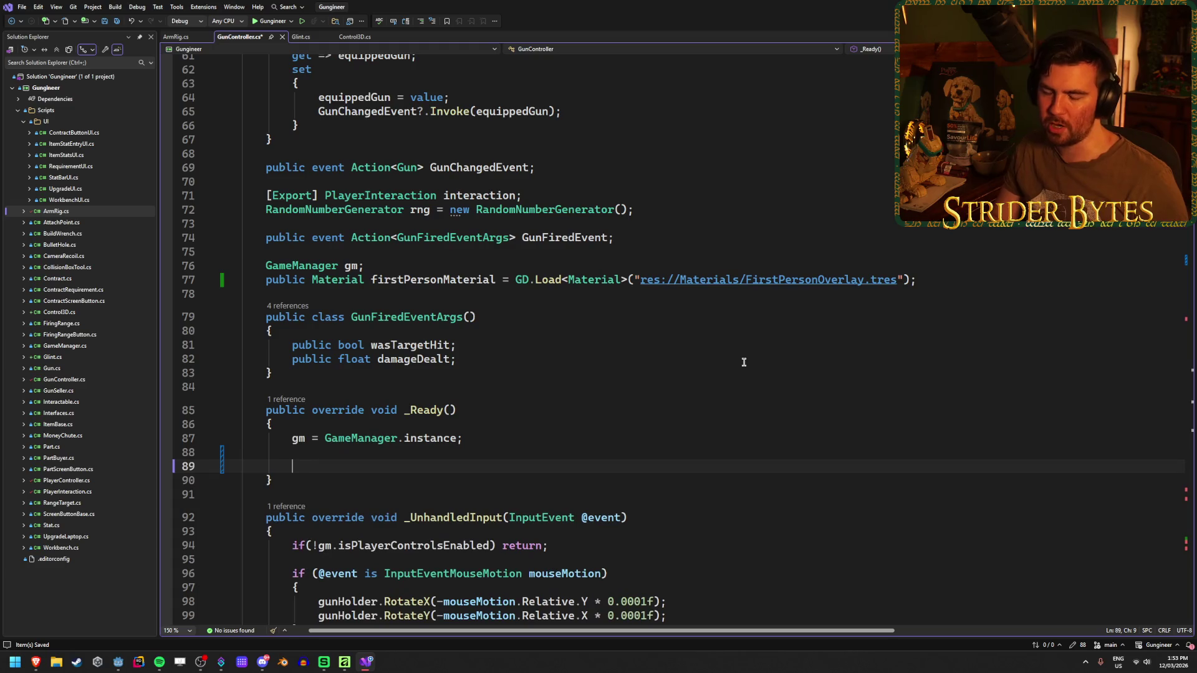
text(armRig)
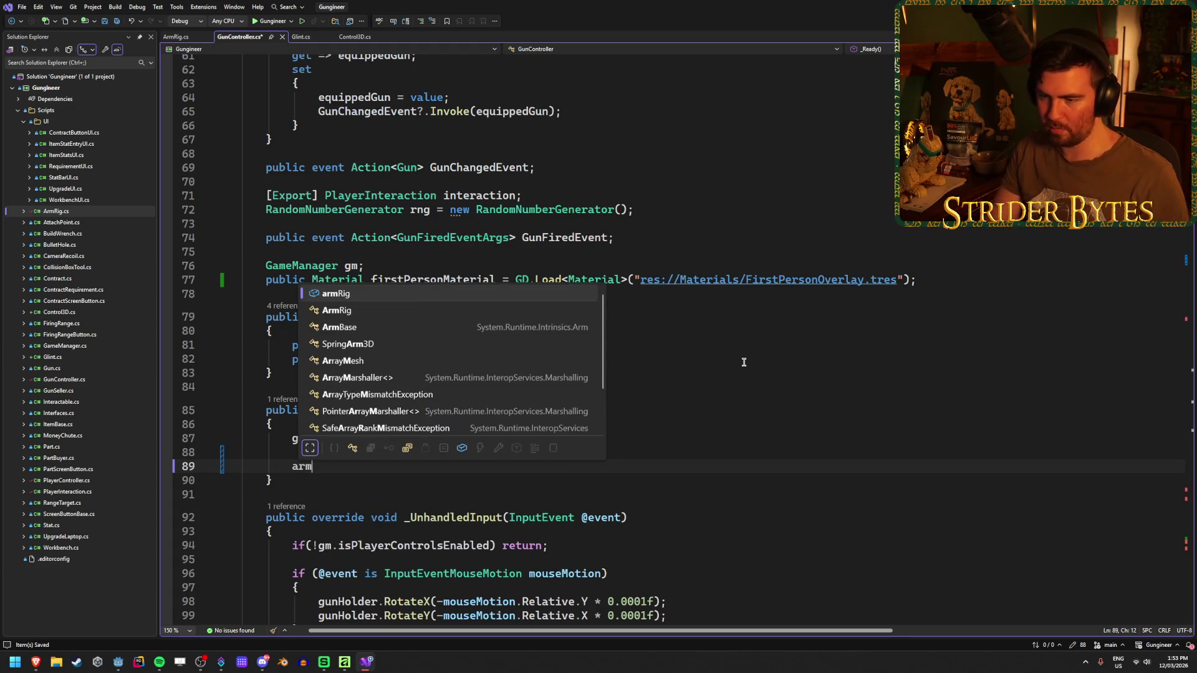
key(Escape)
text(.glint)
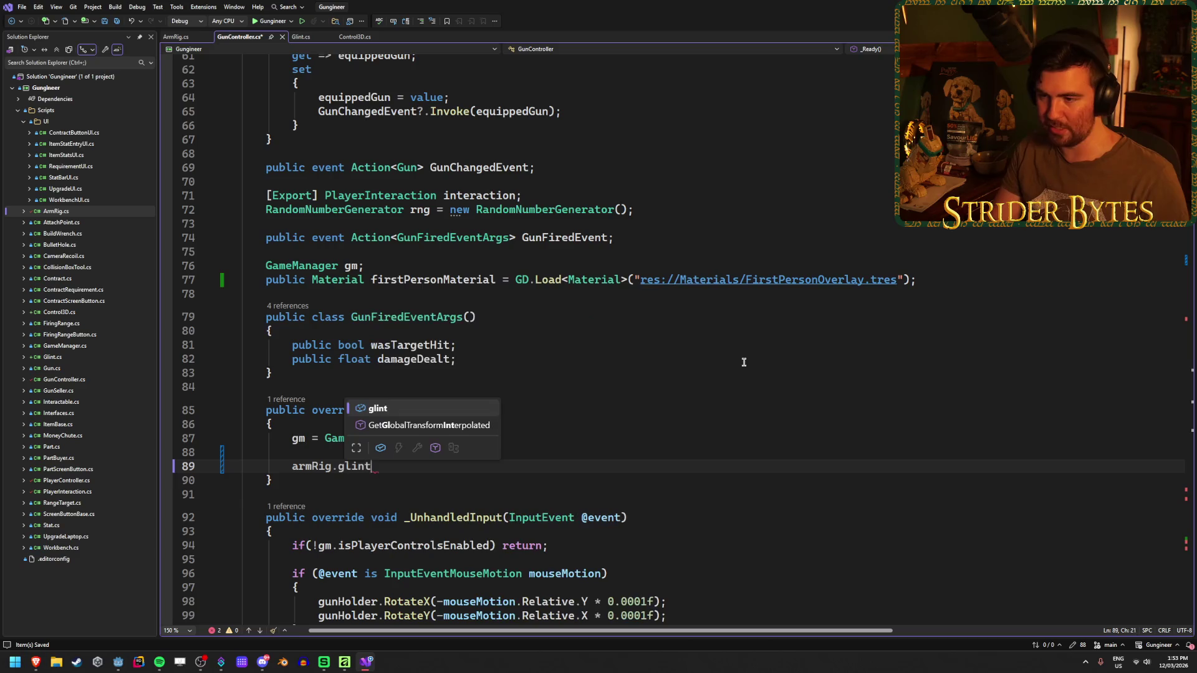
key(Escape)
text(.)
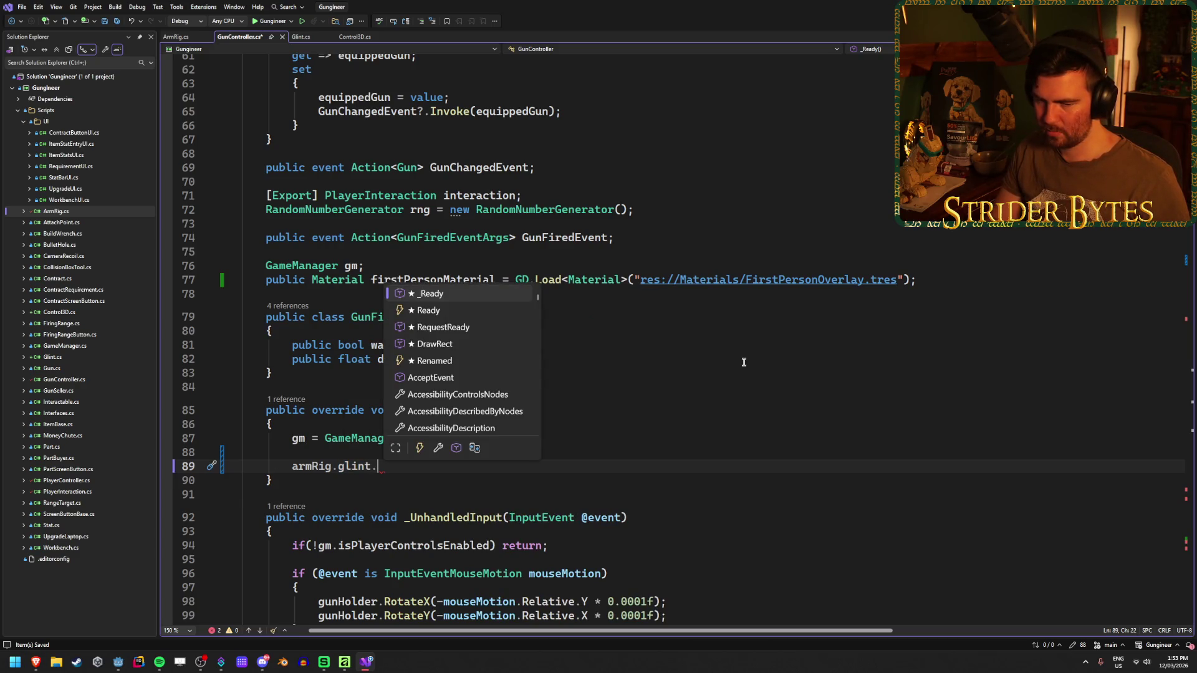
key(BackSpace)
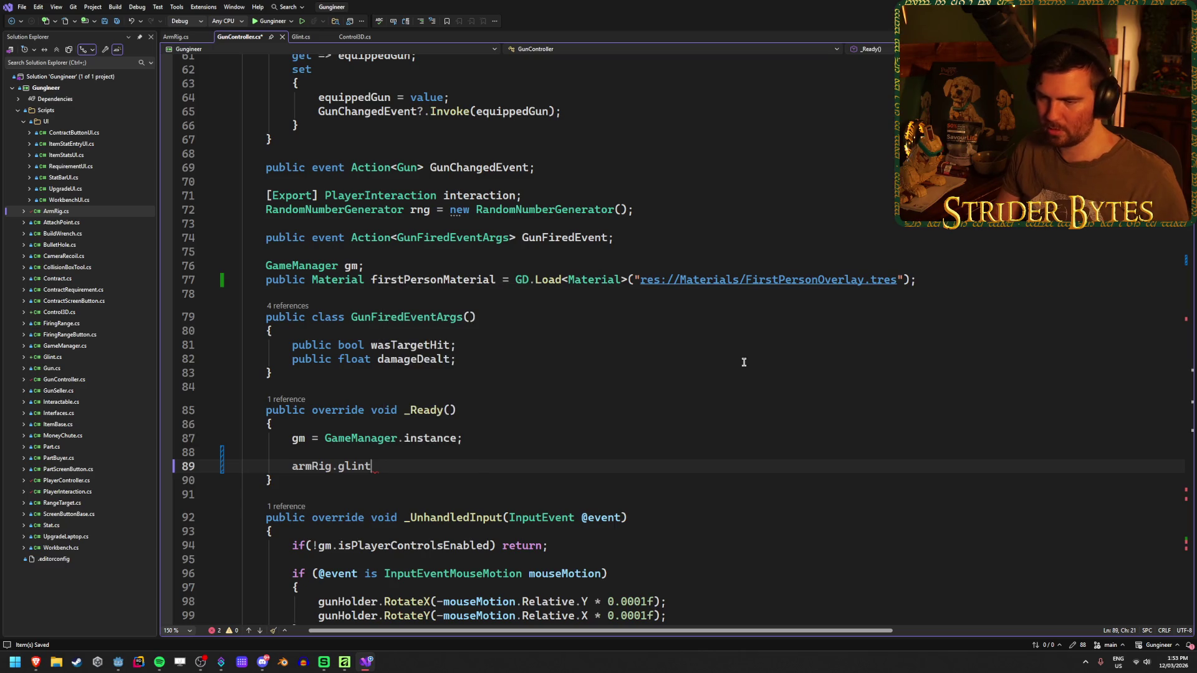
key(Home)
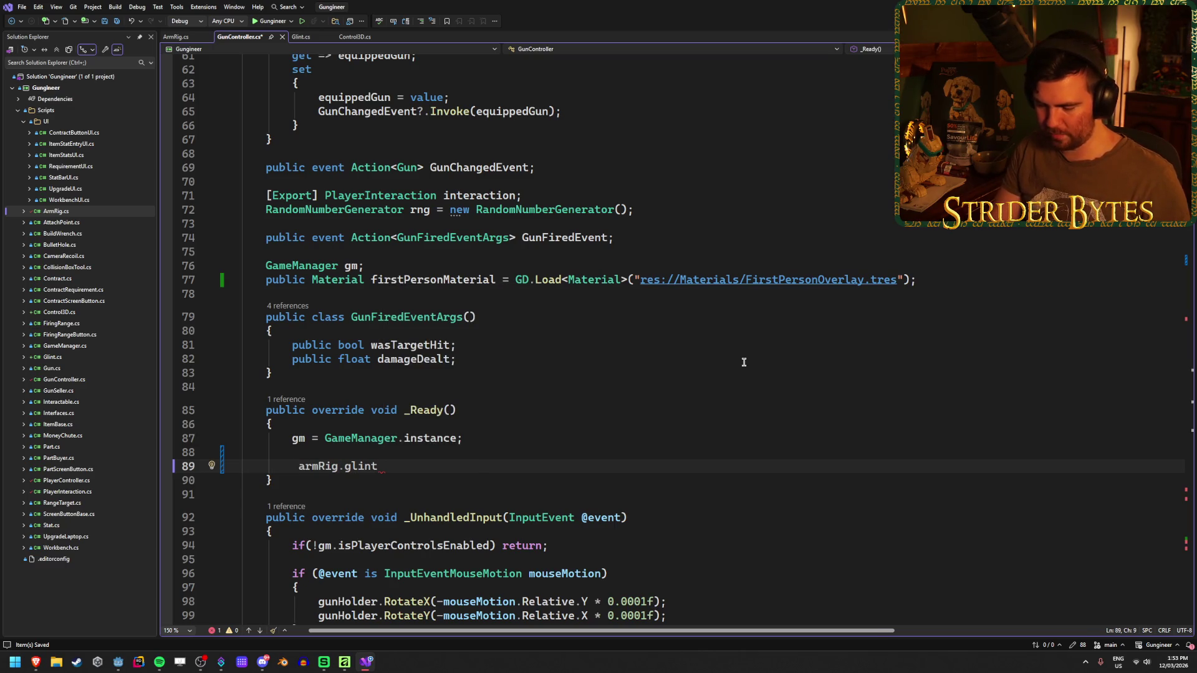
text(Glint)
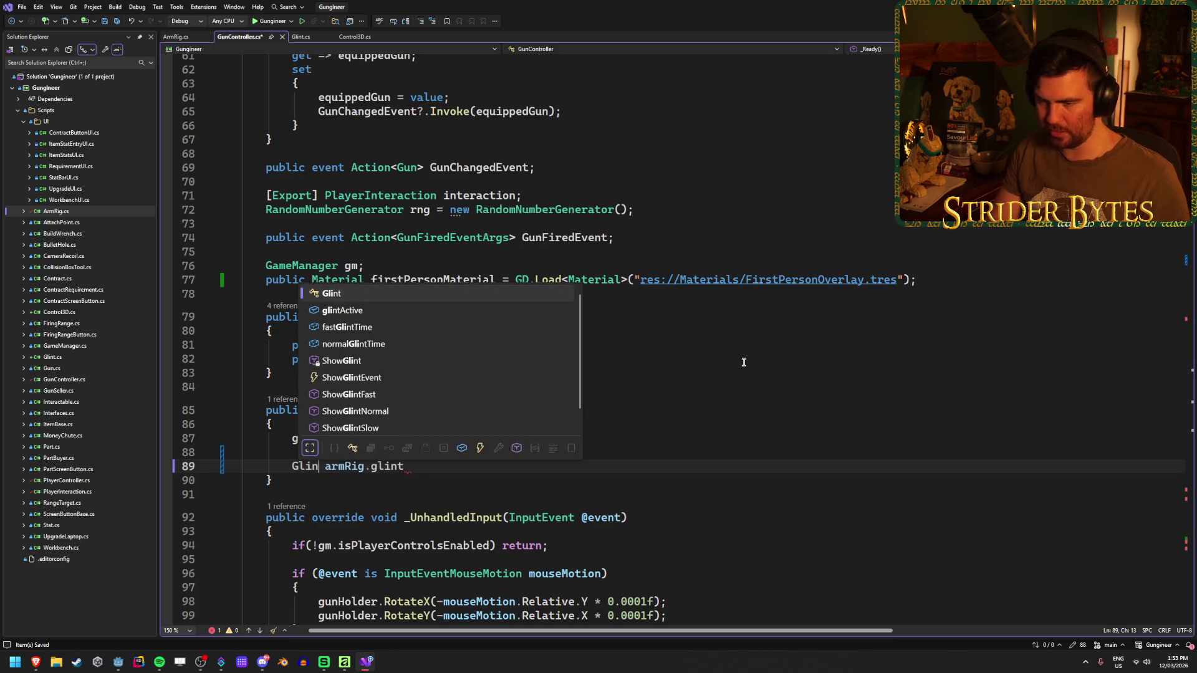
key(Down)
key(Down)
key(Down)
key(Up)
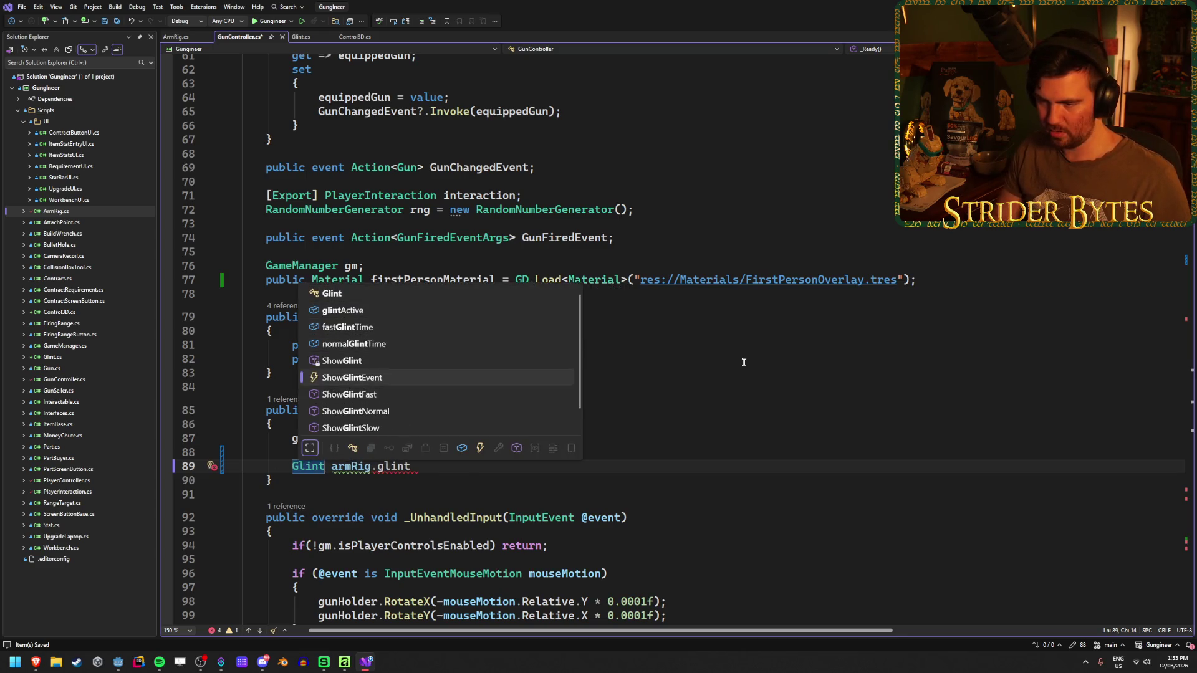
key(Tab)
text(=)
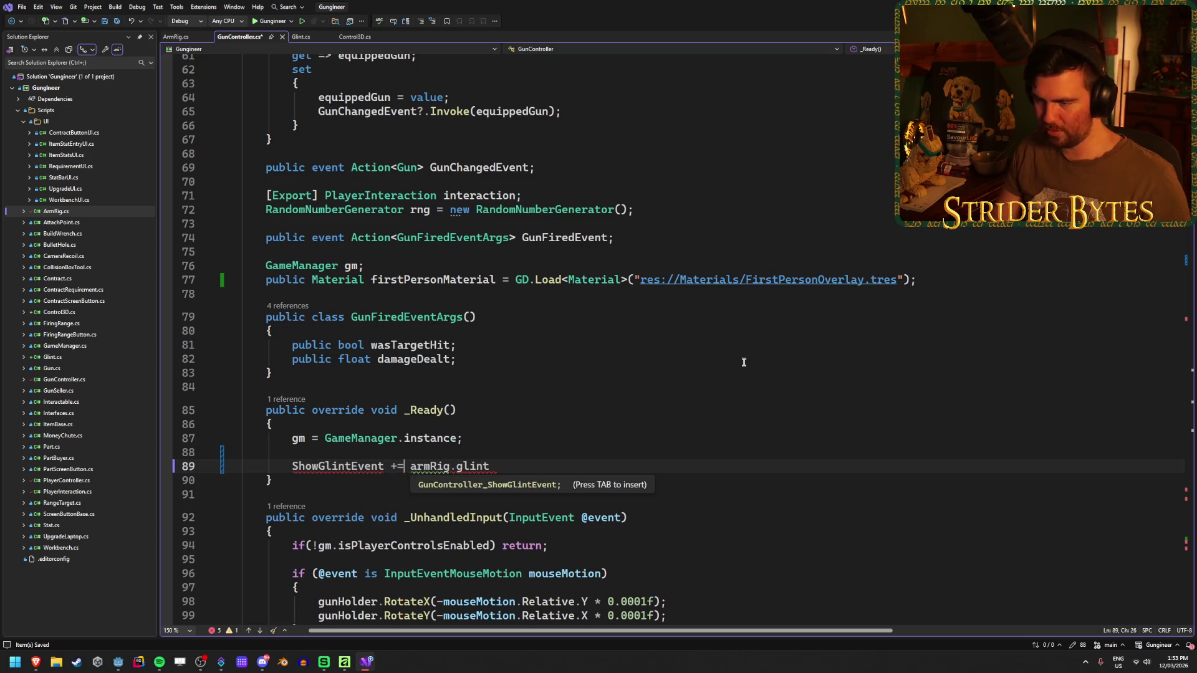
key(End)
text(.)
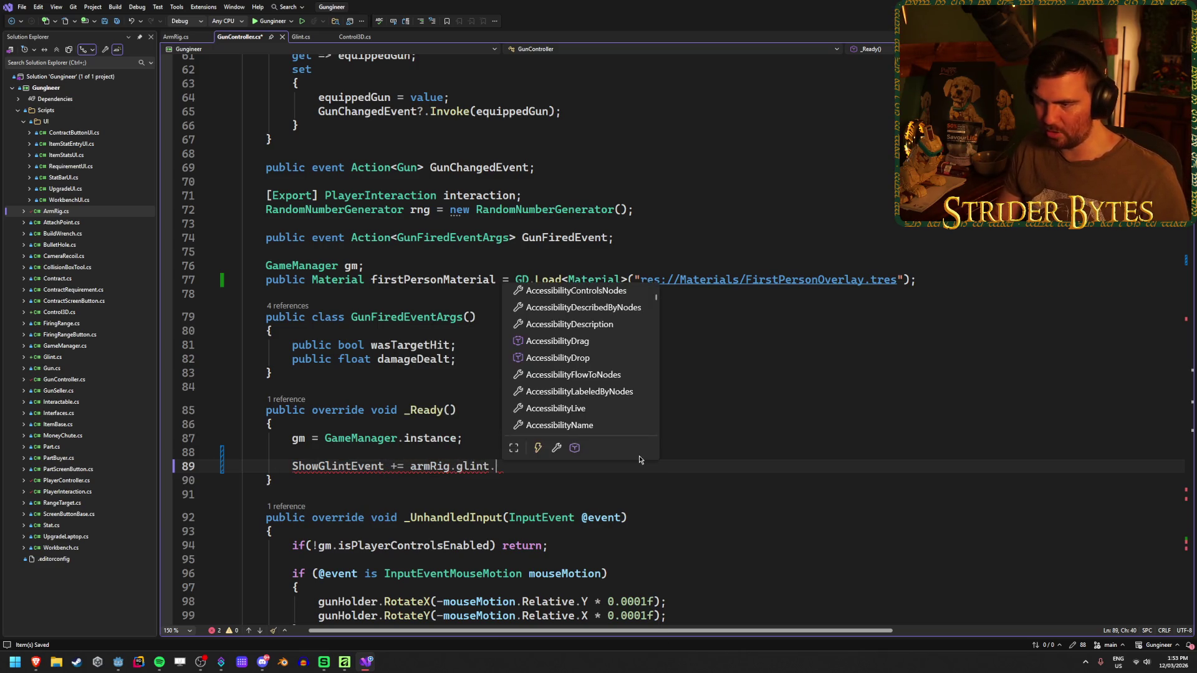
- Finish the subscription with 'ShowGlint;' and save GunController.cs
scroll(608, 401, down, 10)
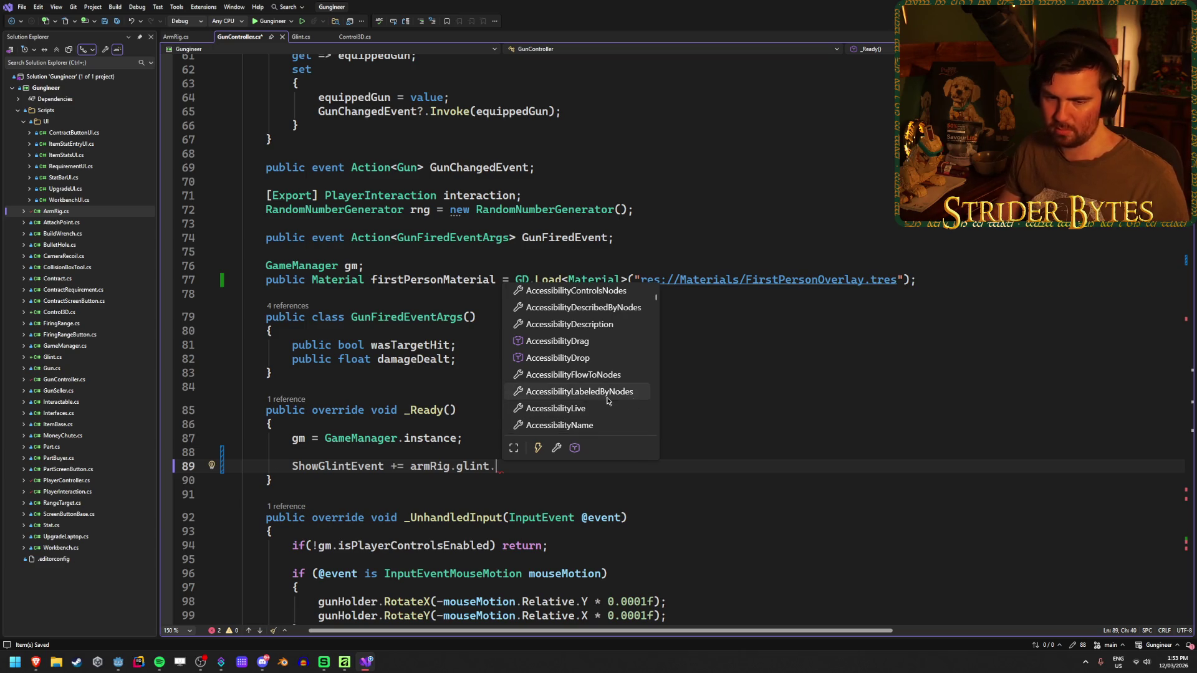
scroll(608, 401, down, 10)
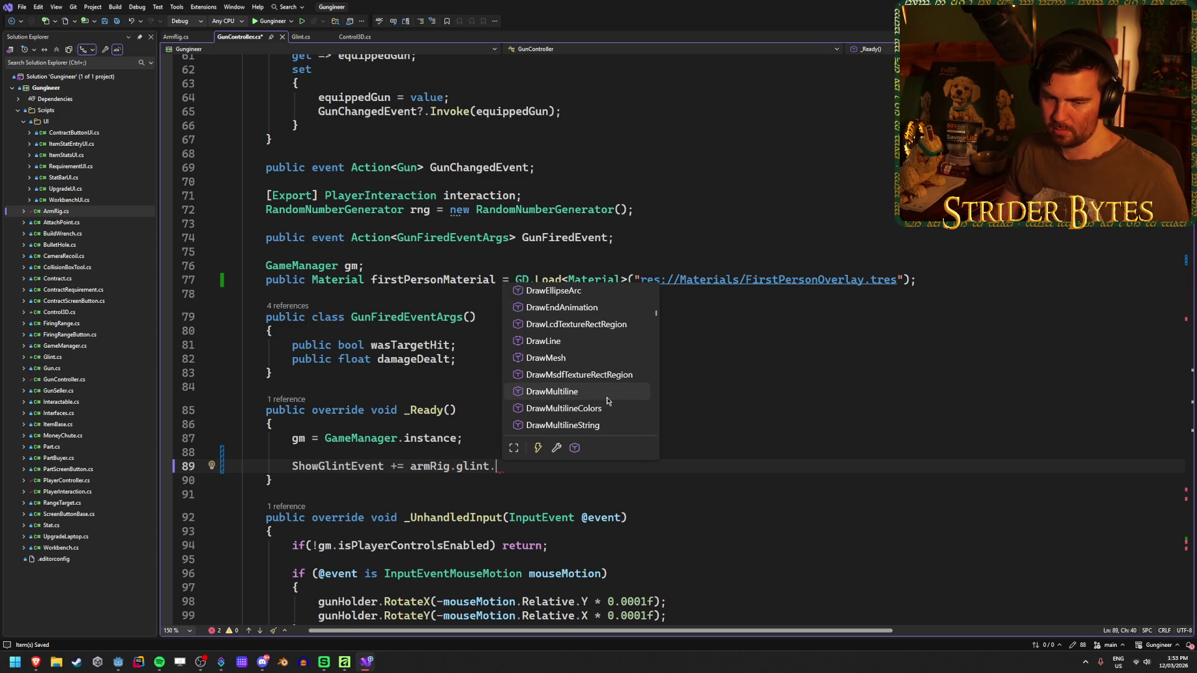
scroll(608, 401, up, 5)
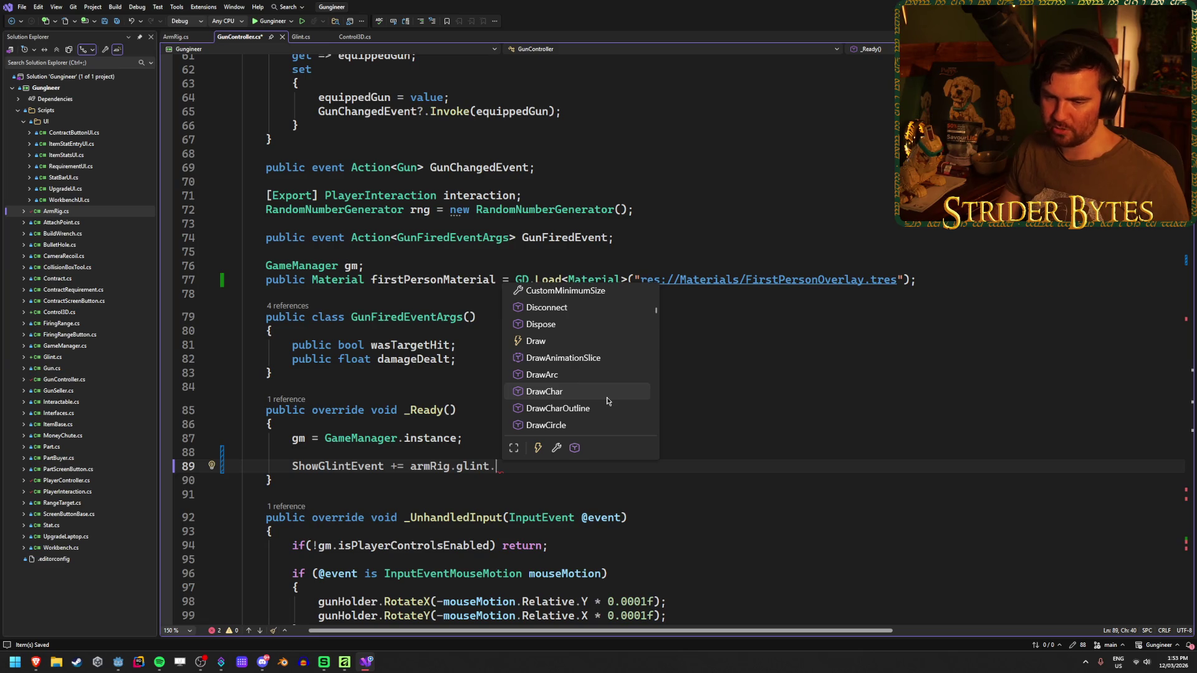
scroll(608, 401, down, 3)
scroll(604, 401, up, 6)
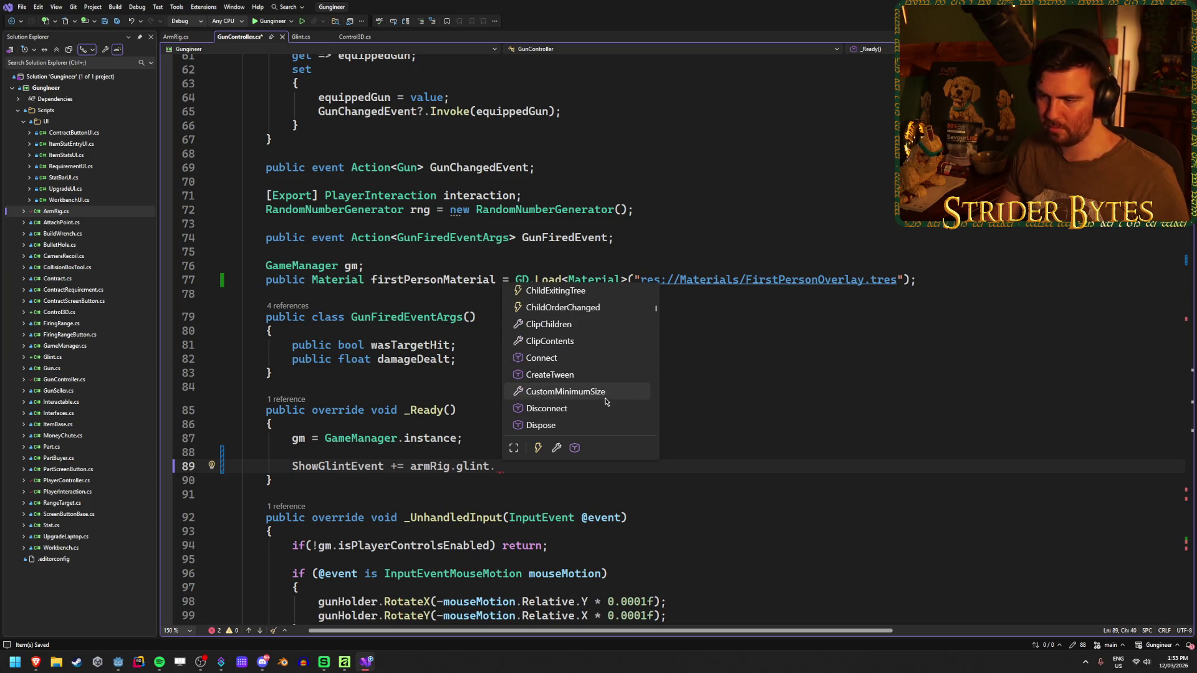
key(Escape)
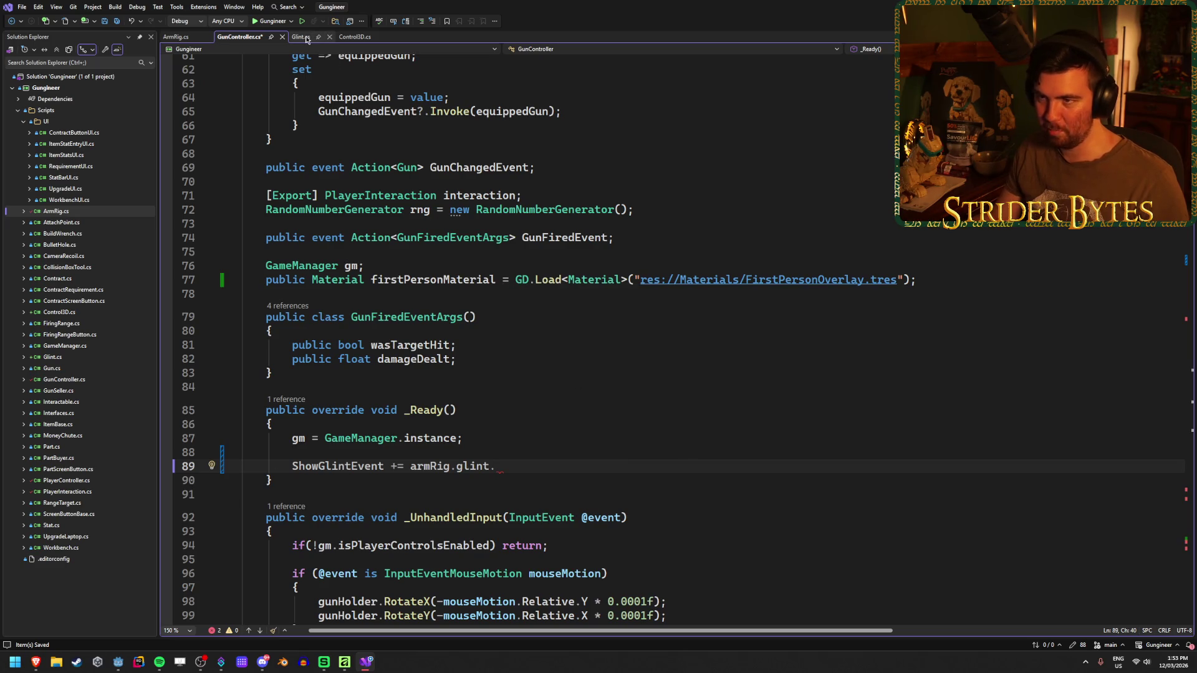
click(301, 36)
click(238, 36)
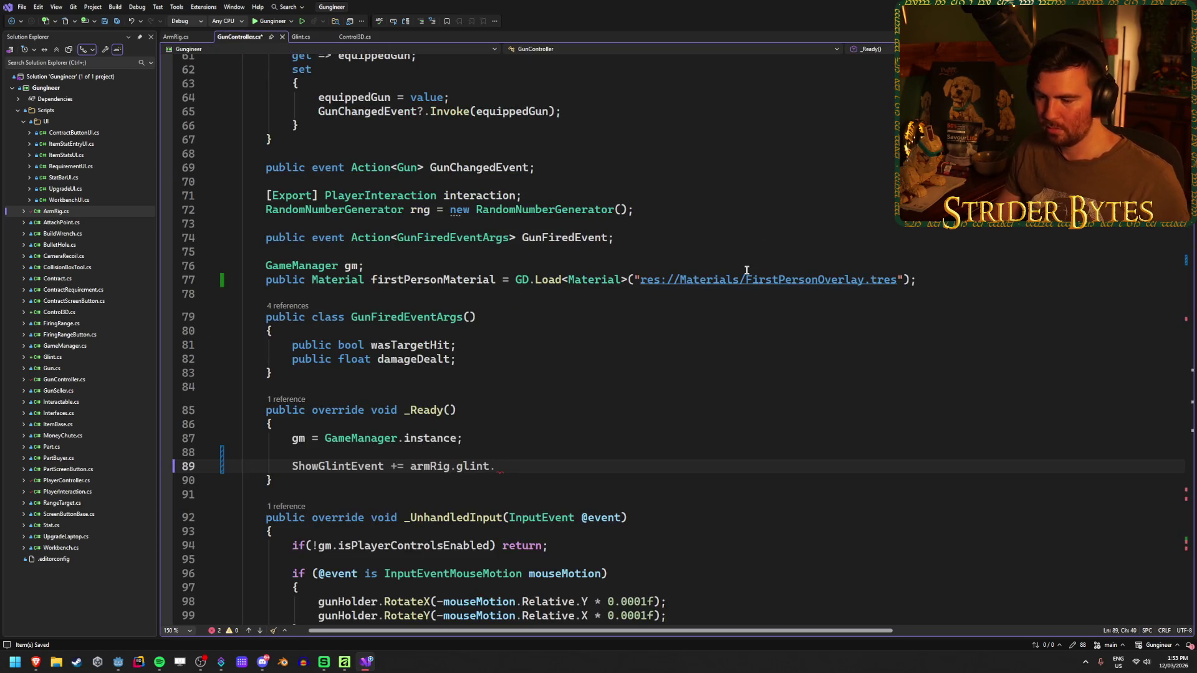
text(ShowGlint)
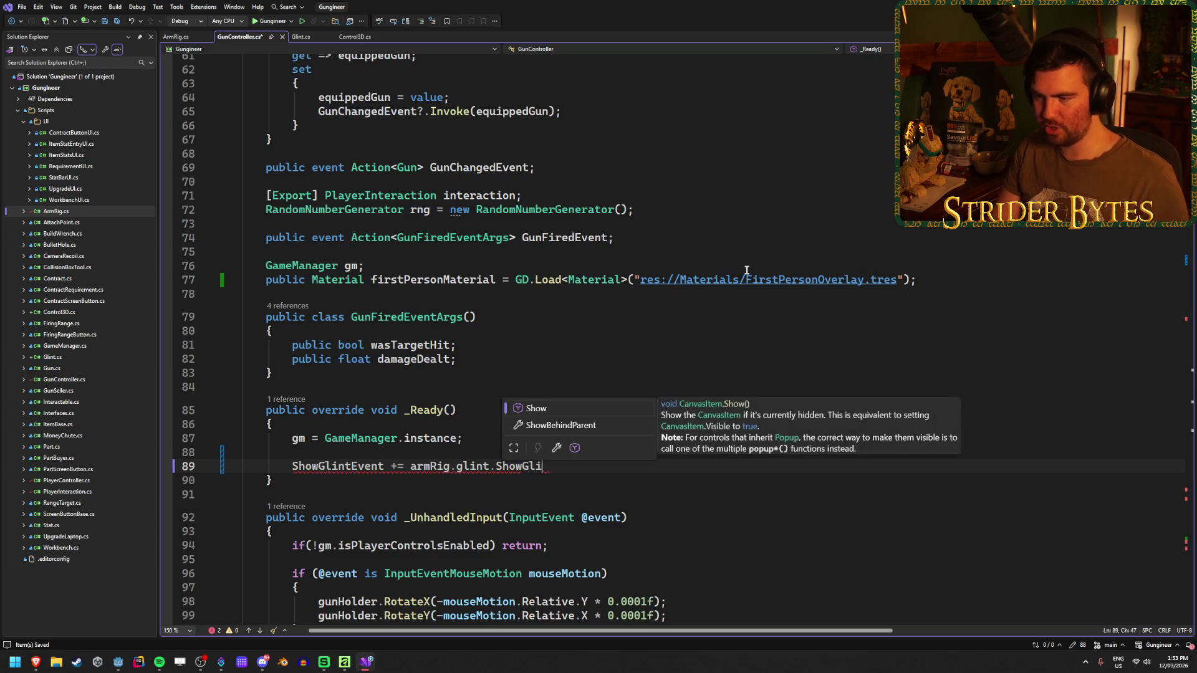
text(;)
key(ctrl+s)
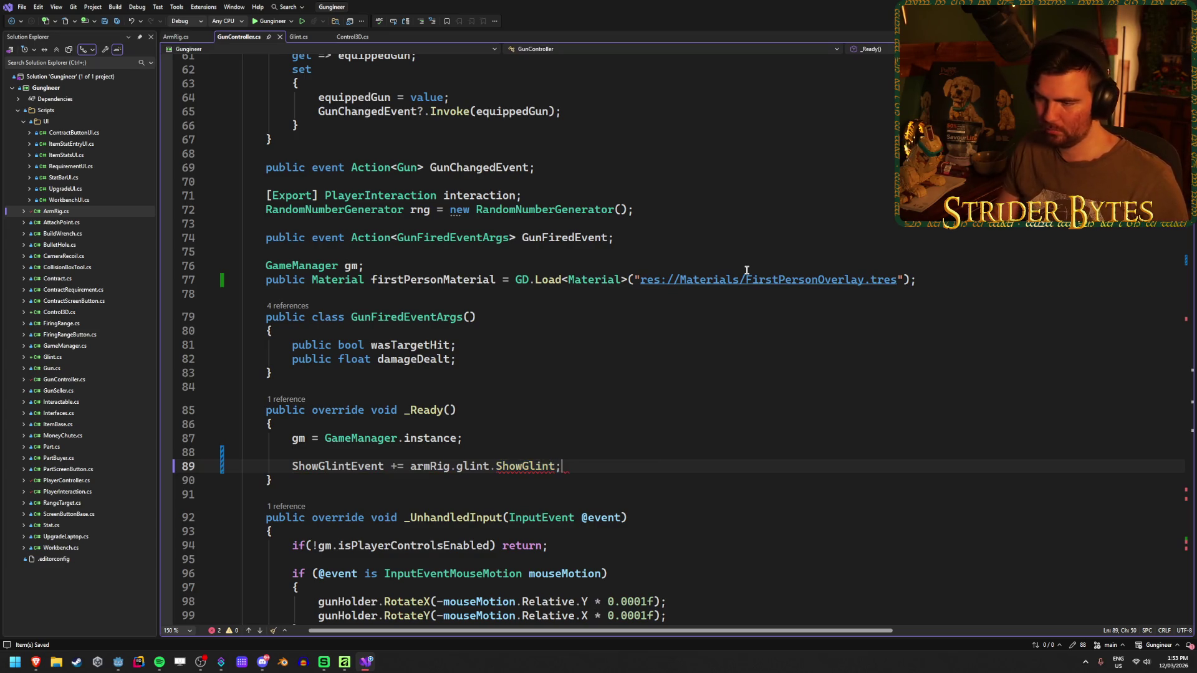
mouse_move(517, 466)
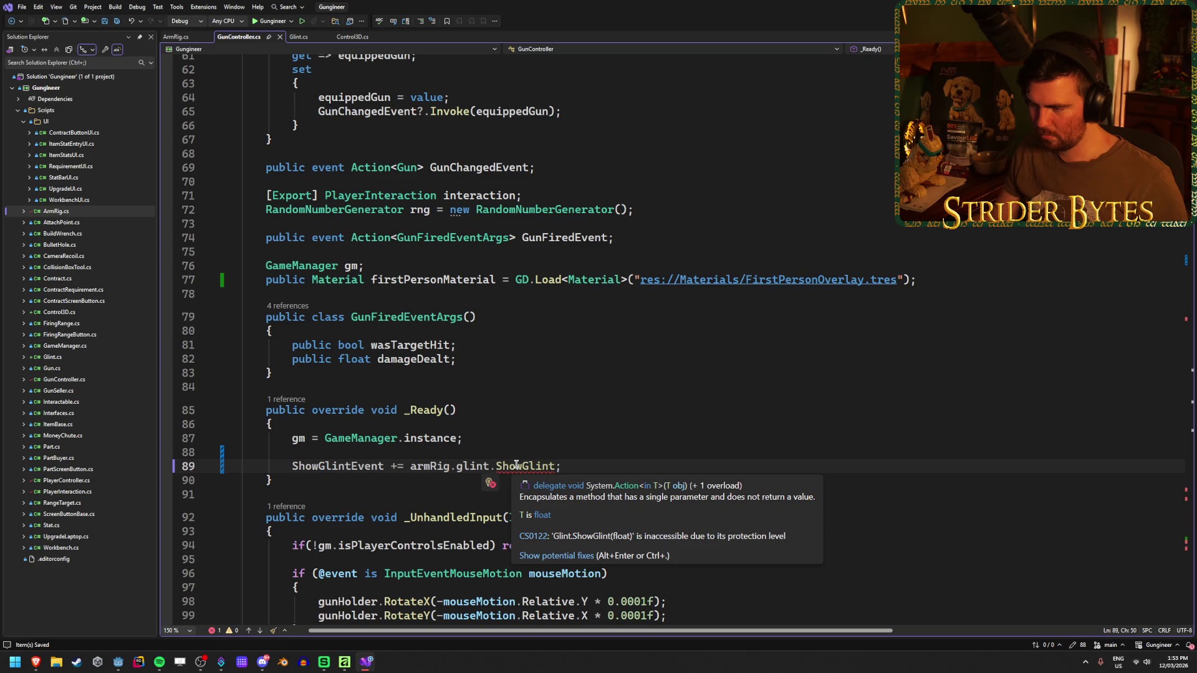
click(298, 36)
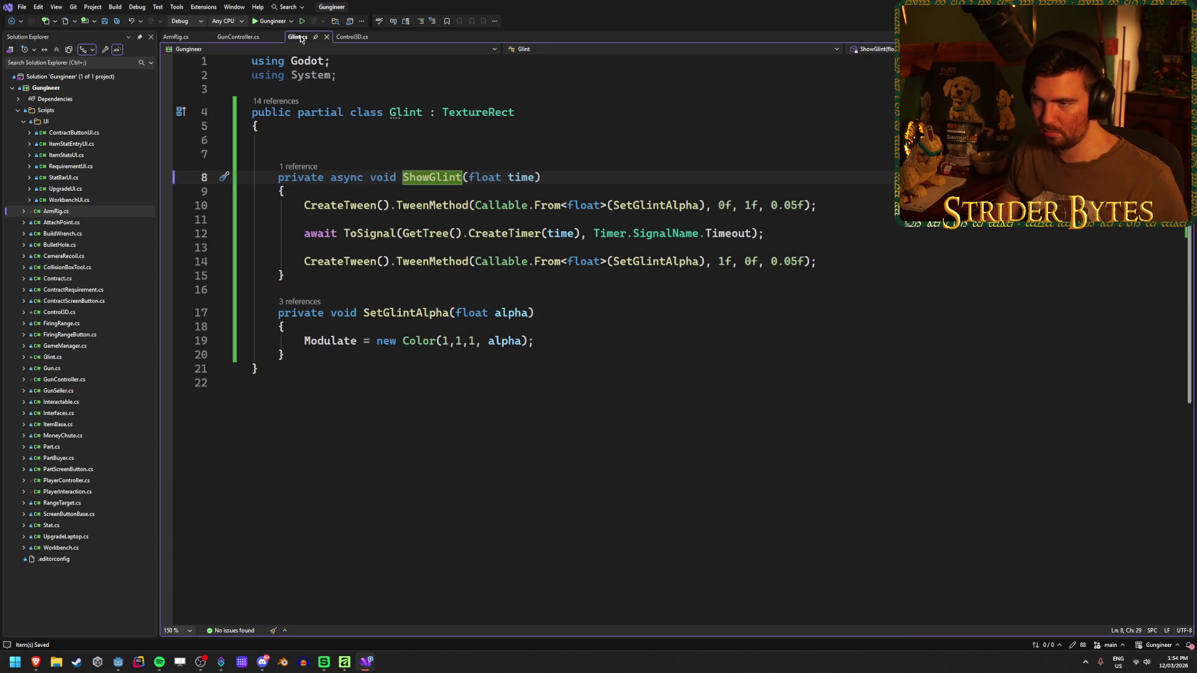
- Change ShowGlint in Glint.cs from private to public and check the GunController error clears
double_click(303, 180)
text(public)
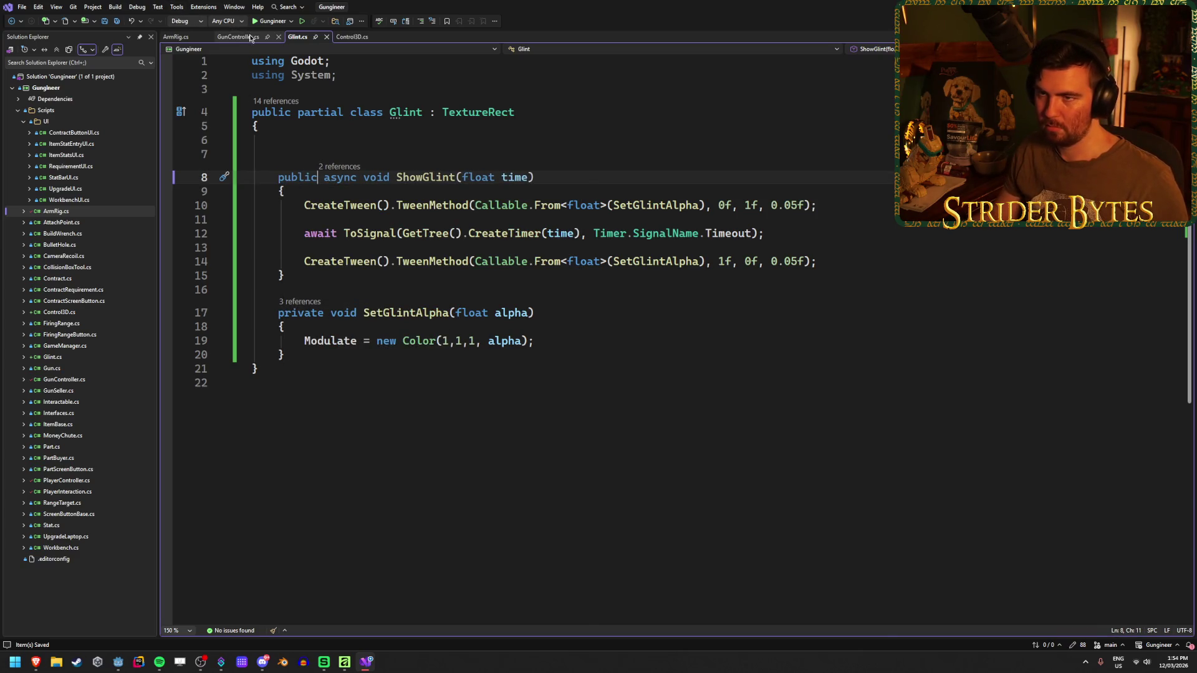
click(238, 37)
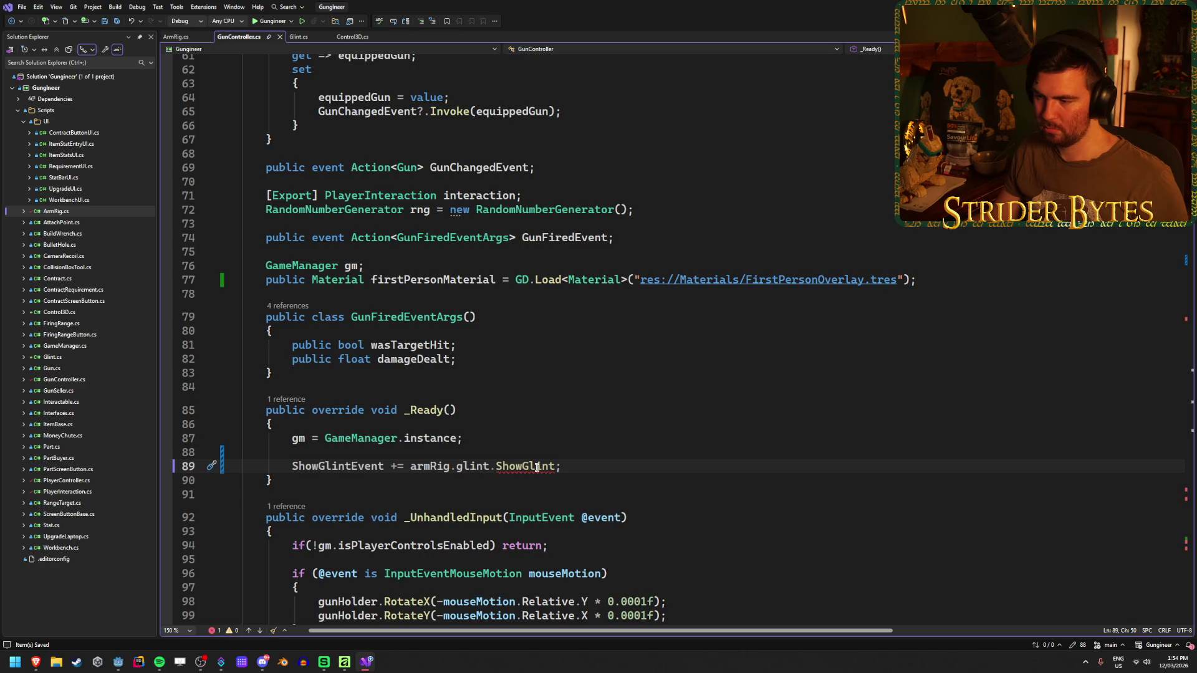
click(449, 464)
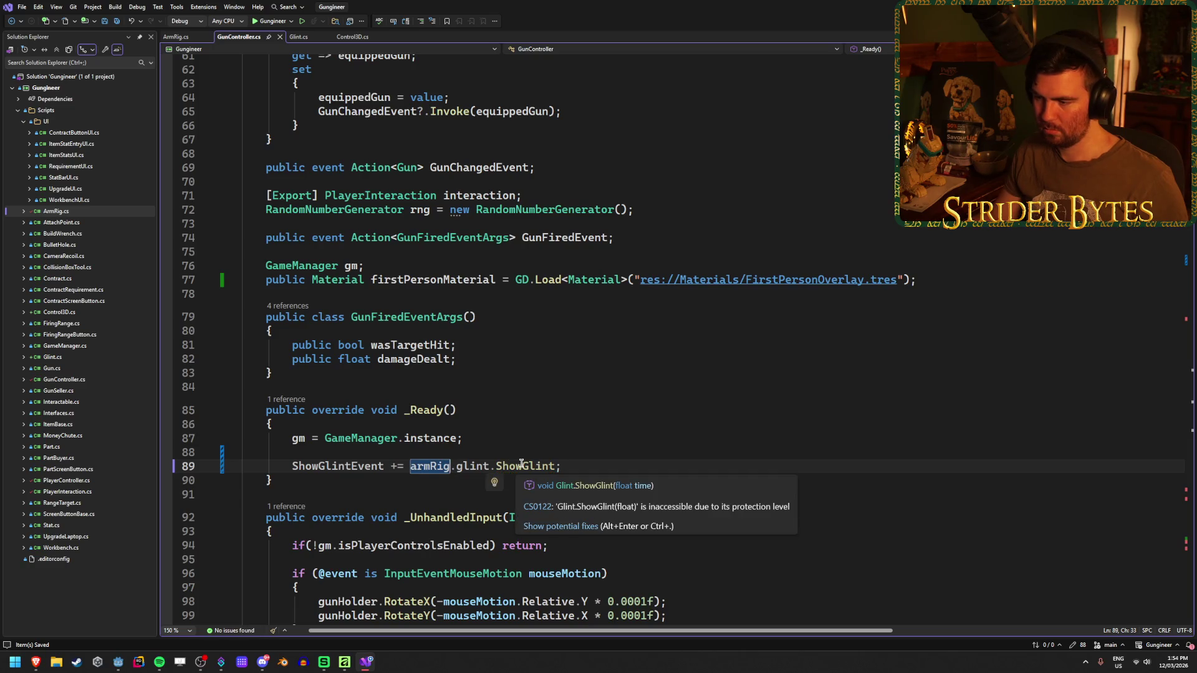
click(607, 468)
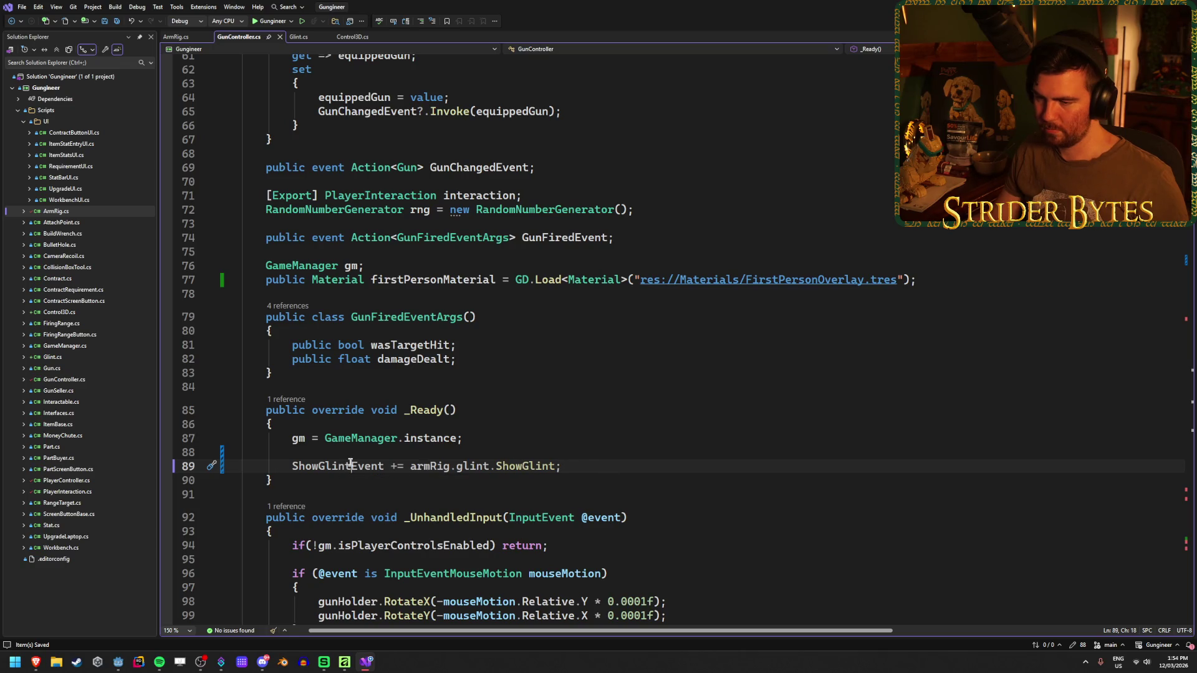
click(587, 461)
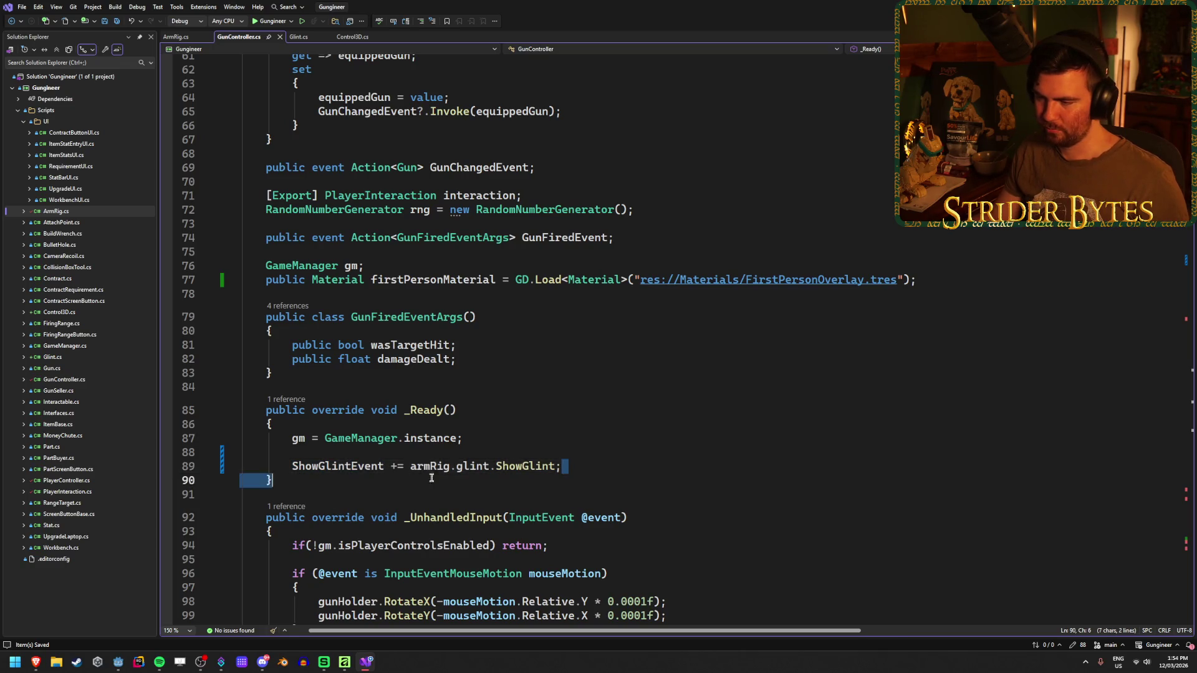
key(shift+Home)
click(579, 461)
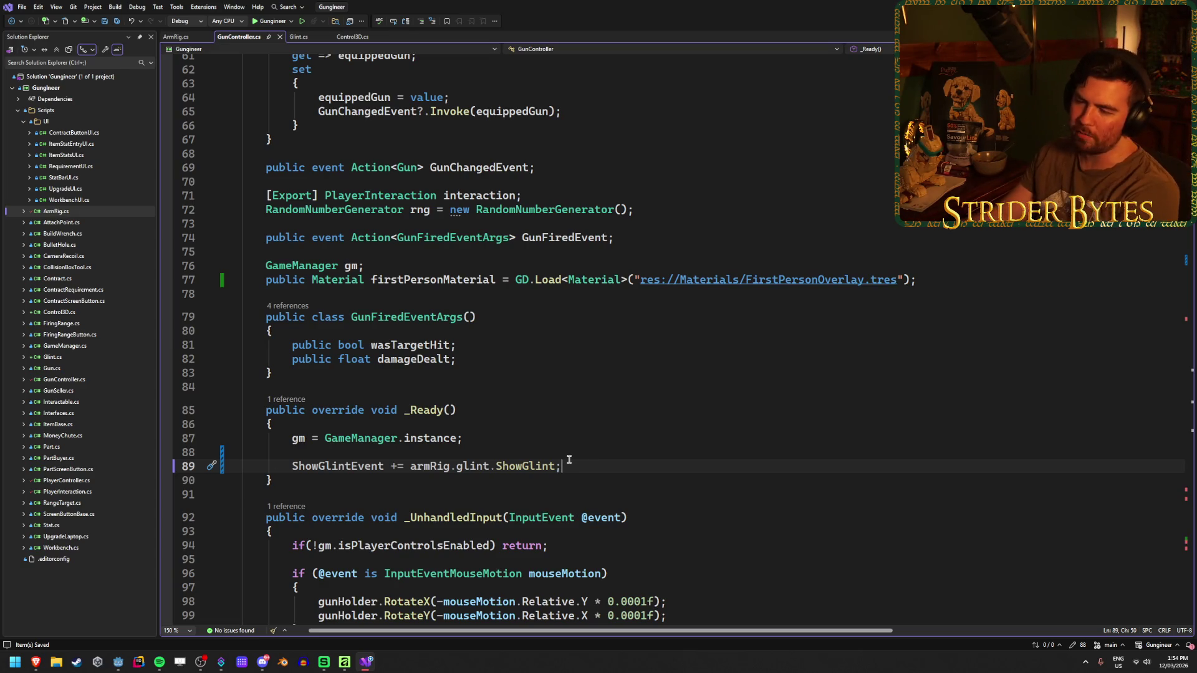
- Recheck the public ShowGlint method against the line 89 subscription in GunController
mouse_move(308, 469)
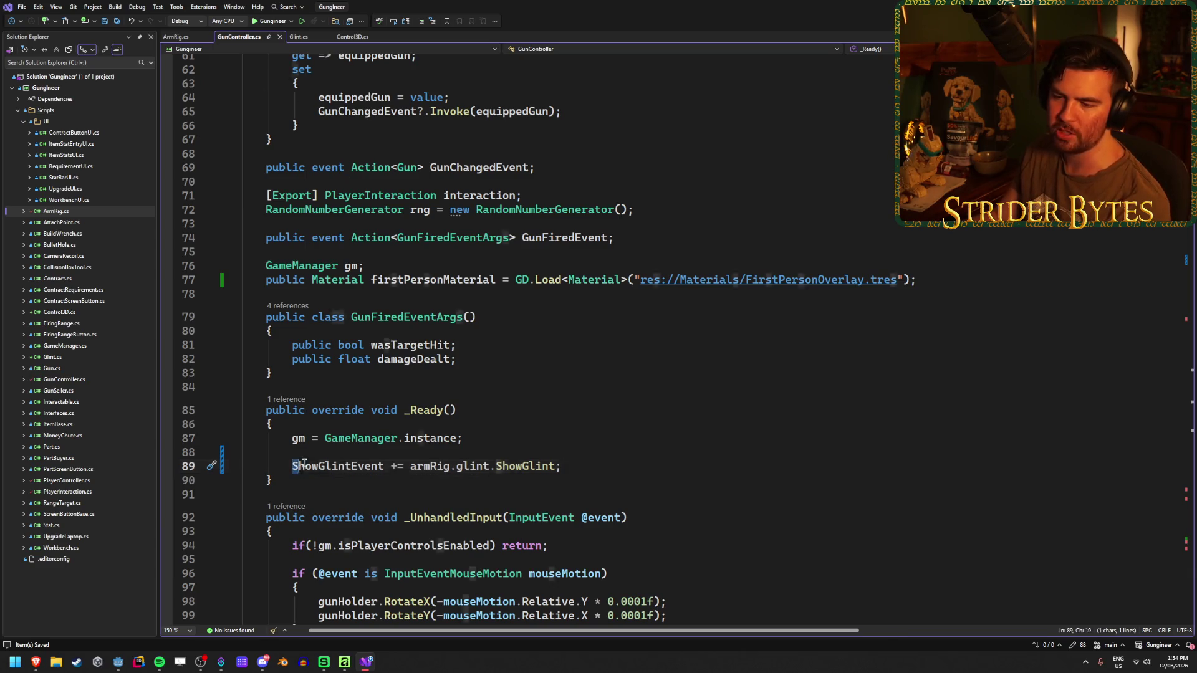
click(297, 37)
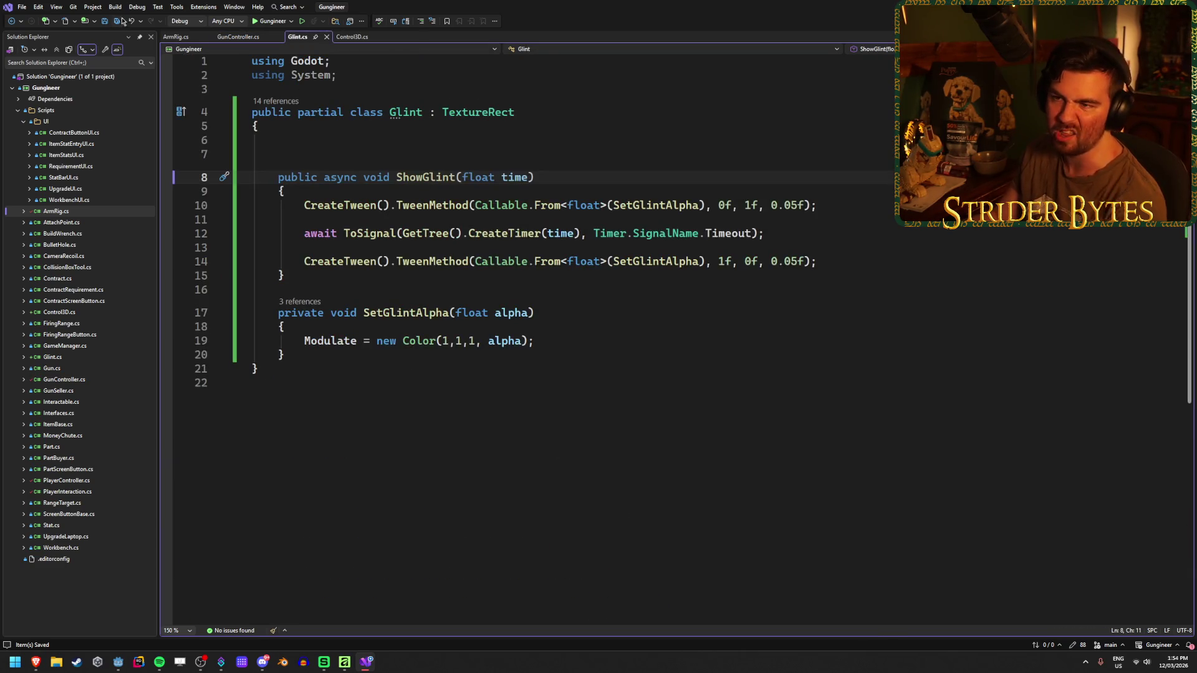
key(ctrl+Tab)
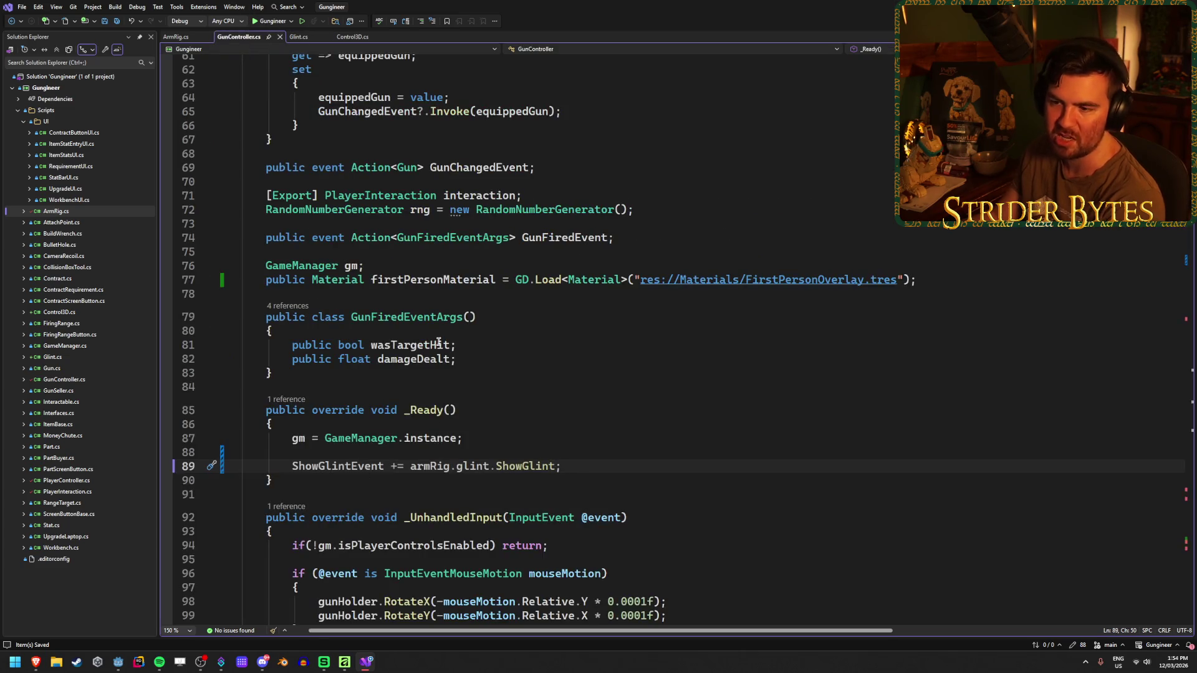
click(303, 36)
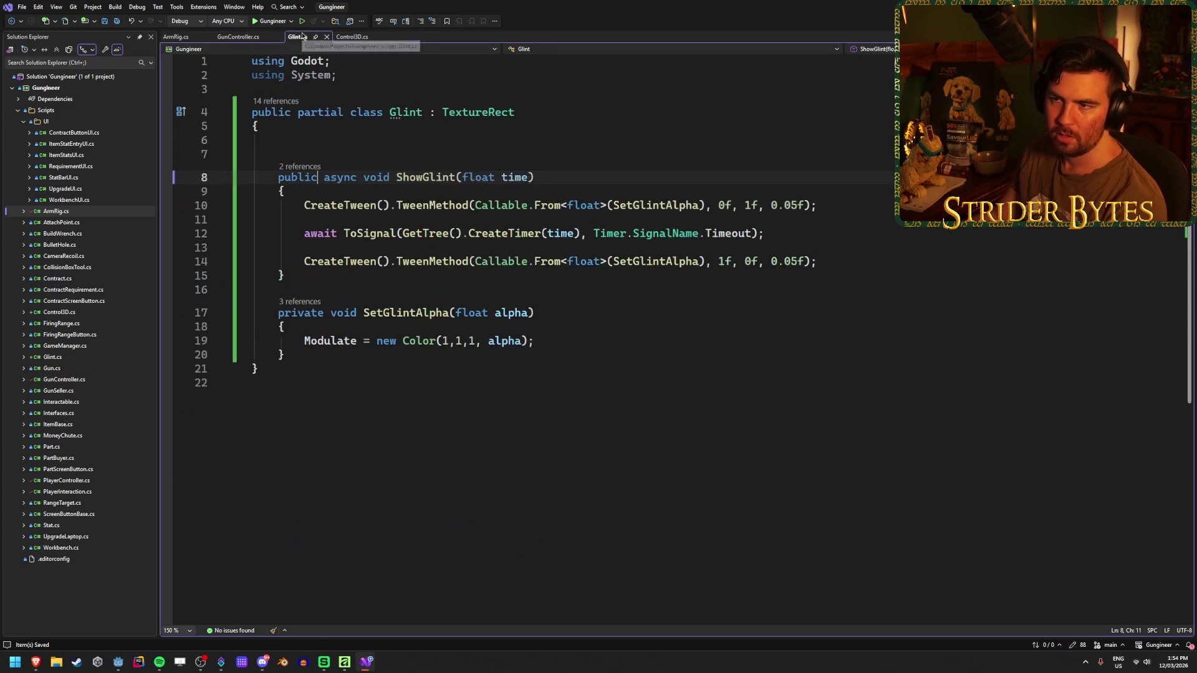
click(239, 36)
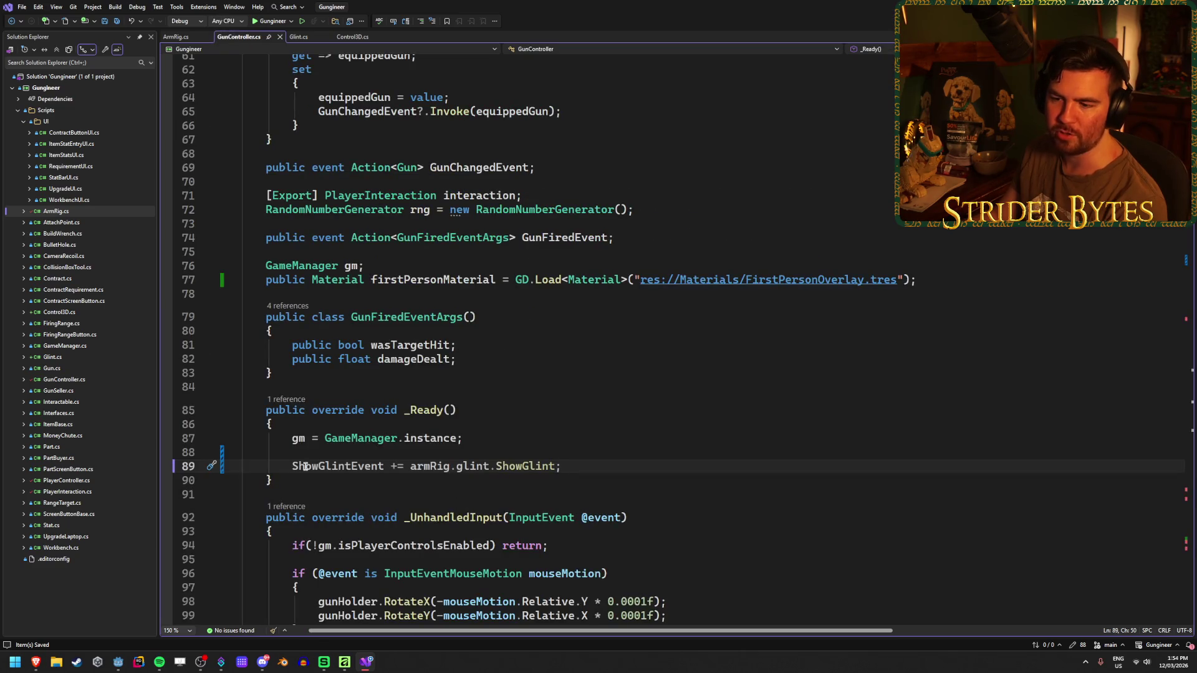
click(592, 467)
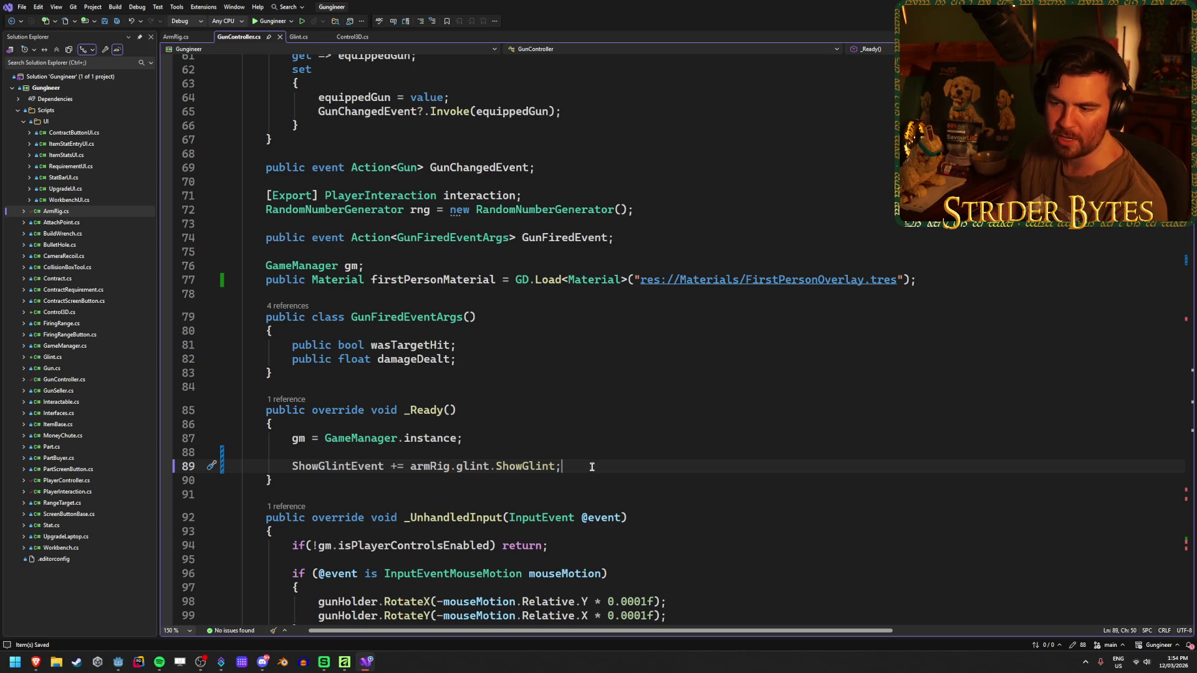
click(298, 37)
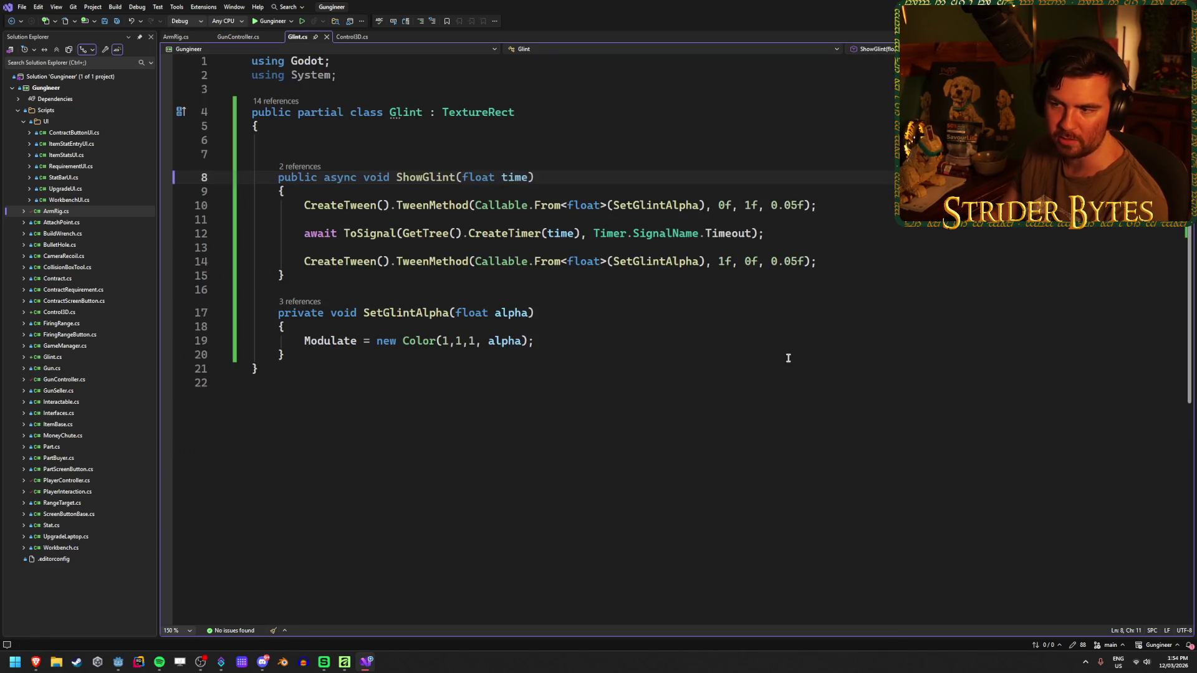
click(244, 40)
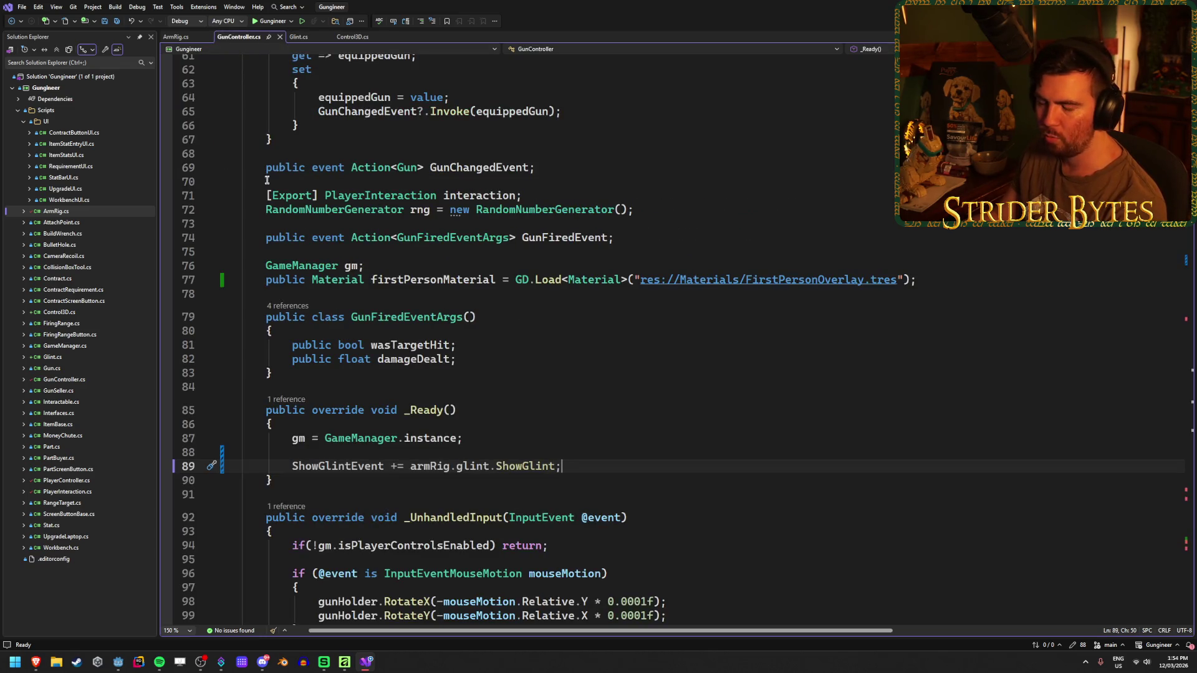
click(118, 662)
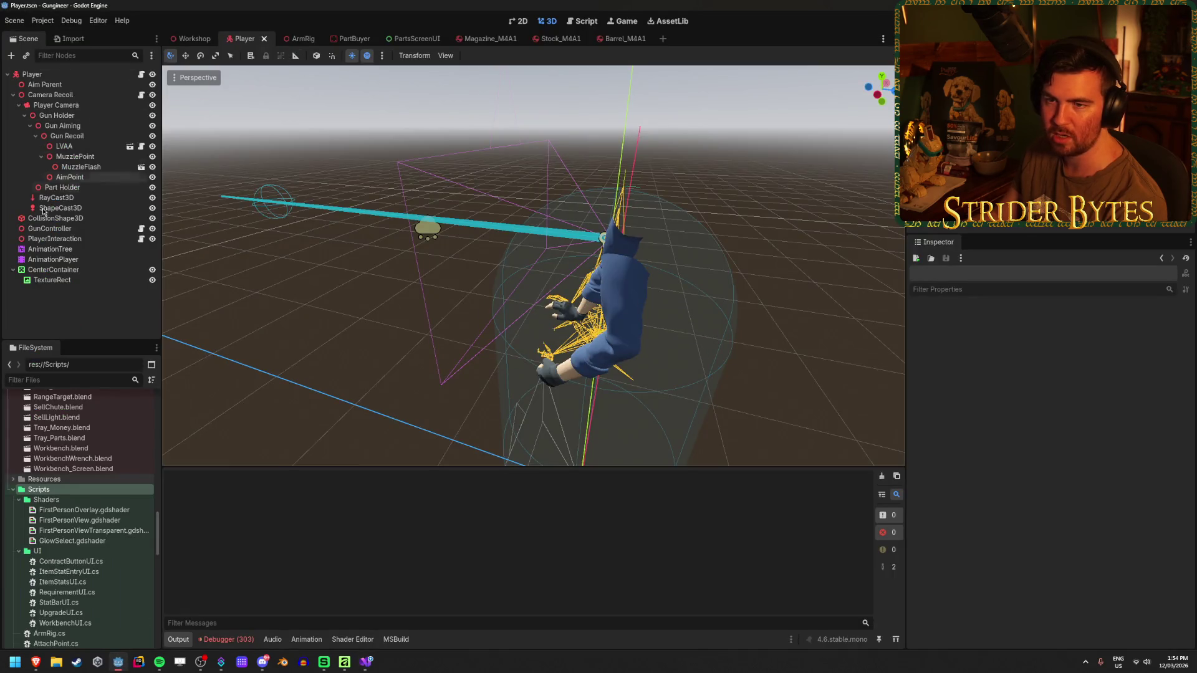
- Open the ArmRig scene, select GlintTexture to view its properties, and clear the Output log
click(130, 146)
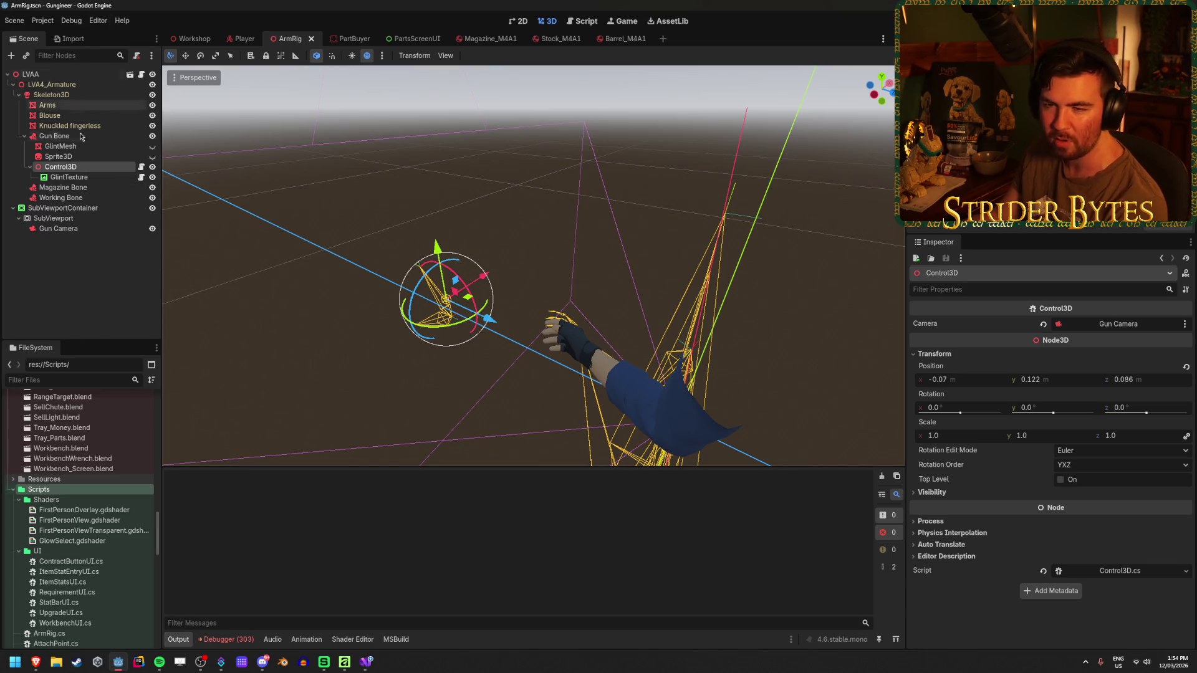
click(78, 178)
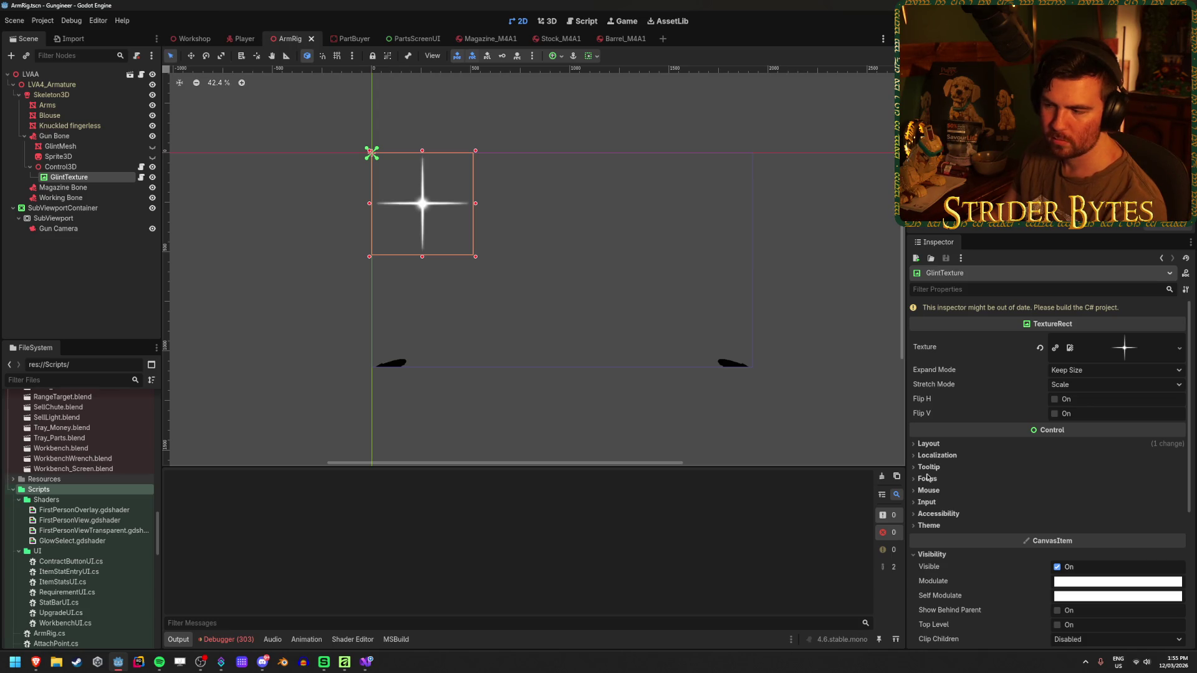
click(882, 478)
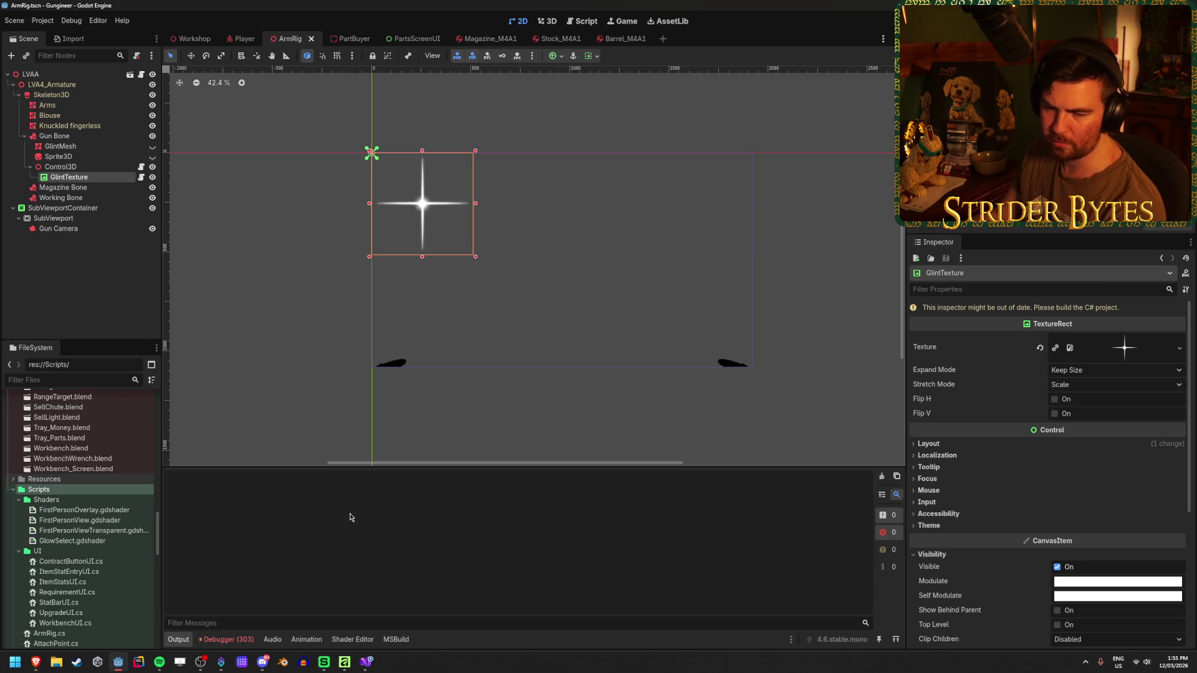
click(366, 663)
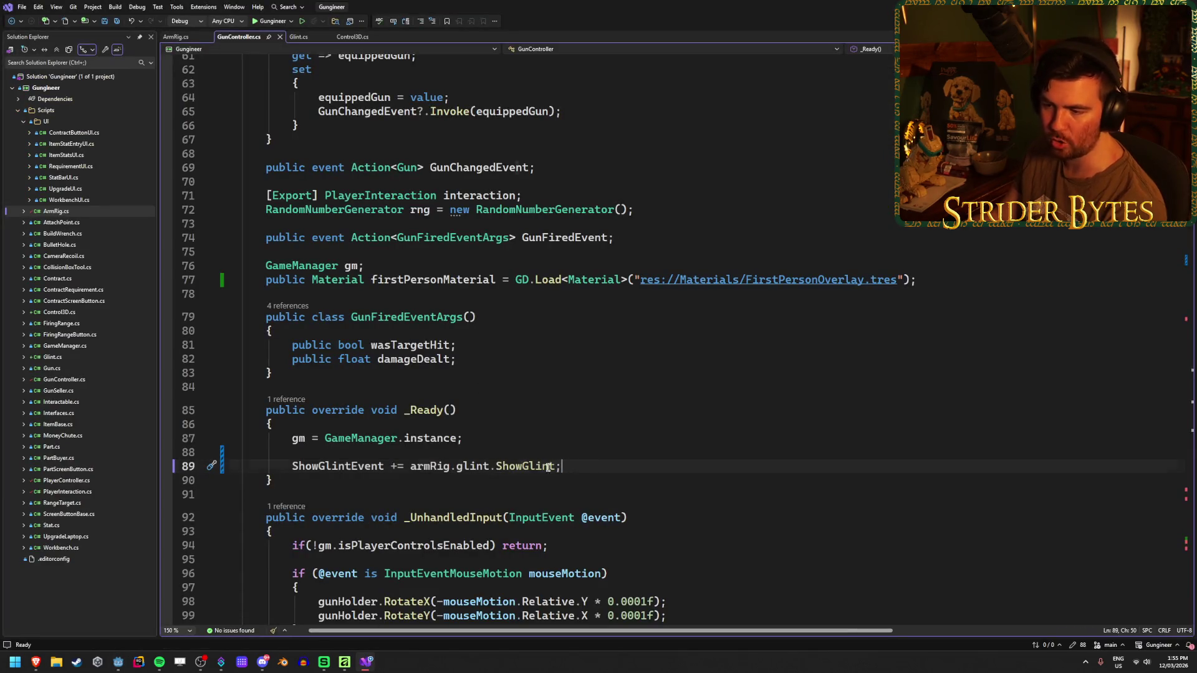
- Compare the line 89 ShowGlintEvent subscription in GunController.cs with the Glint script
drag(561, 466, 292, 466)
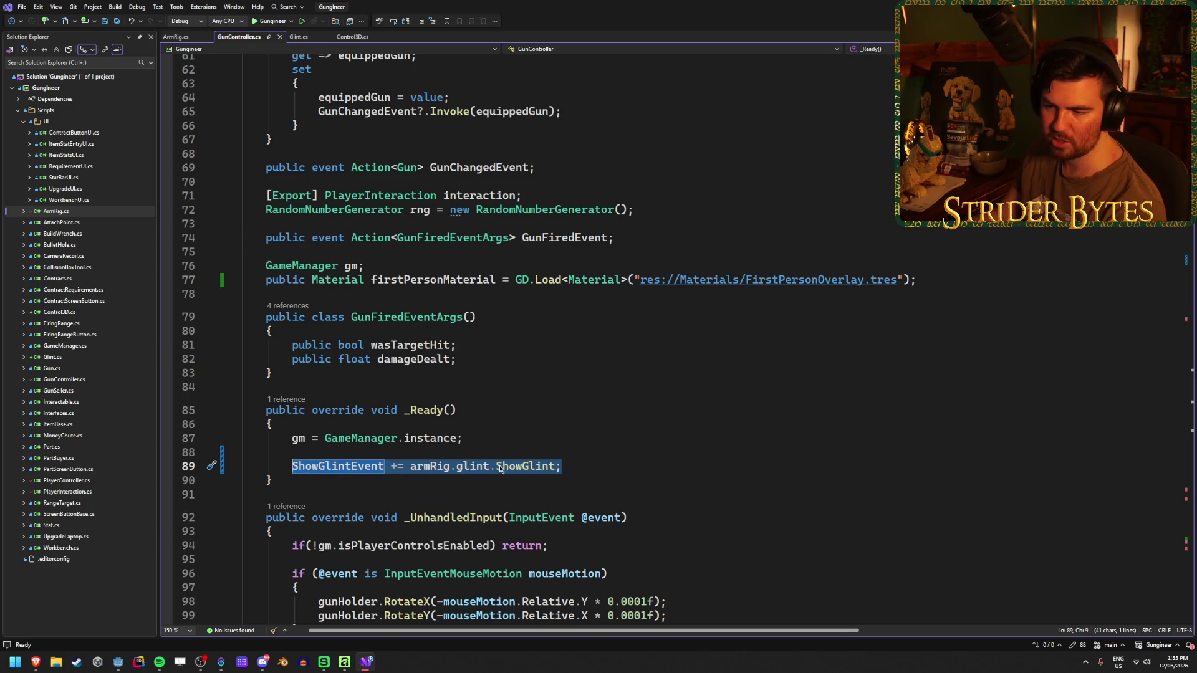
click(296, 39)
click(325, 147)
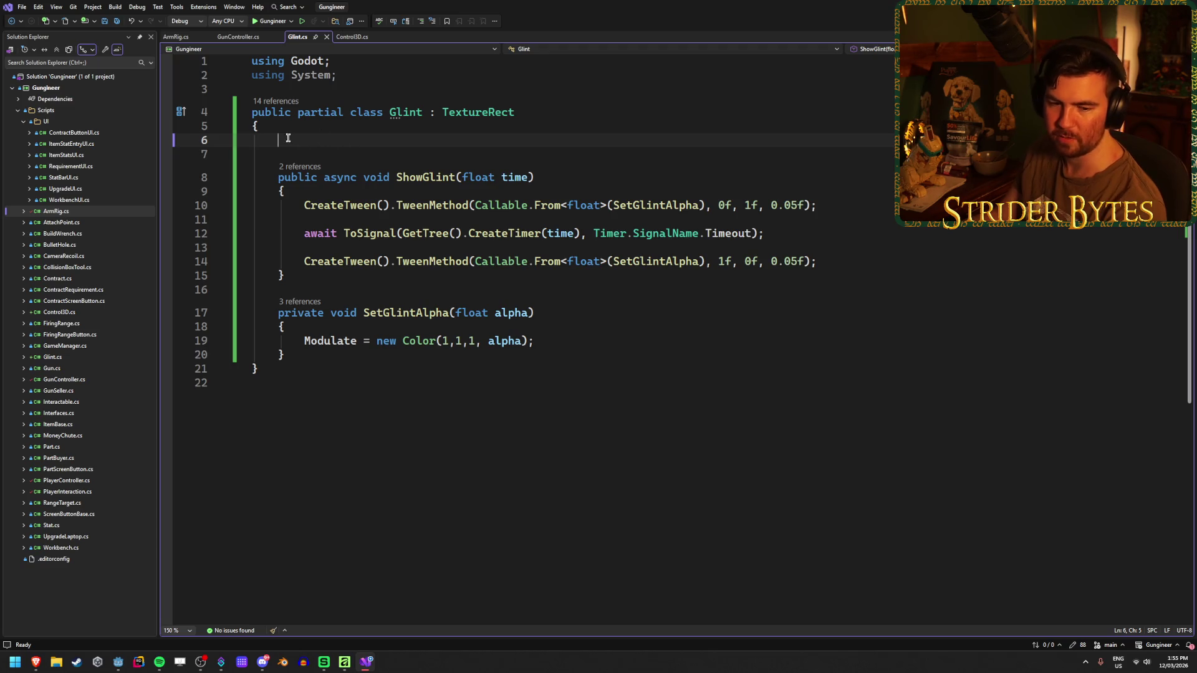
click(238, 36)
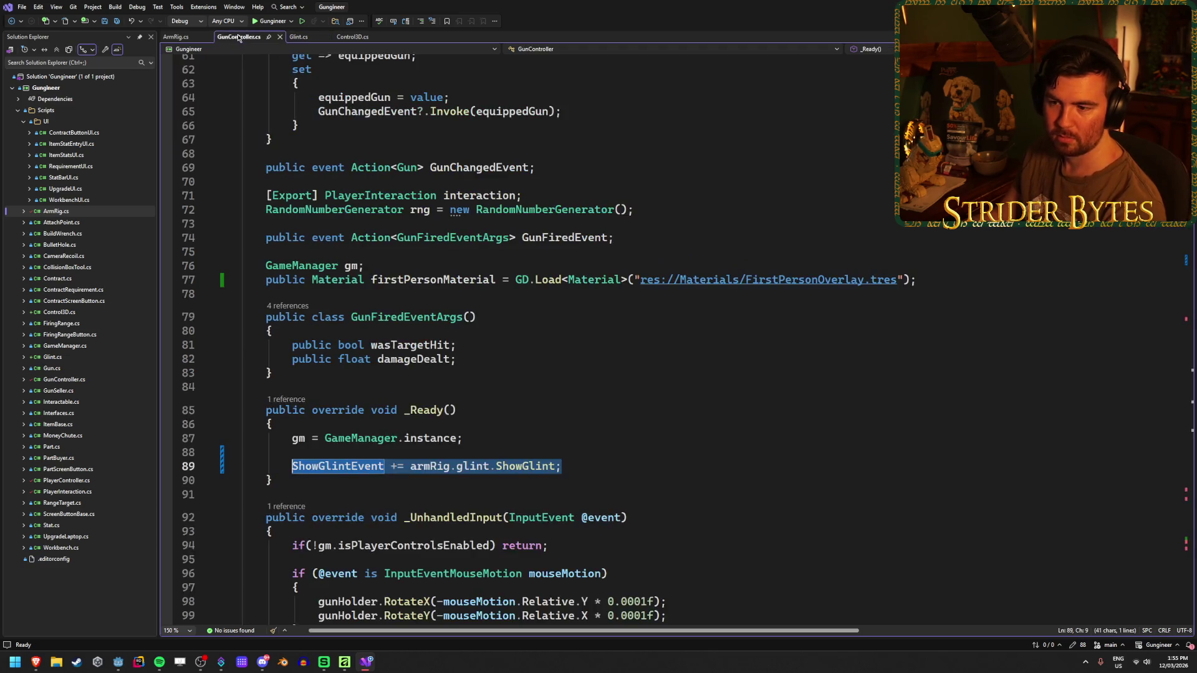
key(End)
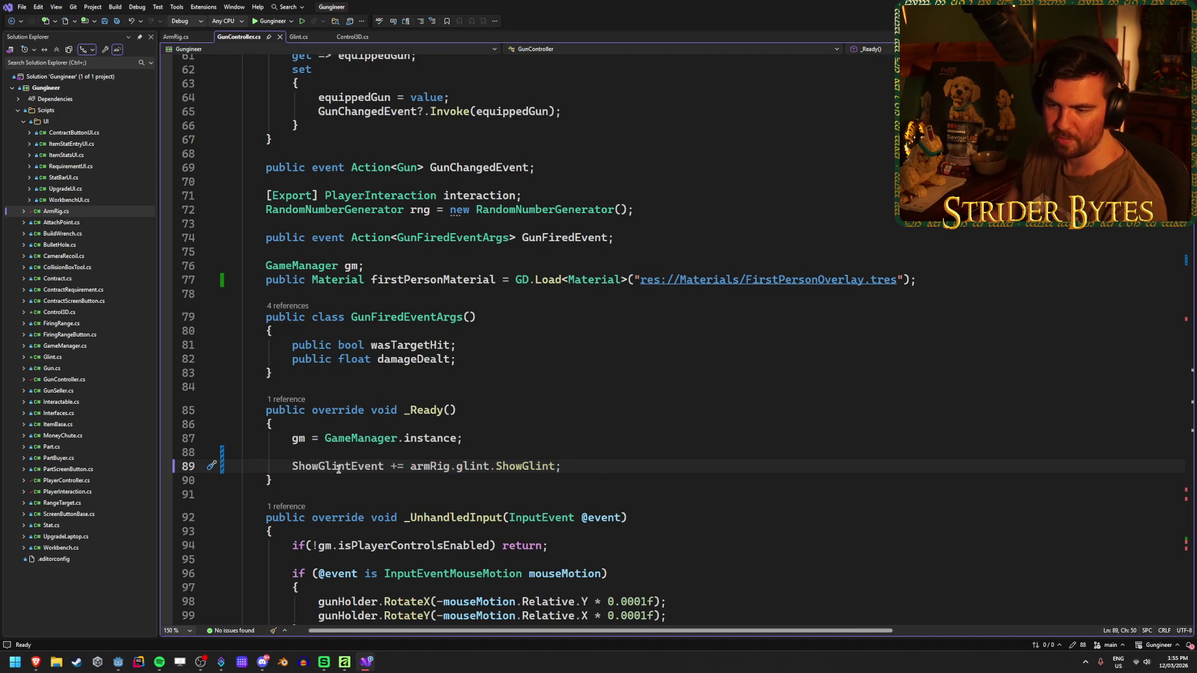
click(470, 466)
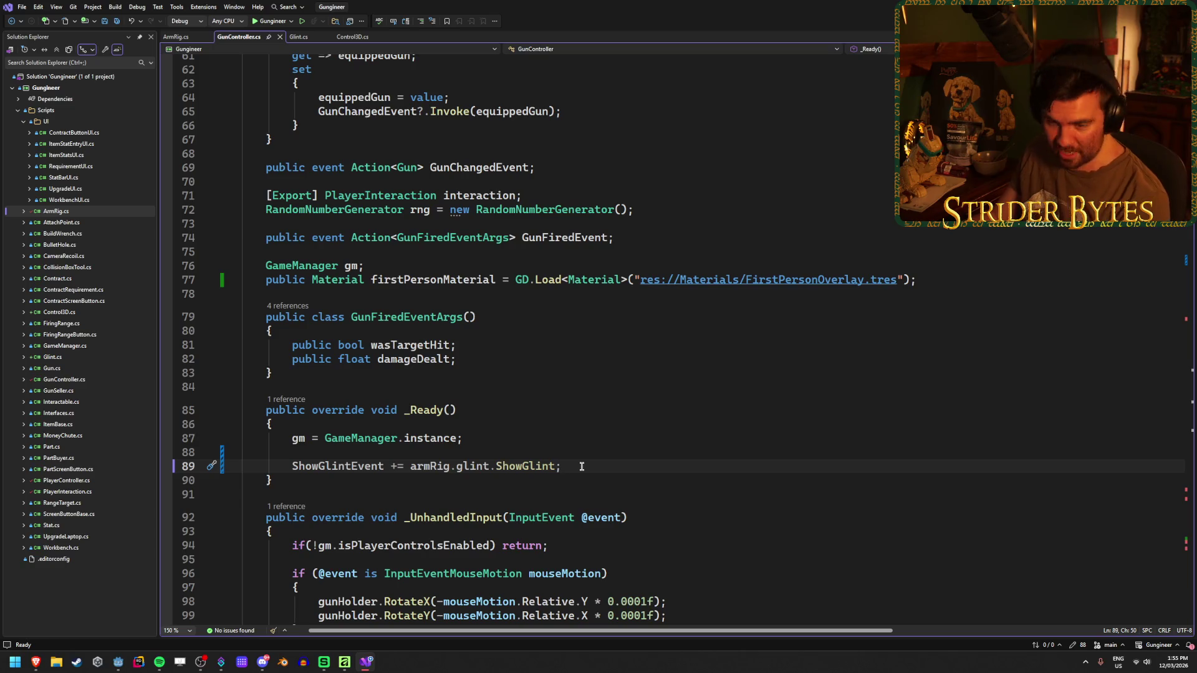
click(298, 36)
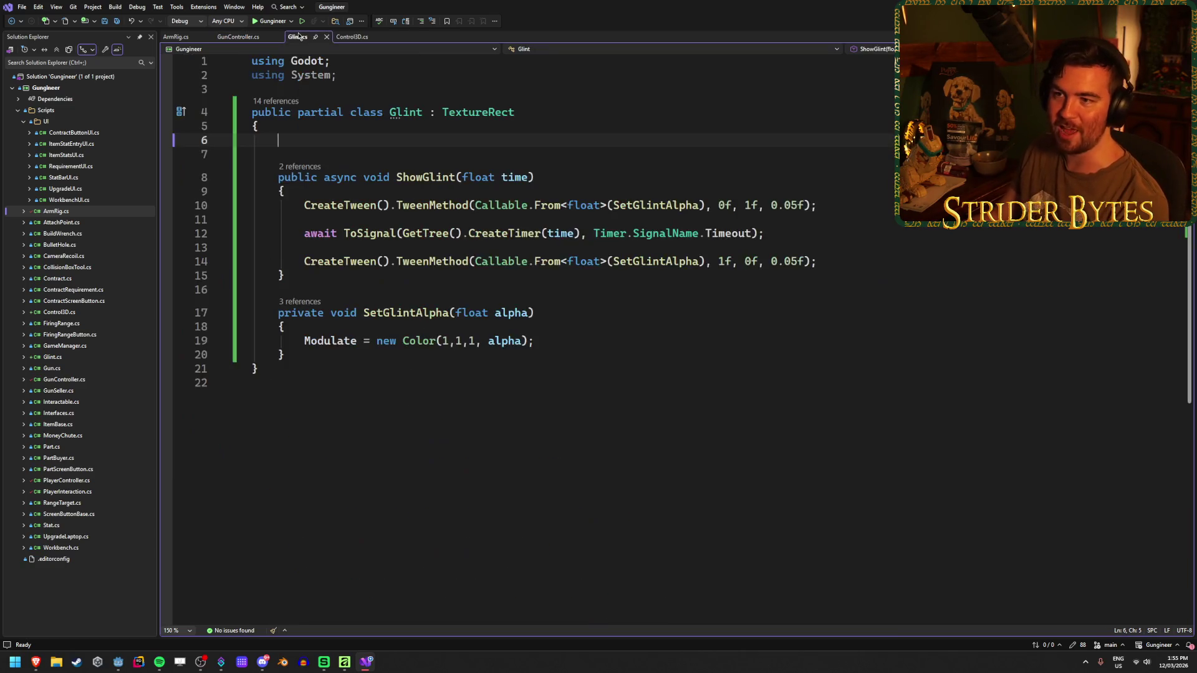
click(116, 665)
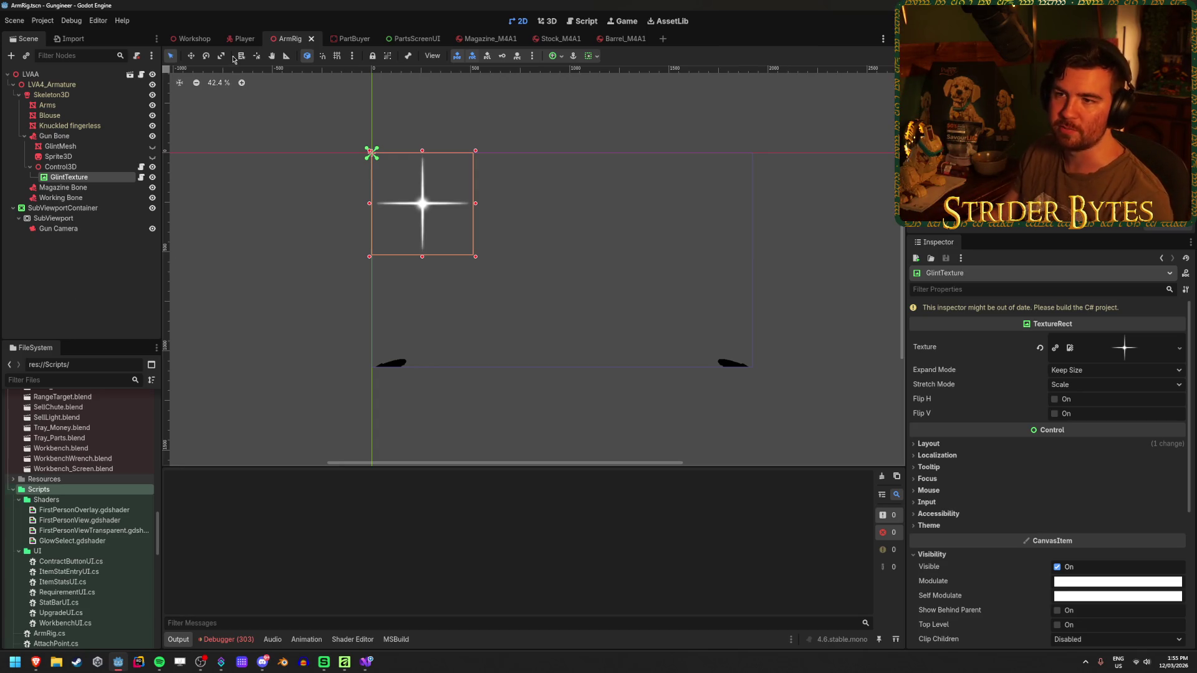
- Check LVAA's exported fields and the GlintTexture node, then put the caret on ShowGlint in Glint.cs
click(57, 76)
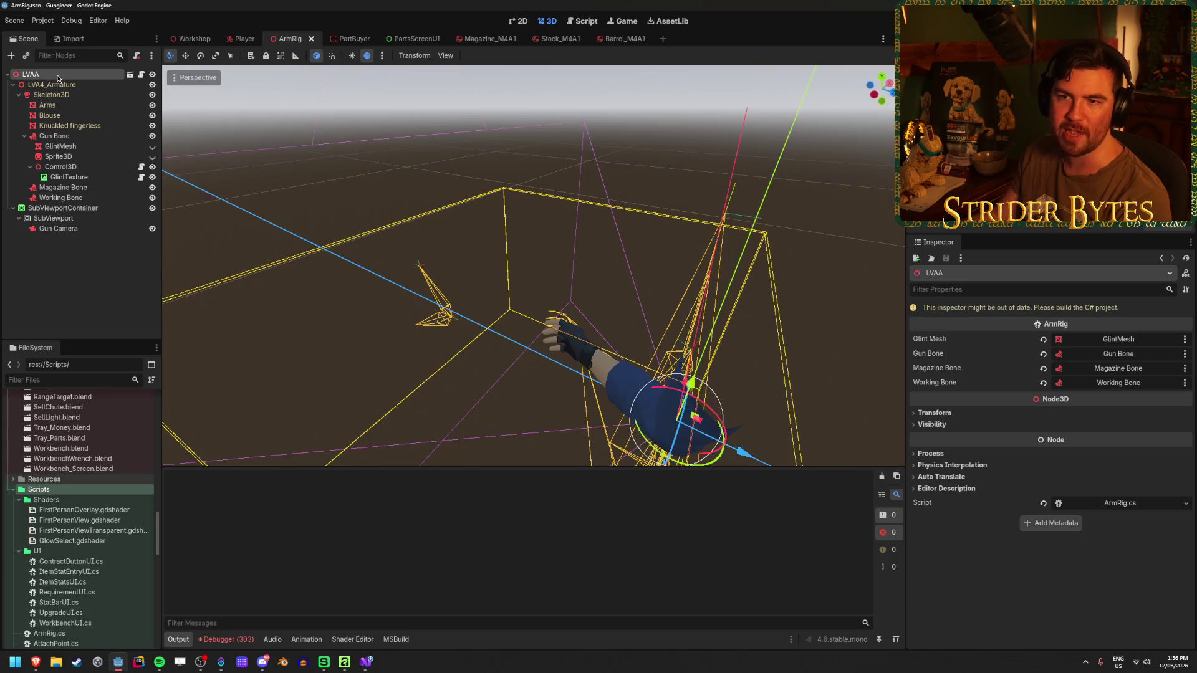
click(69, 178)
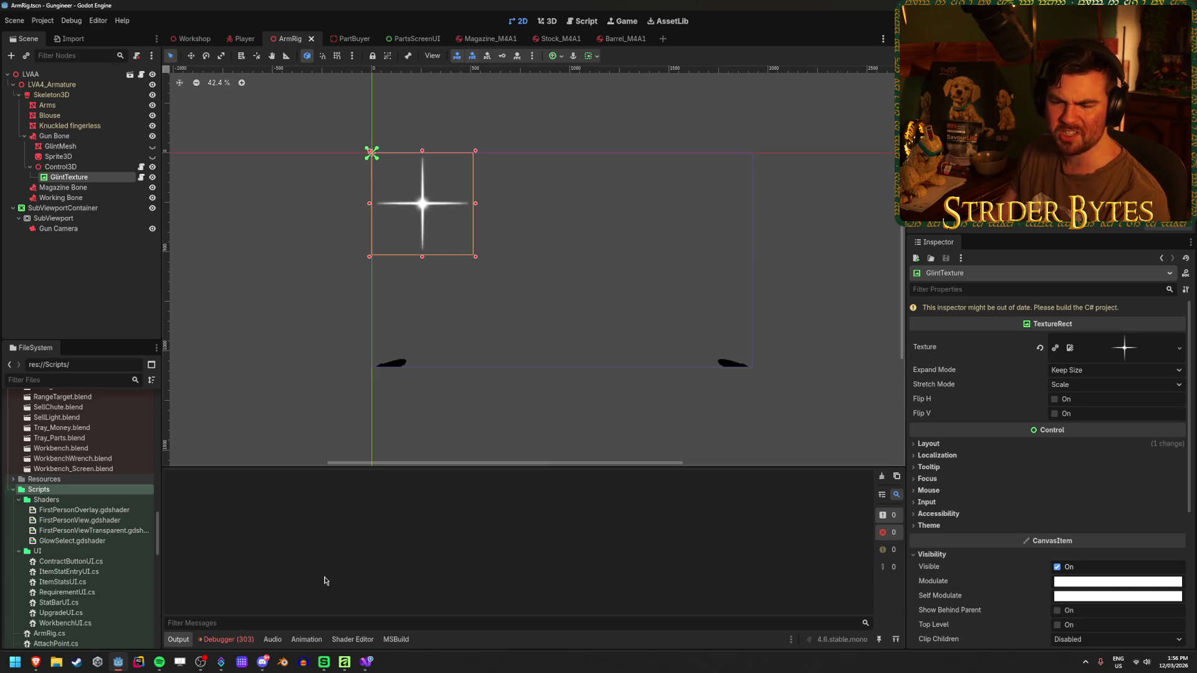
click(368, 663)
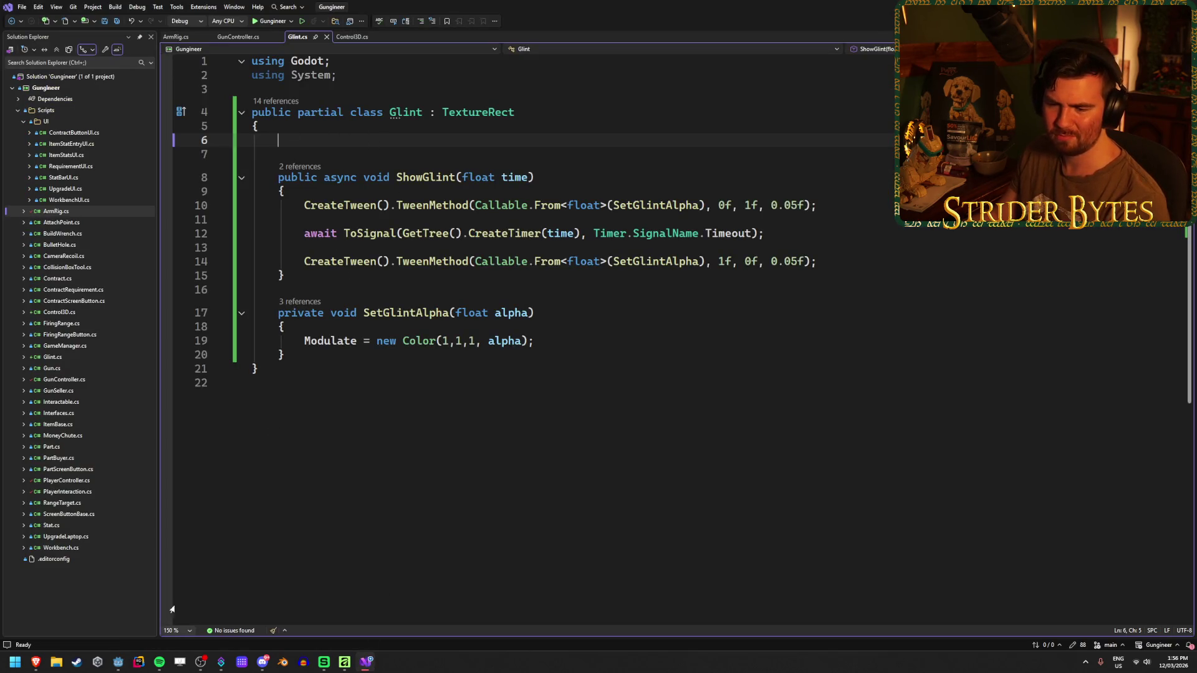
click(118, 663)
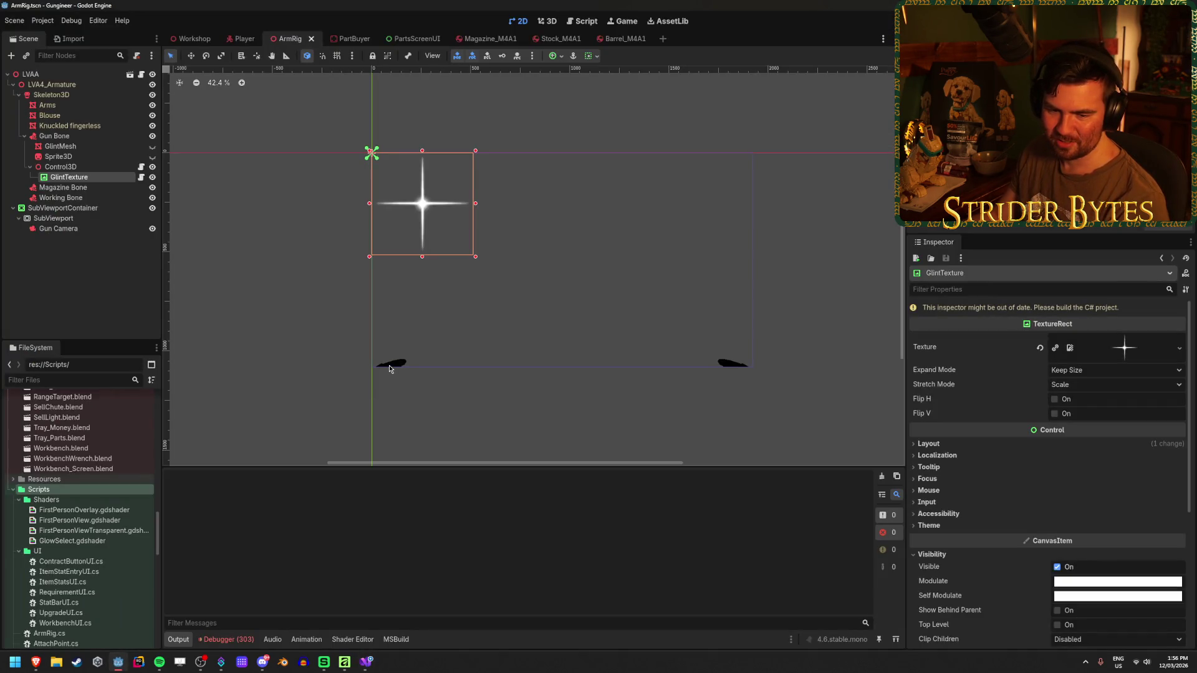
click(180, 114)
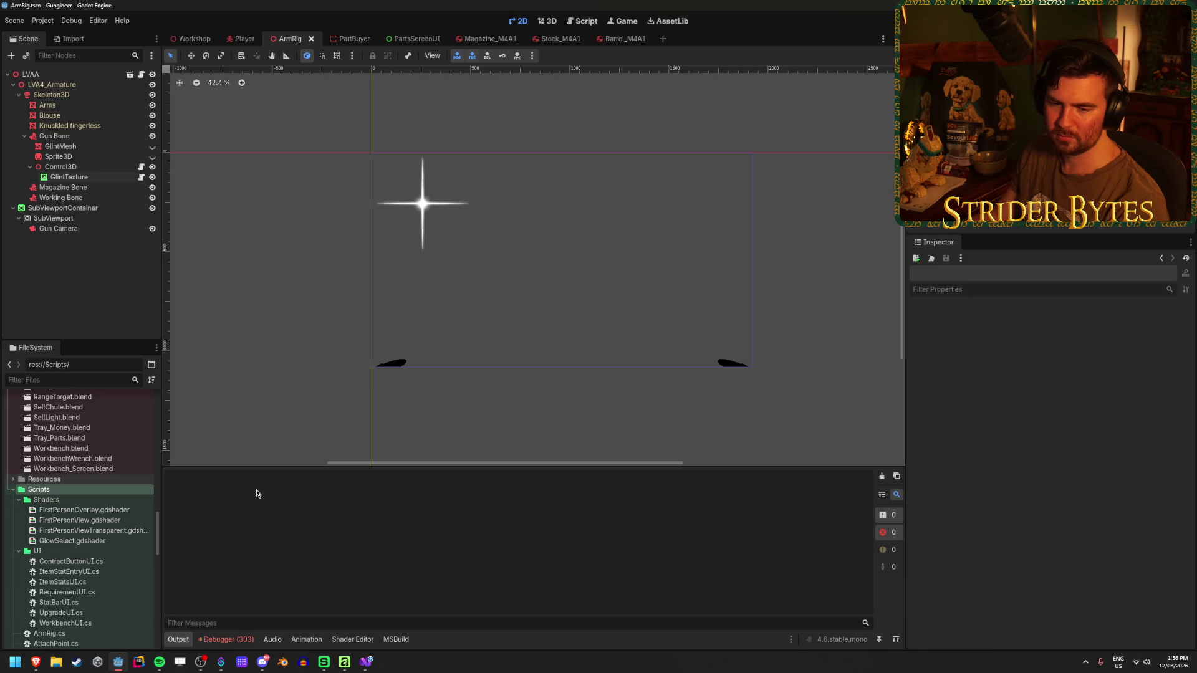
click(368, 665)
click(430, 174)
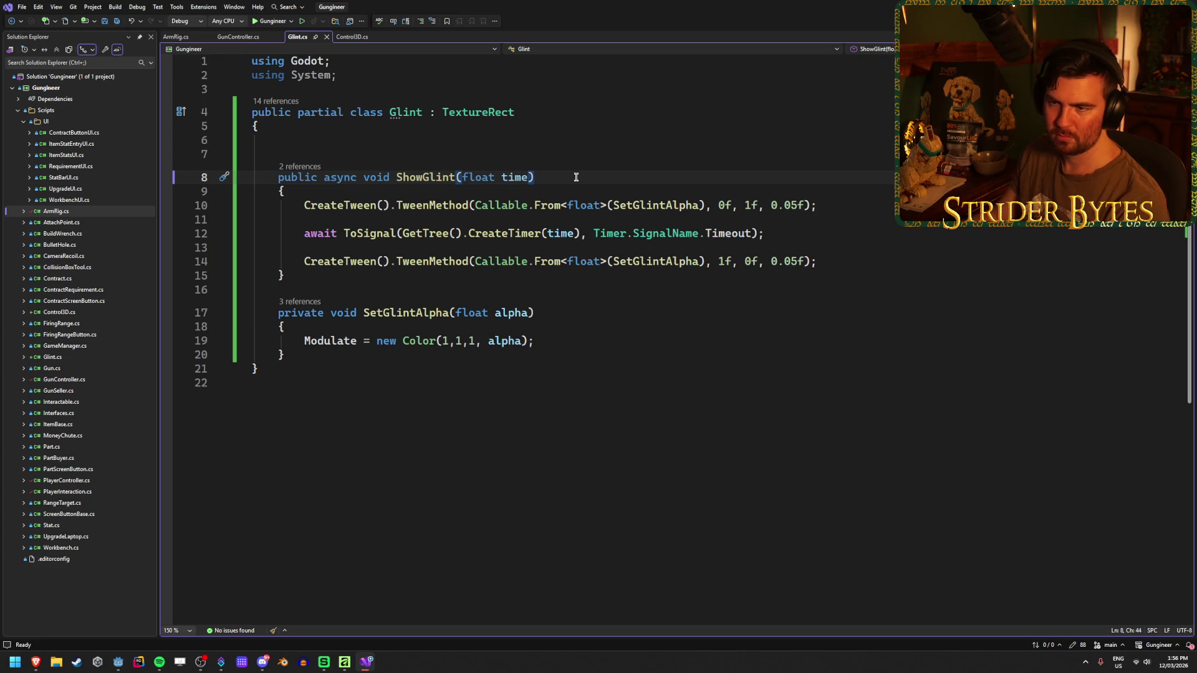
- Select armRig.glint on line 89 of GunController.cs, then return to the Godot ArmRig scene
click(248, 38)
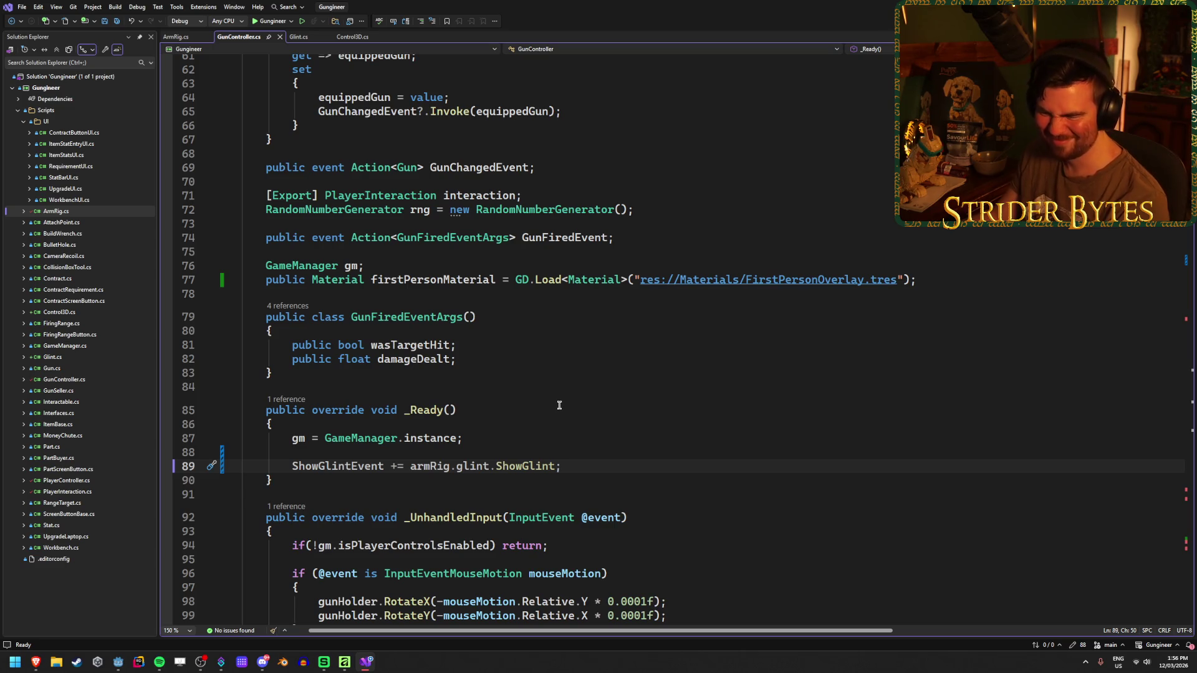
drag(411, 466, 492, 466)
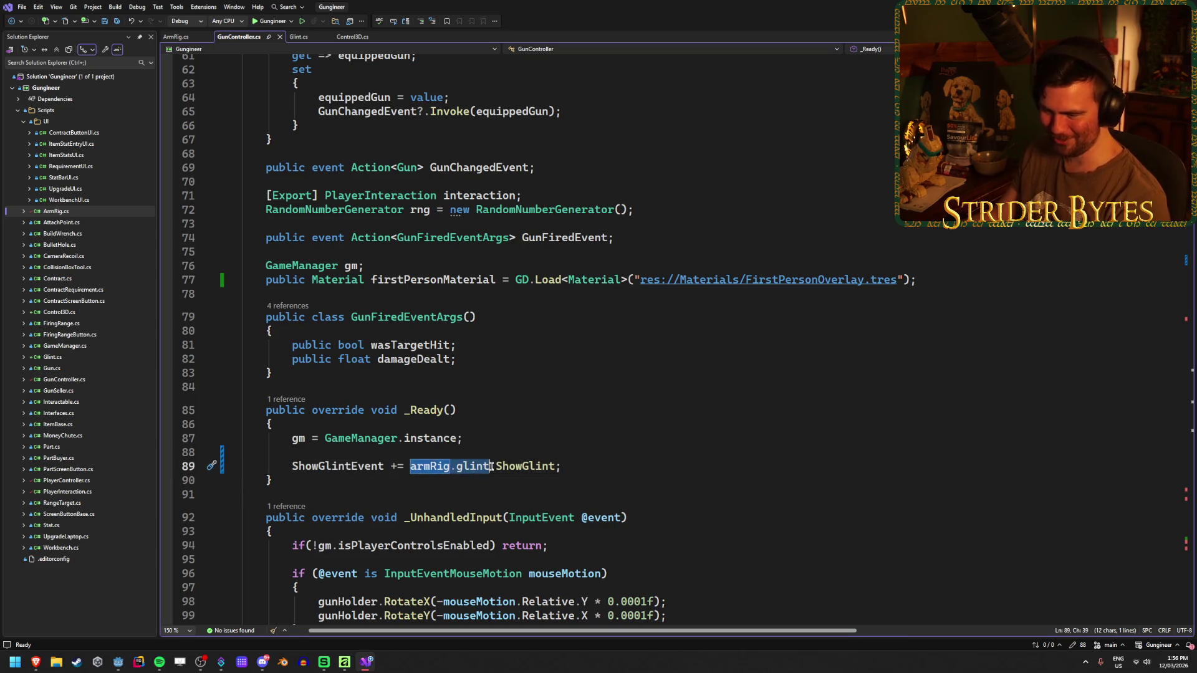
click(598, 467)
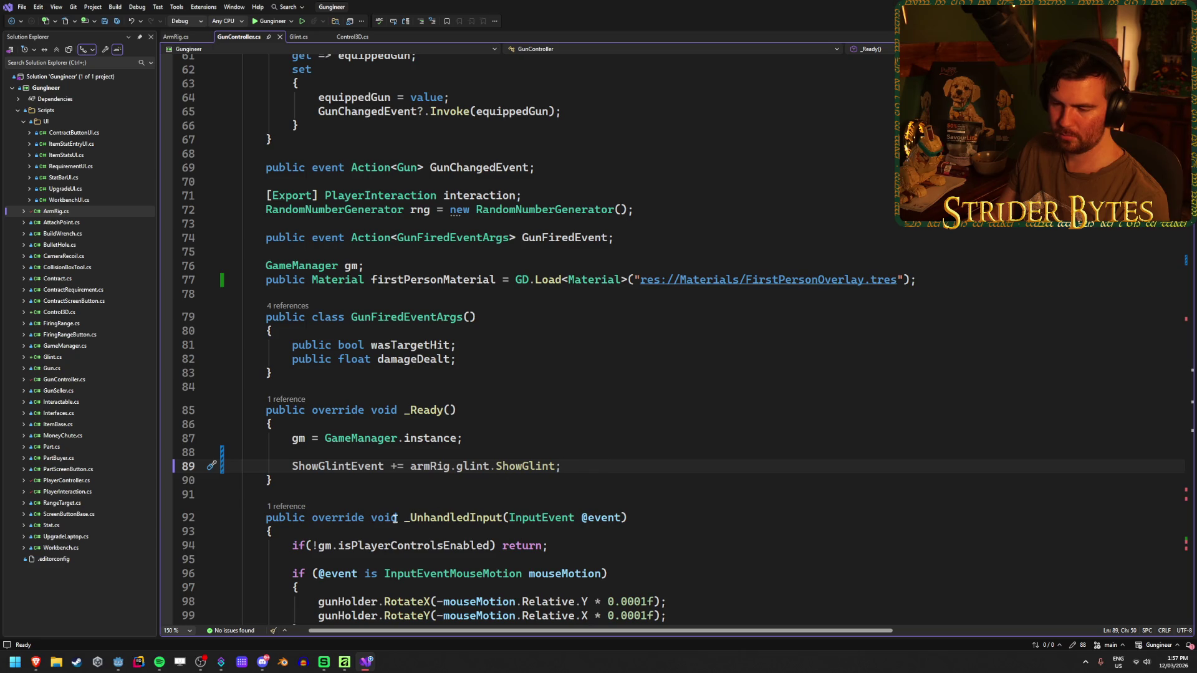
click(119, 666)
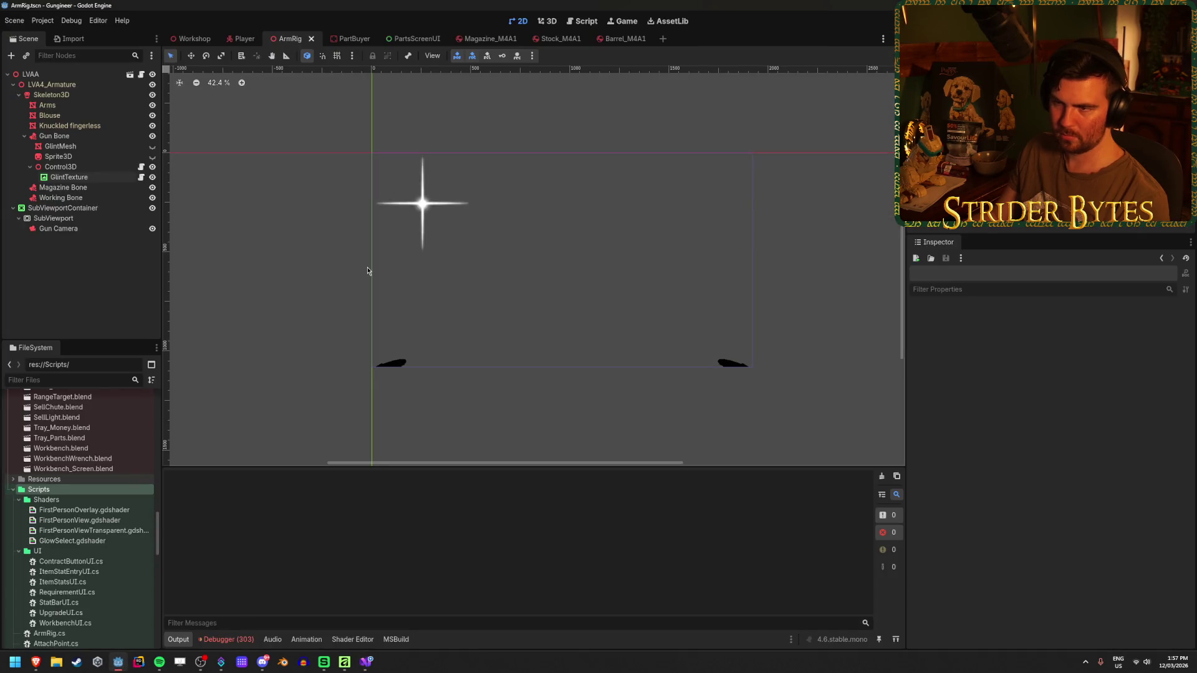
- Select and deselect the GlintTexture node several times to examine it in the Inspector
click(86, 180)
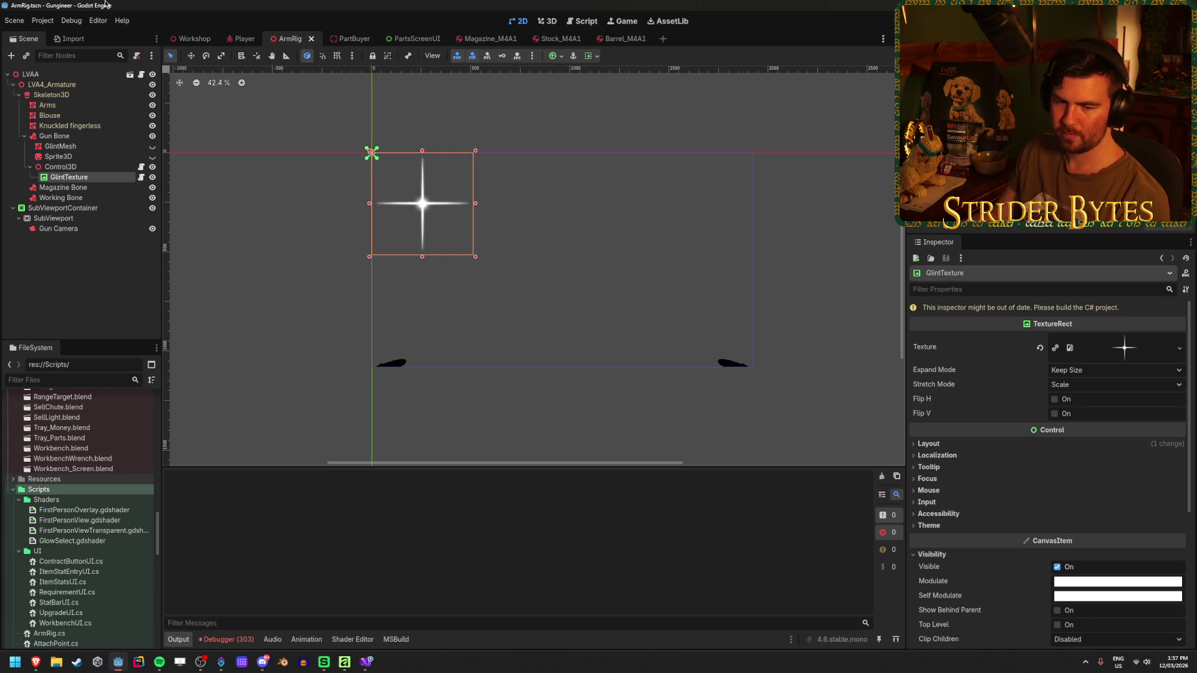
click(81, 281)
click(68, 177)
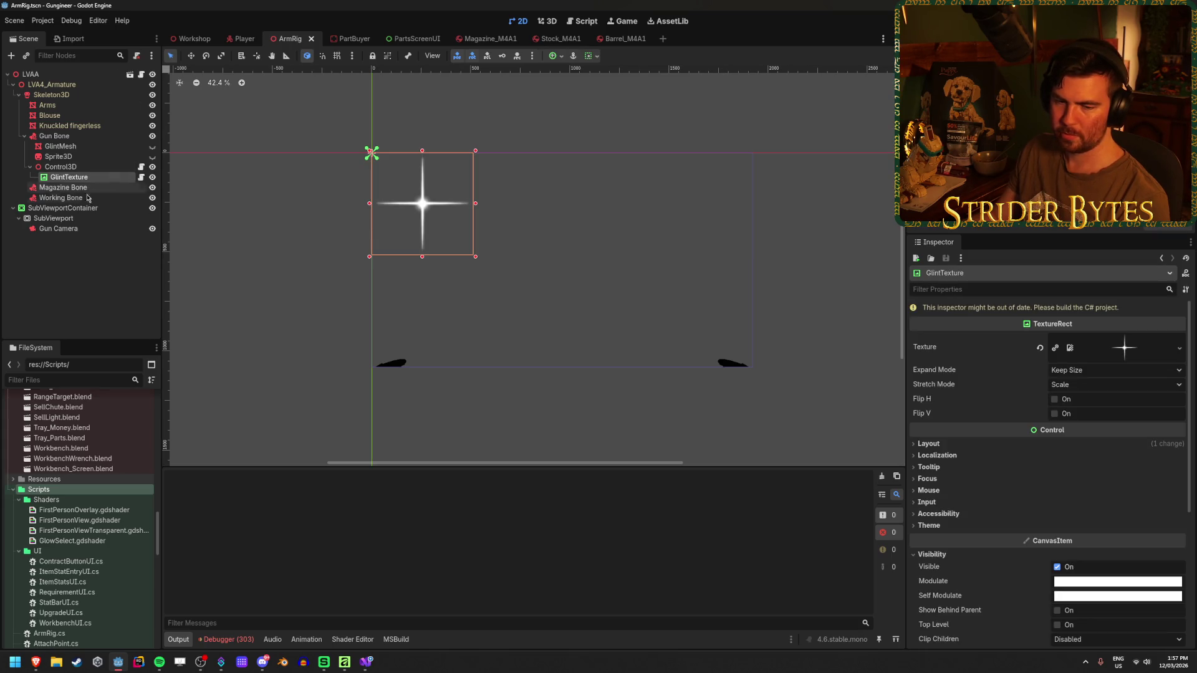
click(88, 310)
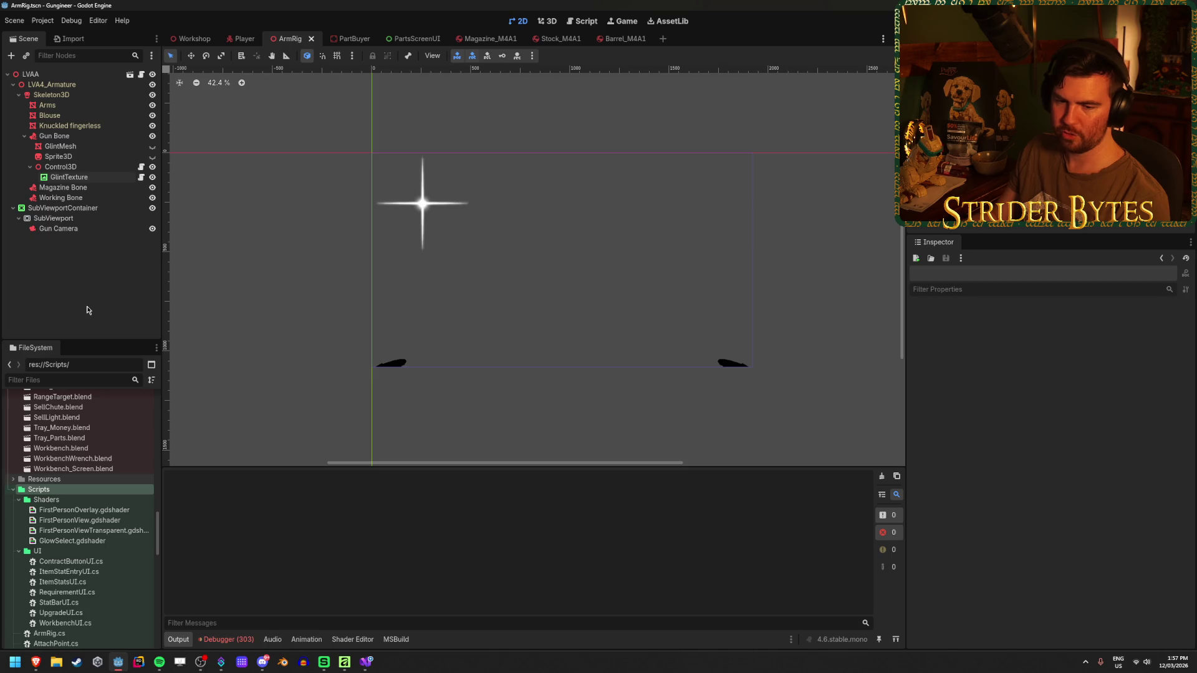
click(95, 180)
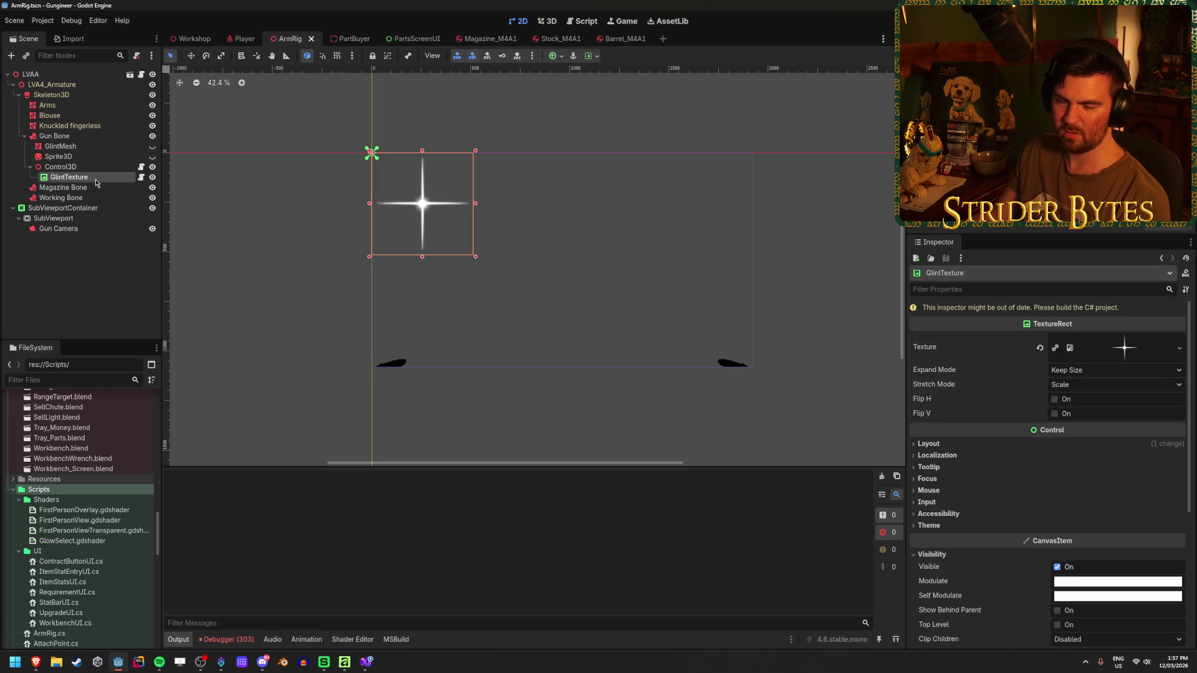
click(93, 271)
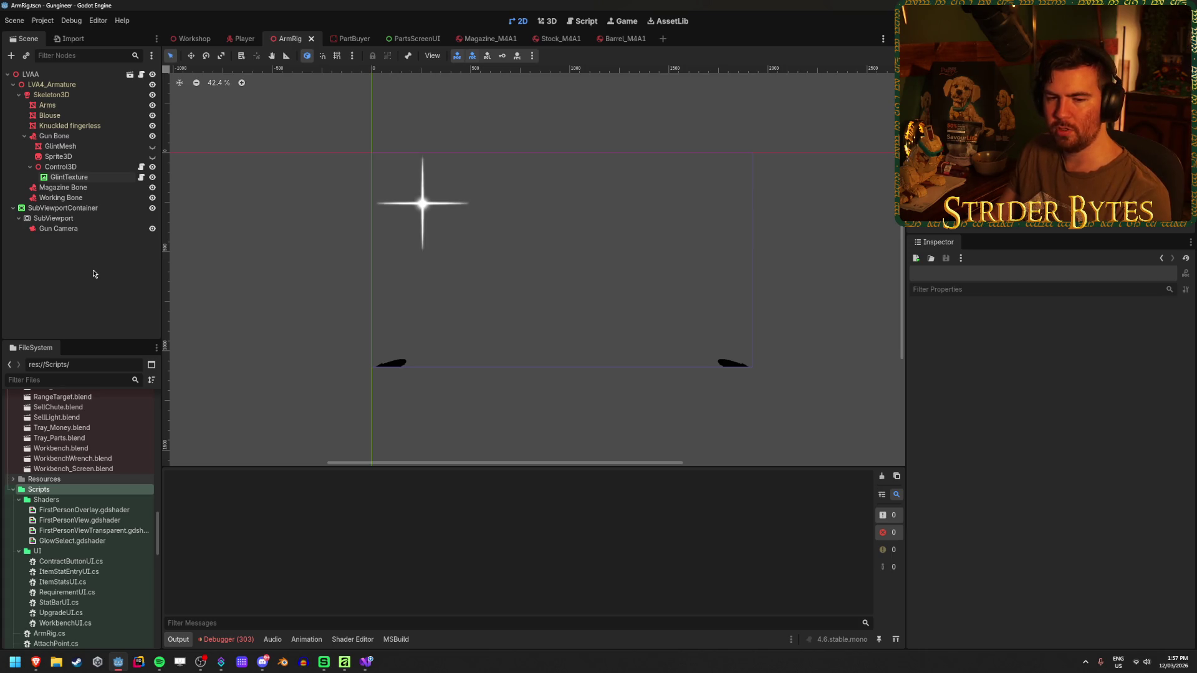
click(121, 177)
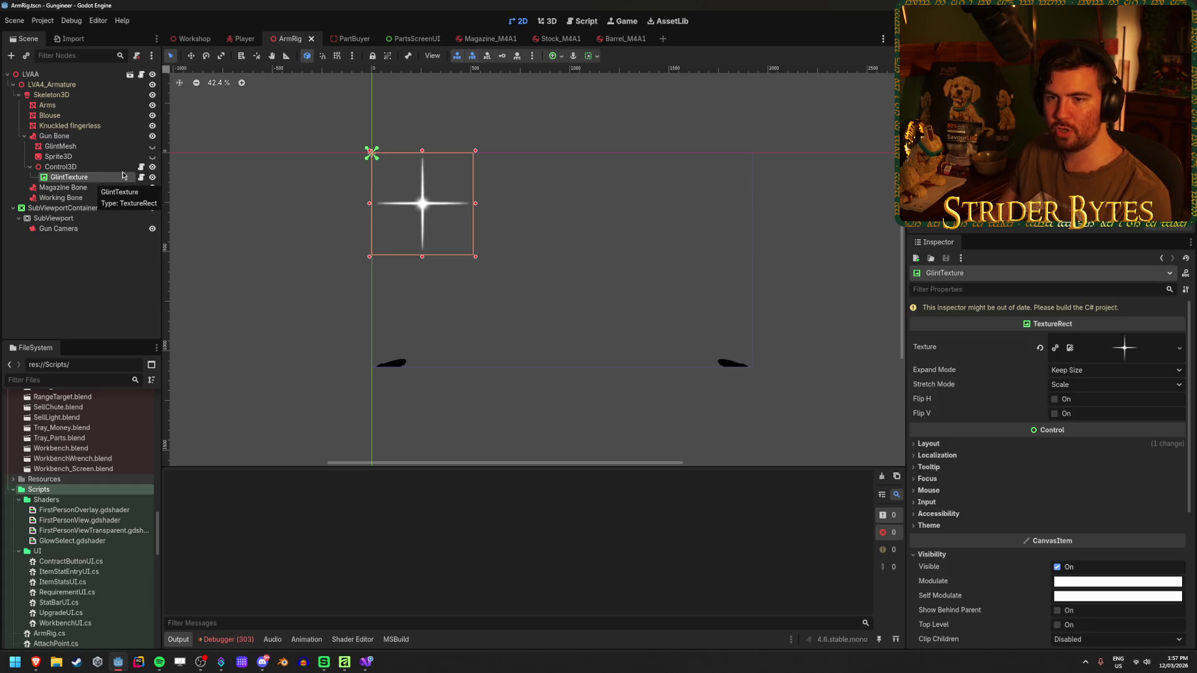
- Glance at the Player scene, reselect GlintTexture in ArmRig, then return to GunController.cs
click(249, 39)
click(301, 41)
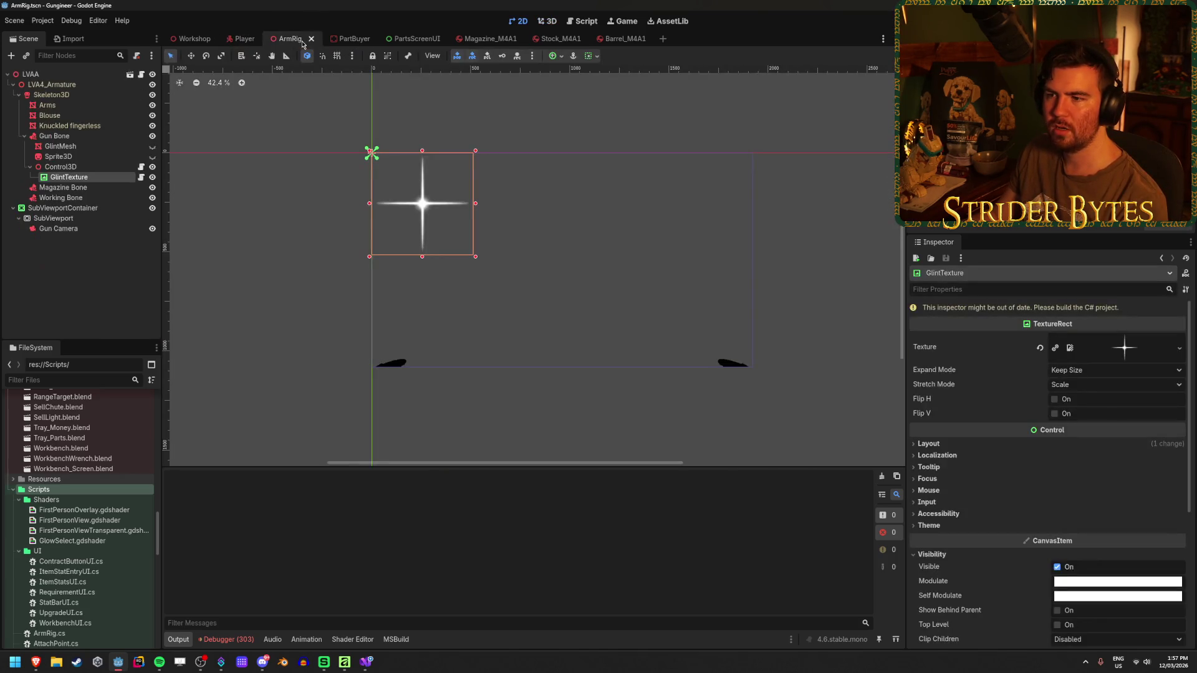
click(61, 166)
click(72, 177)
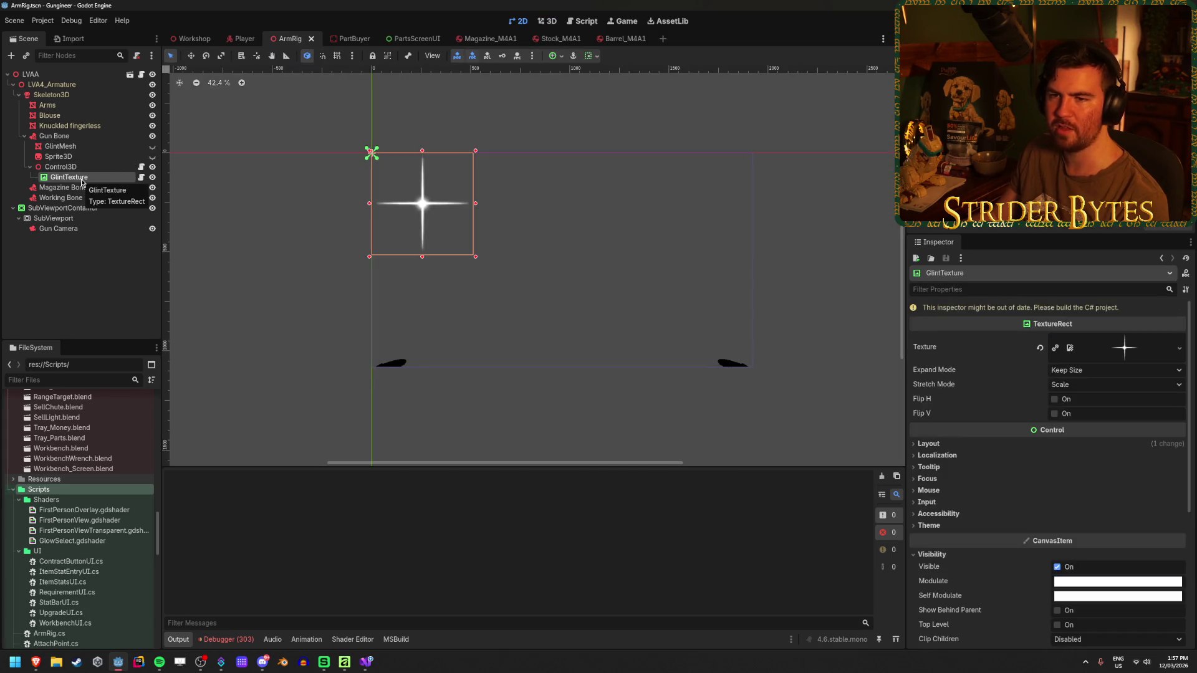
mouse_move(214, 41)
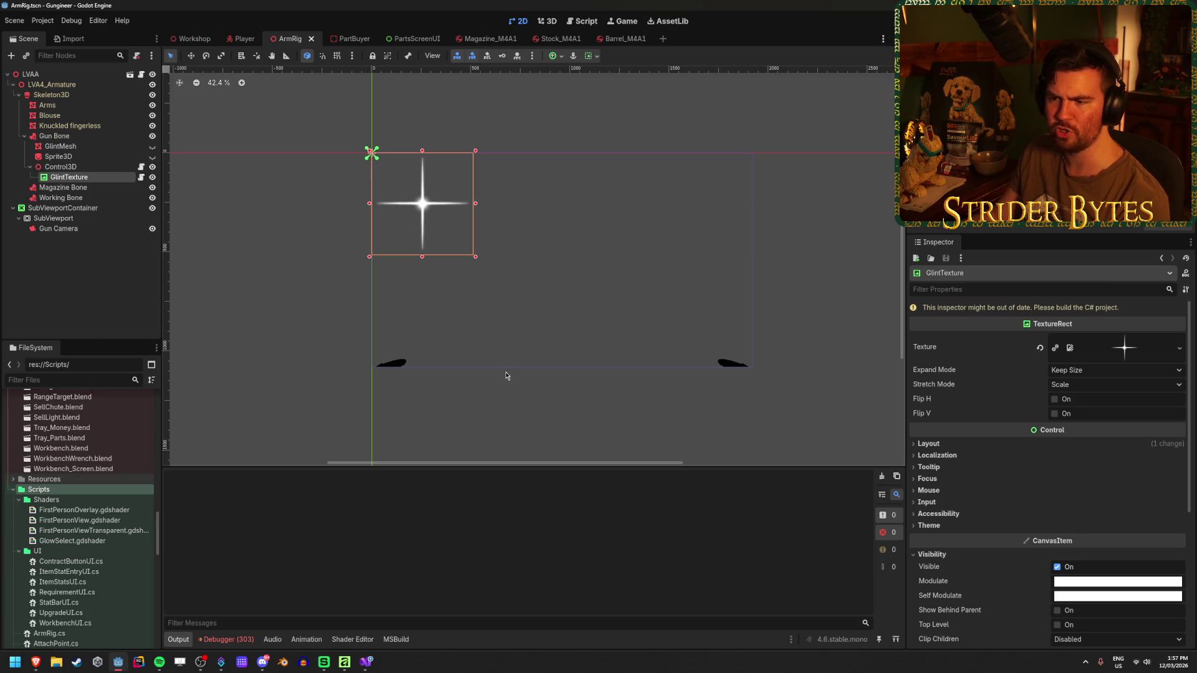
click(63, 209)
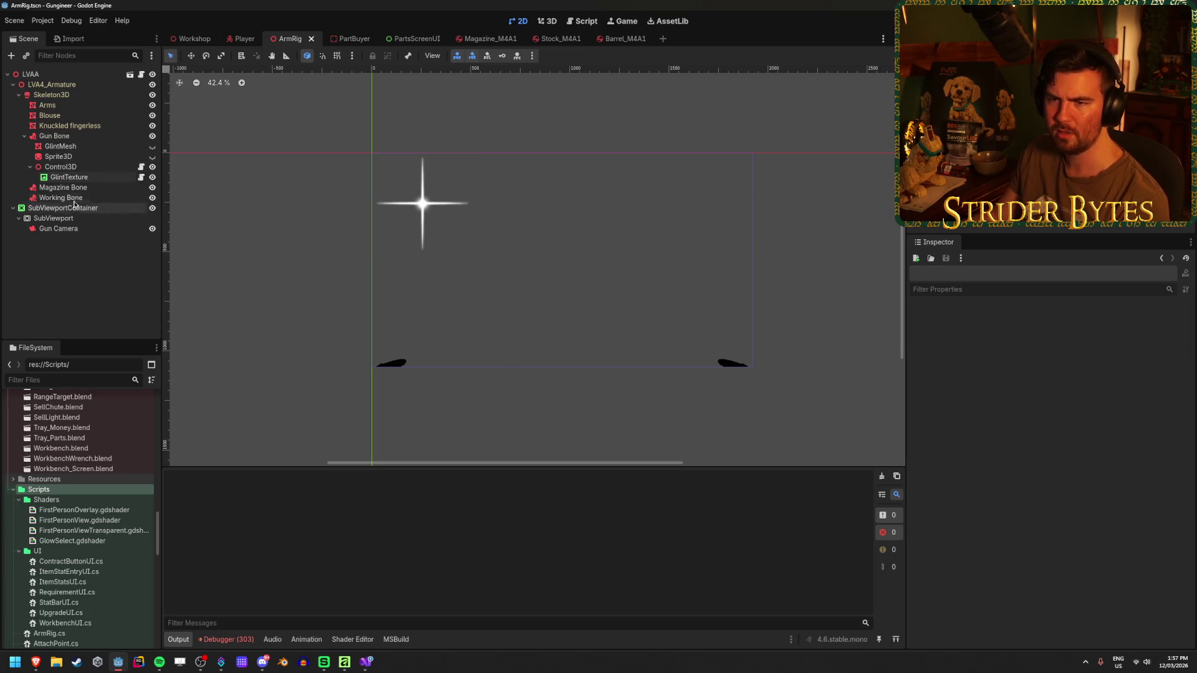
click(96, 177)
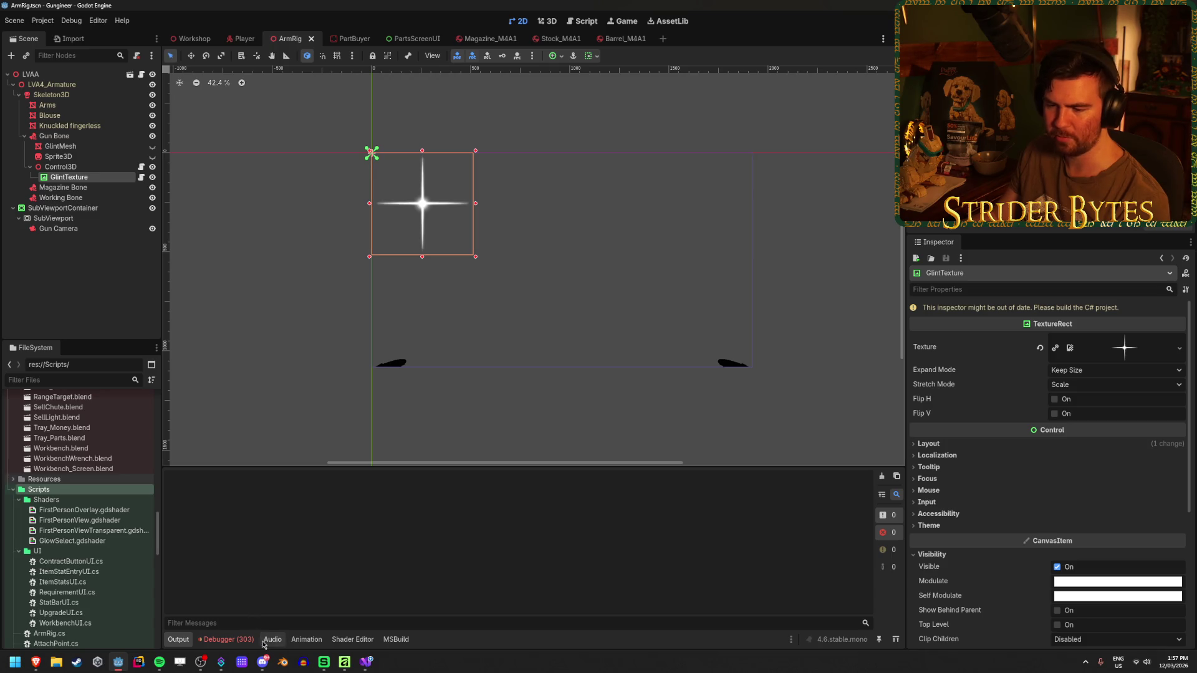
click(372, 668)
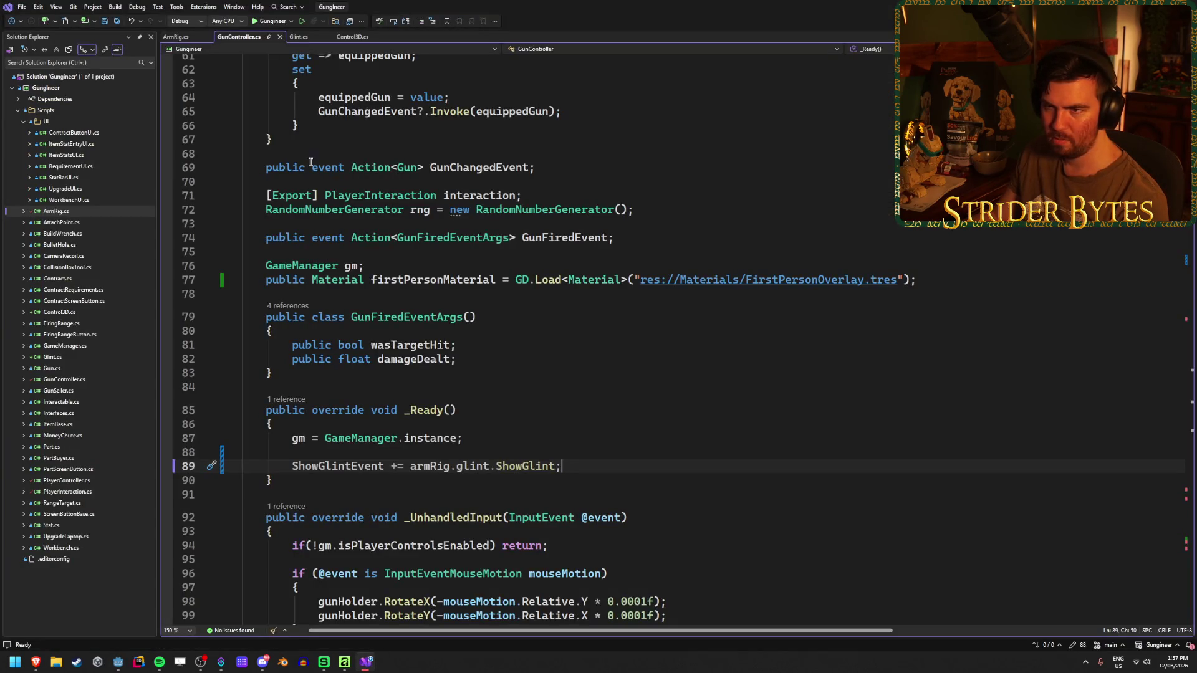
- Scroll through GunController.cs to review the Reload method's reload block and return statement
scroll(431, 418, down, 20)
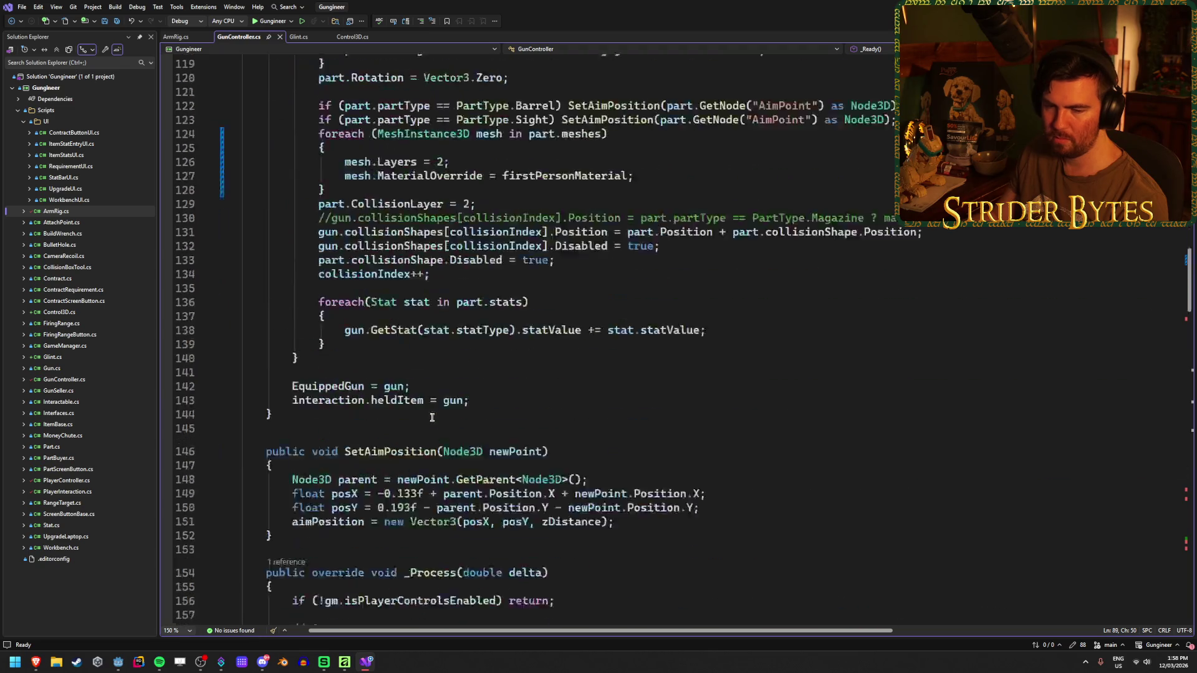
scroll(432, 418, down, 8)
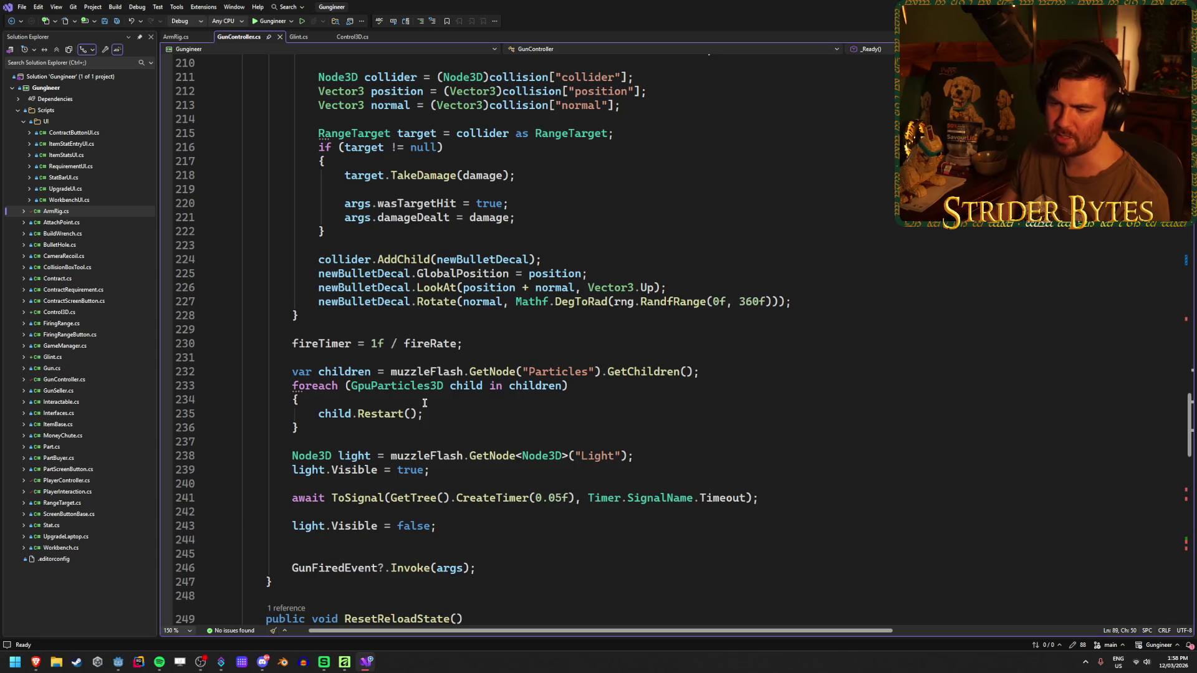
click(425, 412)
scroll(439, 415, down, 2)
scroll(453, 417, down, 3)
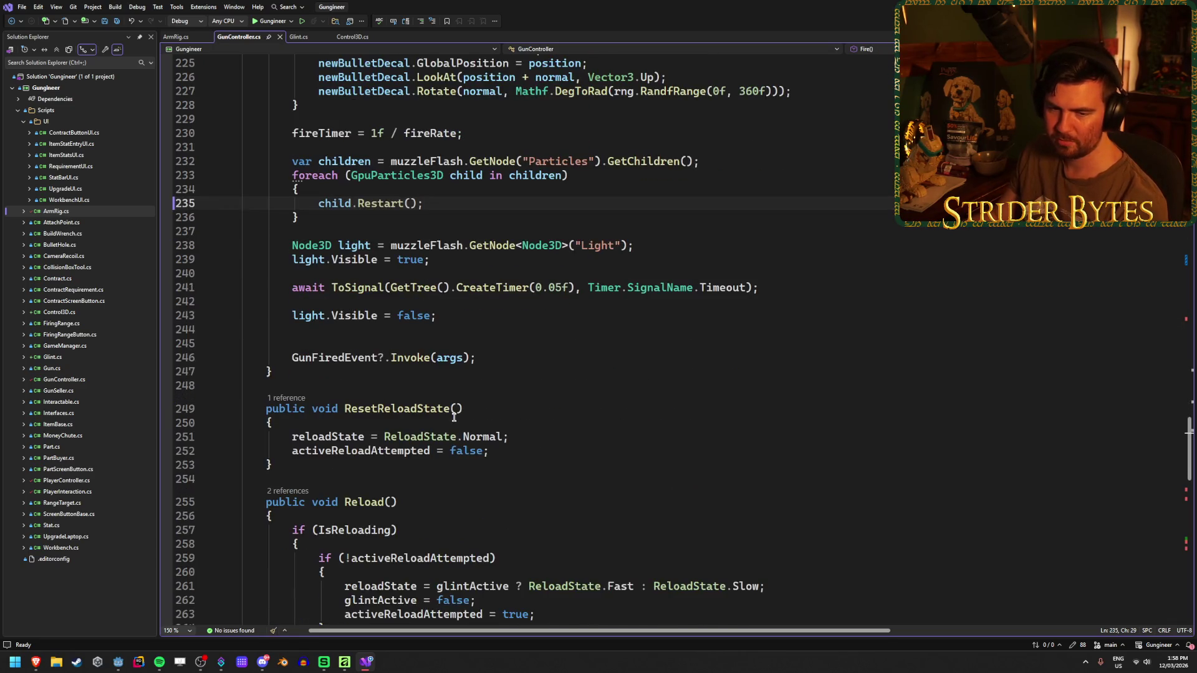
scroll(454, 418, down, 5)
click(525, 405)
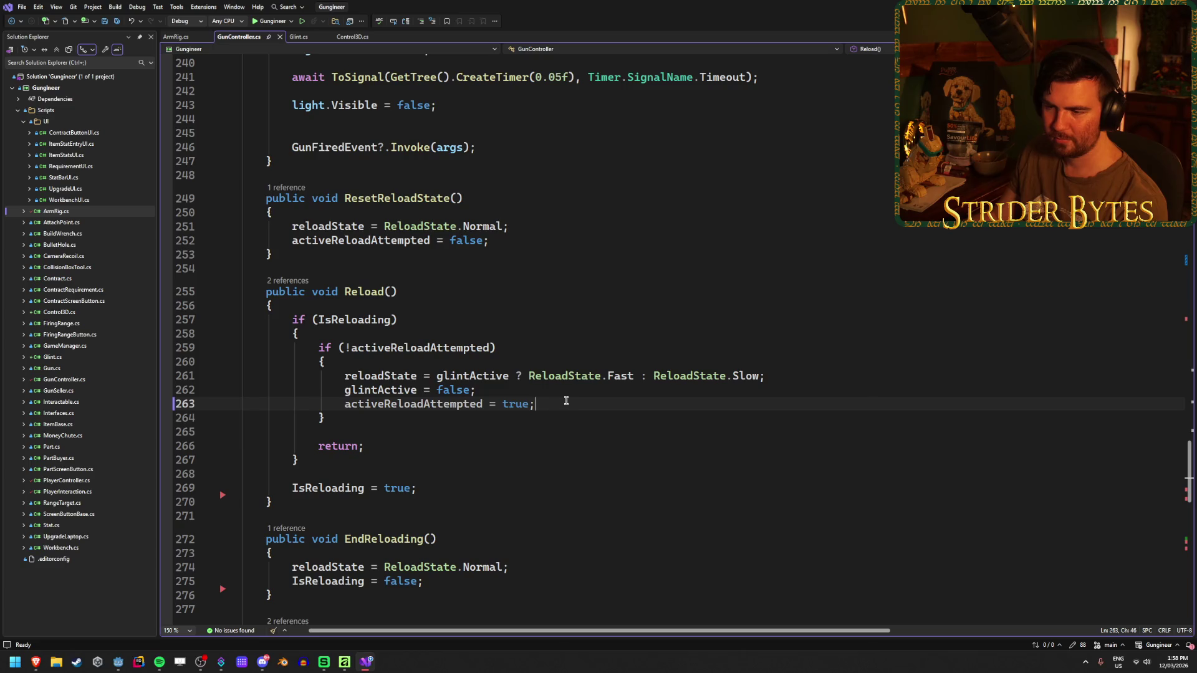
click(399, 447)
click(406, 419)
click(392, 448)
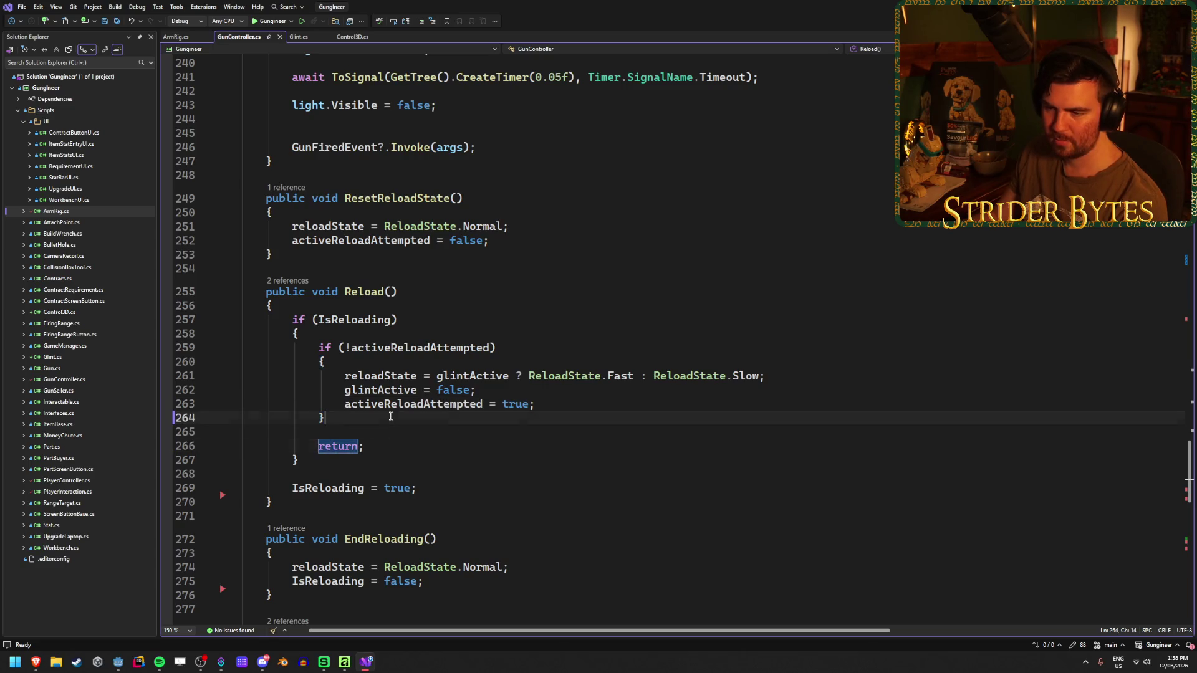
click(390, 417)
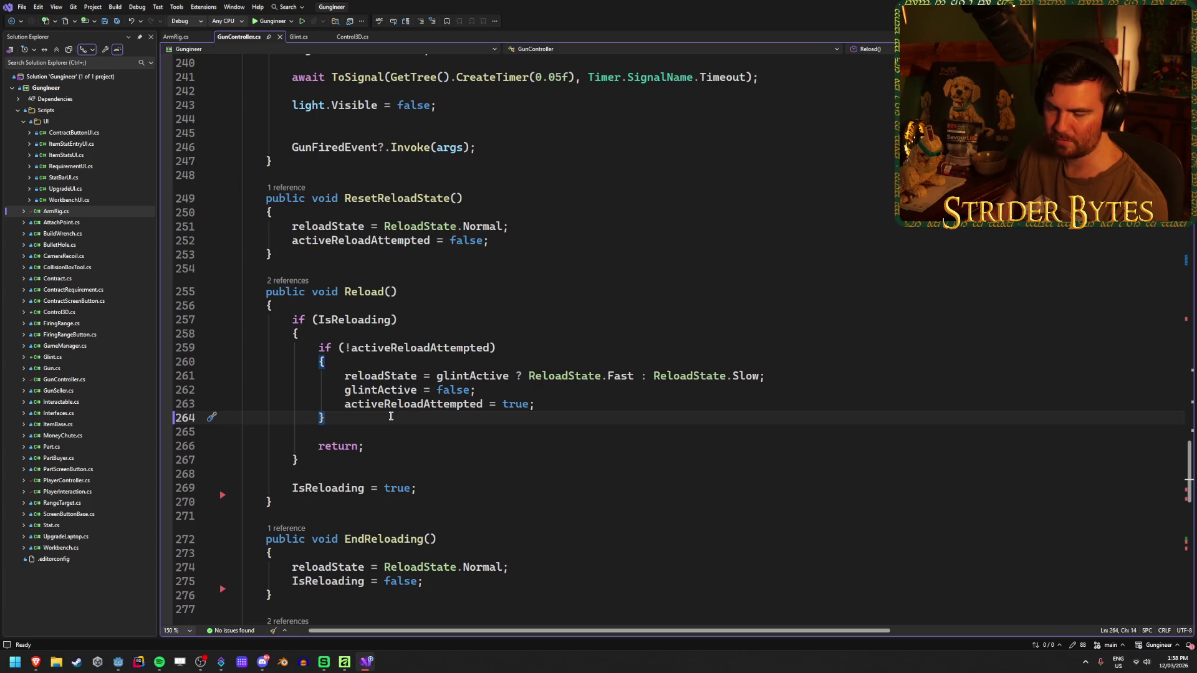
- Inspect the ShowGlintEvent type and its Invoke call in GunController
scroll(391, 417, down, 13)
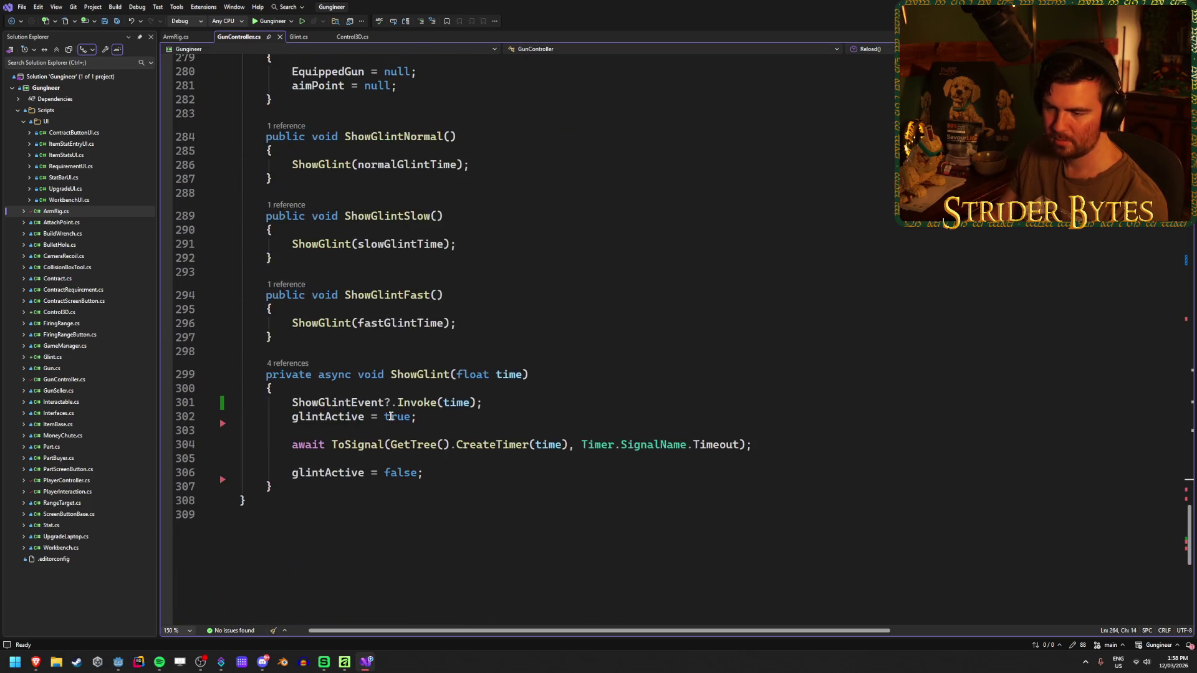
scroll(390, 416, up, 2)
scroll(391, 416, down, 2)
drag(482, 402, 294, 402)
click(294, 402)
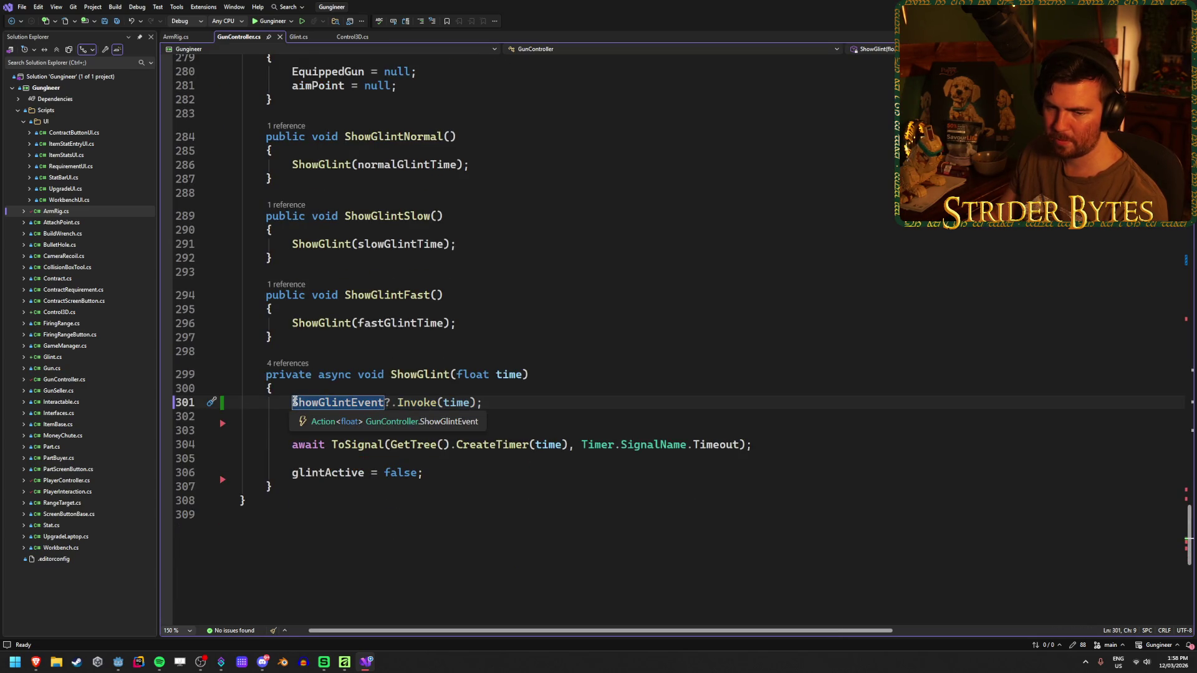
click(540, 404)
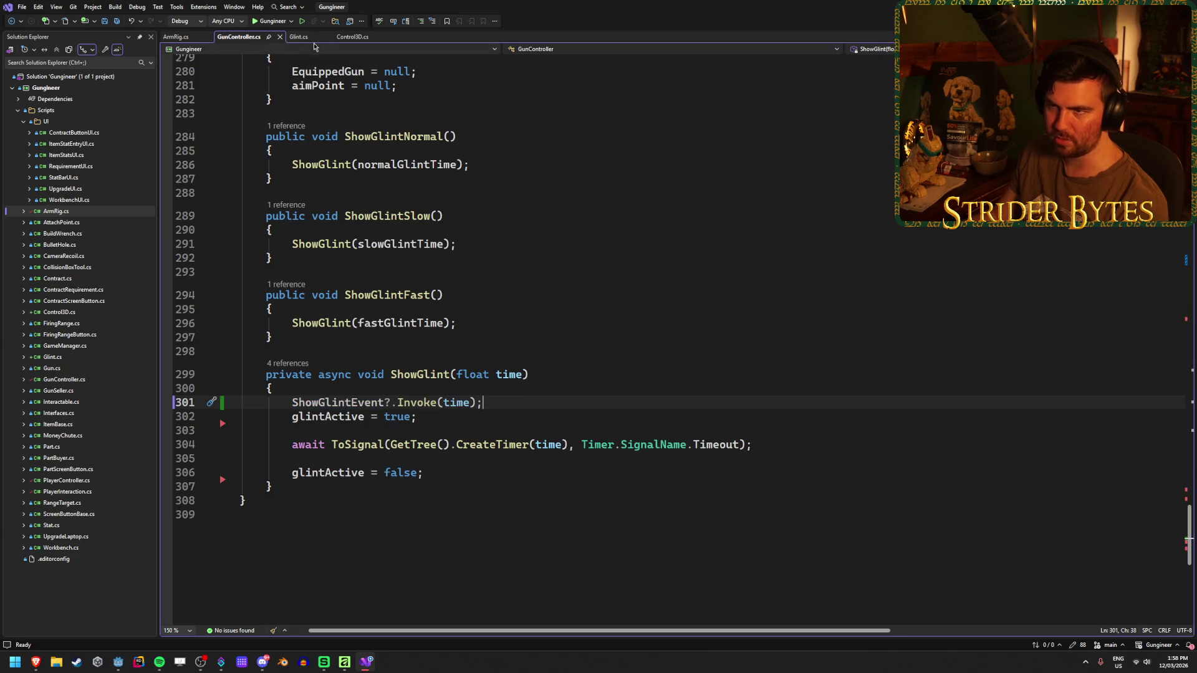
- Compare the Glint class body with the glintActive line following Invoke in GunController
click(298, 36)
click(394, 149)
click(395, 142)
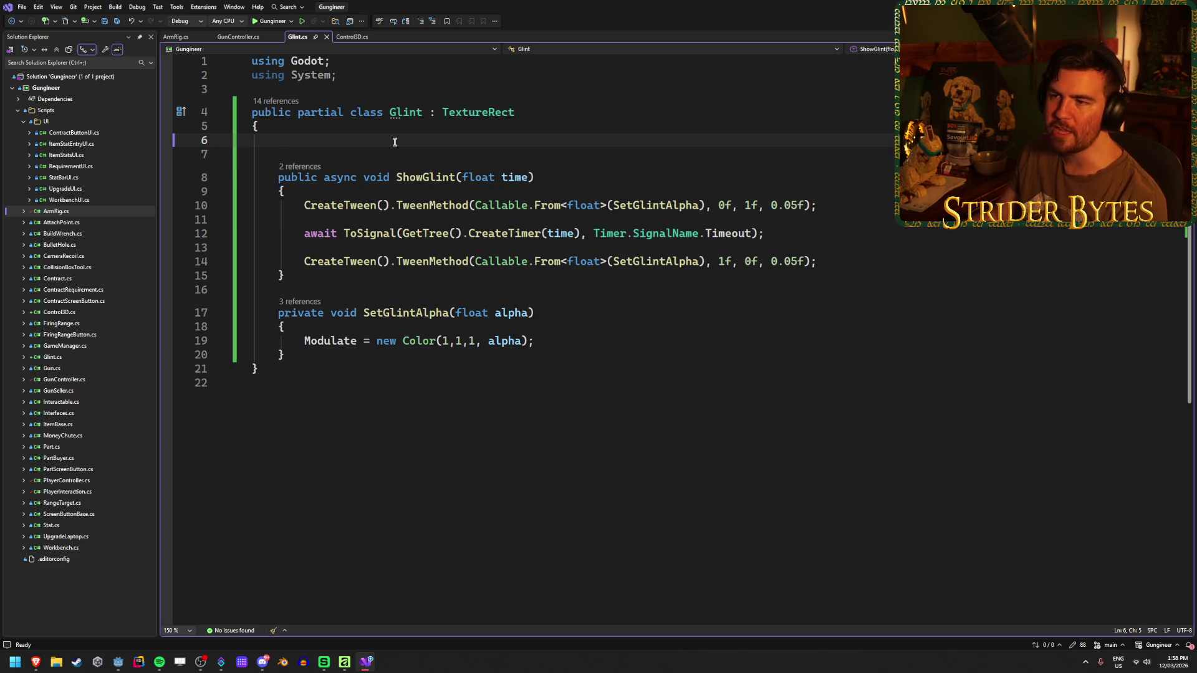
key(ctrl+Tab)
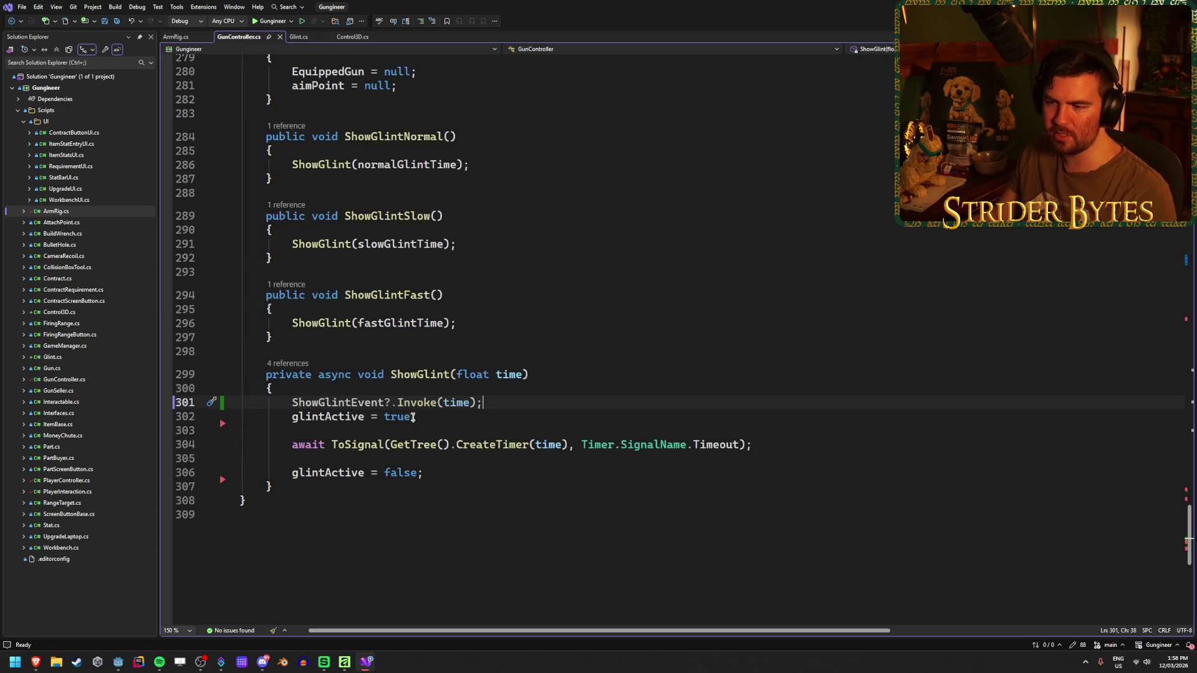
click(386, 417)
click(298, 37)
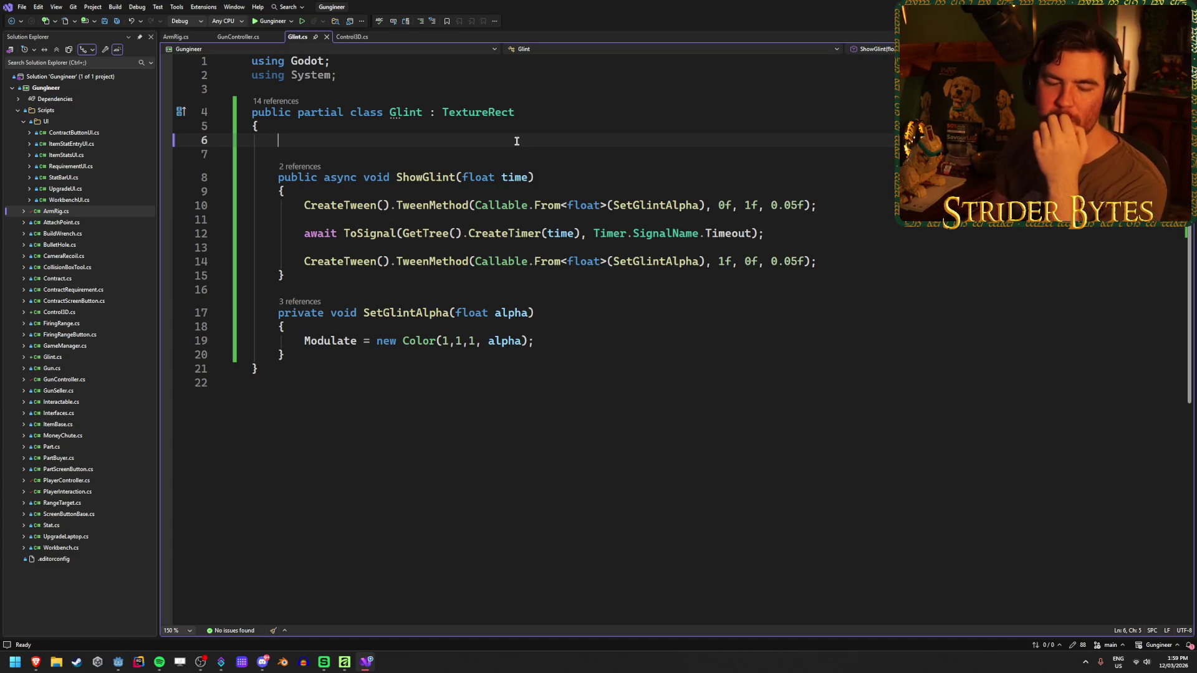
key(ctrl+minus)
- Review the ShowGlintEvent declaration and the muzzleFlash field in GunController
scroll(469, 314, up, 20)
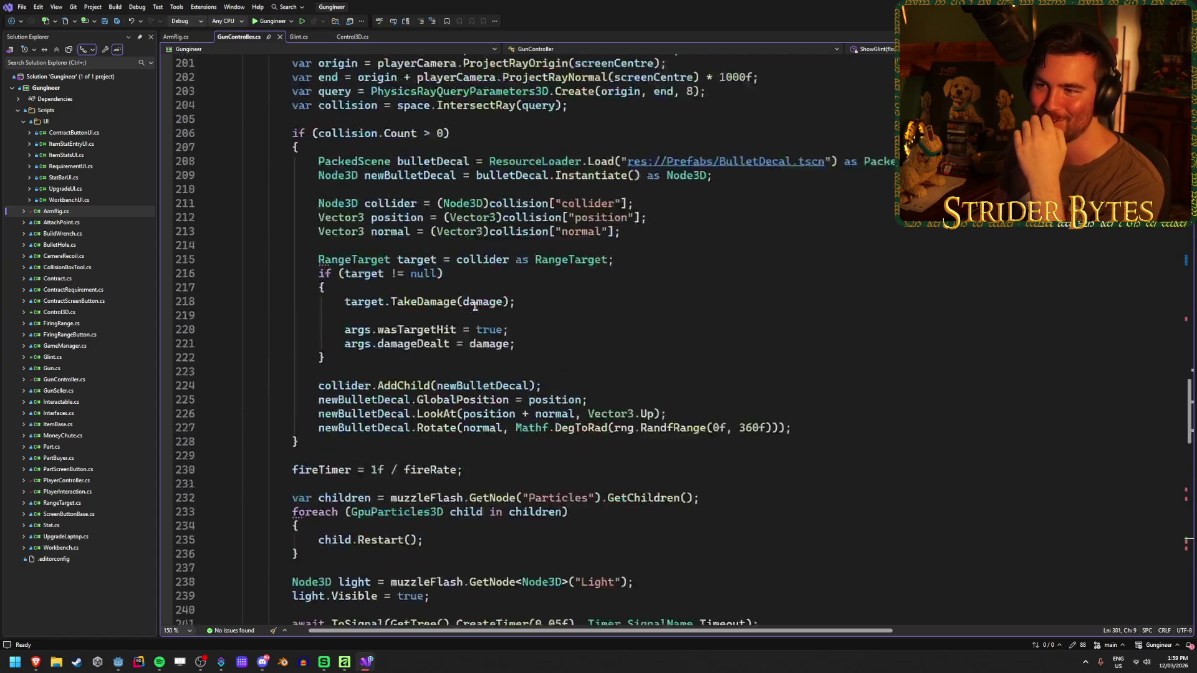
scroll(468, 314, up, 20)
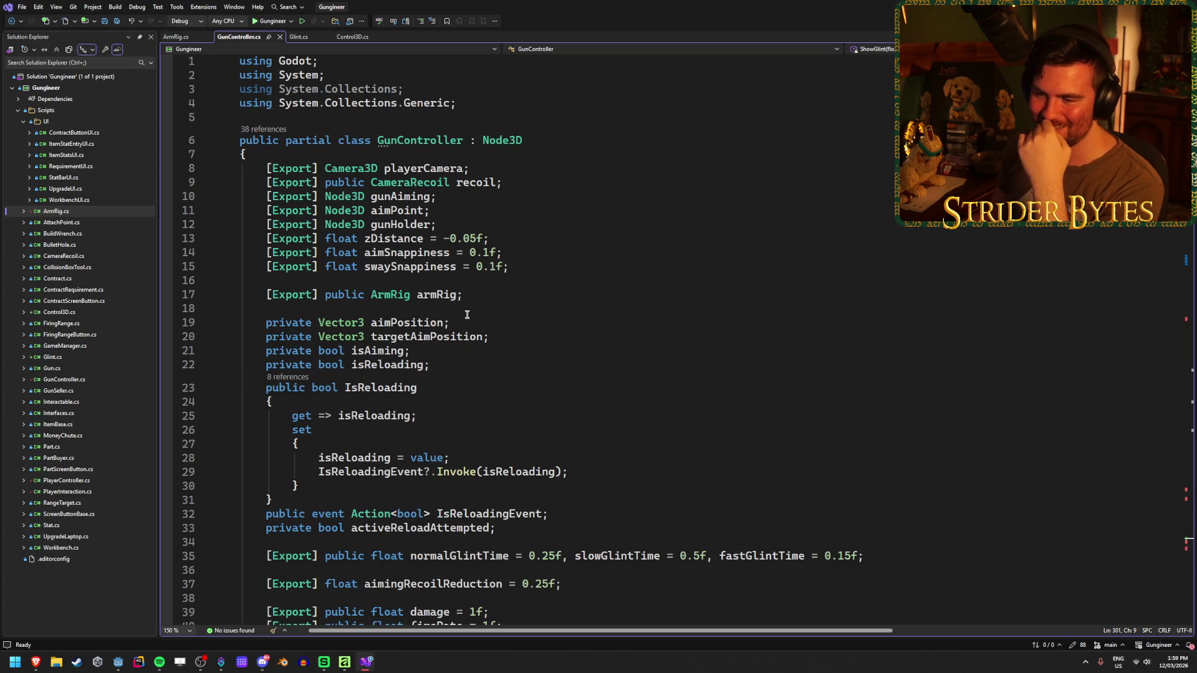
scroll(467, 314, down, 11)
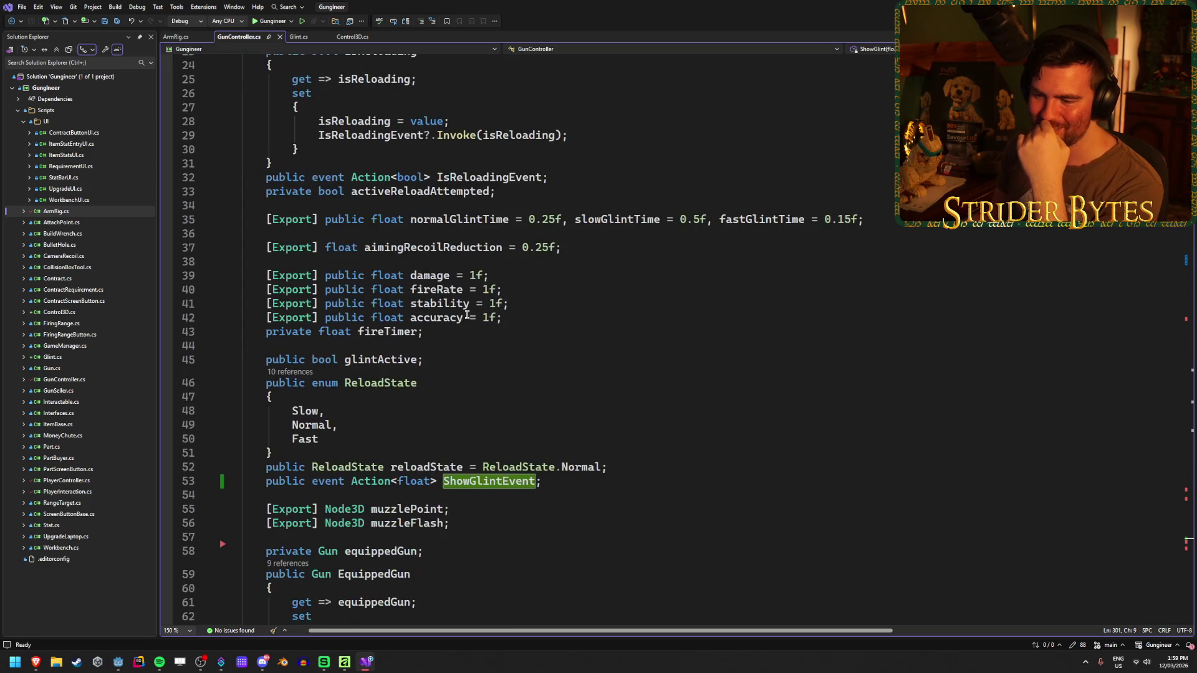
click(597, 354)
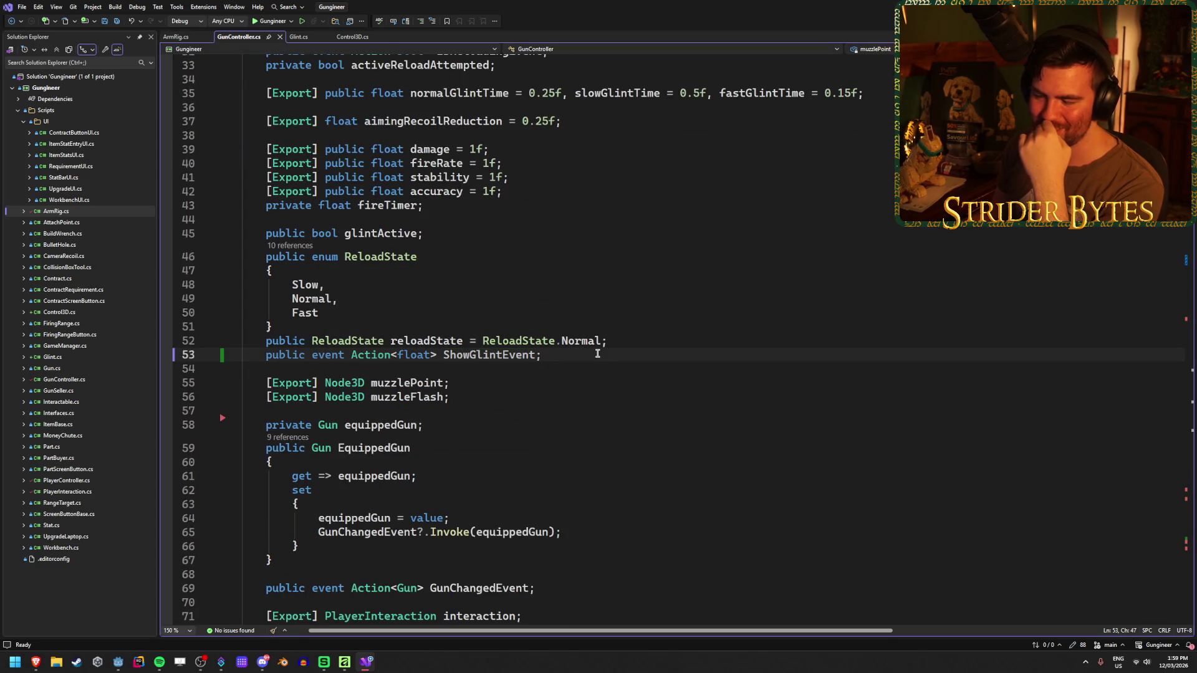
click(612, 396)
scroll(611, 397, down, 8)
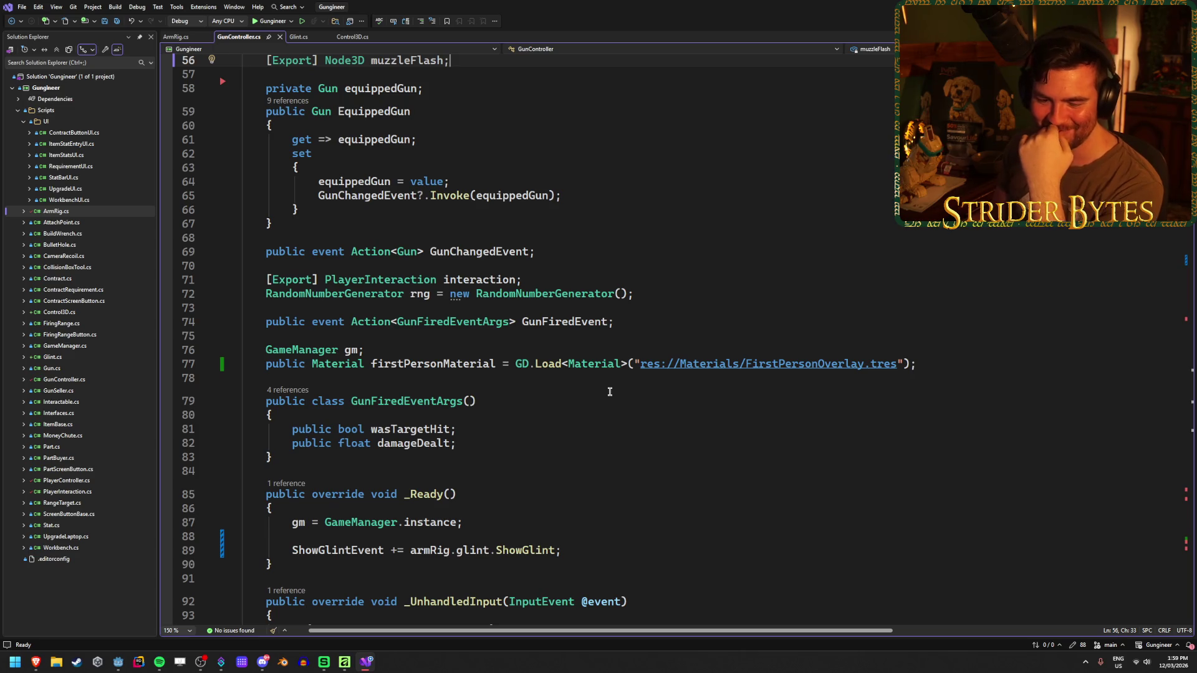
scroll(610, 391, up, 18)
- Look over the isAiming, isReloading and aimingRecoilReduction fields
click(535, 350)
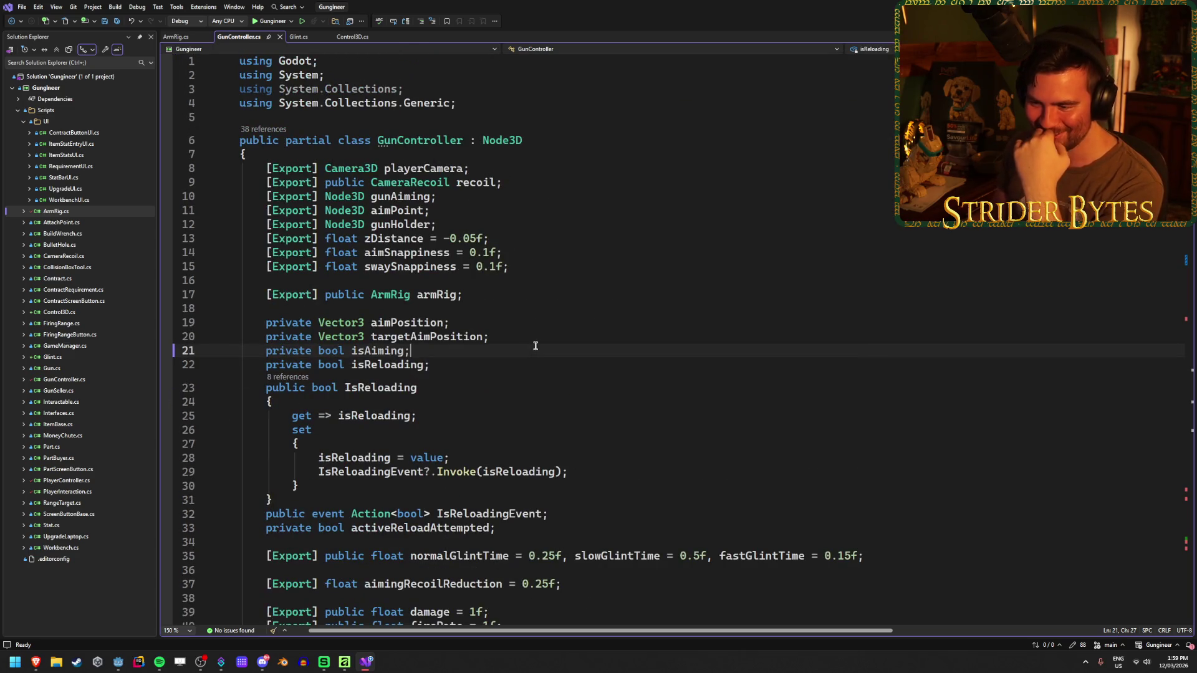
key(Up)
key(Up)
click(543, 365)
scroll(543, 368, down, 5)
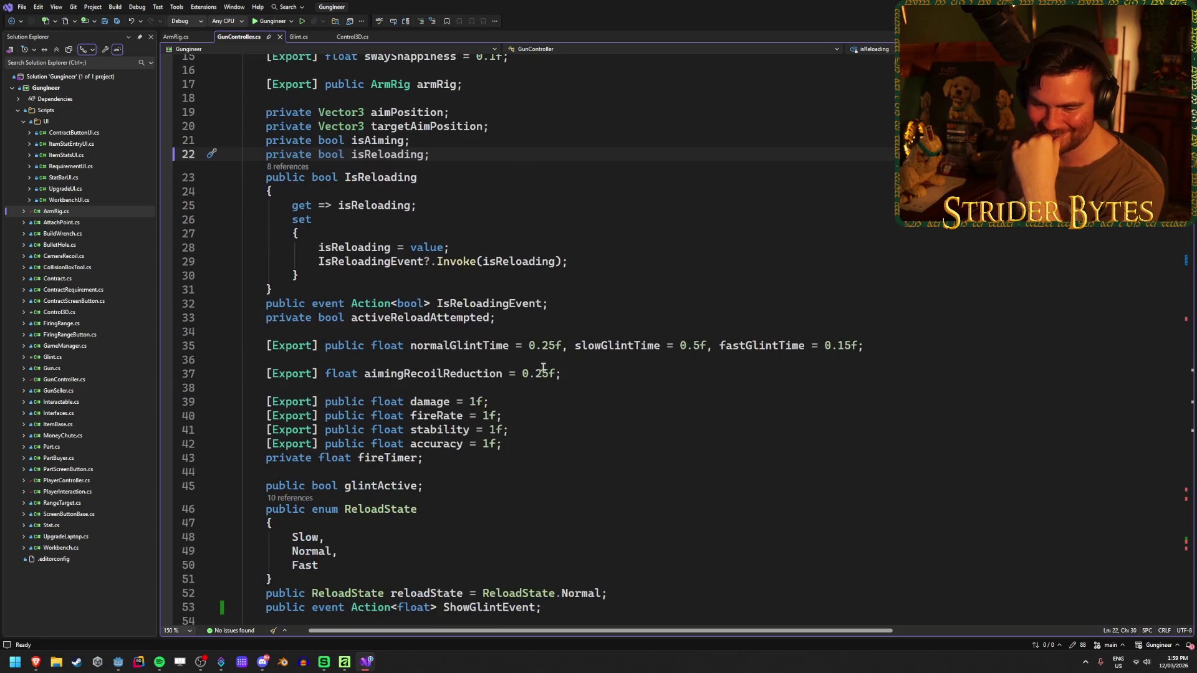
click(615, 377)
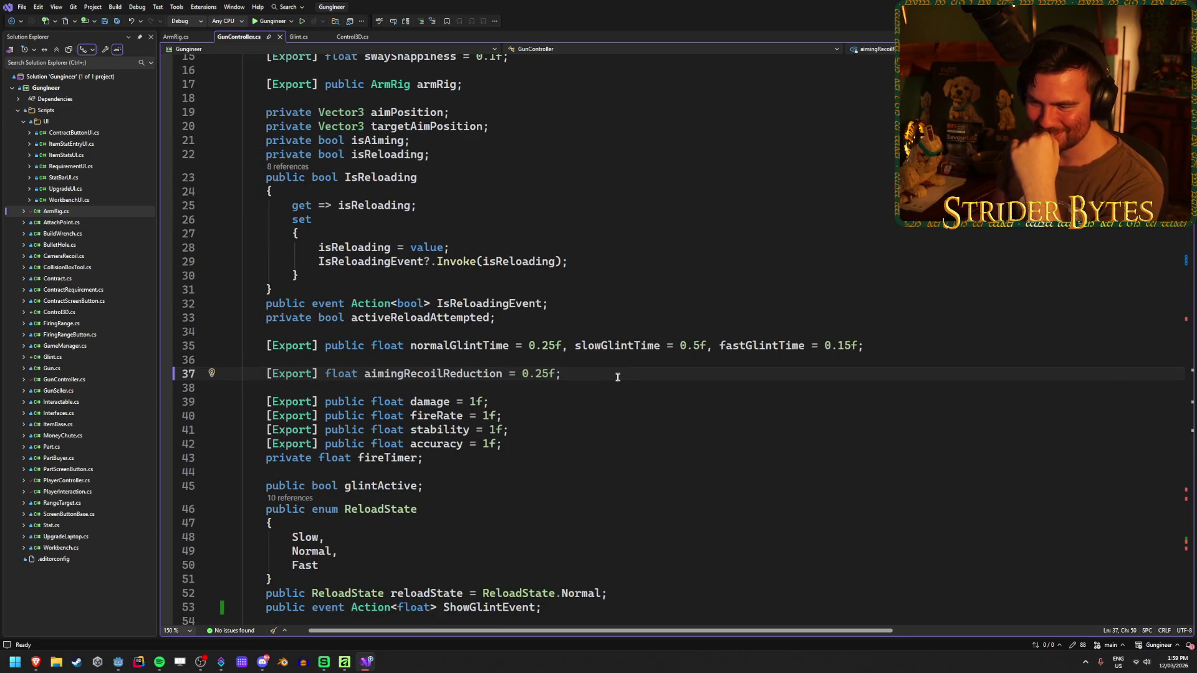
scroll(617, 377, down, 4)
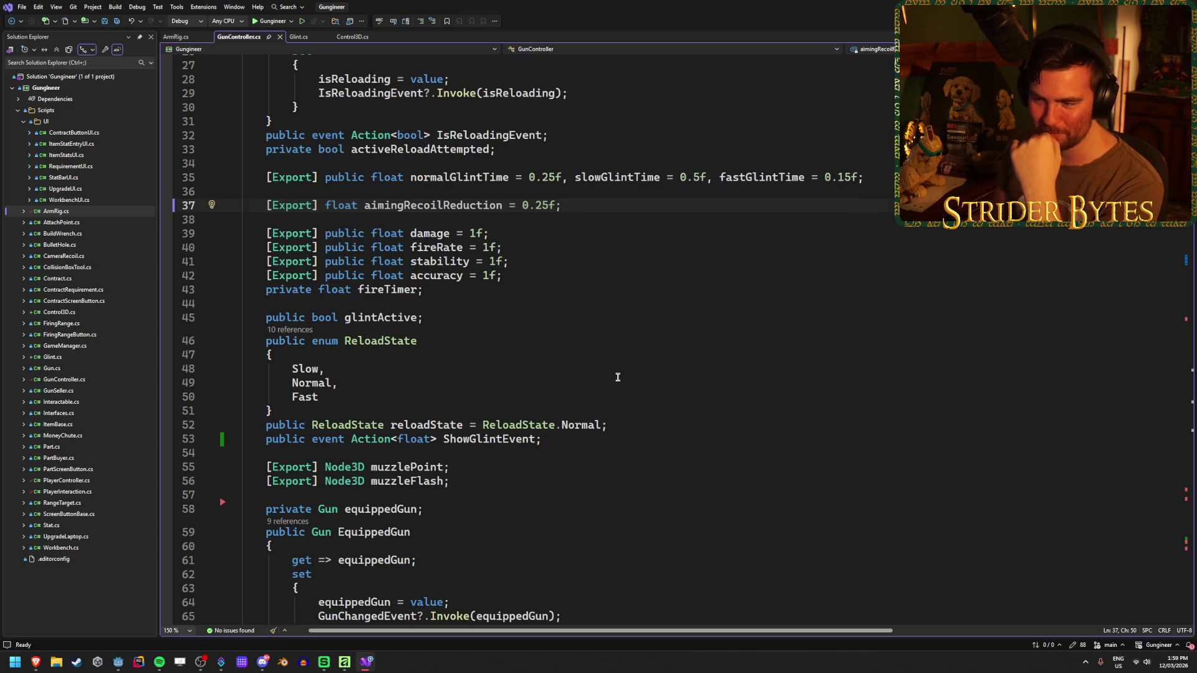
scroll(617, 377, up, 3)
- Check the damage, fireRate, stability and accuracy stat fields
click(619, 360)
click(608, 381)
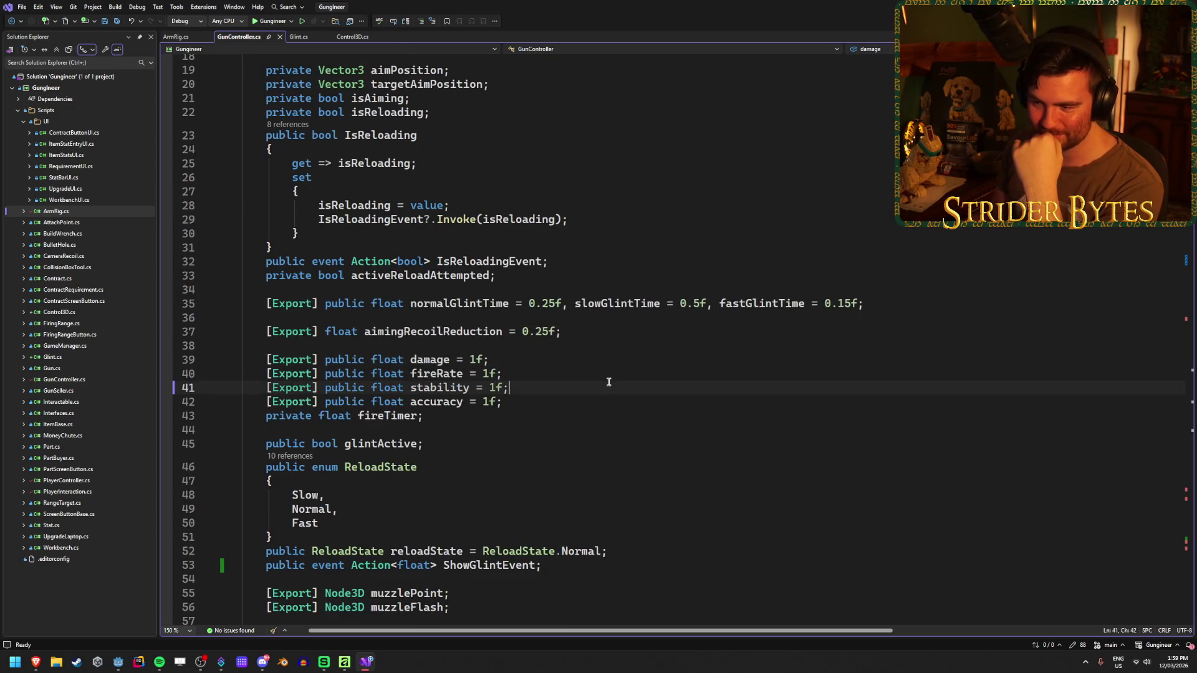
click(603, 396)
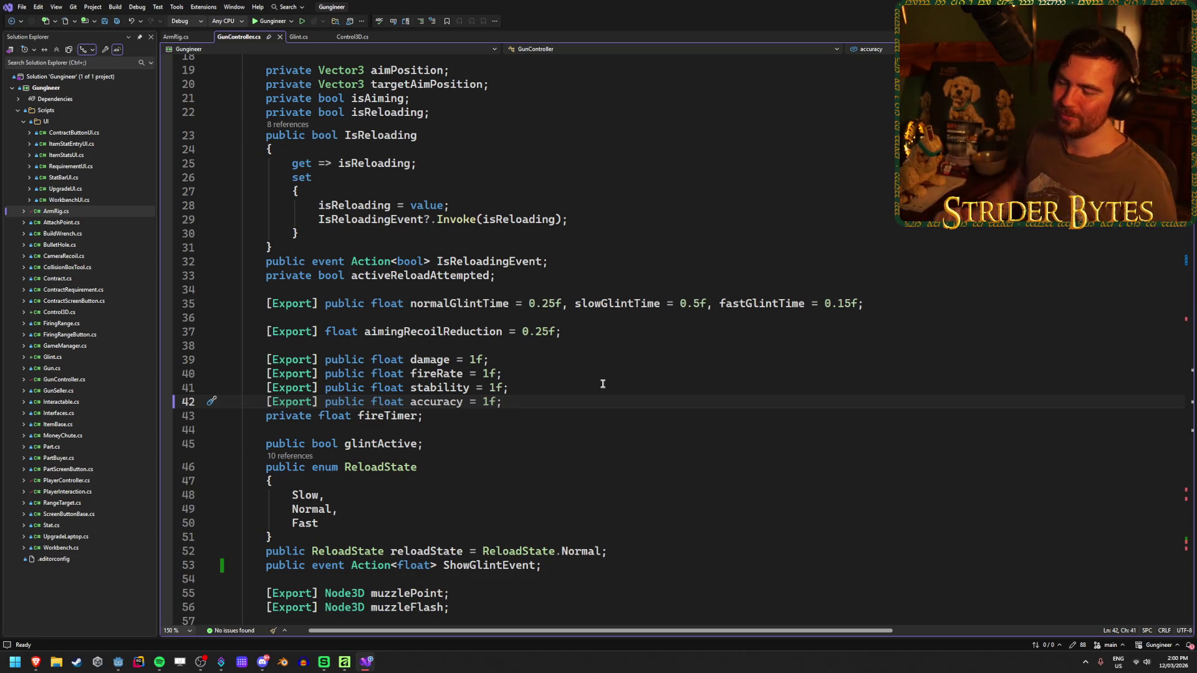
click(601, 384)
click(630, 372)
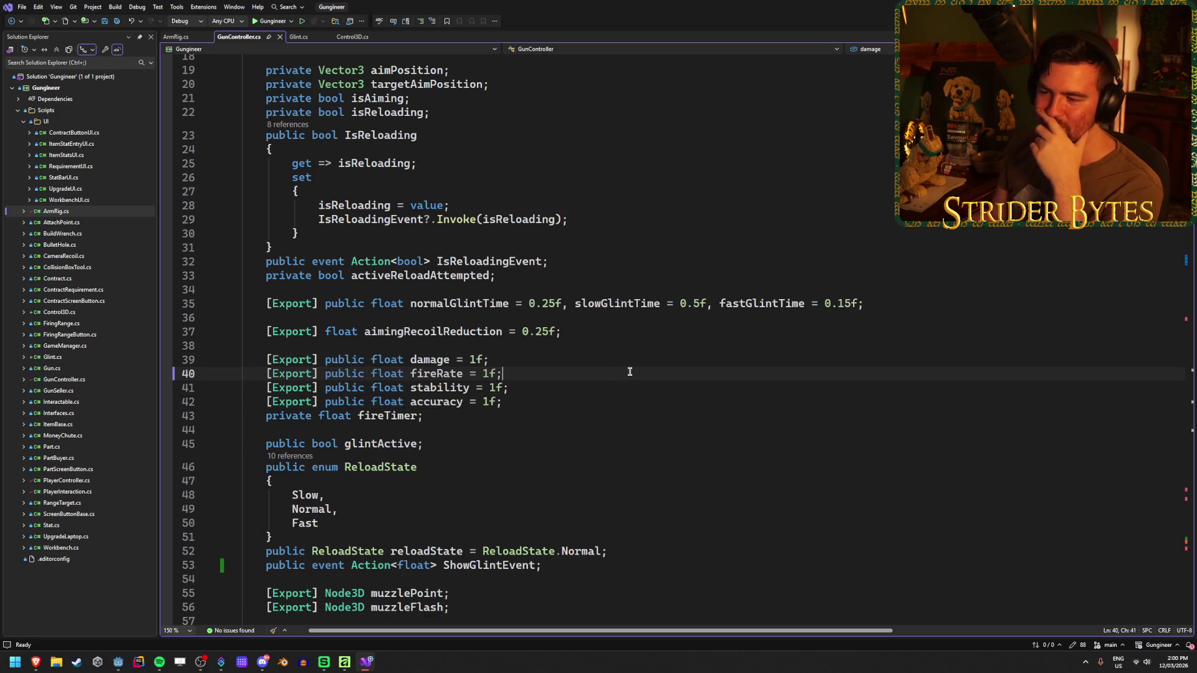
click(621, 388)
click(613, 399)
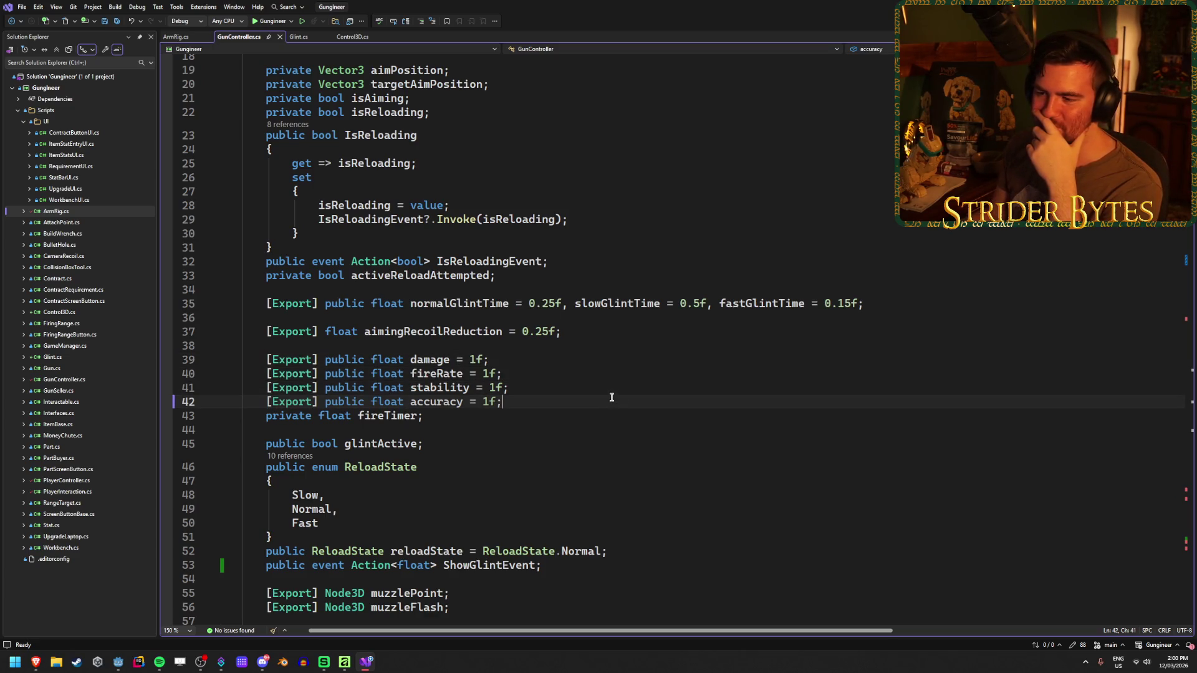
click(611, 391)
click(597, 356)
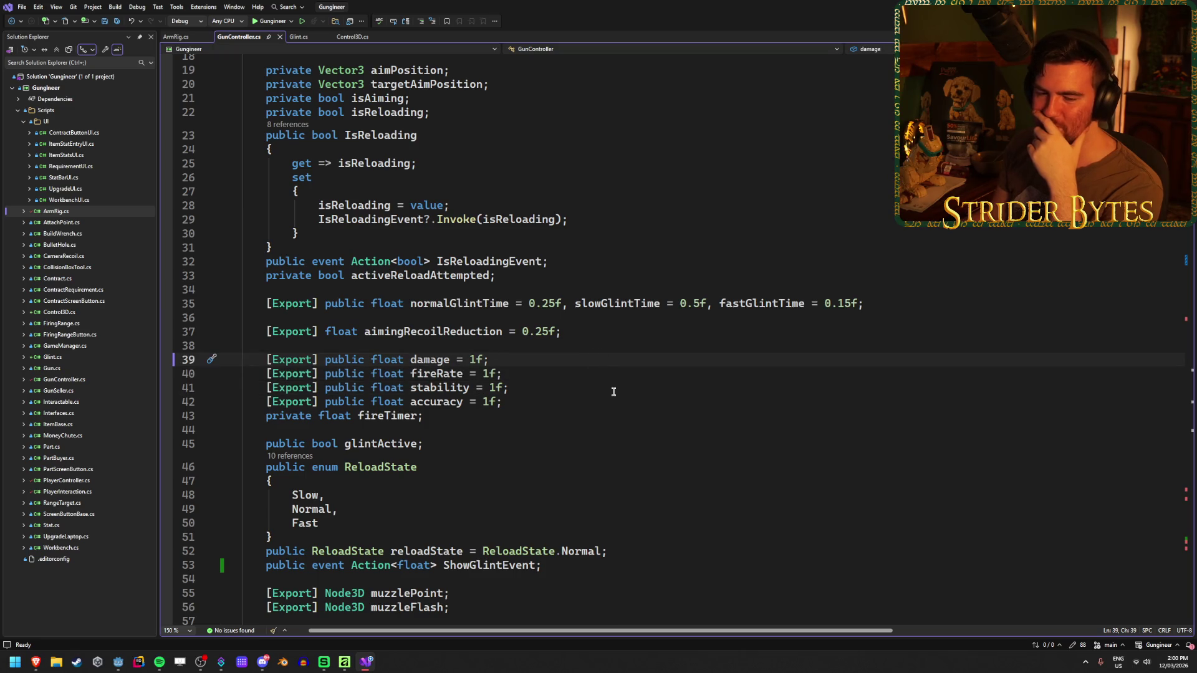
scroll(613, 392, down, 2)
- Review the aimPosition, targetAimPosition and swaySnappiness fields
click(591, 319)
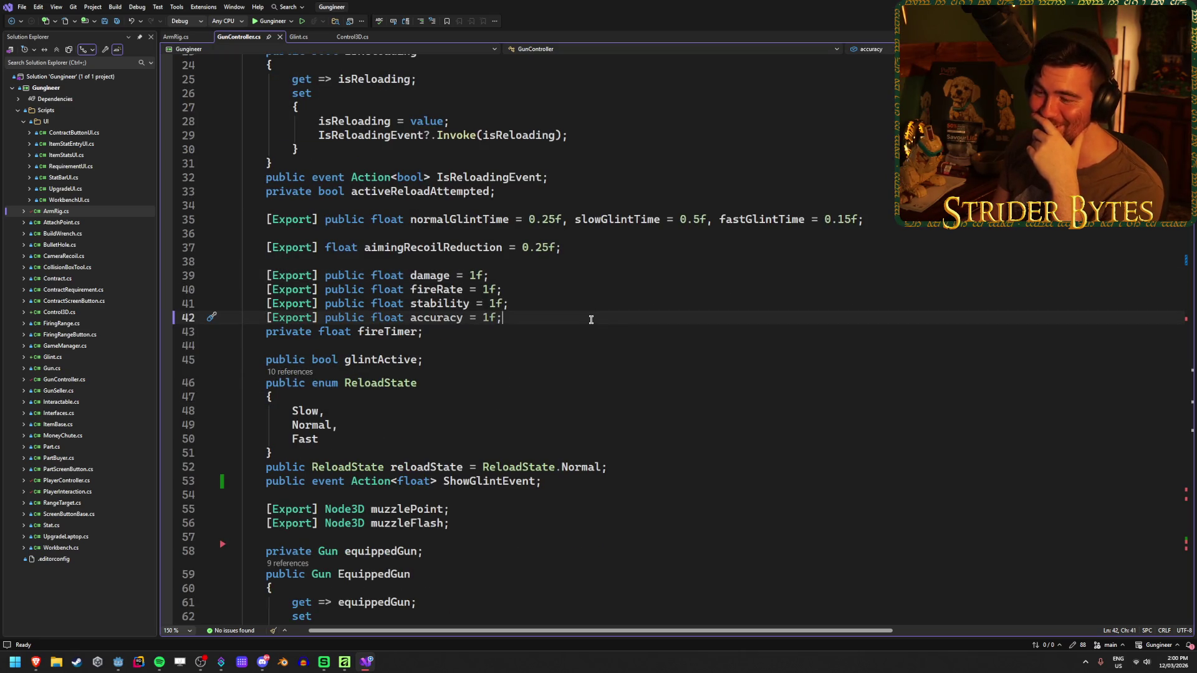
scroll(591, 319, up, 8)
click(524, 338)
click(550, 320)
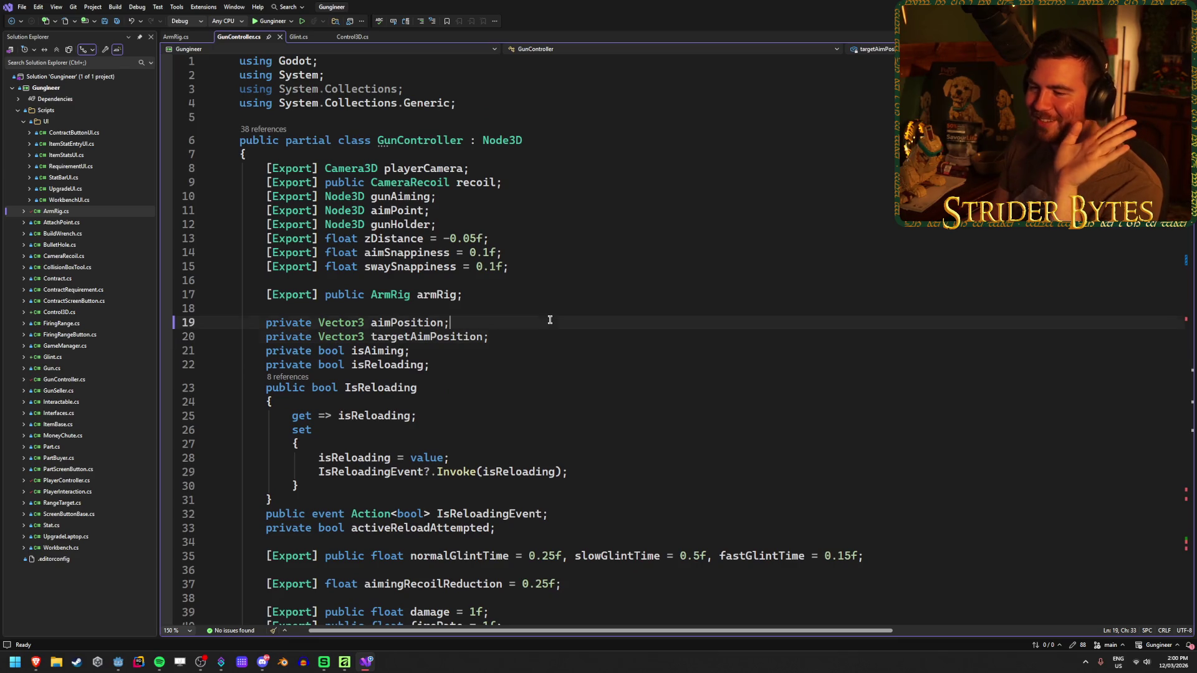
click(540, 338)
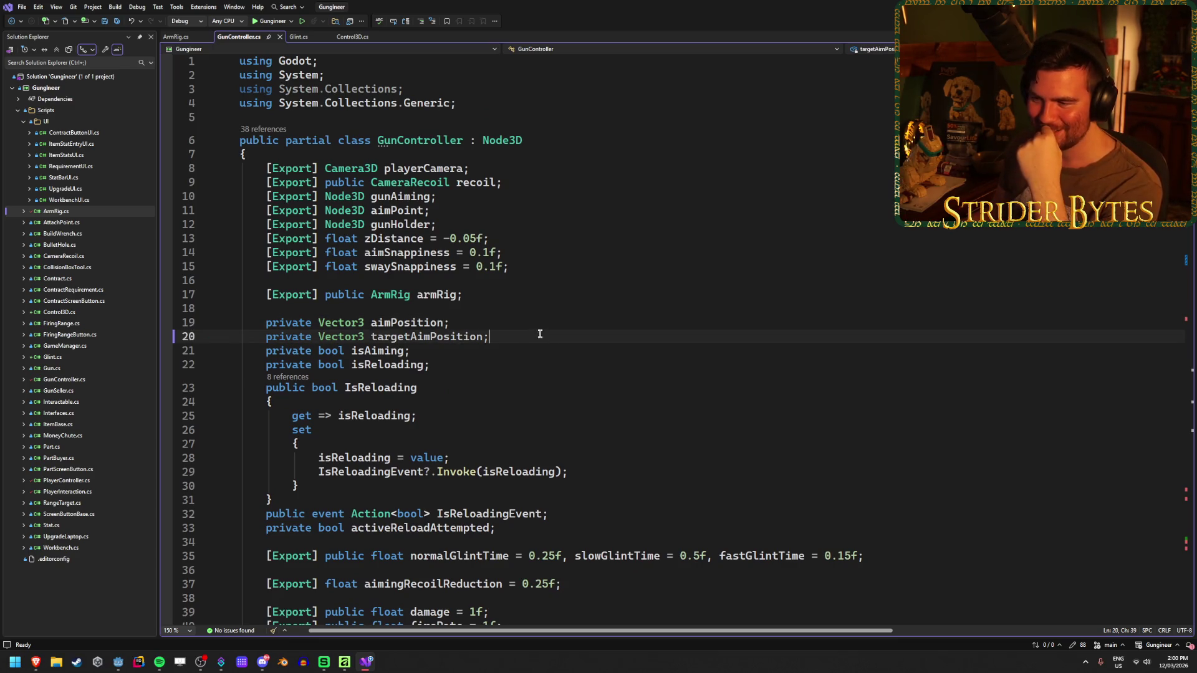
click(566, 267)
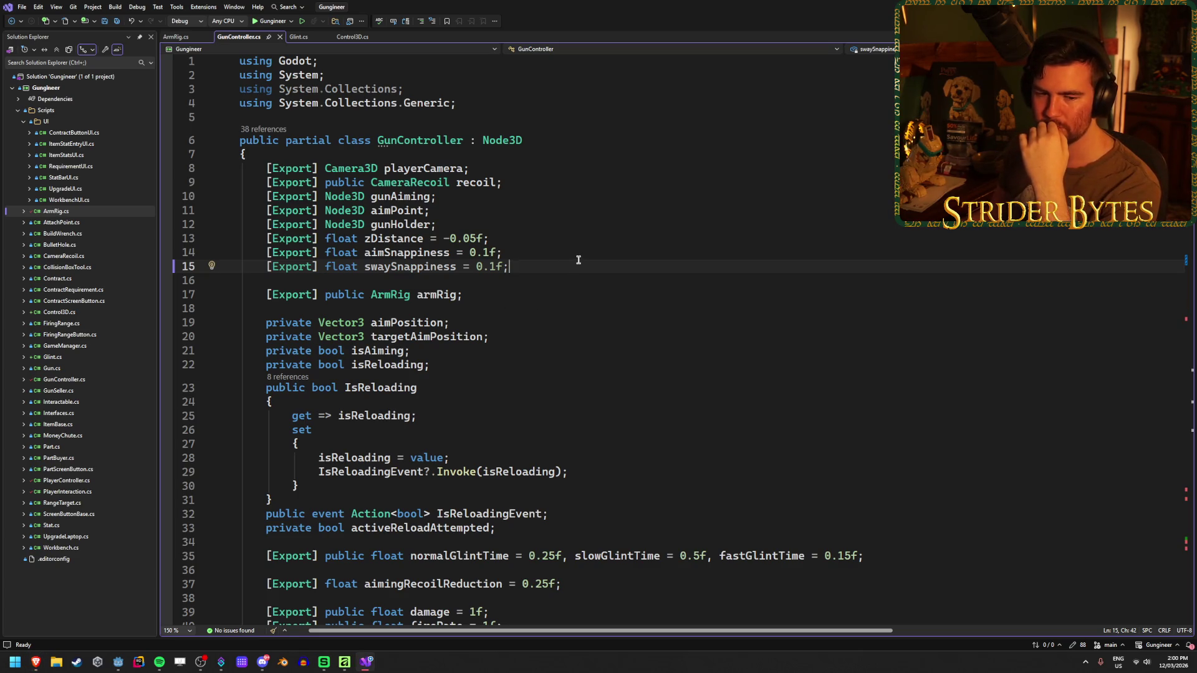
- Check the zDistance, gunHolder and aimPoint exports, then return to the Godot editor
click(606, 236)
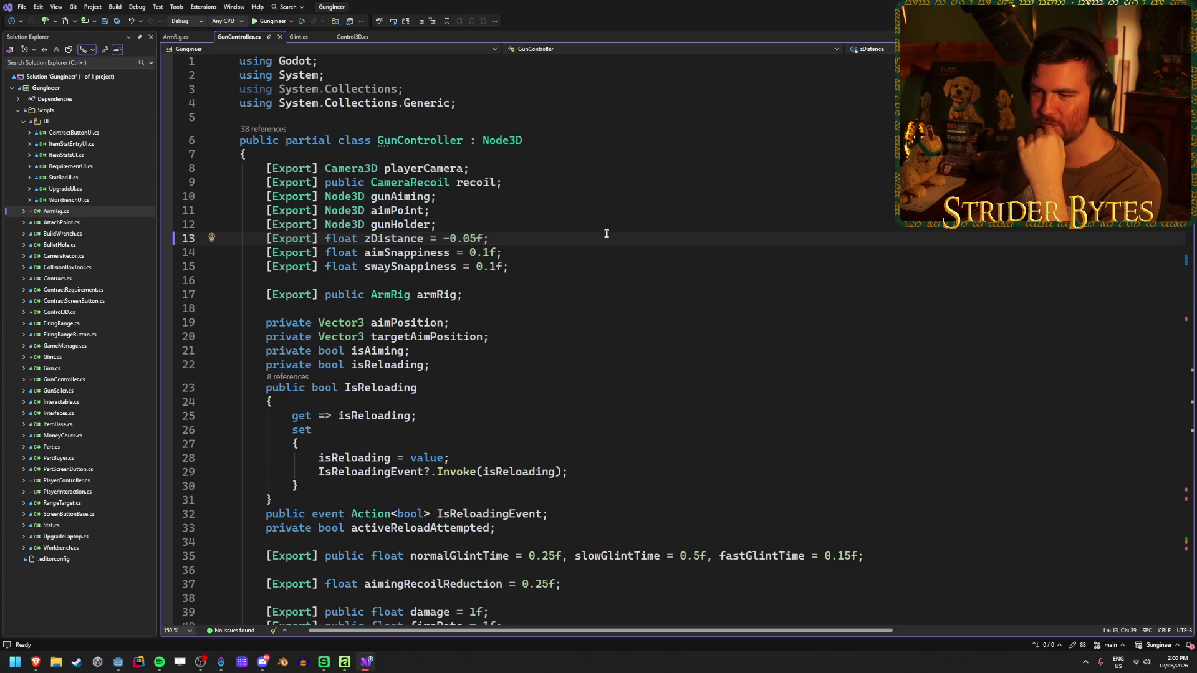
key(Up)
key(Up)
key(Up)
key(Down)
key(Down)
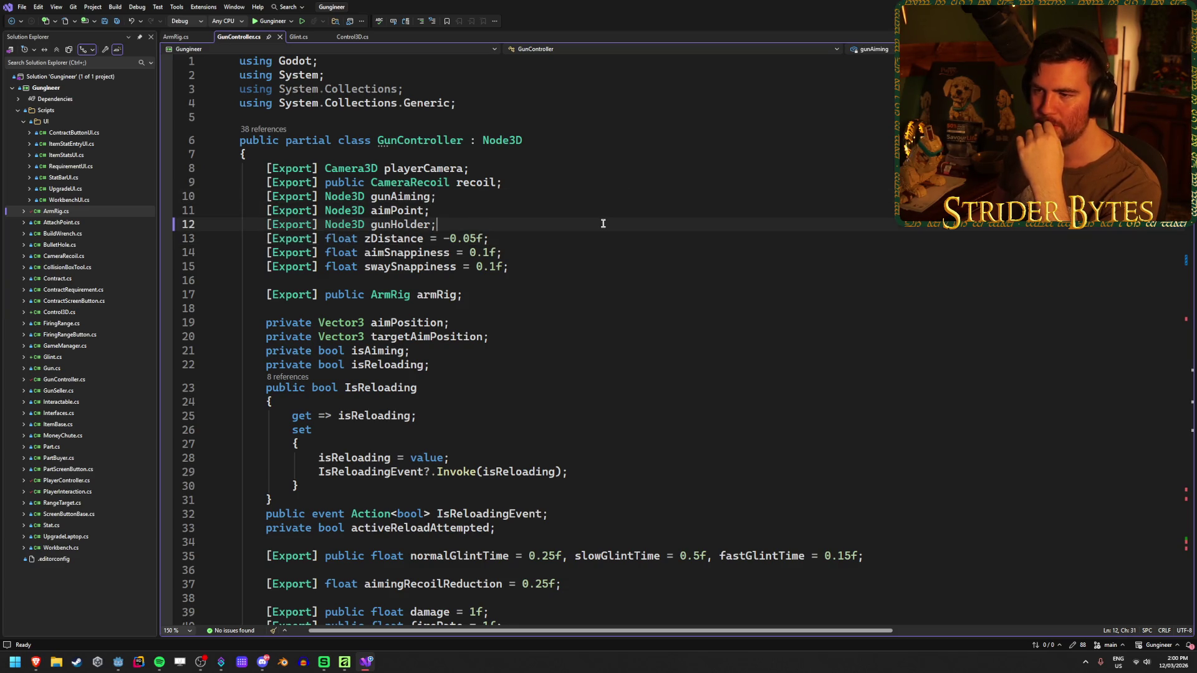
click(604, 208)
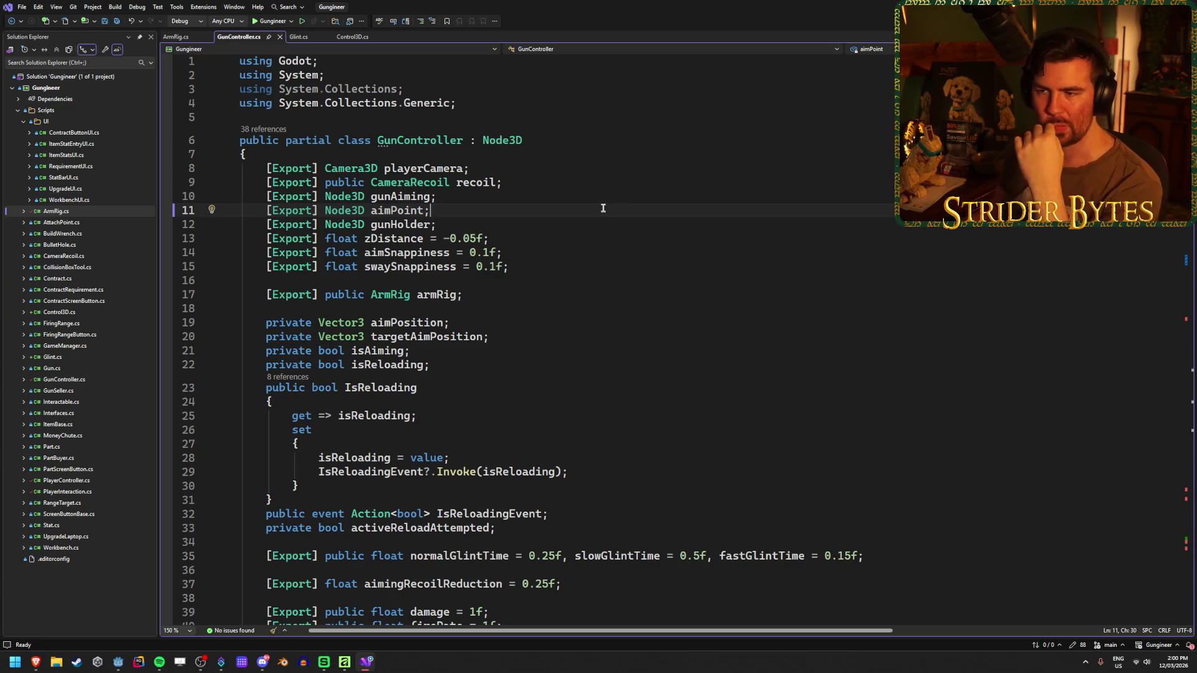
scroll(596, 315, down, 4)
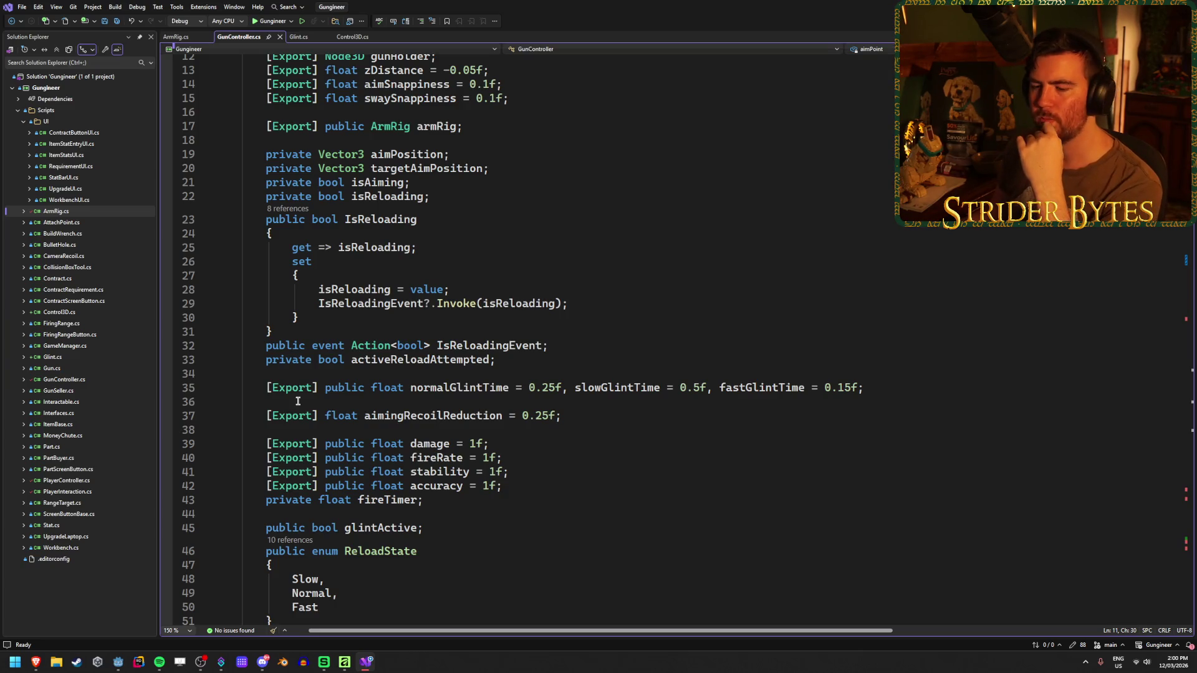
click(118, 662)
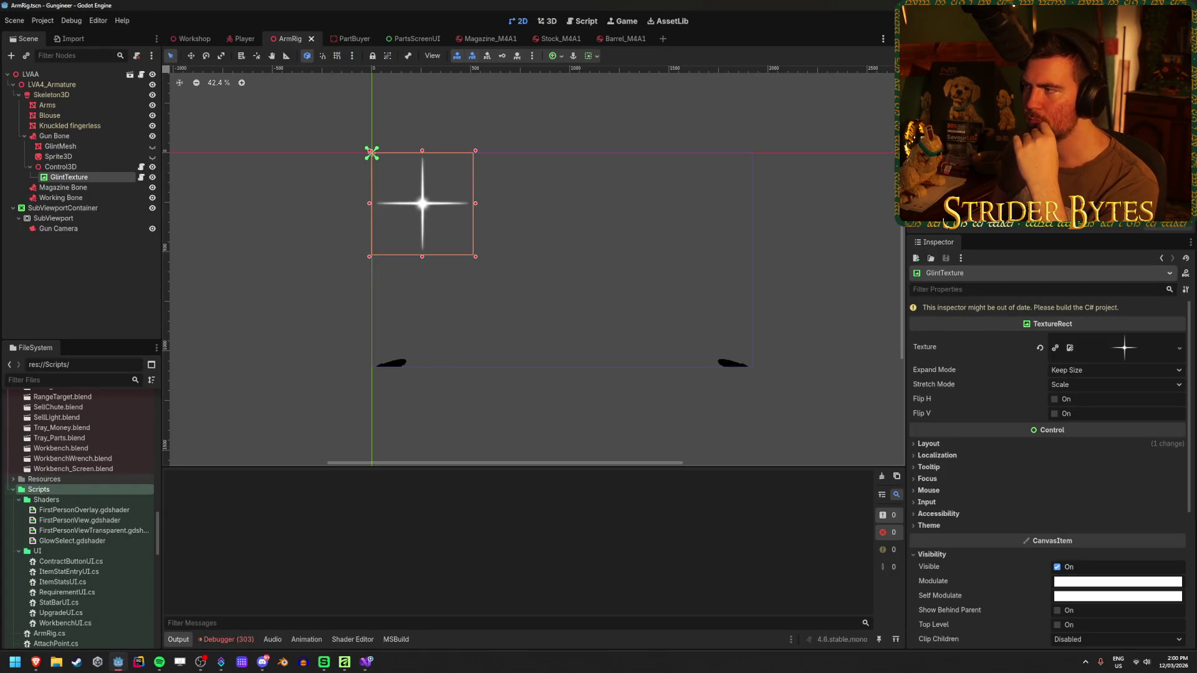
- Rebuild the C# project, assign GlintTexture to LVAA's Glint property, and save the scene
click(1022, 21)
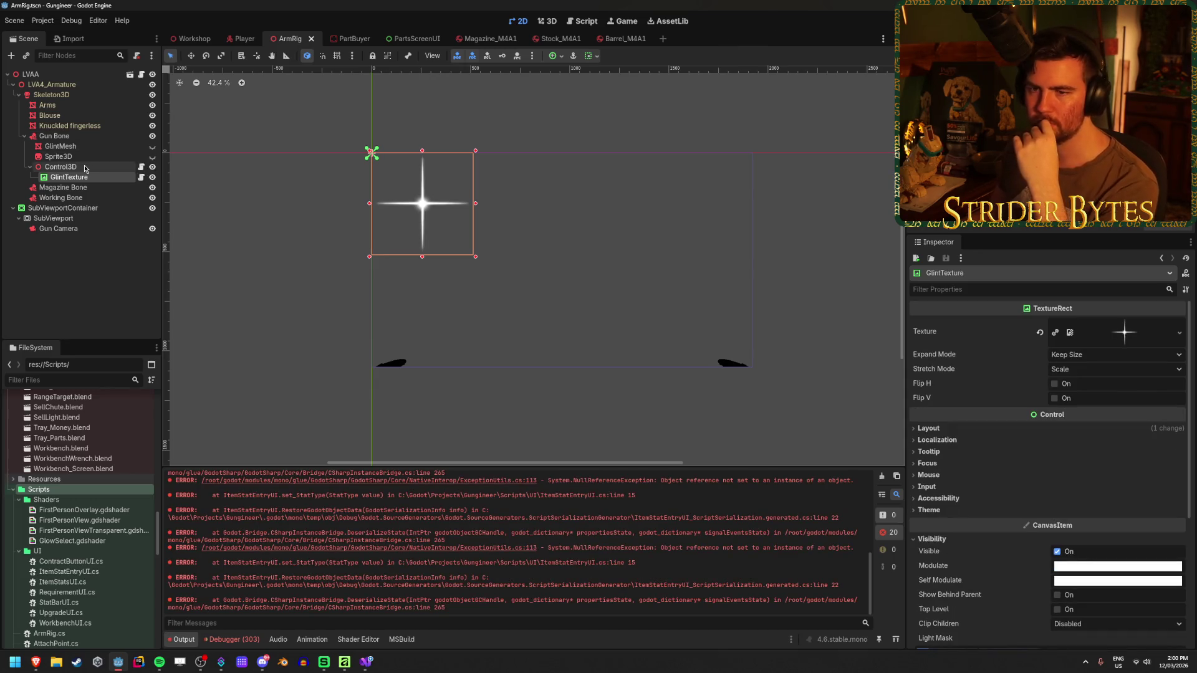
click(54, 73)
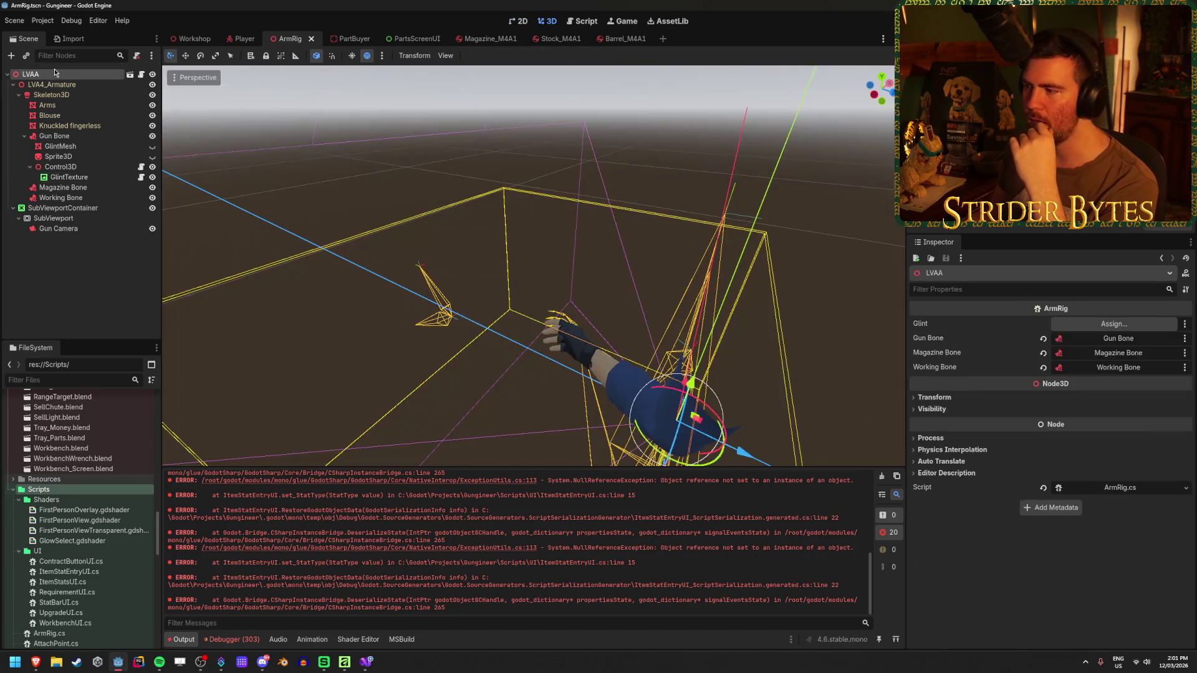
click(1114, 324)
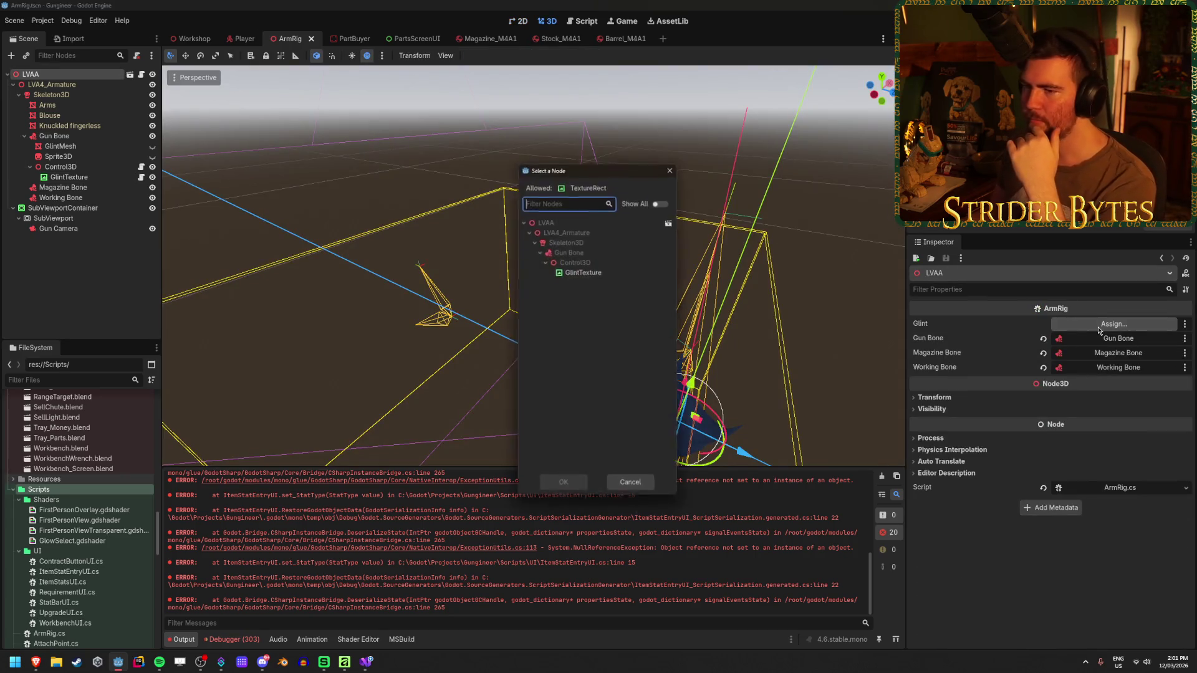
click(563, 488)
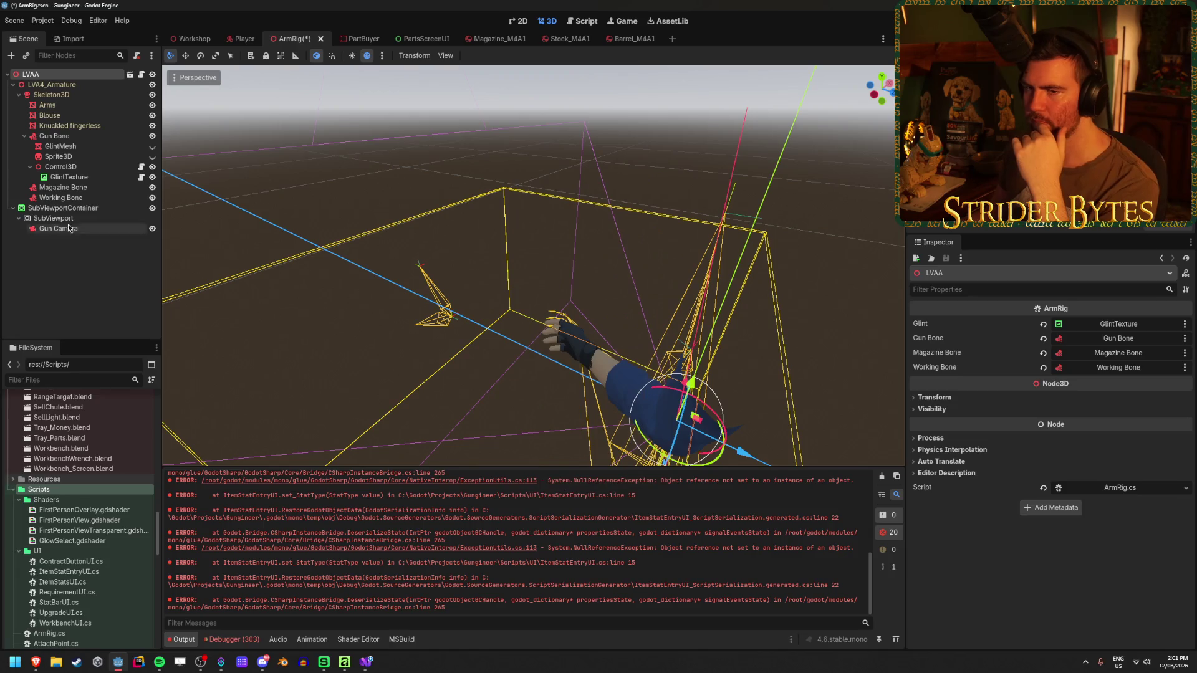
click(70, 281)
key(ctrl+s)
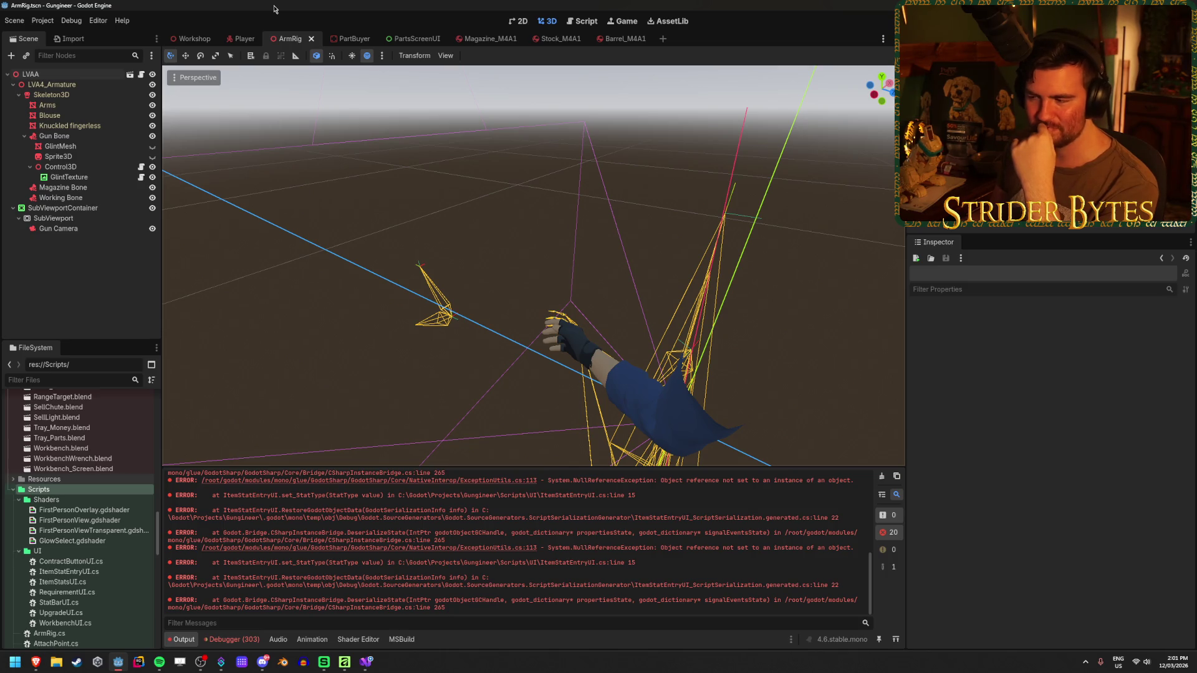
- Clear the NullReferenceException messages from the Output log
click(882, 477)
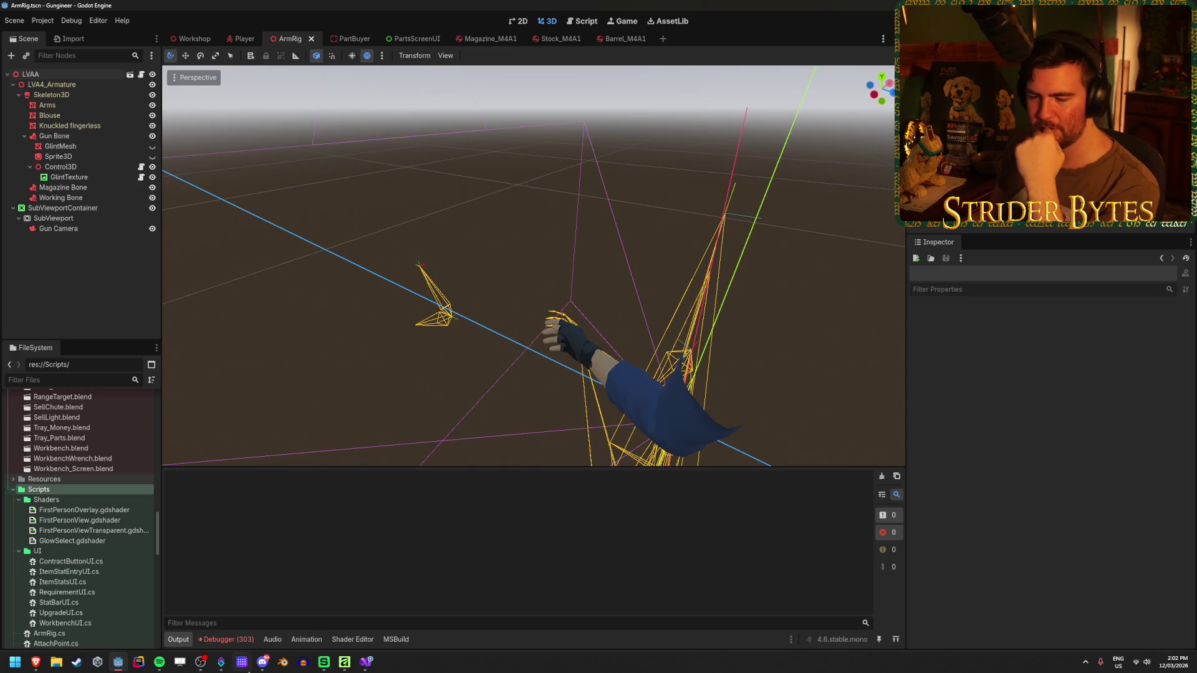
- Clear the 303 errors in the Debugger's Errors tab and go back to Output
click(242, 641)
click(891, 502)
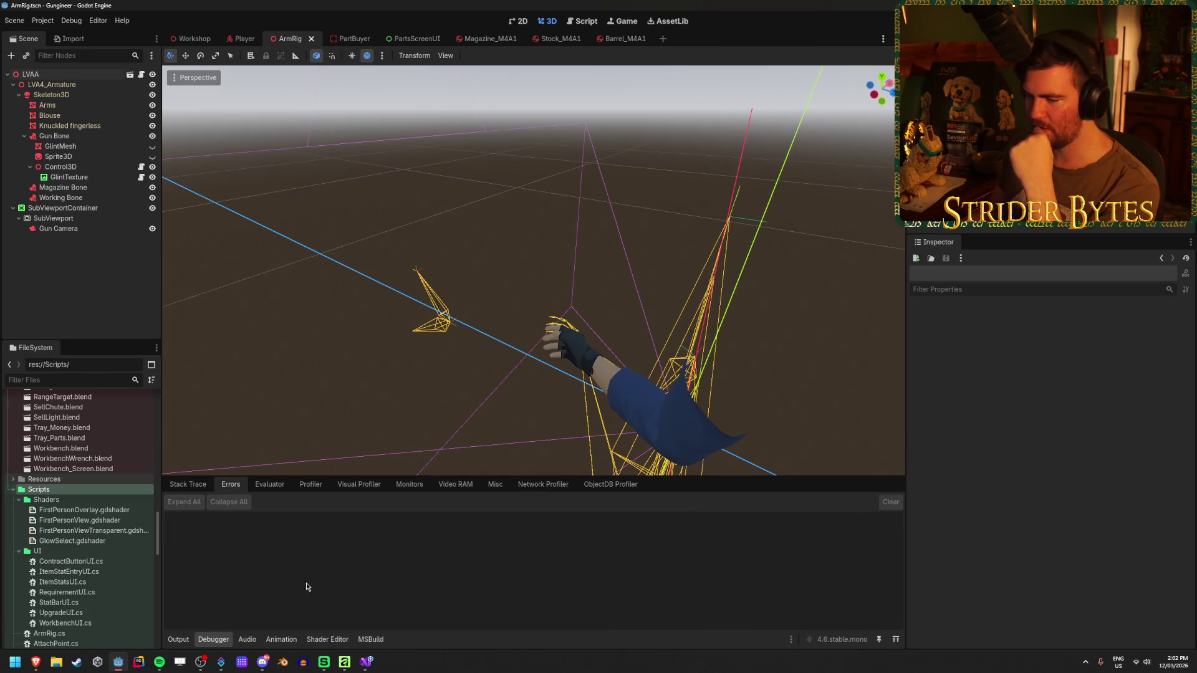
click(179, 641)
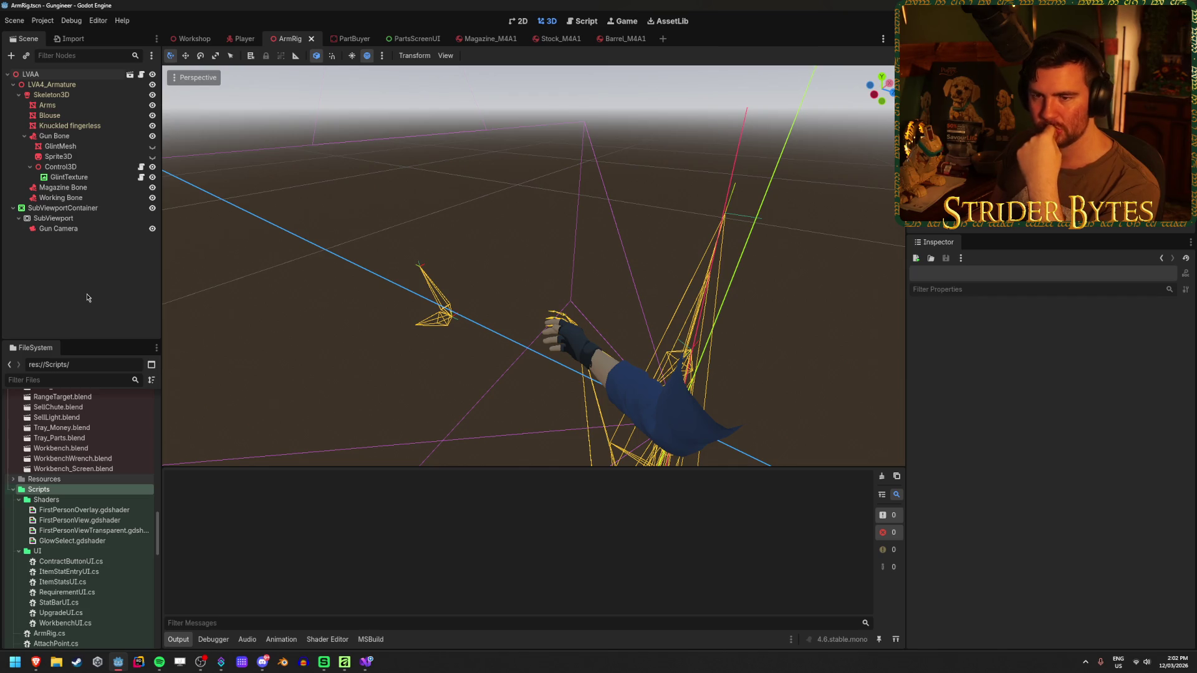
- Inspect GlintTexture, Control3D and the LVAA root, framing the rig in the 3D view
click(88, 179)
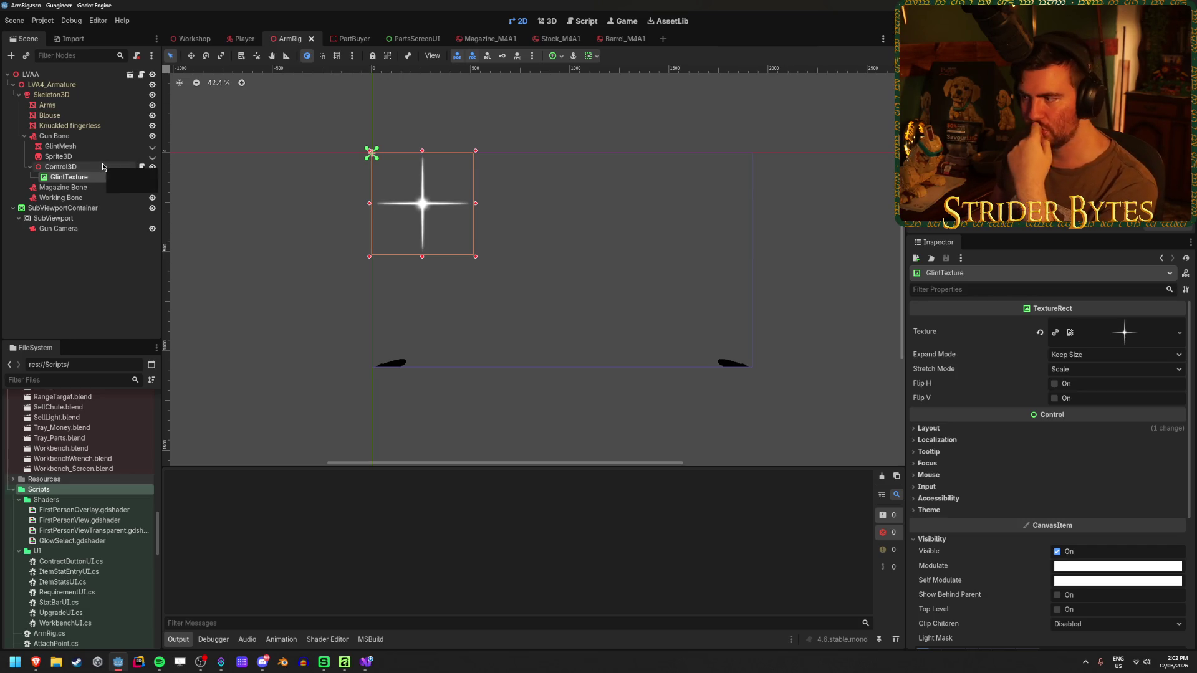
click(102, 167)
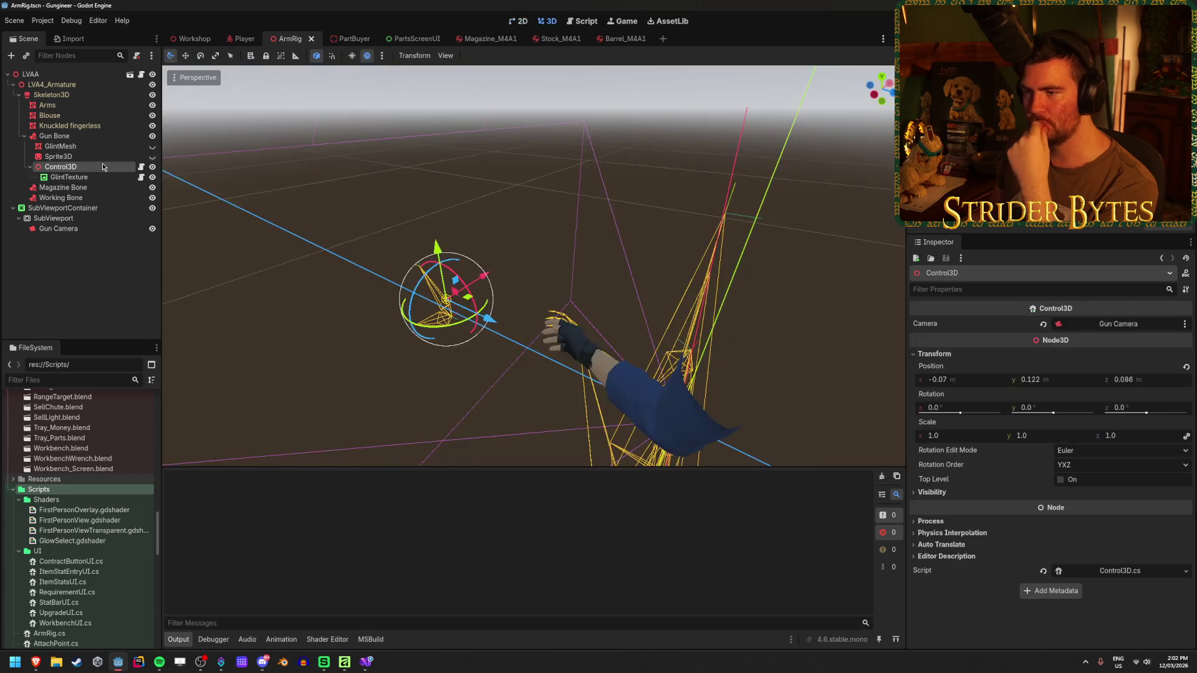
click(110, 181)
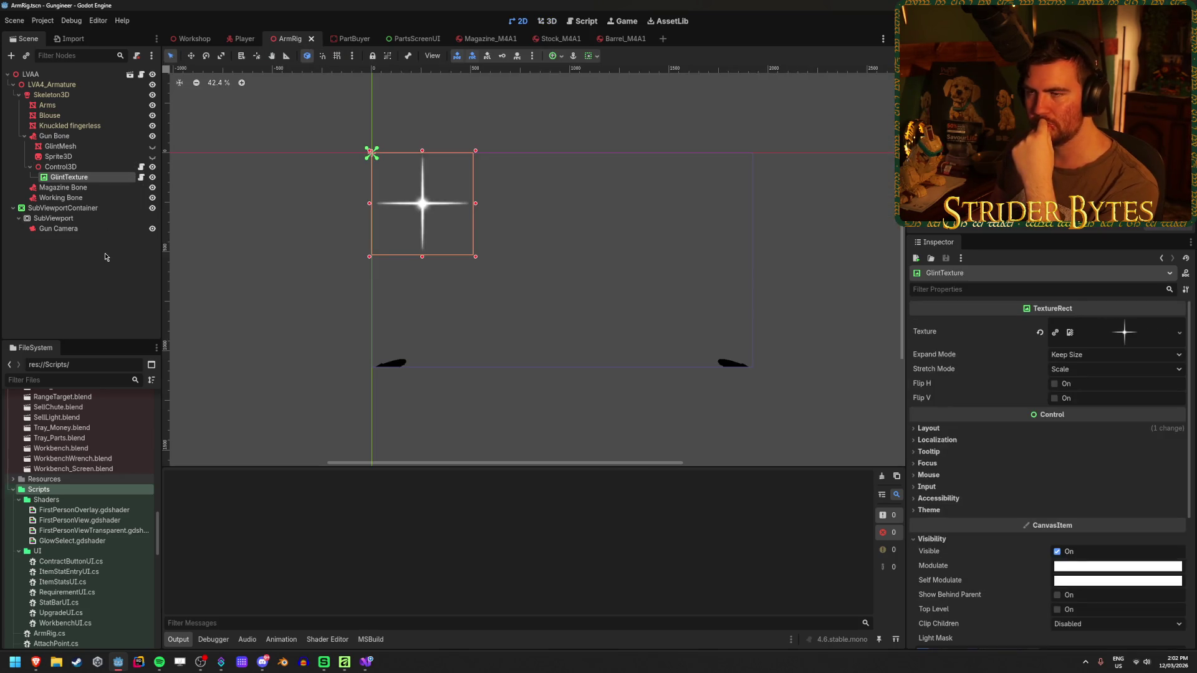
click(91, 167)
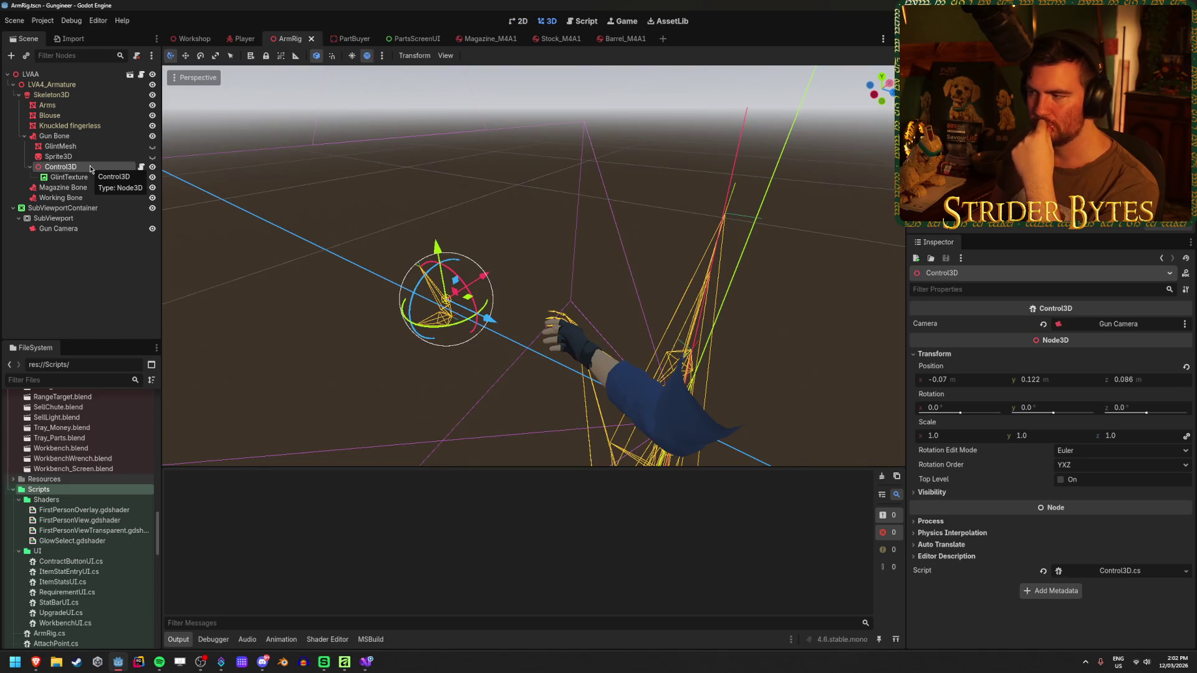
click(86, 72)
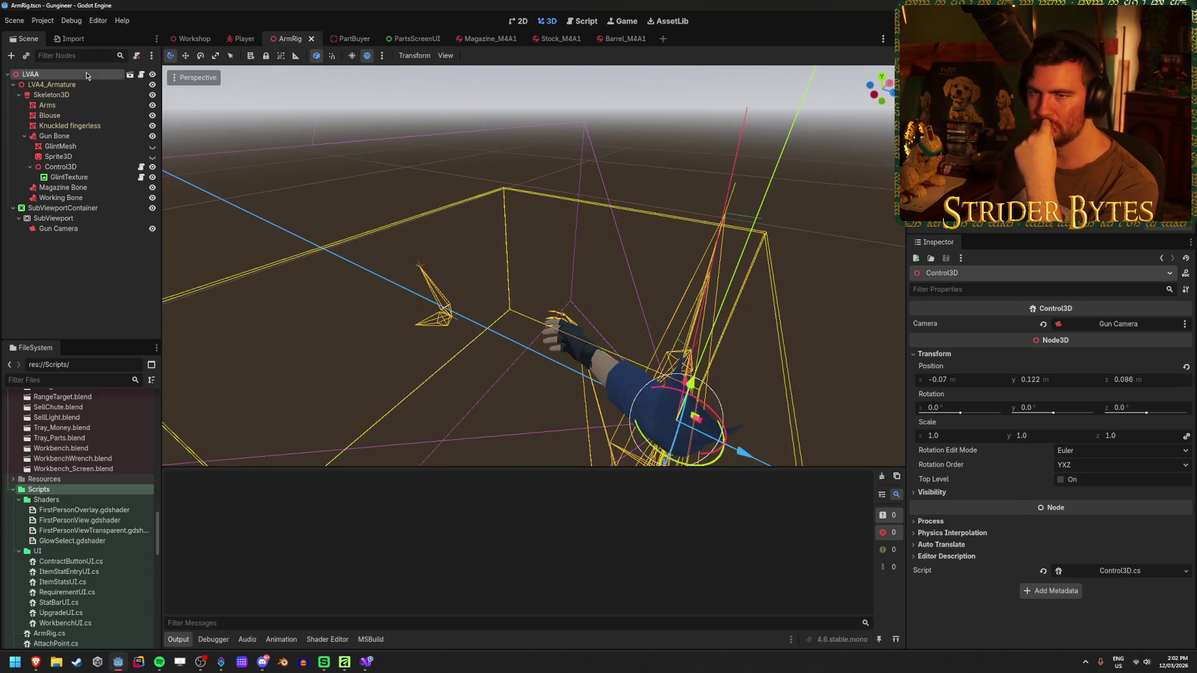
click(13, 84)
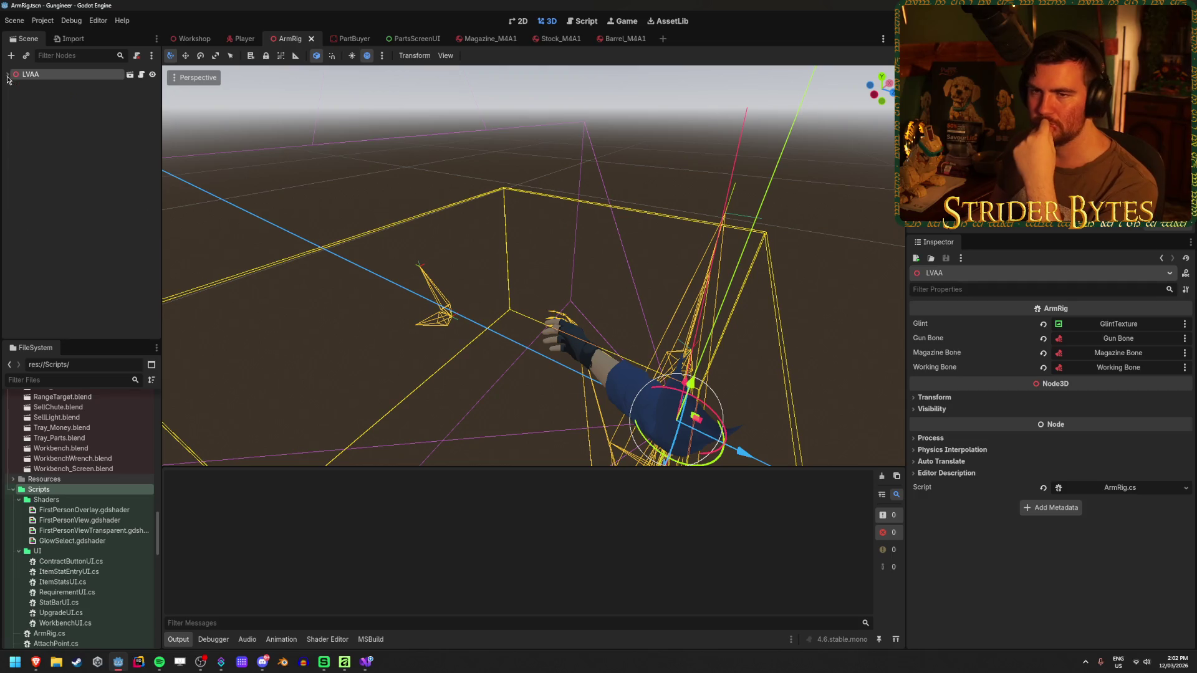
key(f)
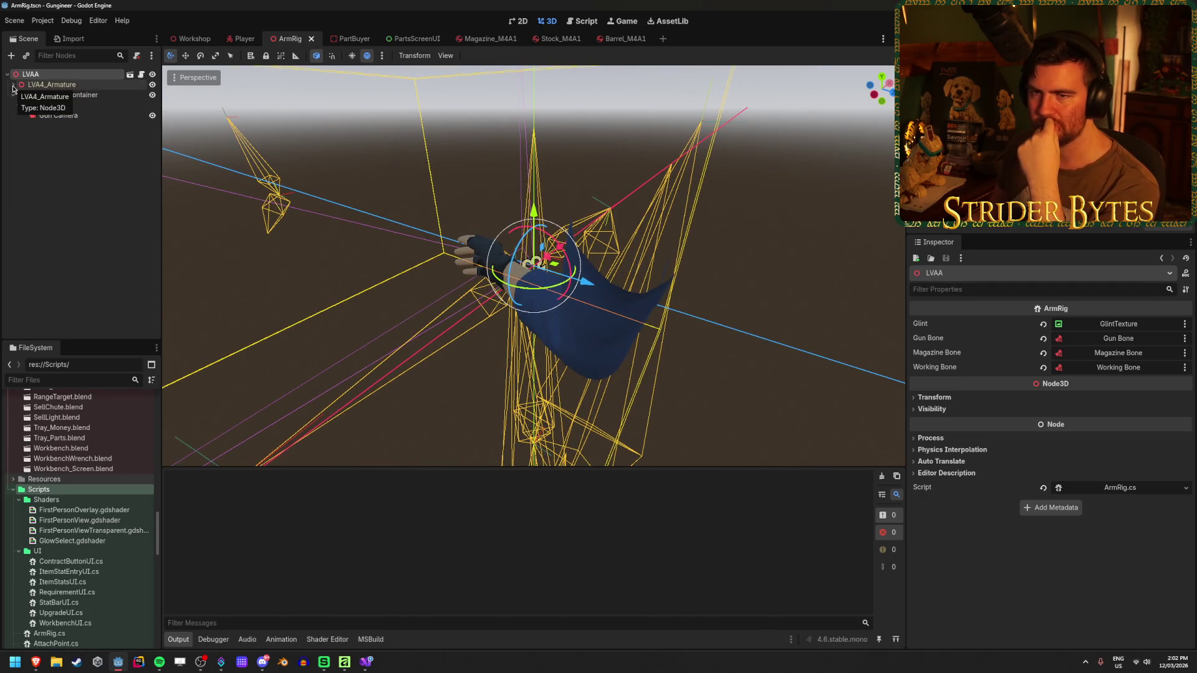
click(13, 84)
click(85, 268)
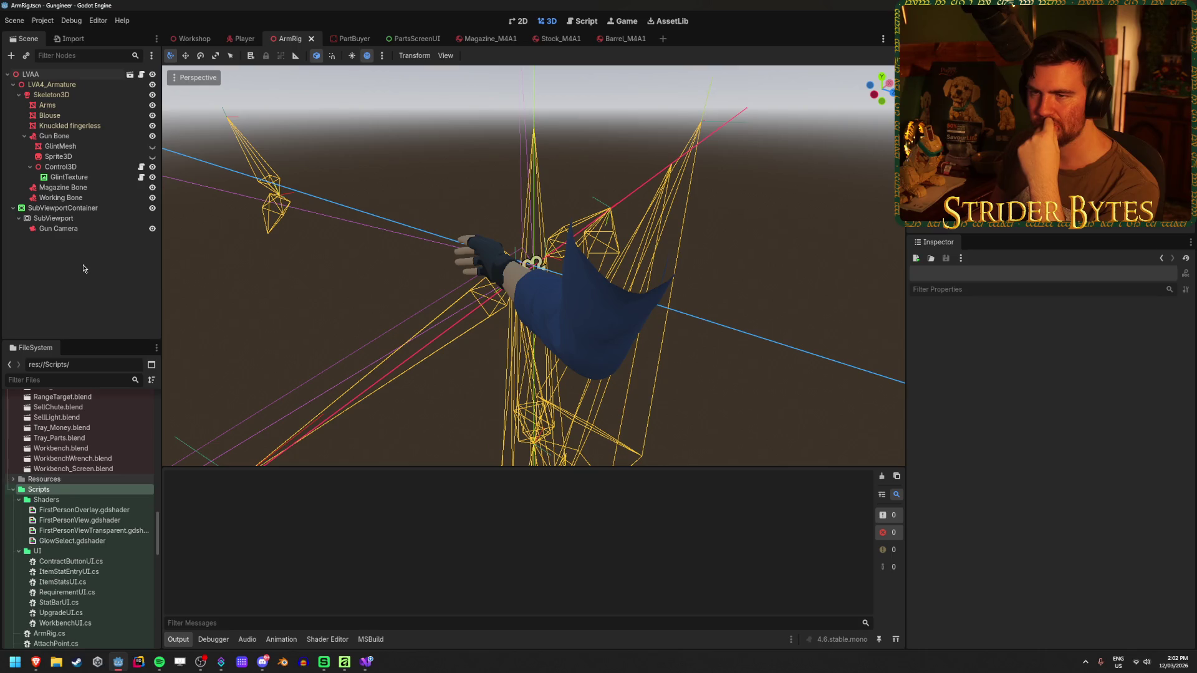
- Switch to the Player scene and launch a second Godot instance from the taskbar jump list
click(237, 41)
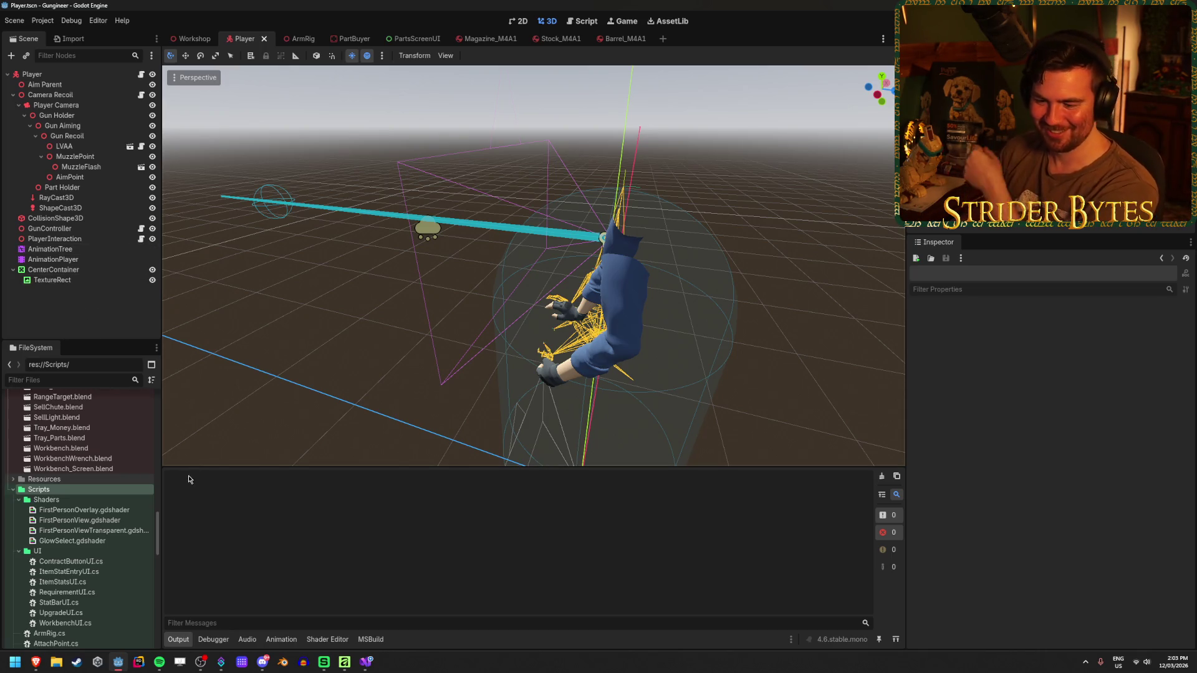
right_click(122, 666)
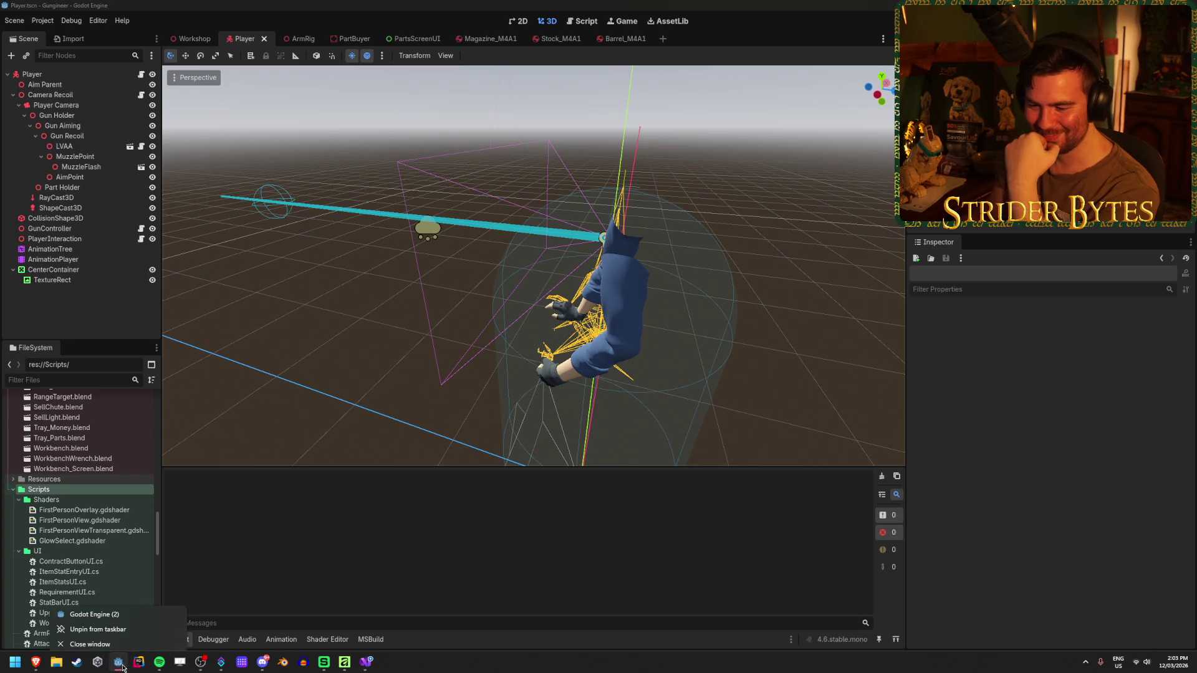
click(96, 607)
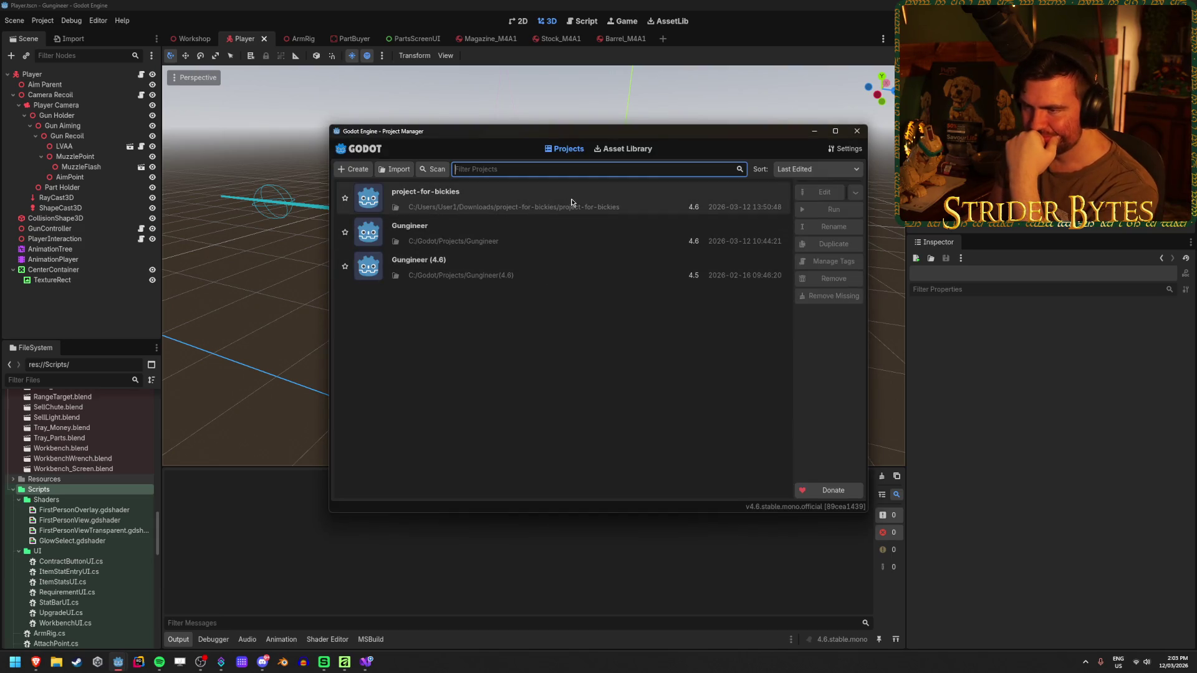
- Open project-for-bickies and compare its debug and player_controller scenes
double_click(571, 199)
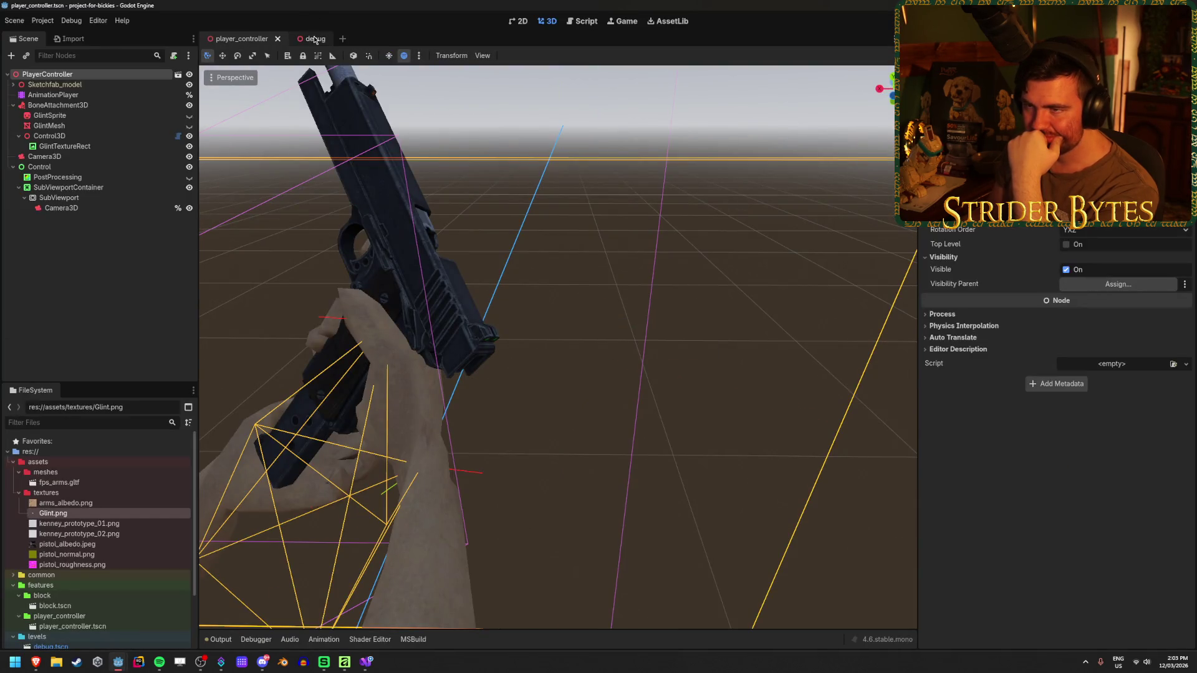
click(311, 39)
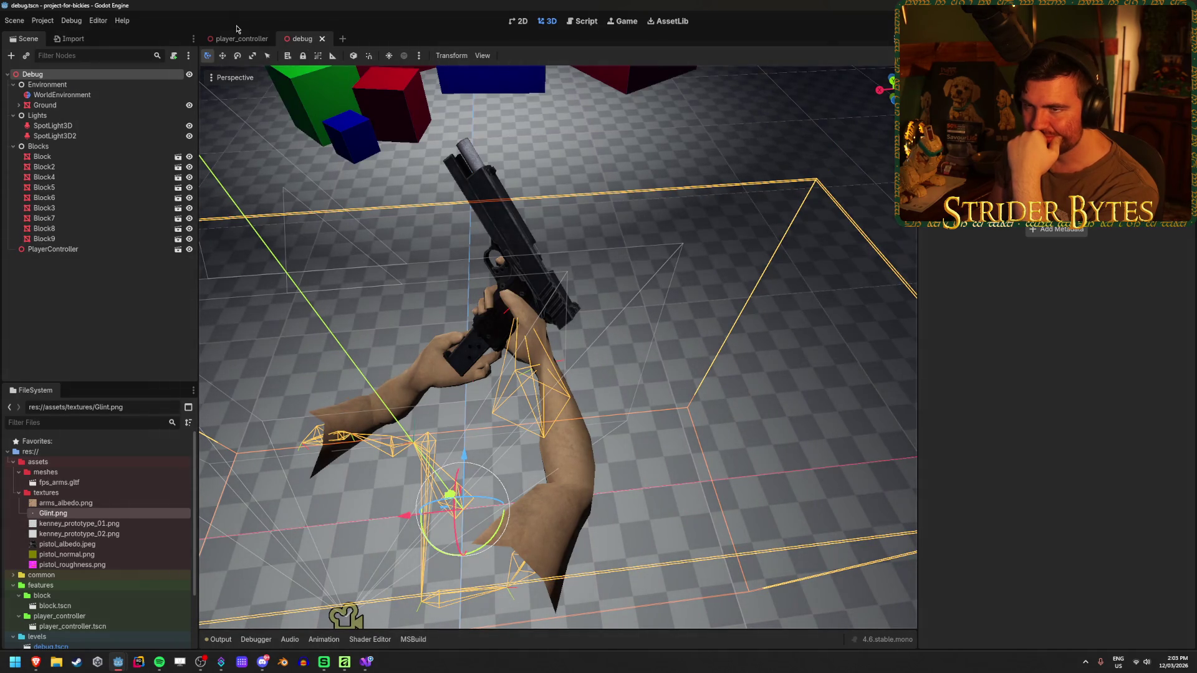
click(242, 39)
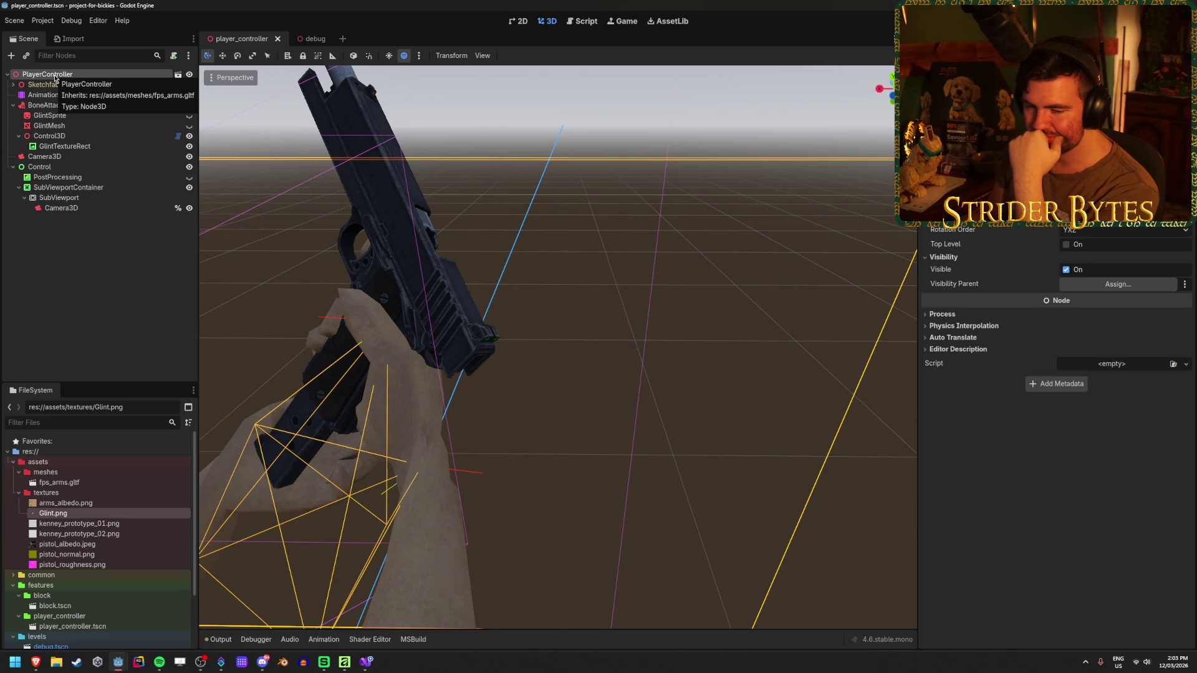
click(88, 249)
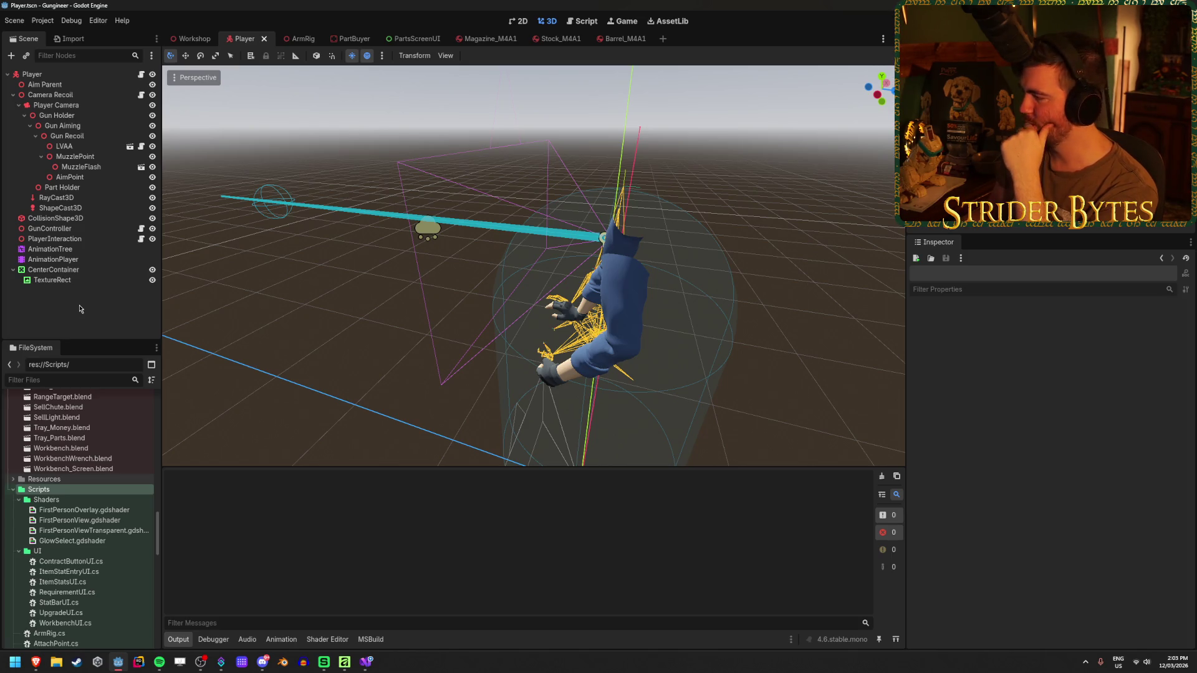
- Switch to the web browser, then bring the Gungineer Godot window back to the front
key(alt+Tab)
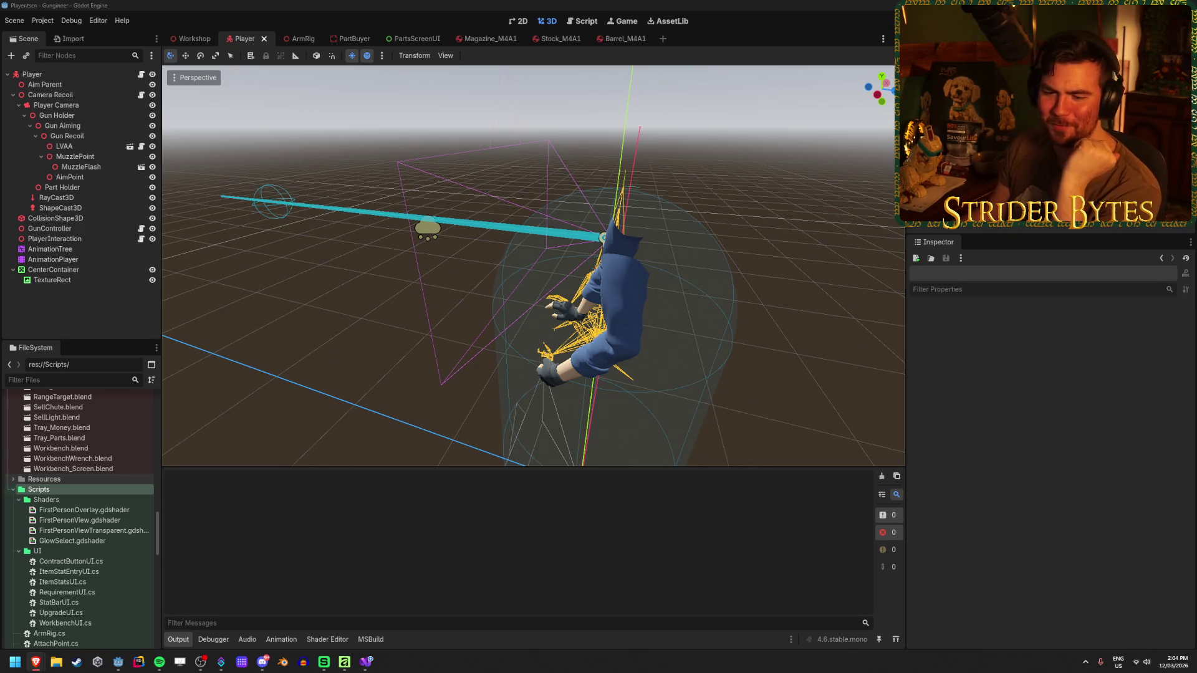
click(328, 4)
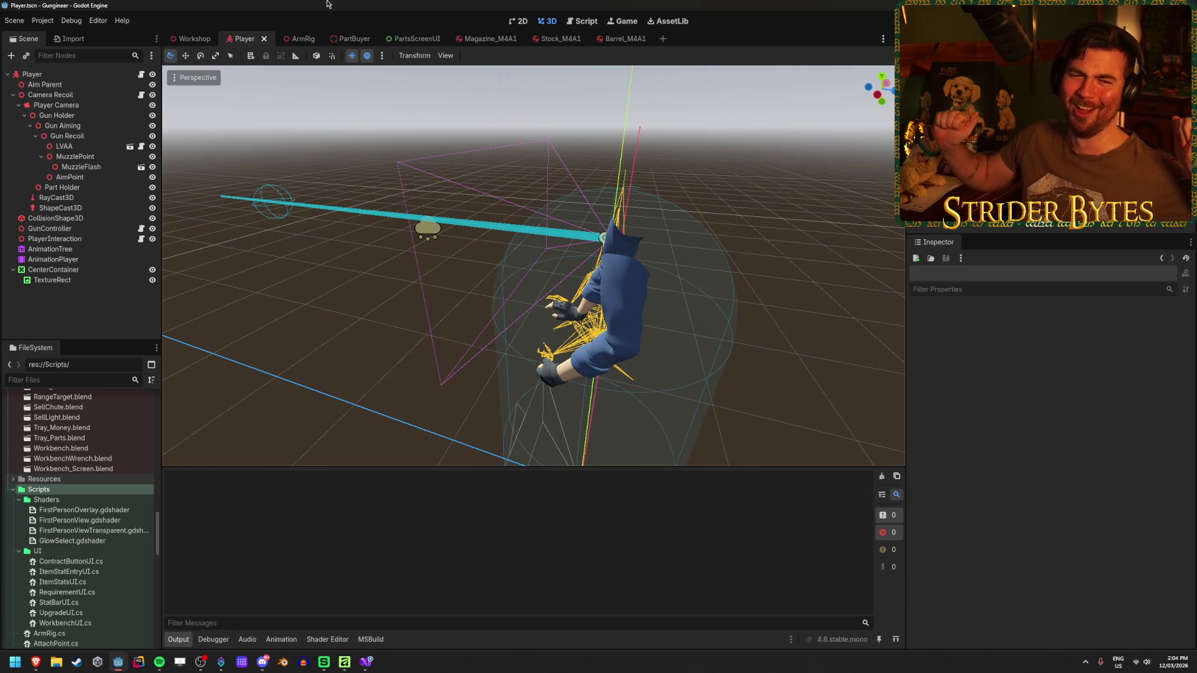
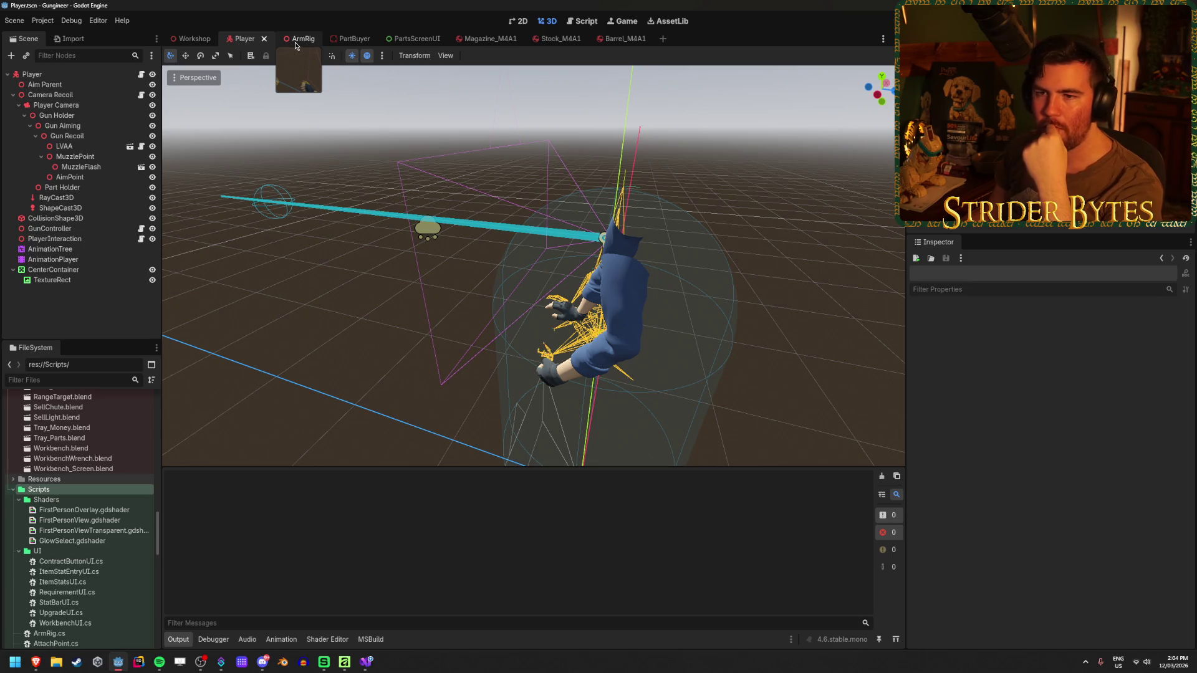
- Open ArmRig.tscn, the source scene of the LVAA arm rig instance in Player
click(118, 149)
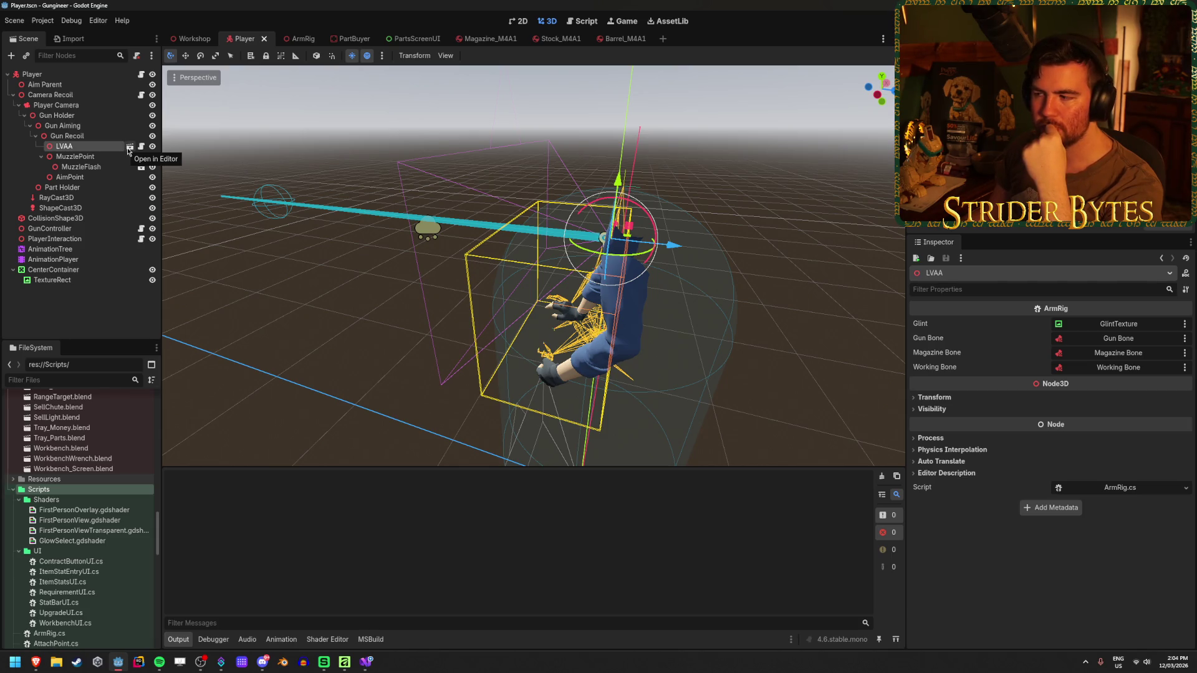
click(129, 148)
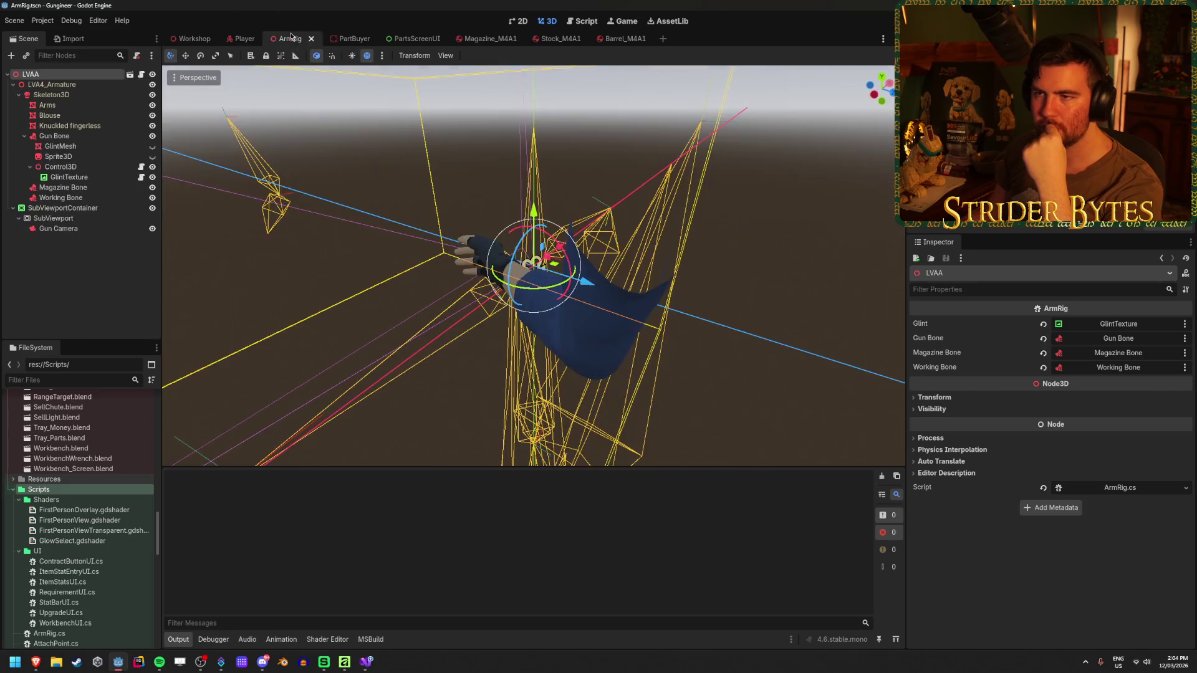
- Inspect Gun Bone, GlintMesh, Sprite3D, Control3D and the LVAA root's properties
click(89, 264)
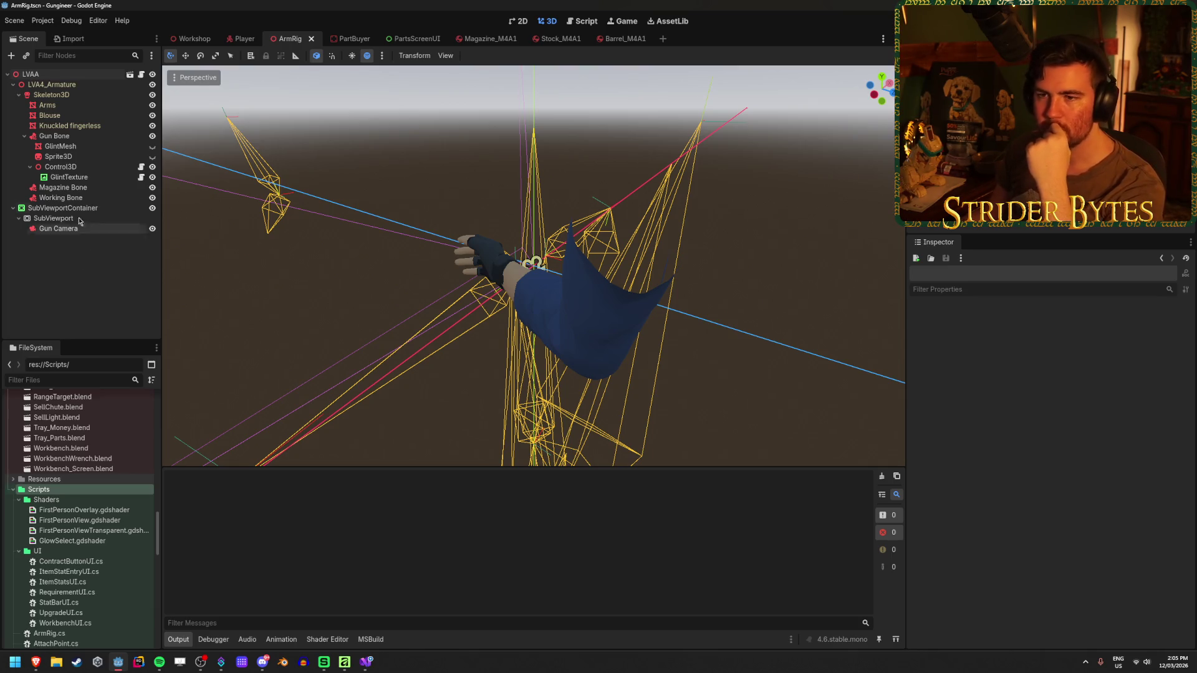
click(74, 138)
click(87, 146)
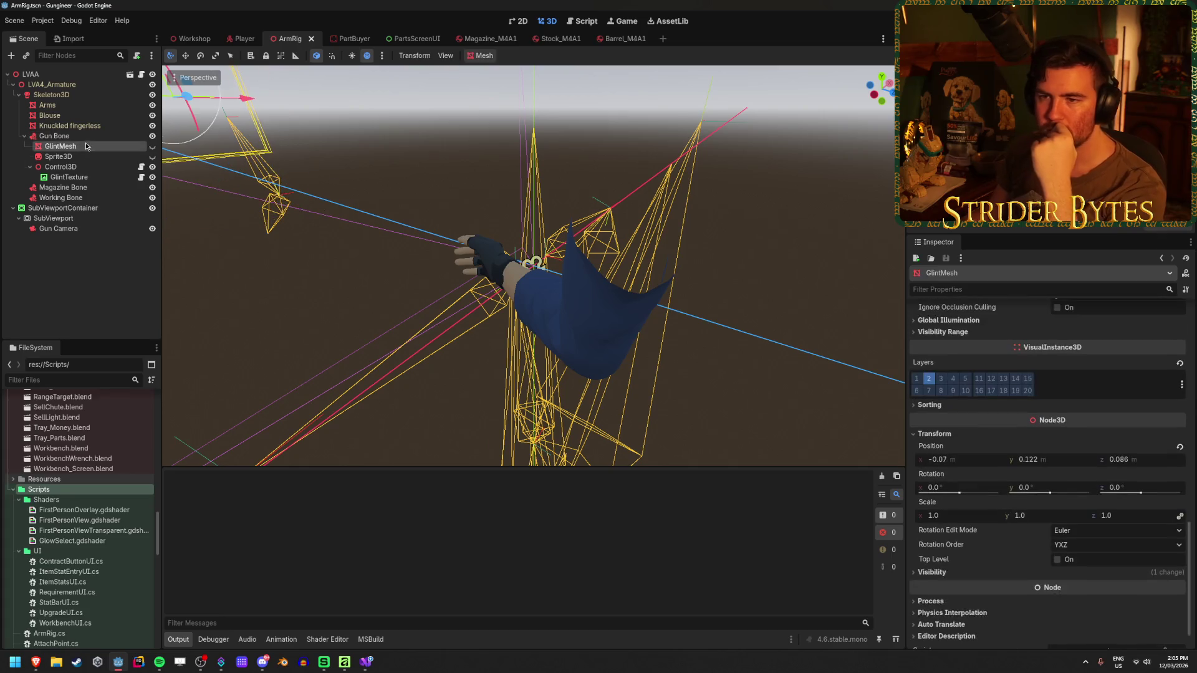
click(95, 136)
click(89, 146)
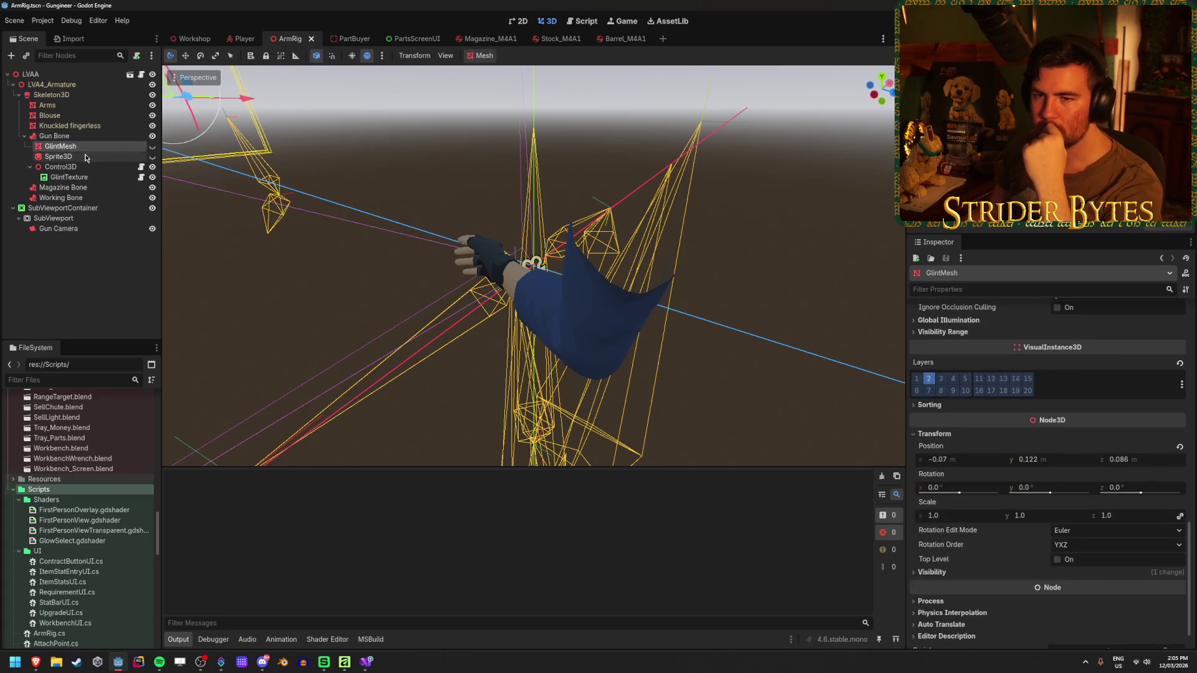
click(85, 157)
click(82, 167)
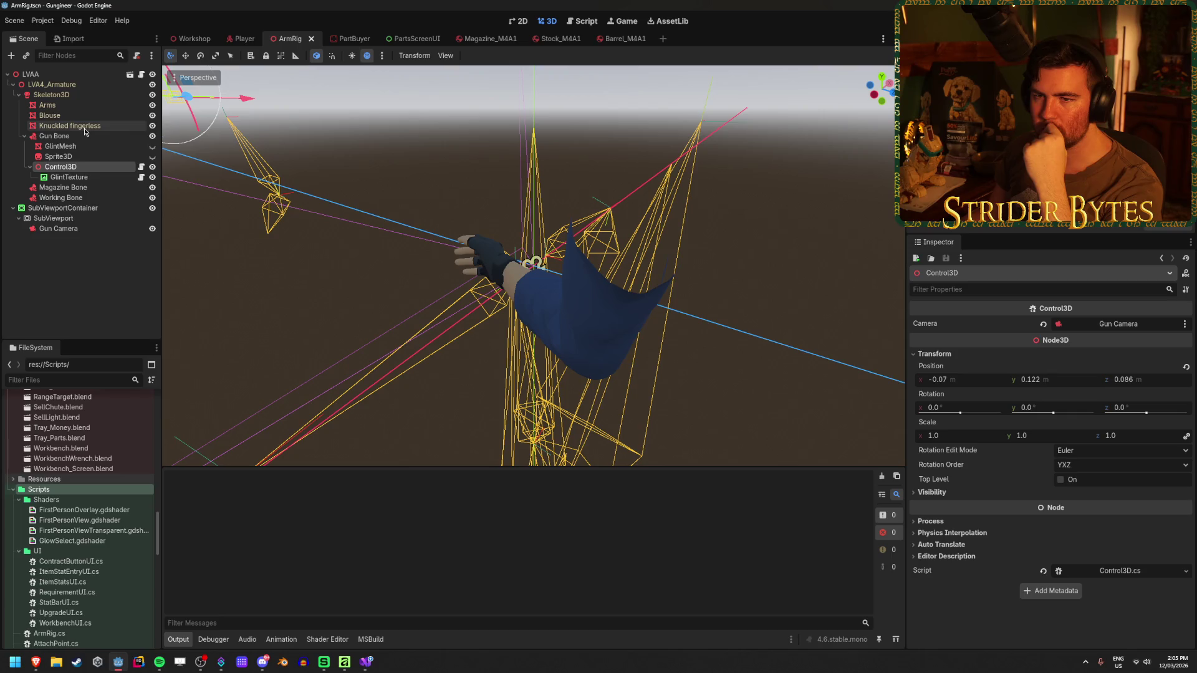
click(83, 137)
click(77, 166)
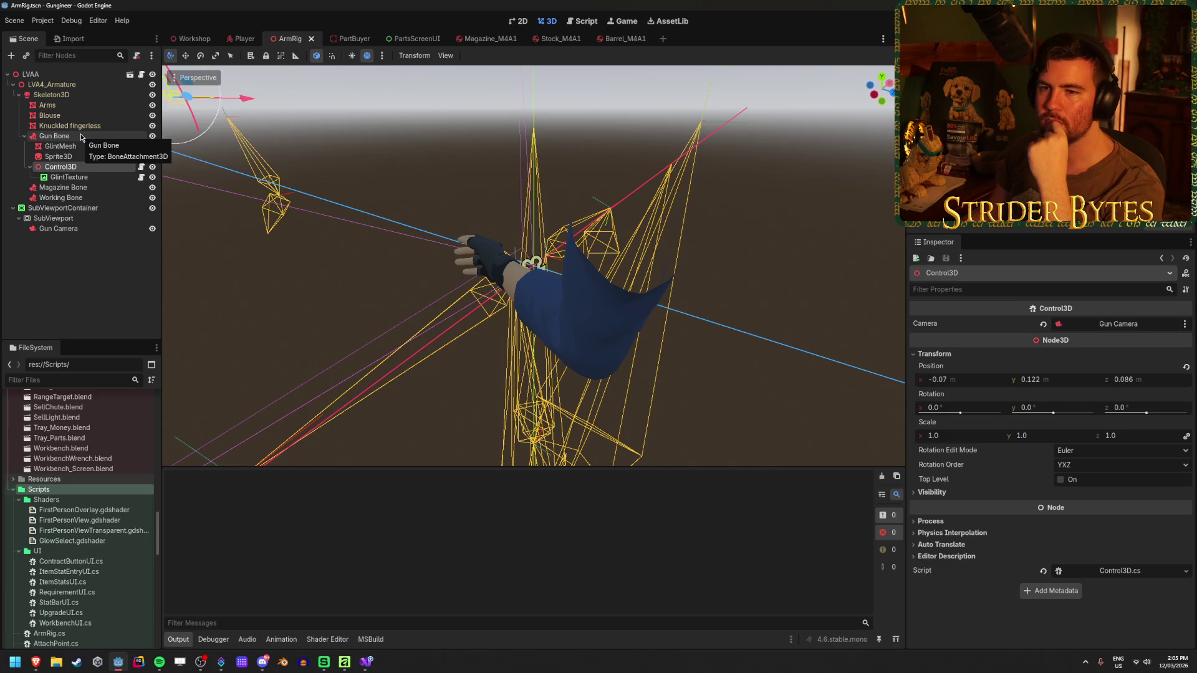
click(80, 136)
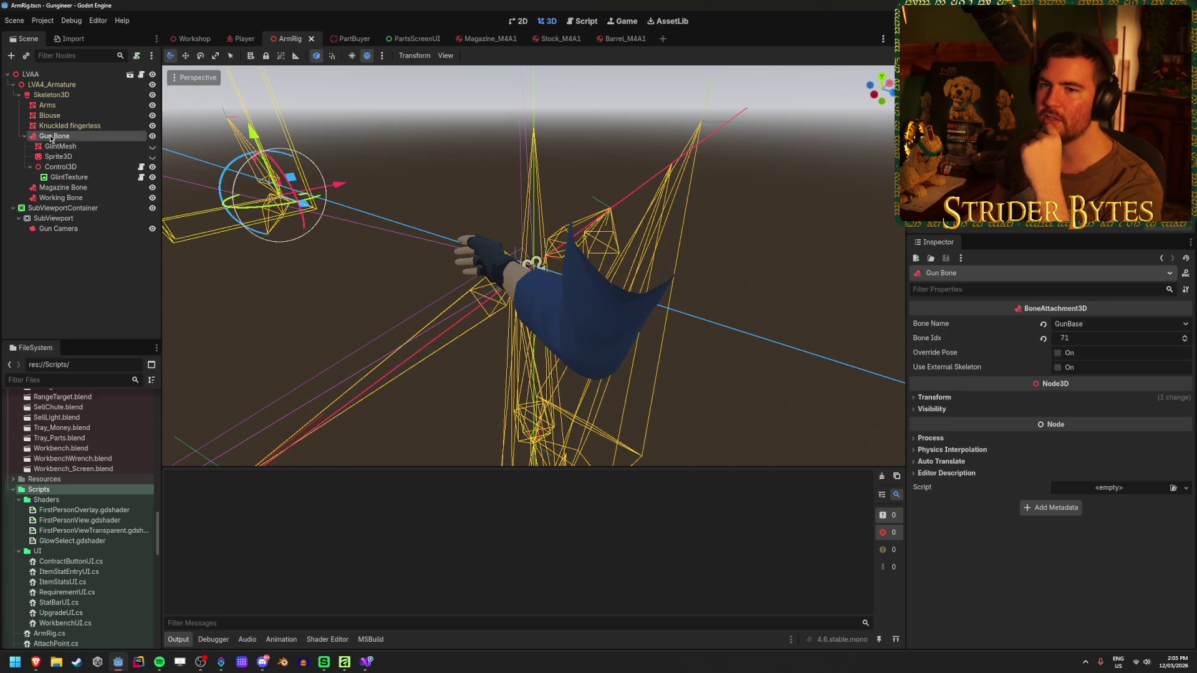
click(35, 74)
click(81, 137)
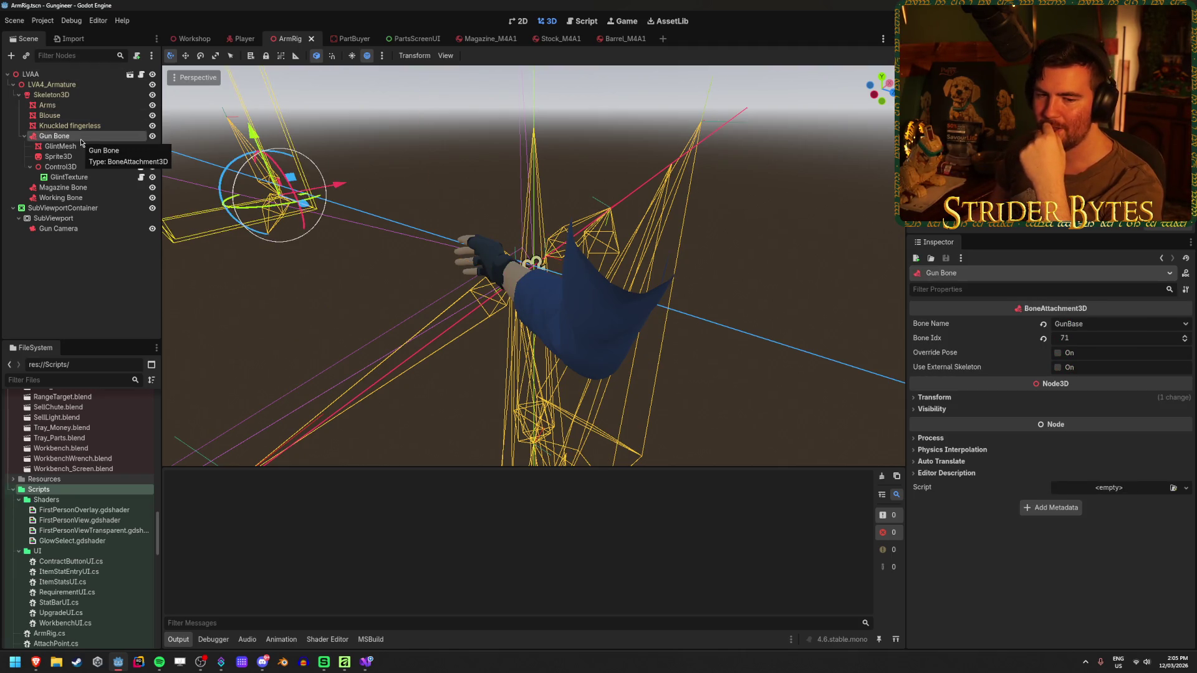
- Inspect the Knuckled fingerless mesh, the glint nodes, and the Magazine and Working bones, centring on Gun Bone
click(69, 281)
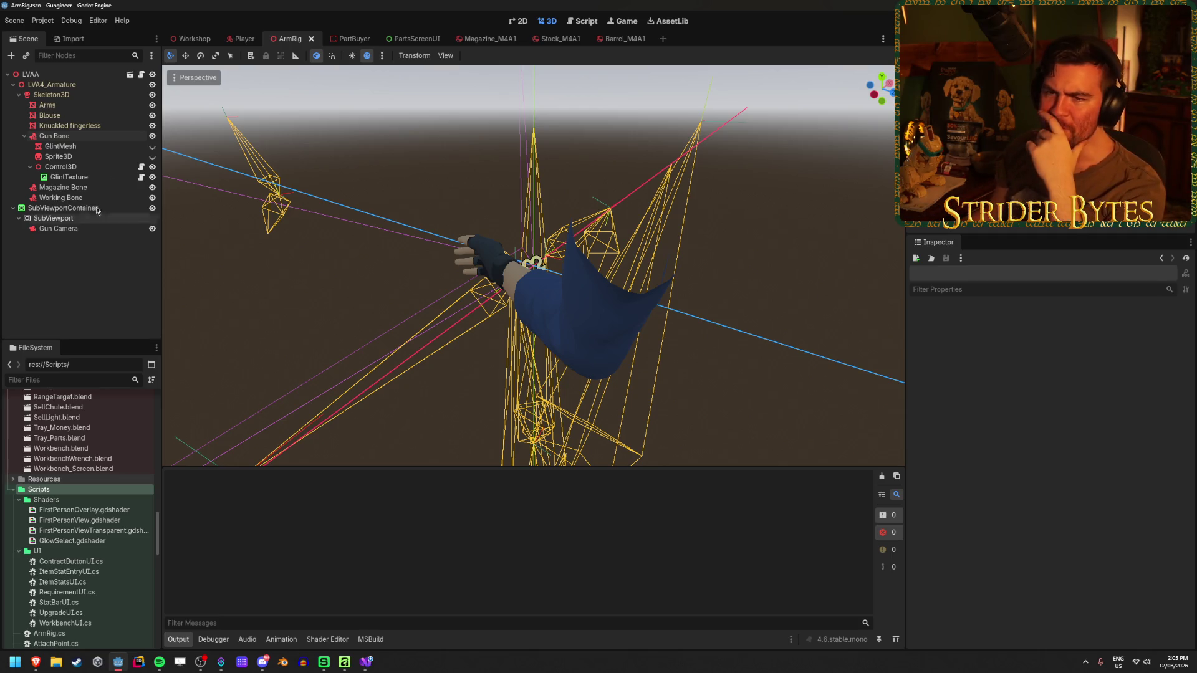
click(106, 126)
click(103, 137)
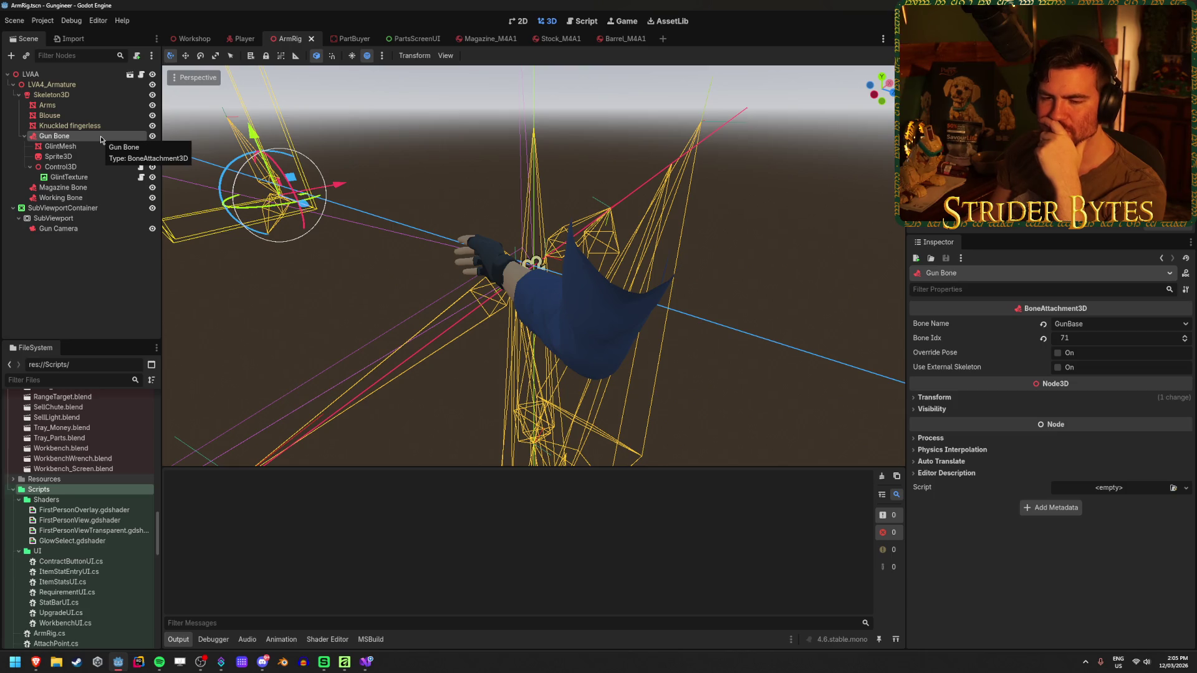
click(62, 148)
click(66, 157)
click(68, 169)
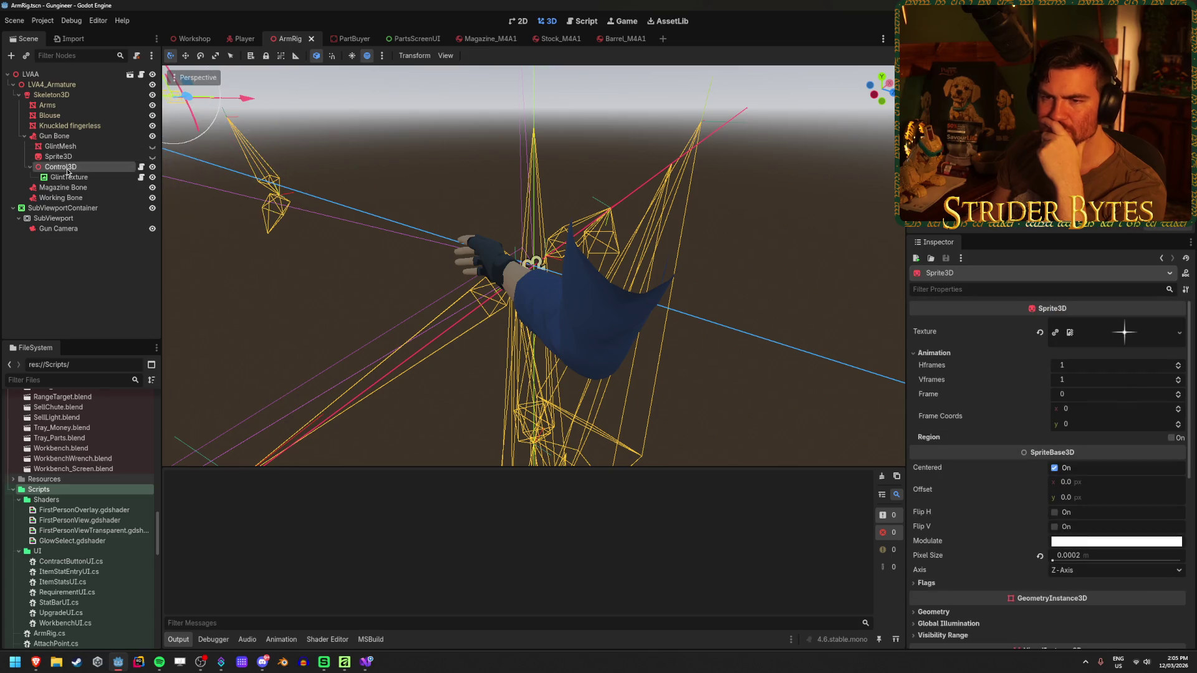
click(67, 177)
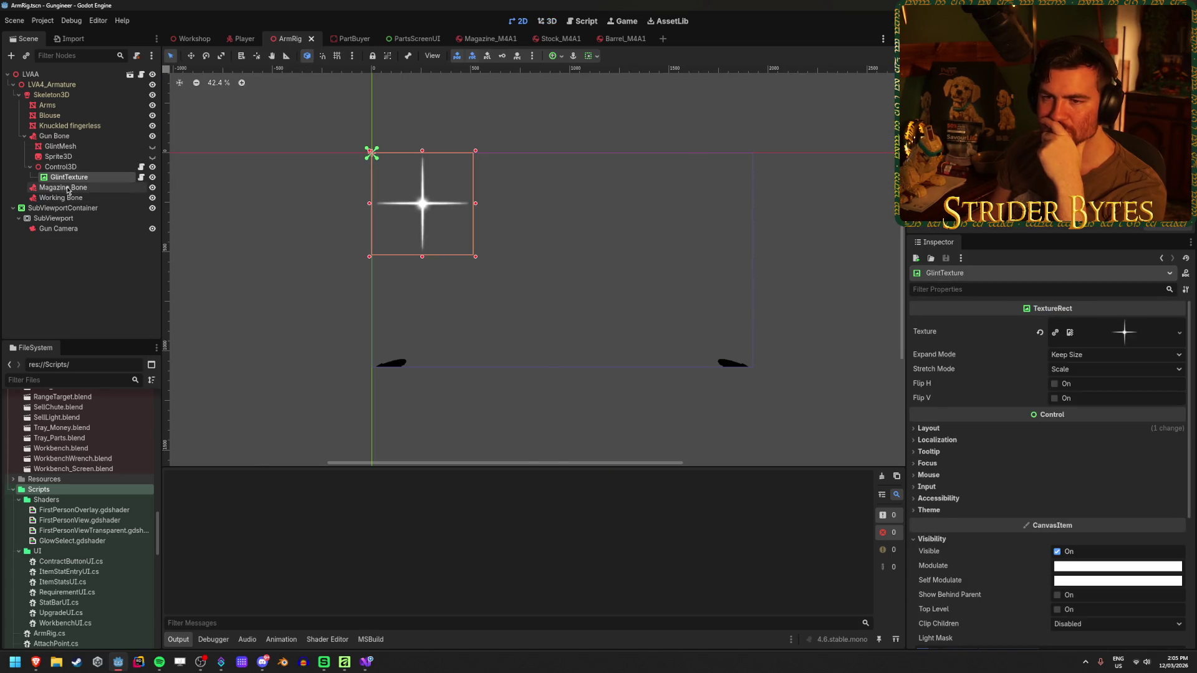
click(65, 188)
click(67, 198)
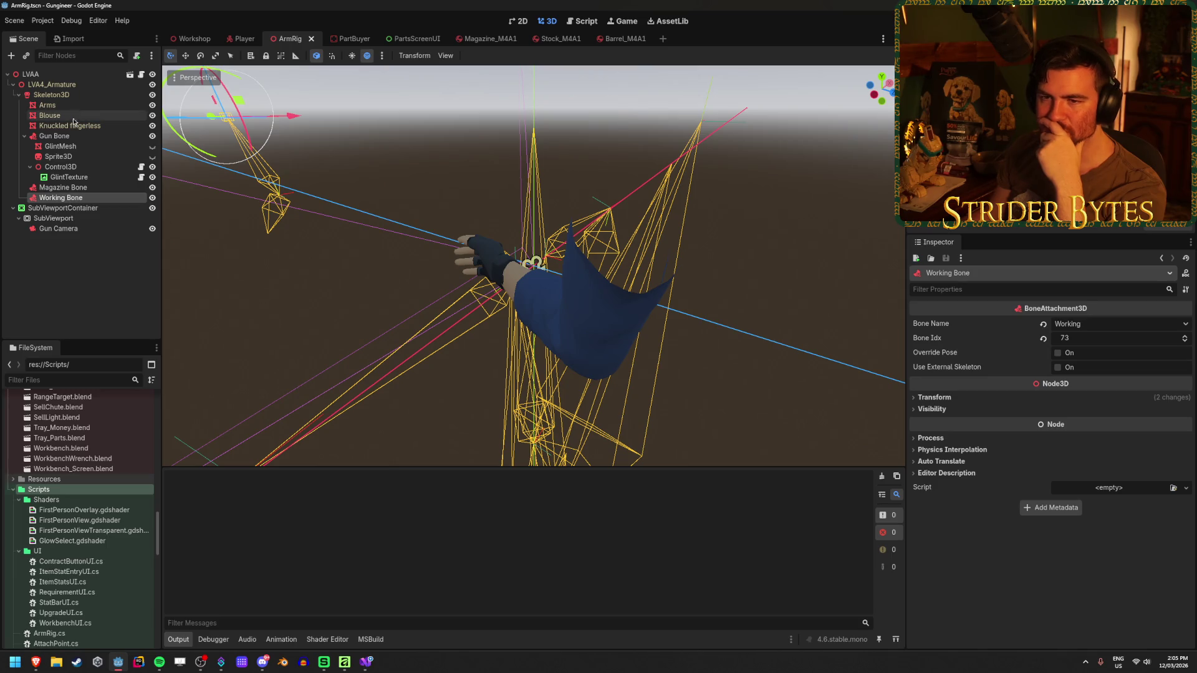
click(69, 138)
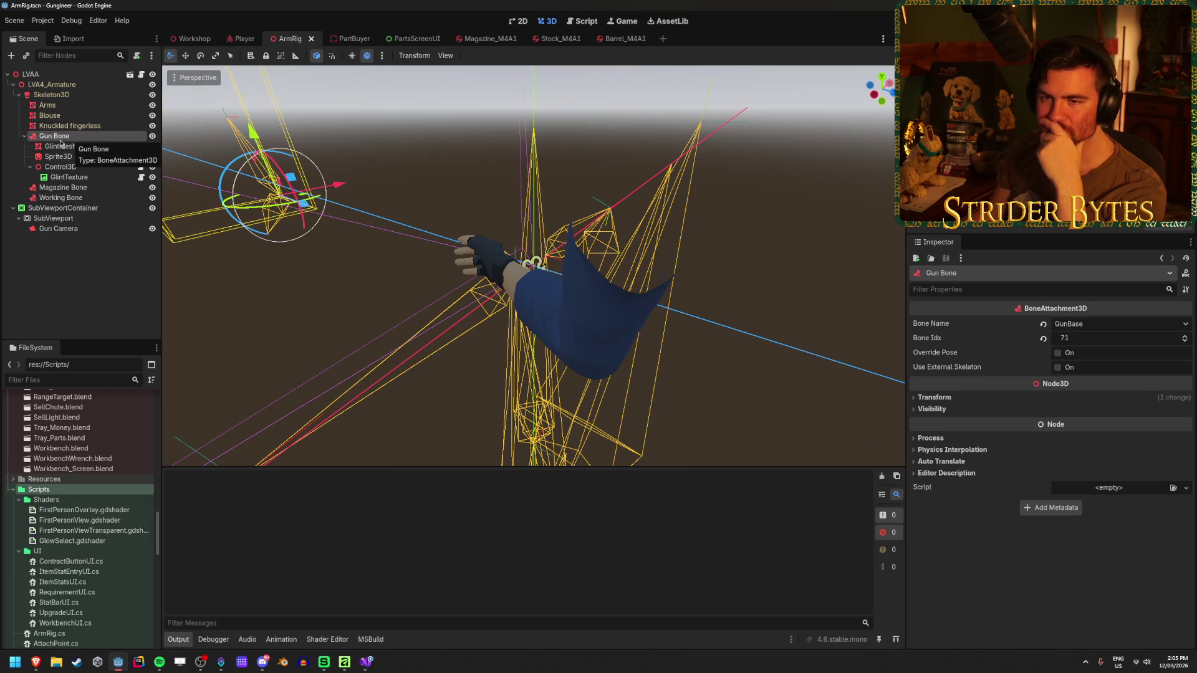
double_click(59, 137)
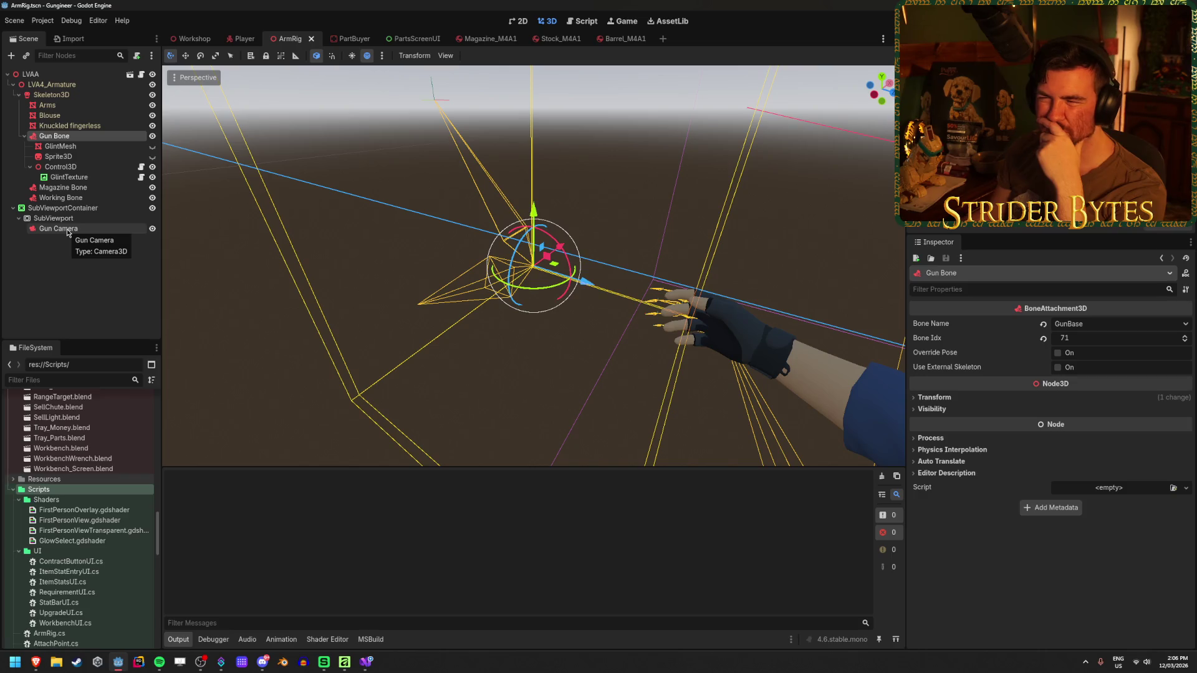
- Check GlintTexture, Control3D's camera assignment and LVAA's ArmRig node references, then return to Player
click(76, 179)
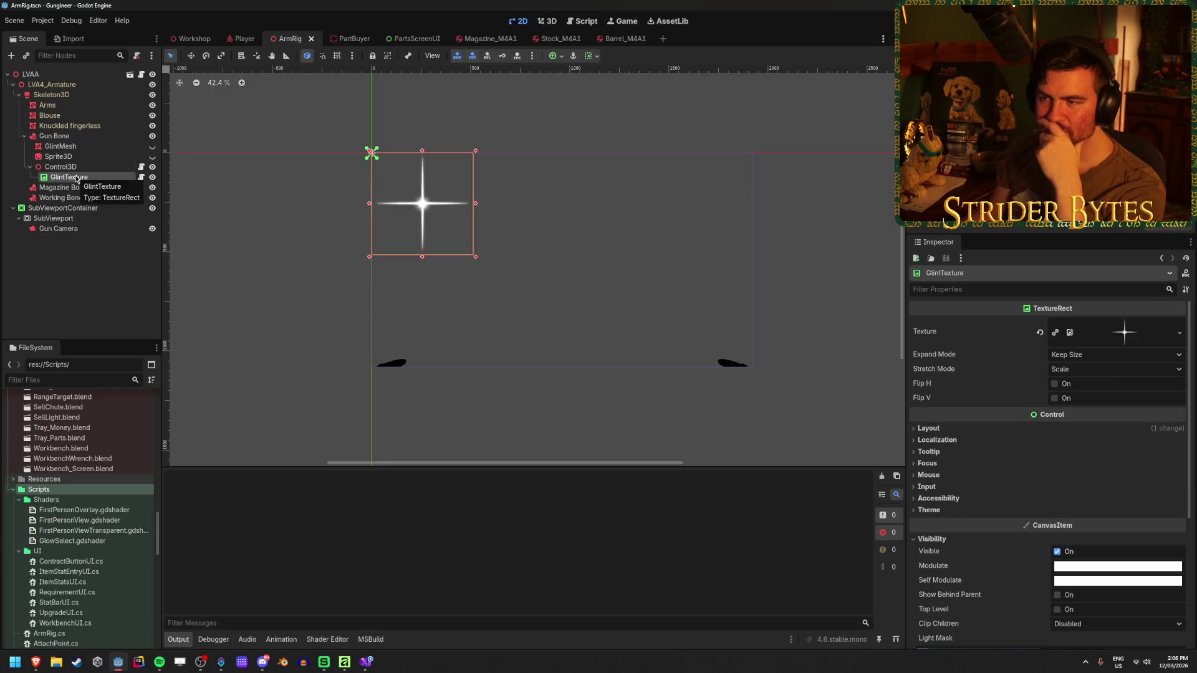
click(80, 170)
click(78, 178)
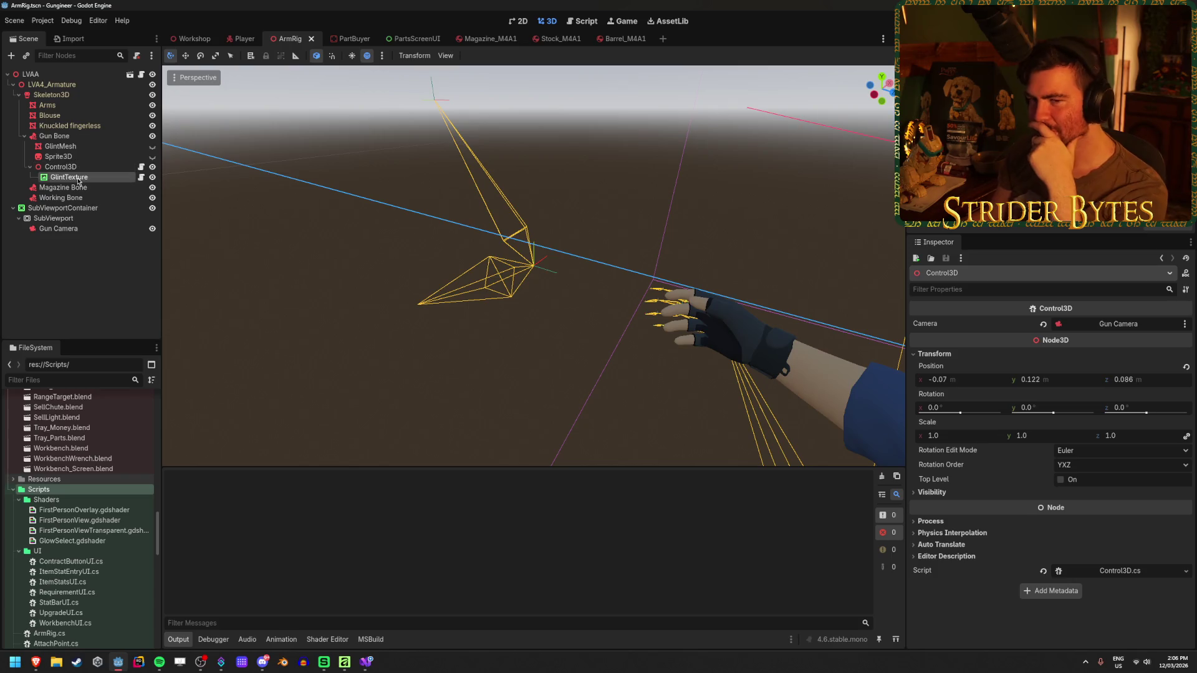
click(80, 170)
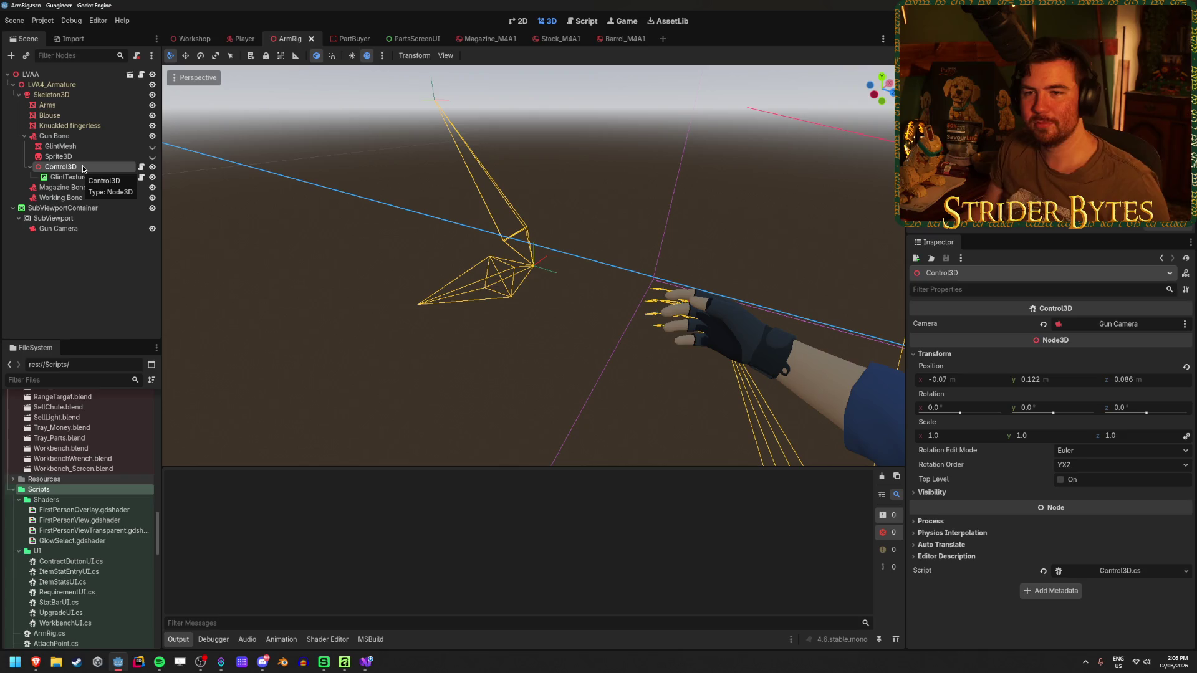
click(68, 75)
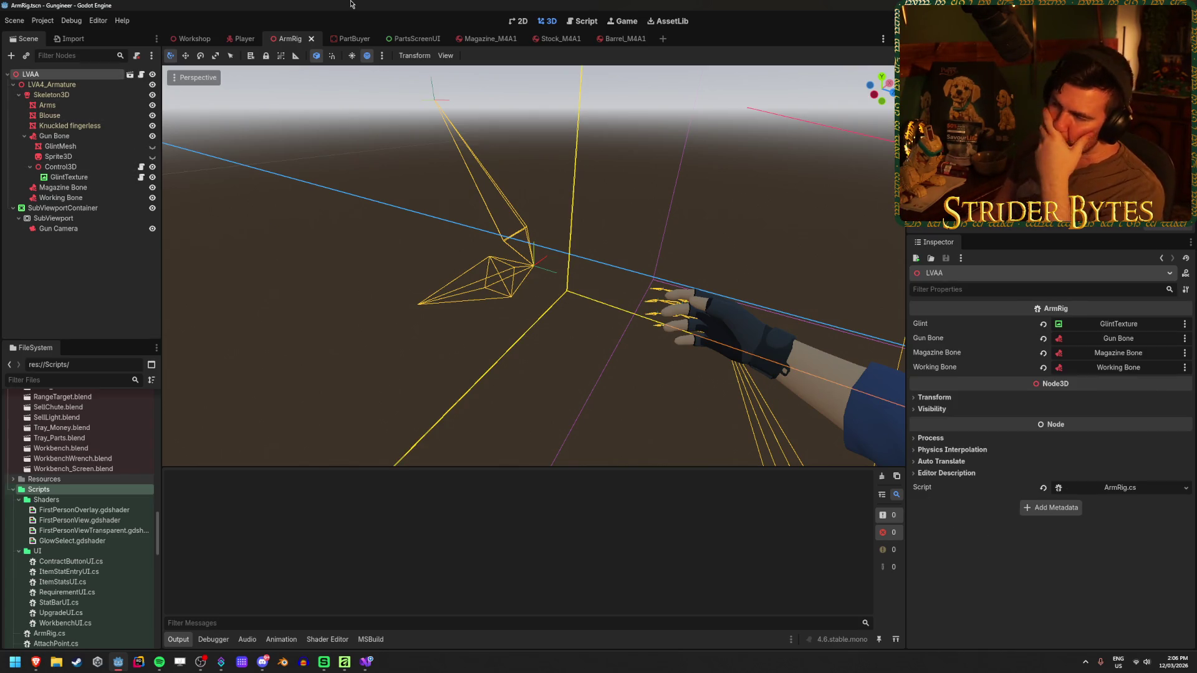
click(230, 40)
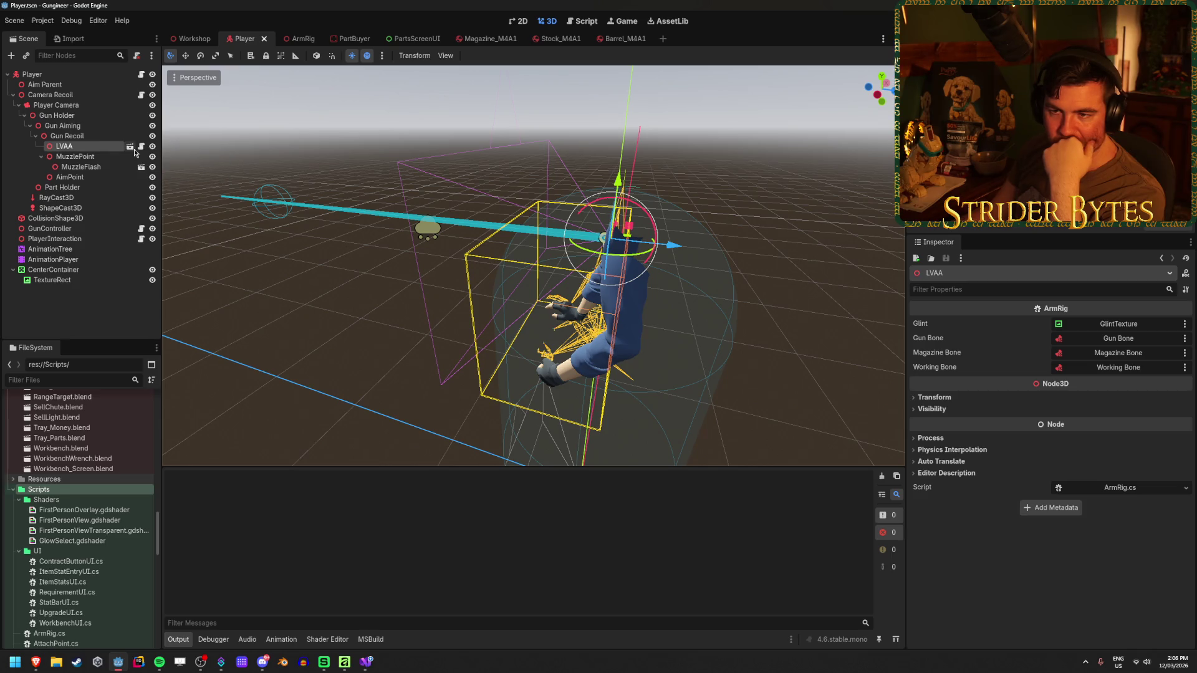
- Open ArmRig via LVAA and drag Gun Bone with its glint children onto the LVAA root
click(107, 303)
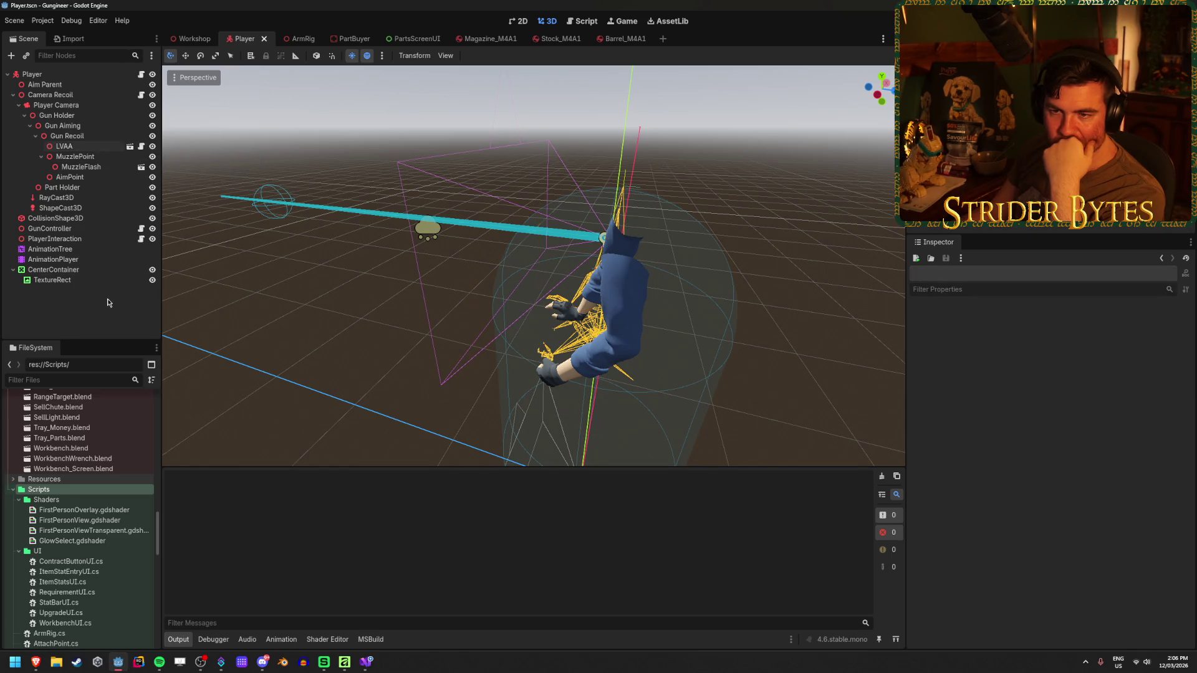
click(91, 151)
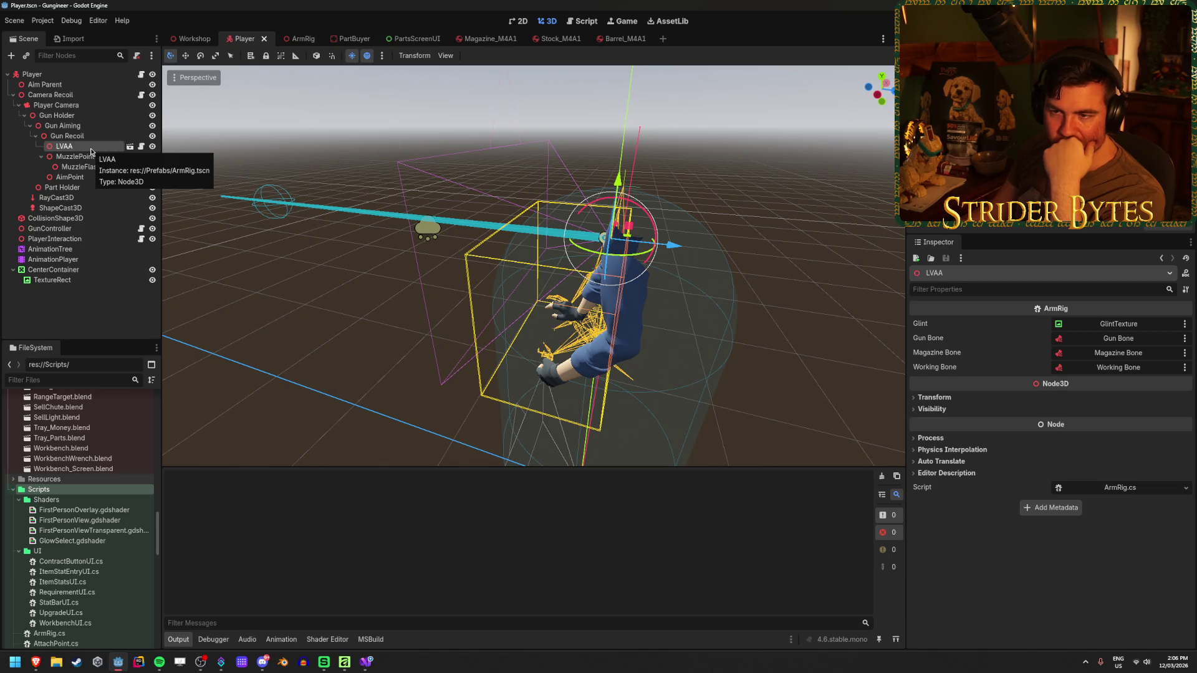
click(129, 146)
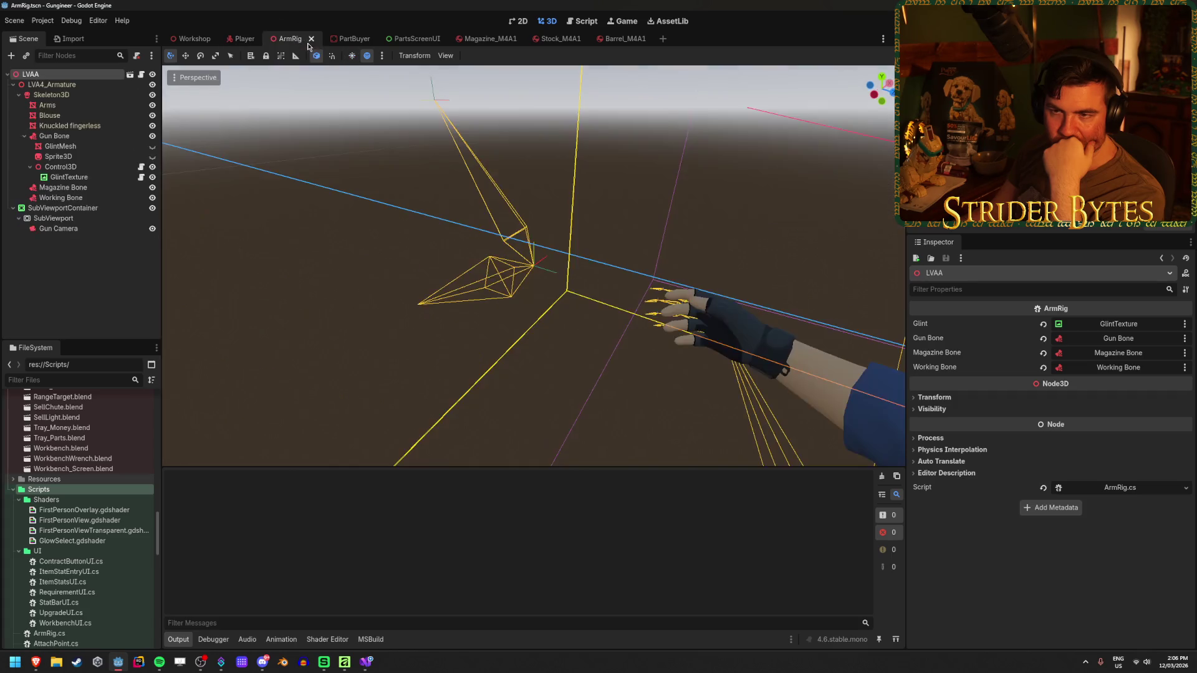
click(13, 85)
click(13, 85)
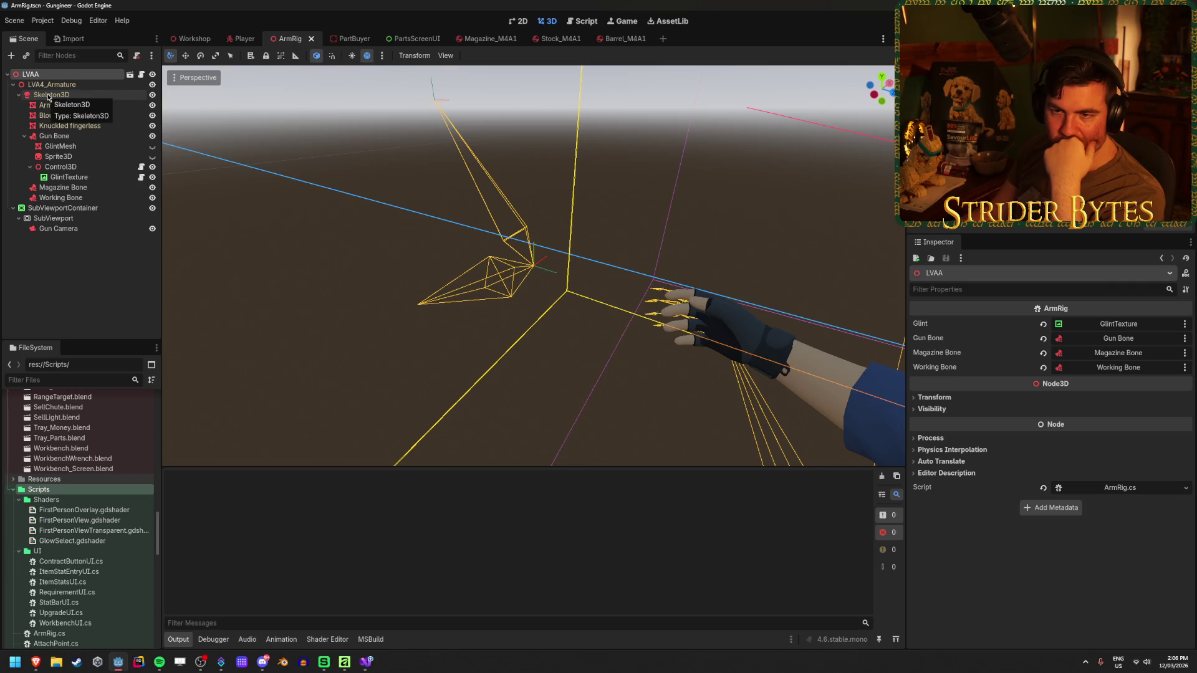
click(66, 137)
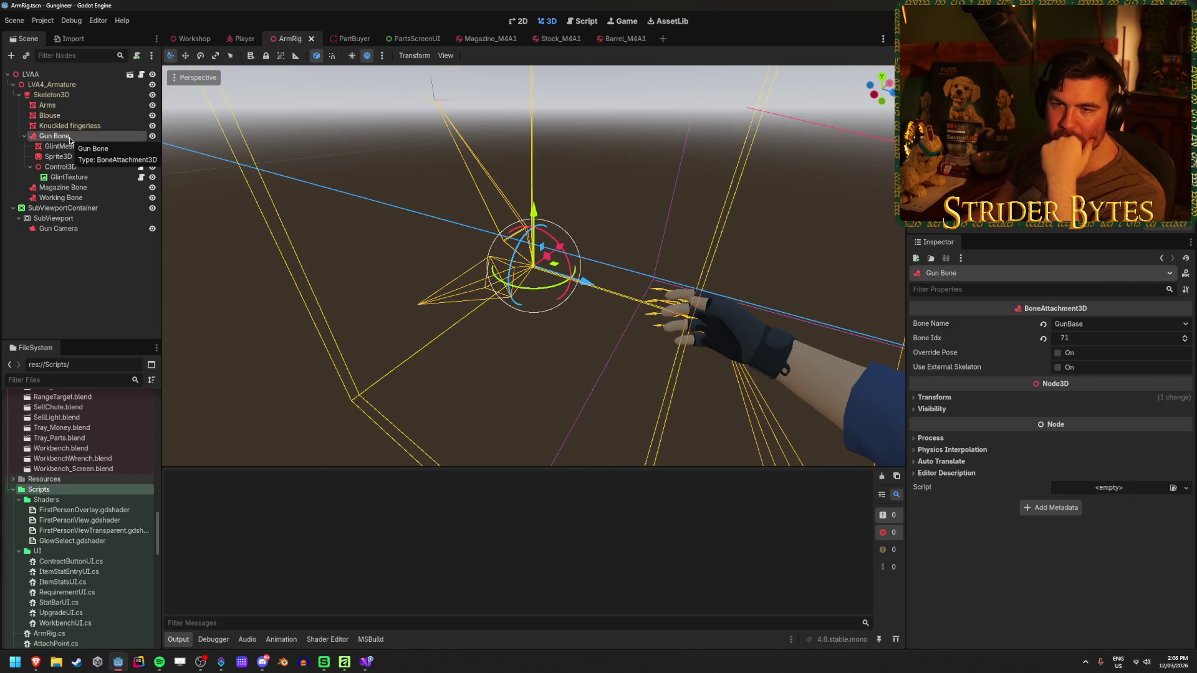
drag(70, 140, 51, 80)
mouse_move(142, 191)
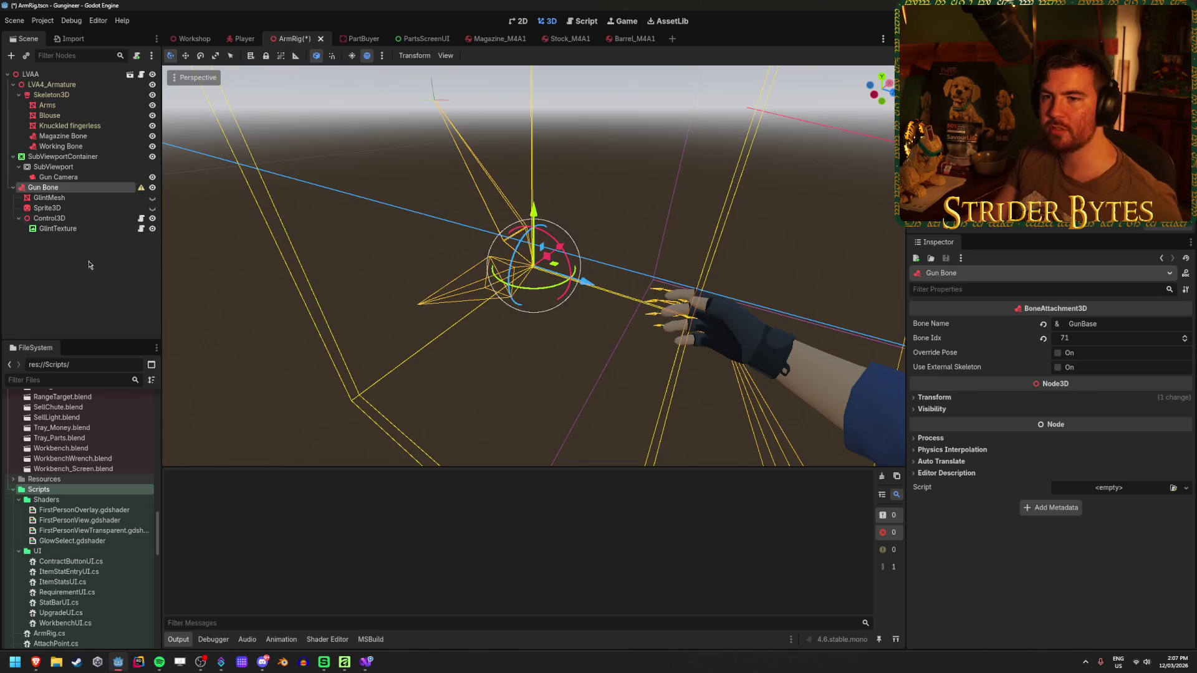
- Give Gun Bone Skeleton3D as its external skeleton, then undo back to the original hierarchy
click(1058, 368)
click(1114, 382)
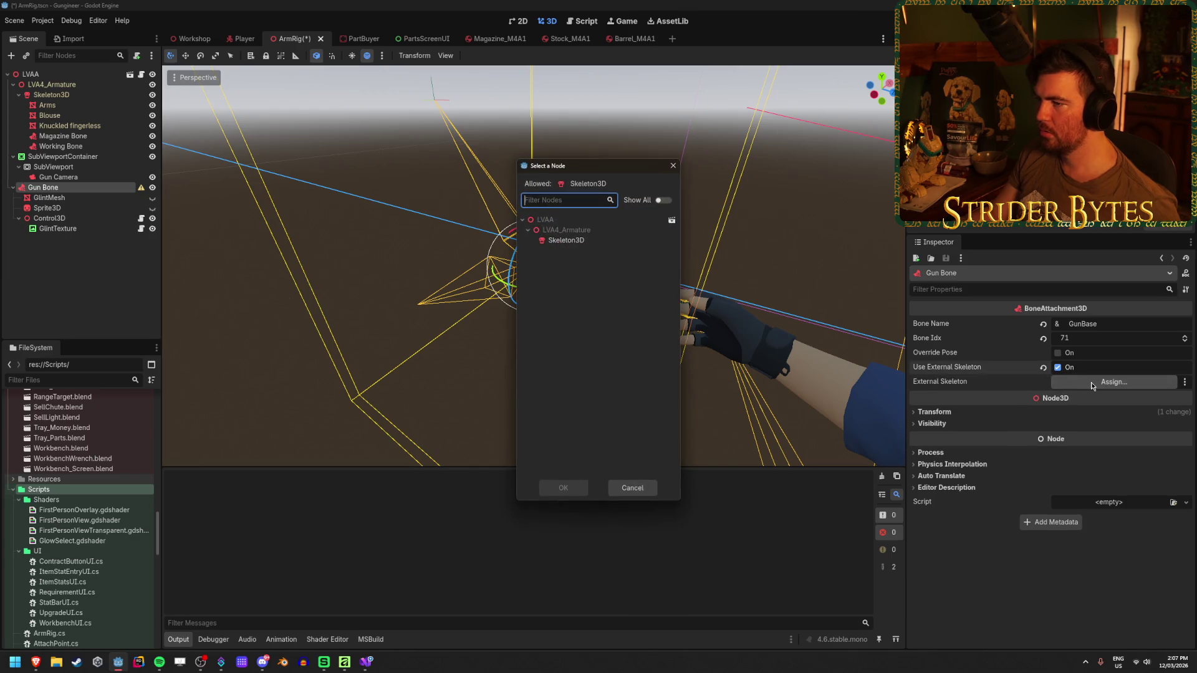
click(584, 243)
click(564, 488)
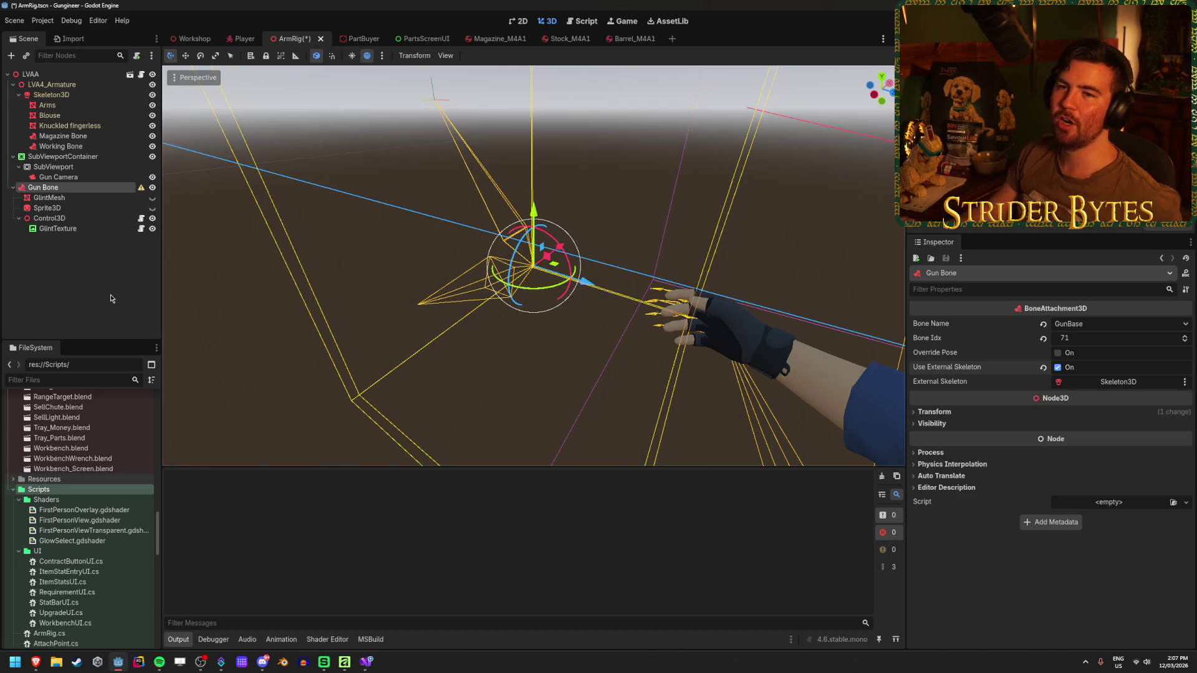
key(ctrl+z)
key(ctrl+z)
key(ctrl+z)
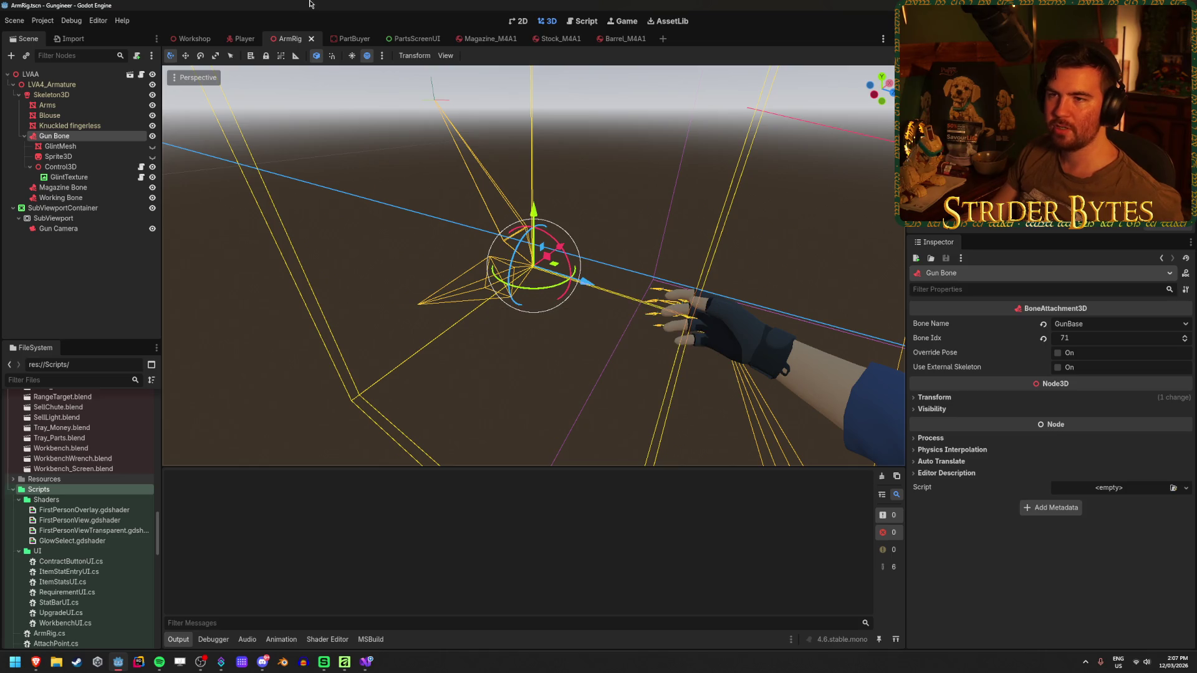
- From the Player scene, open LVAA's ArmRig scene and view the LVAA root's ArmRig properties
click(242, 38)
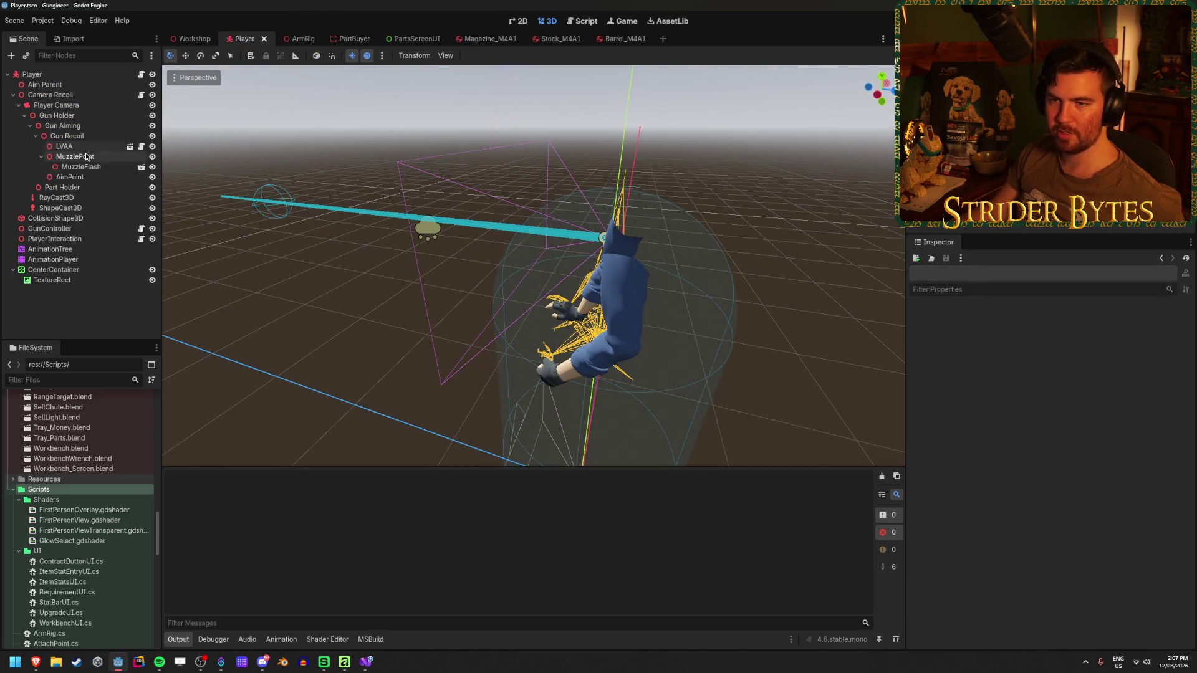
click(64, 146)
click(41, 157)
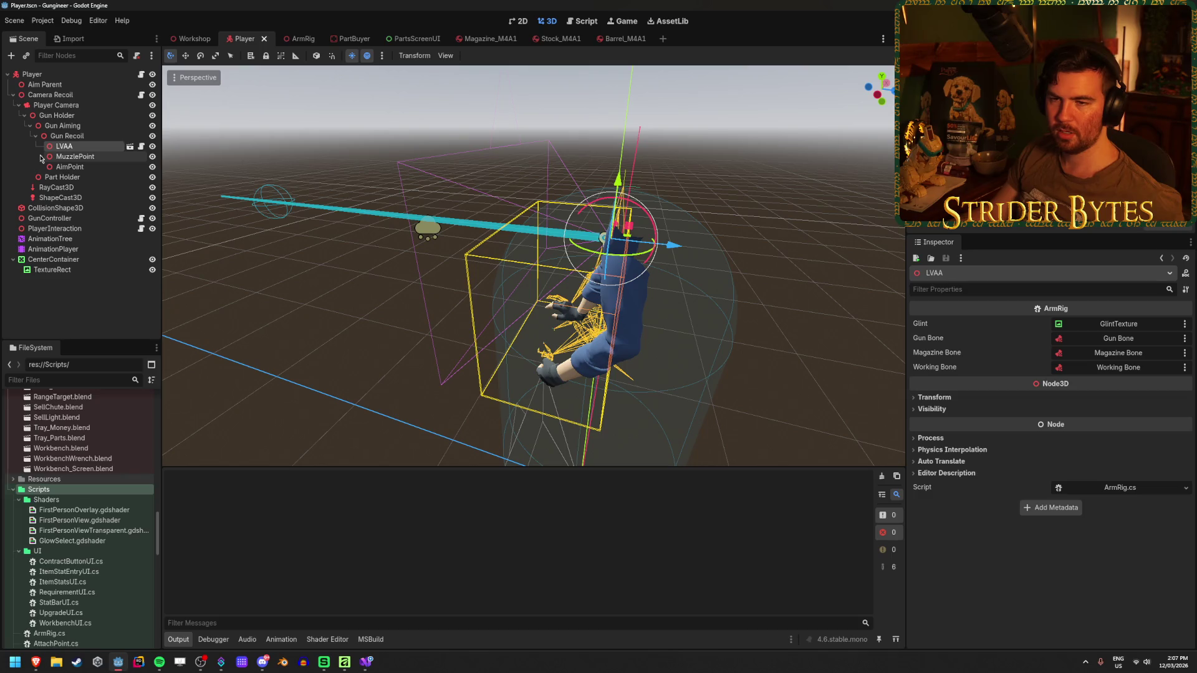
key(Escape)
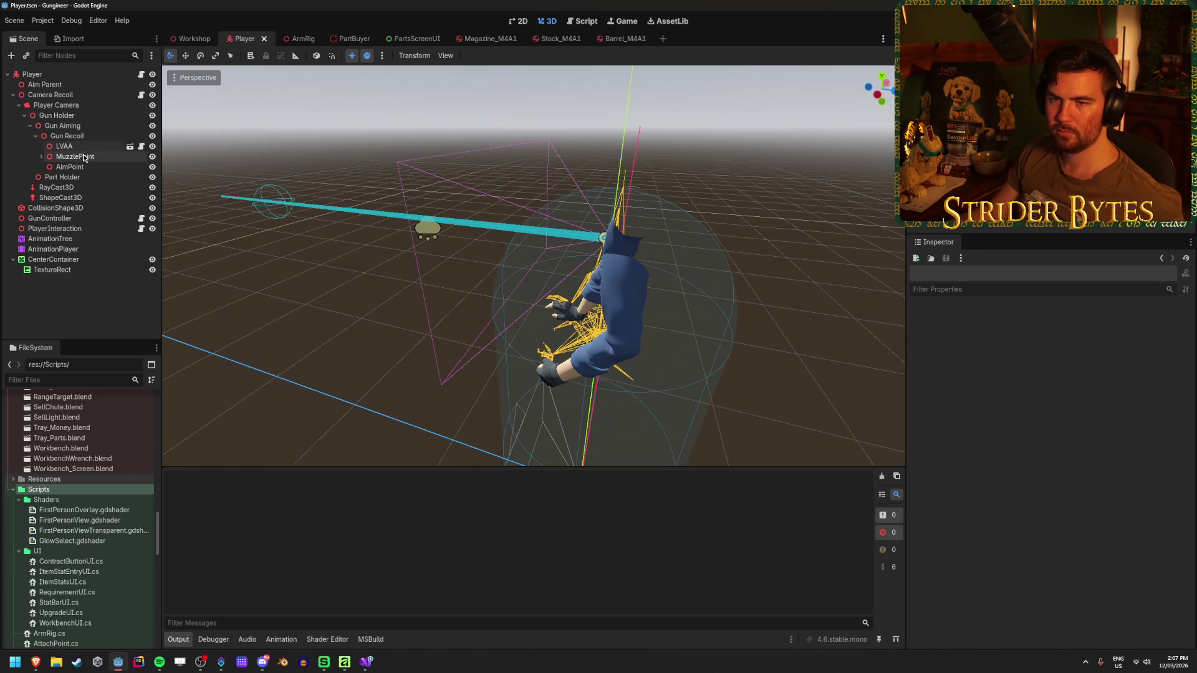
click(65, 145)
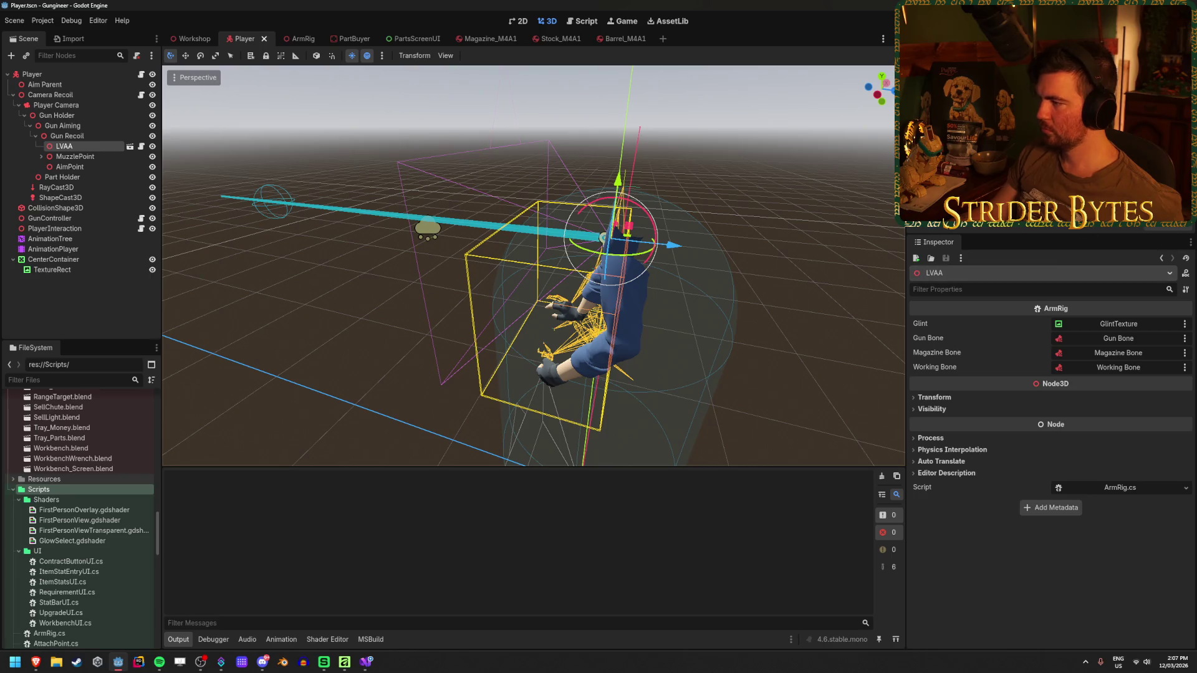
click(129, 146)
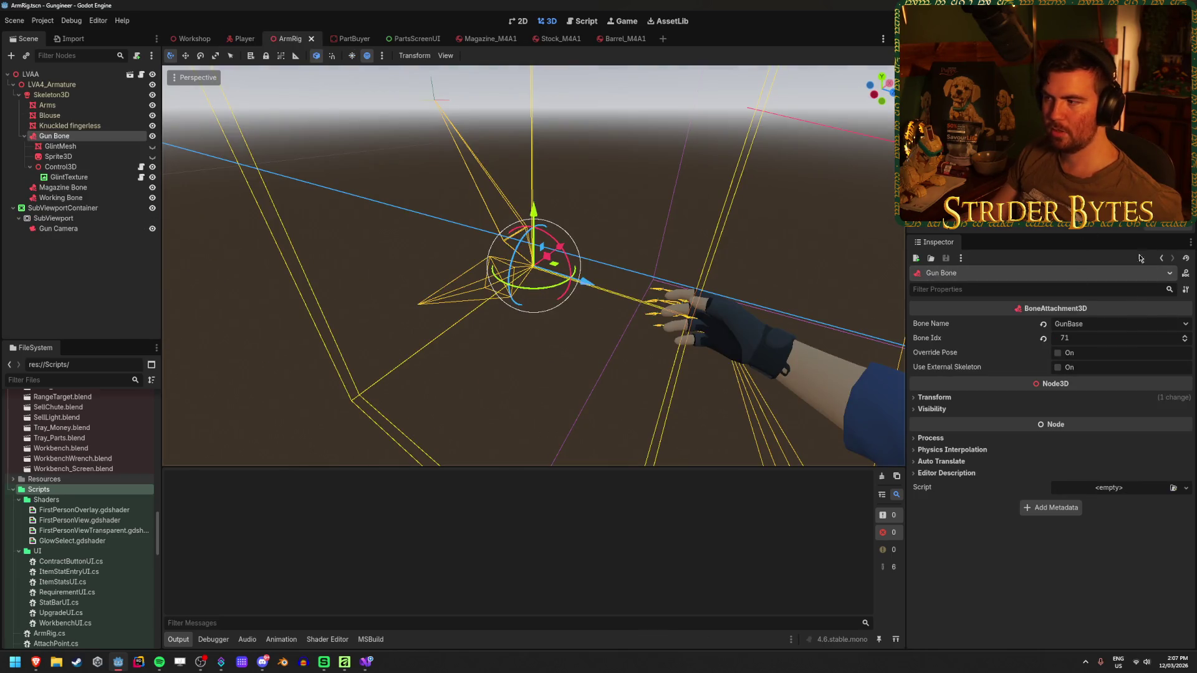
click(31, 73)
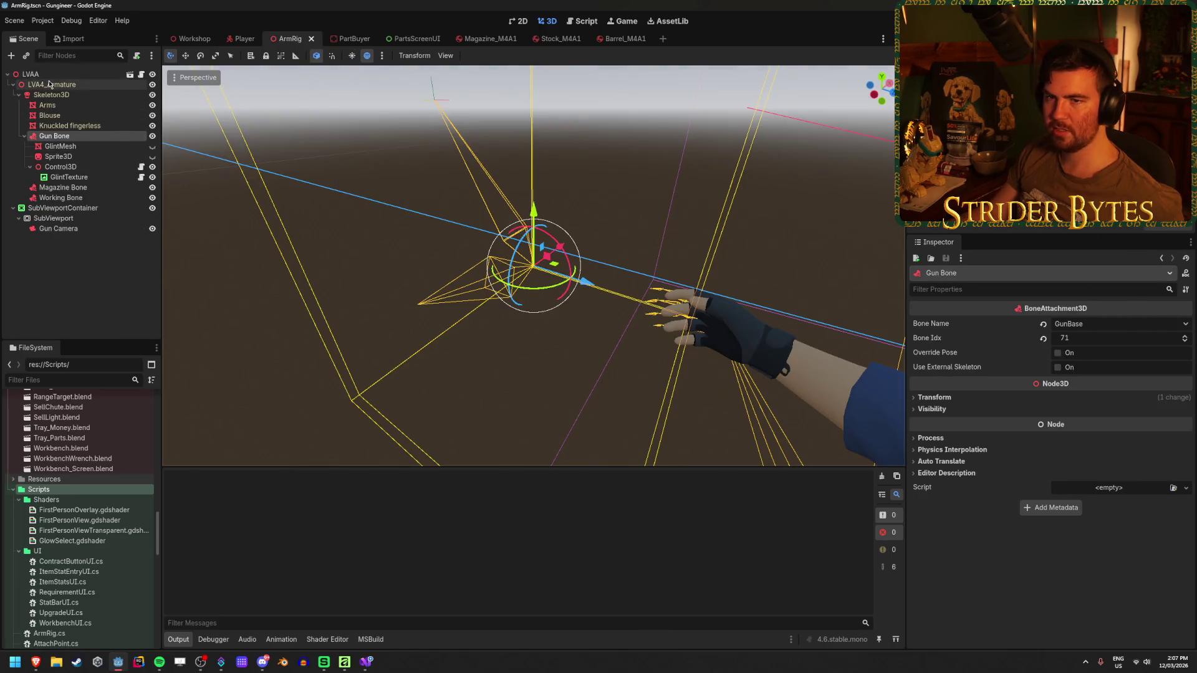
click(366, 662)
- Add '[Export] public Skeleton3D skeleton;' below the glint field in ArmRig.cs and save it
scroll(510, 370, up, 4)
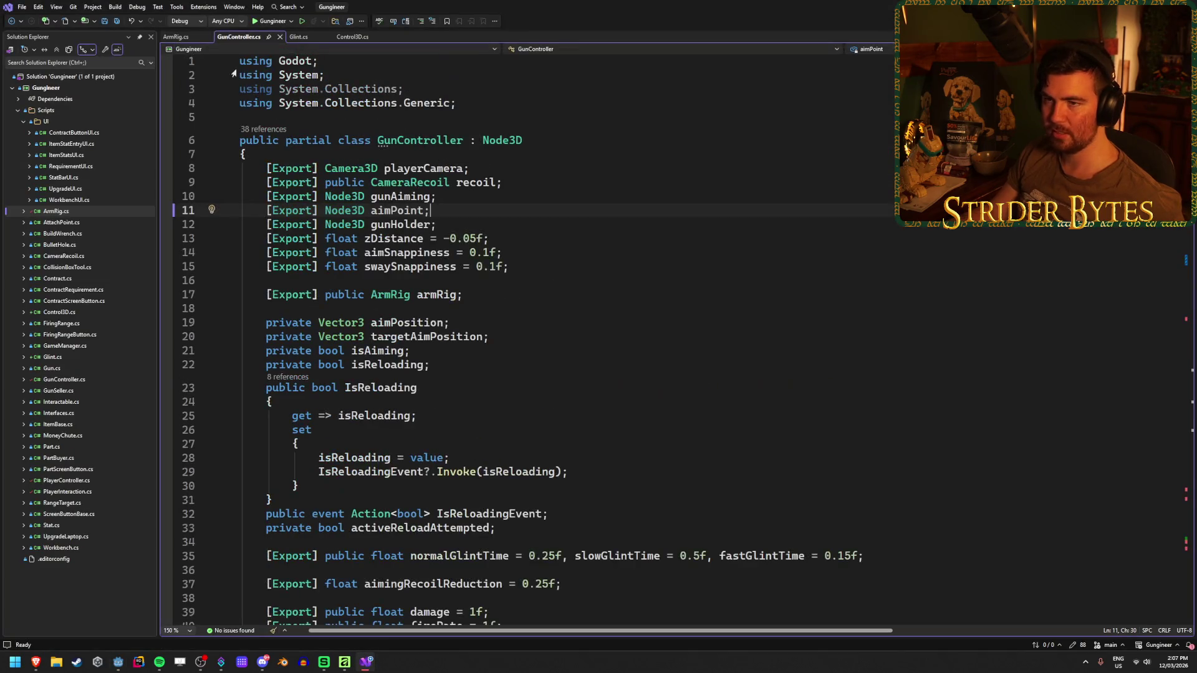
click(174, 37)
key(Return)
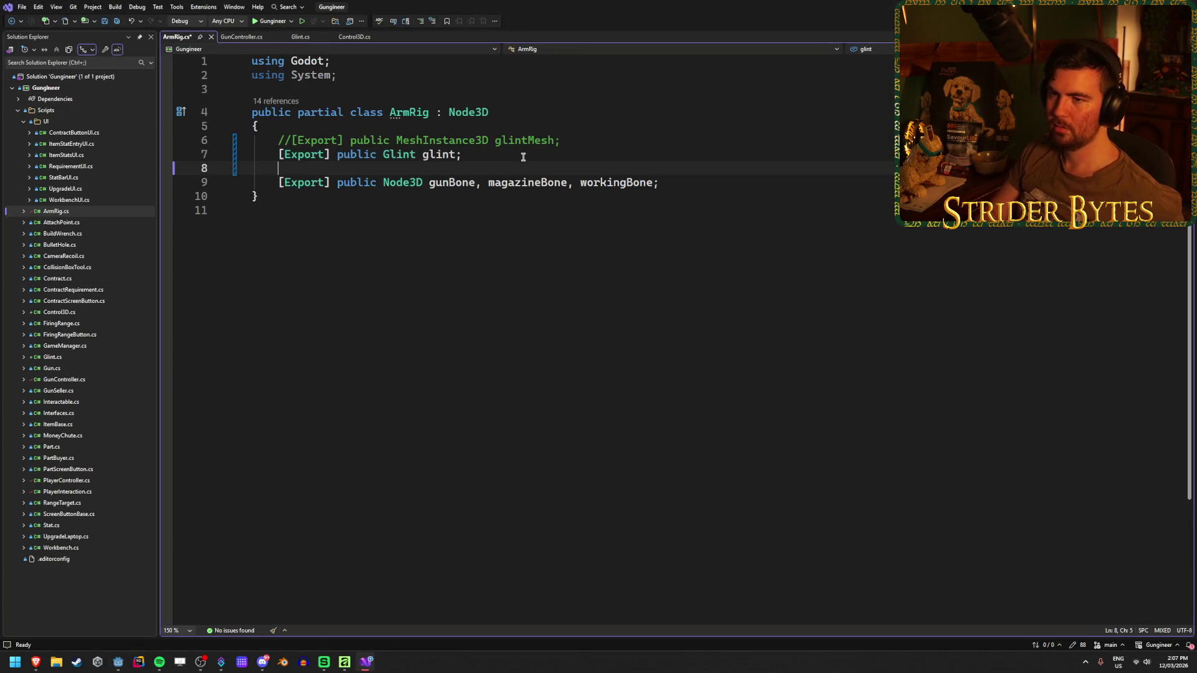
text([Export] p)
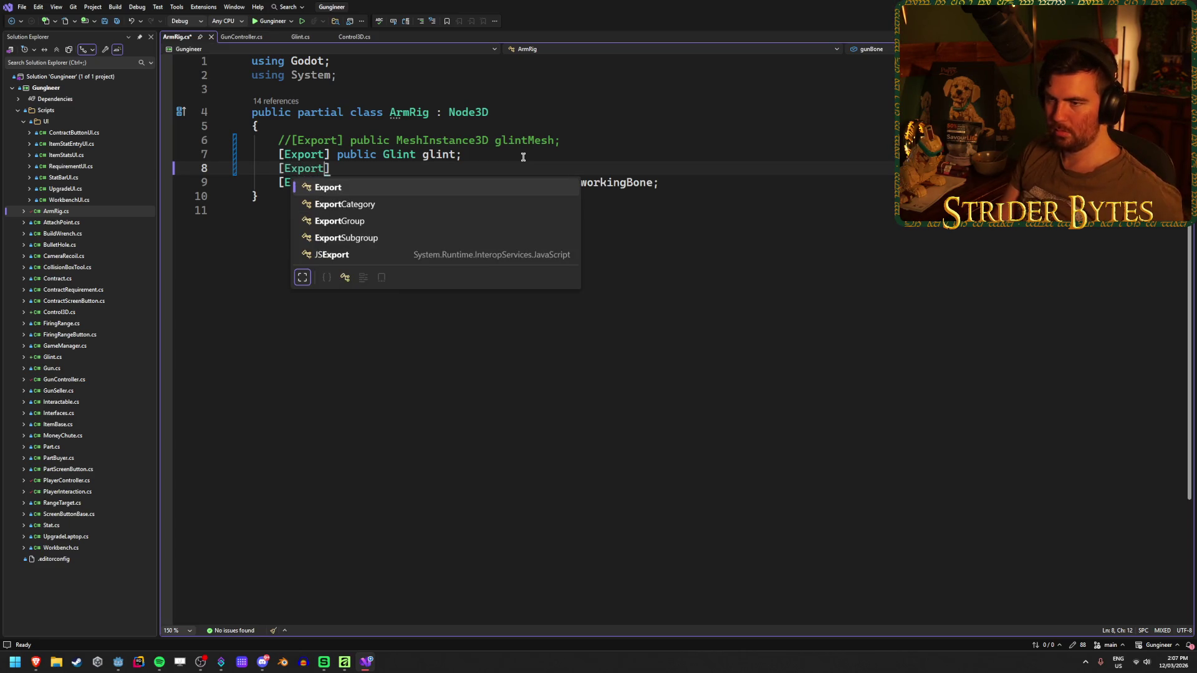
text(ublic Skele)
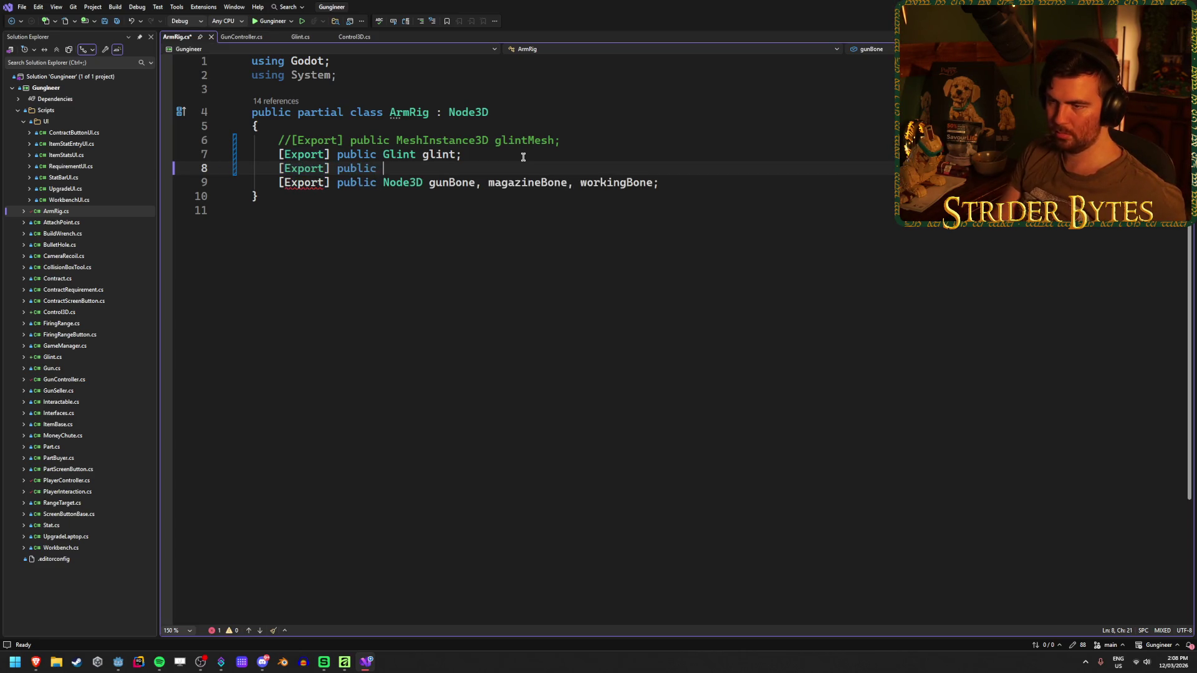
key(Down)
key(Tab)
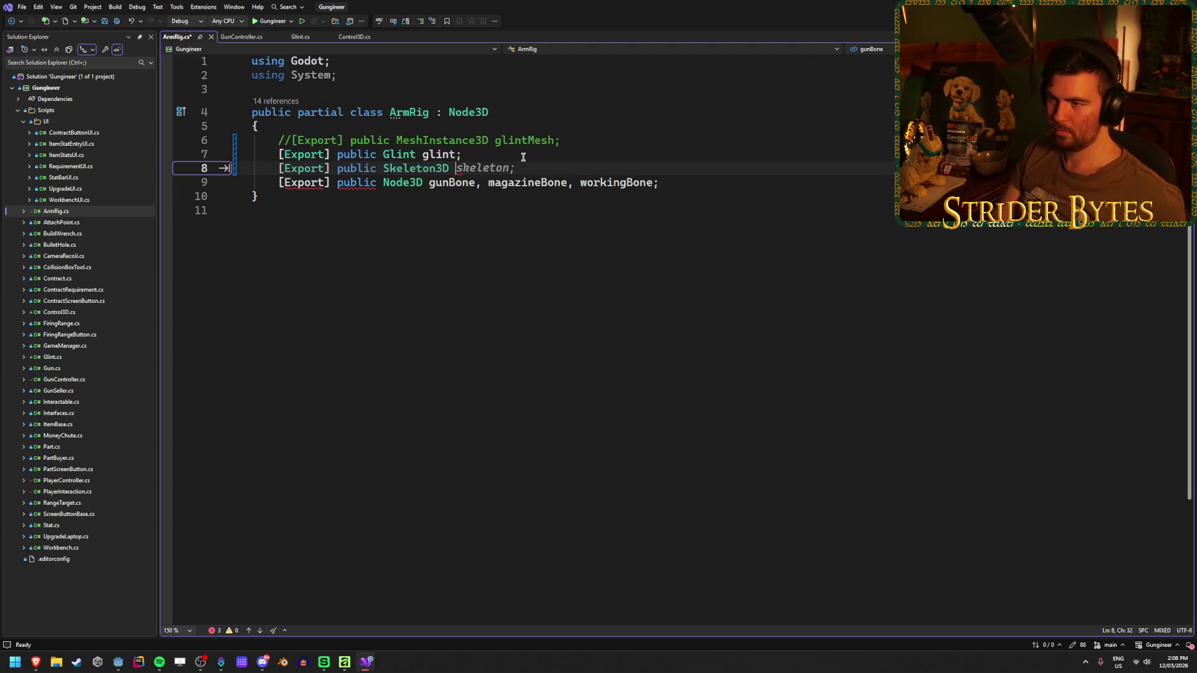
text(skeleton;)
key(ctrl+s)
key(alt+Tab)
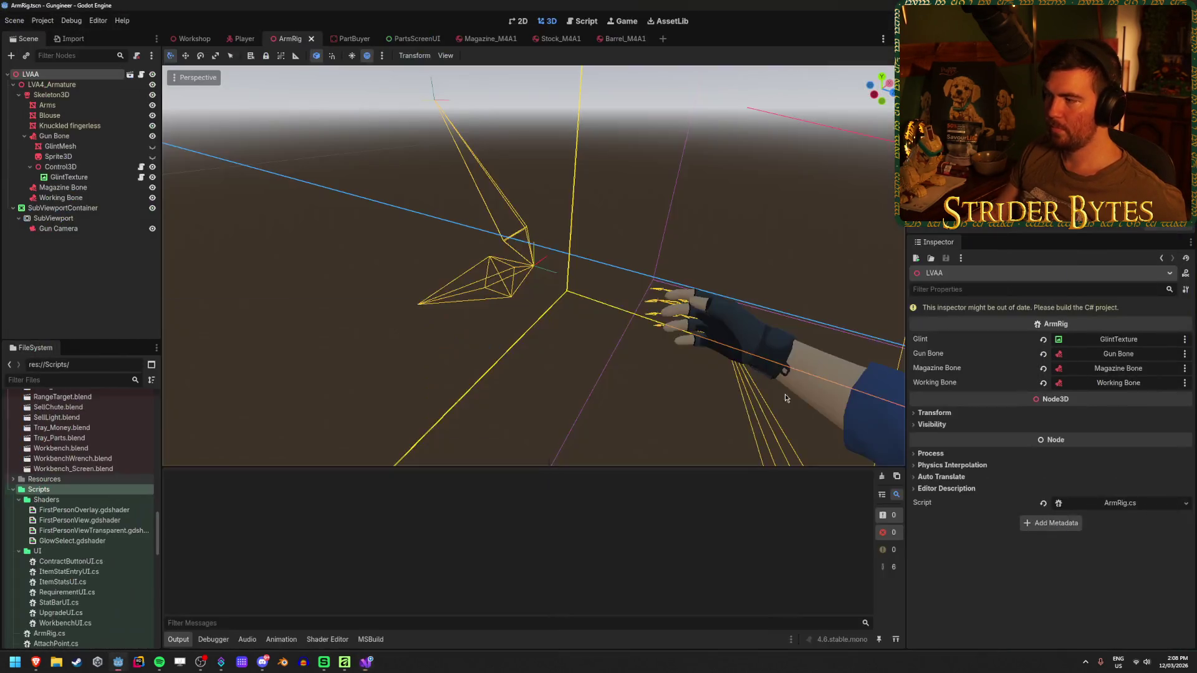
- Build the C# project with Alt+B, then assign the Skeleton3D node to ArmRig's Skeleton property
key(alt+b)
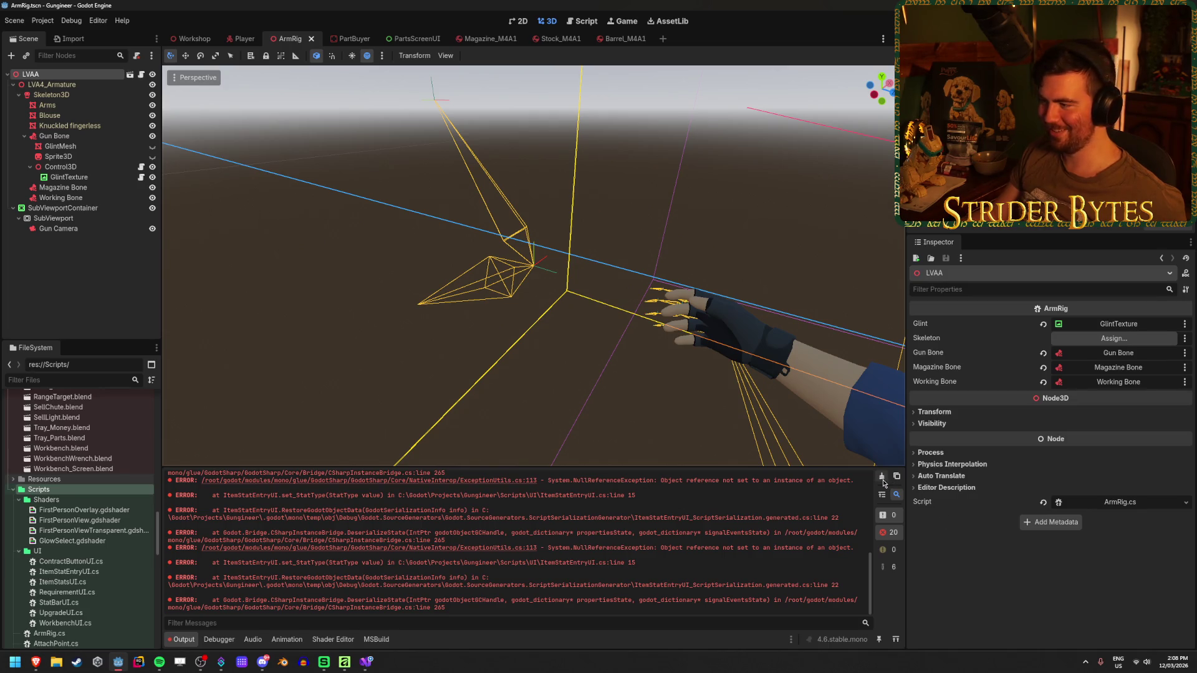
click(882, 477)
click(1114, 338)
click(618, 241)
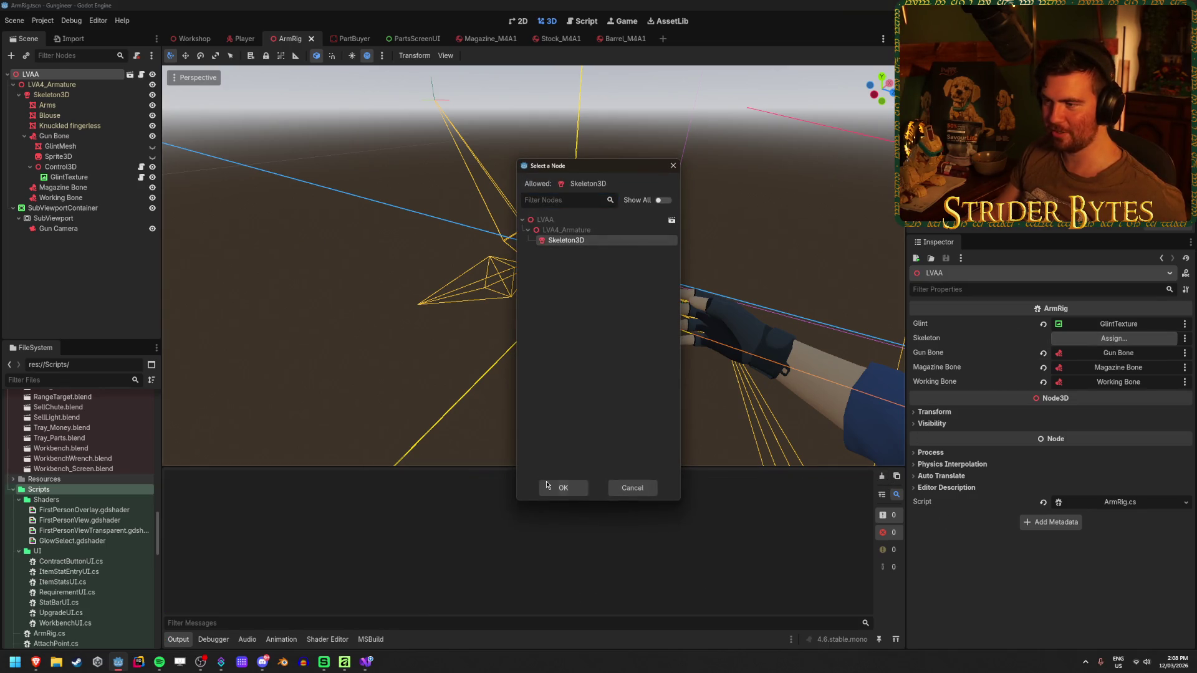
click(563, 488)
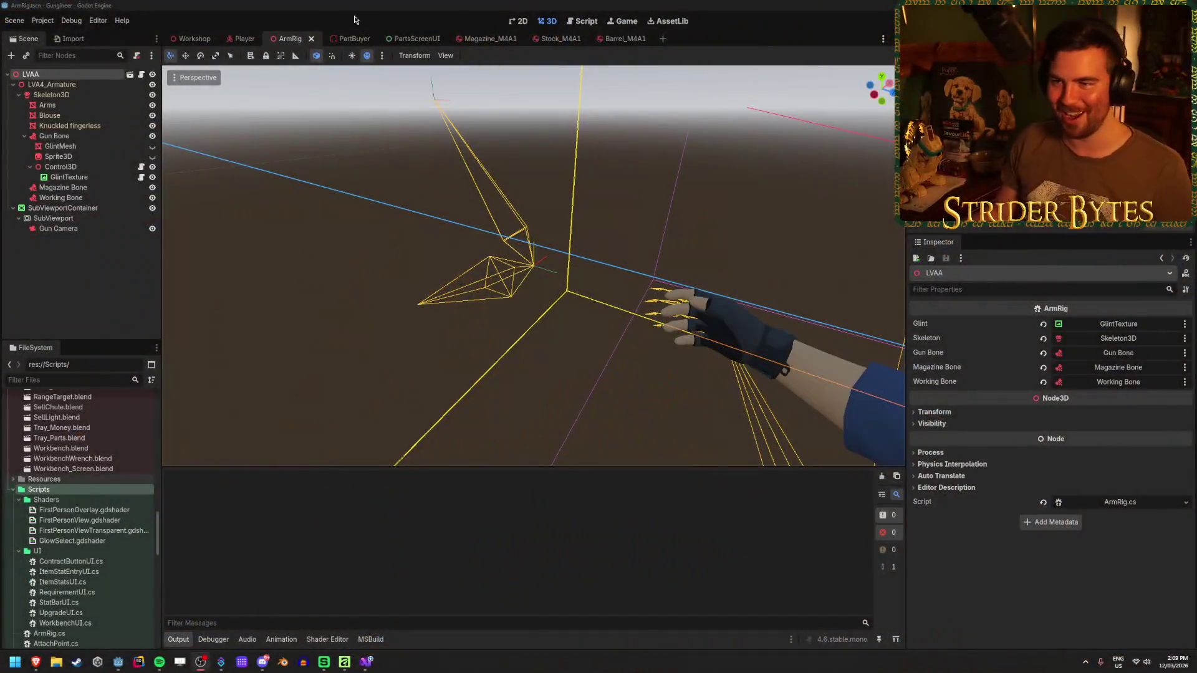
click(353, 9)
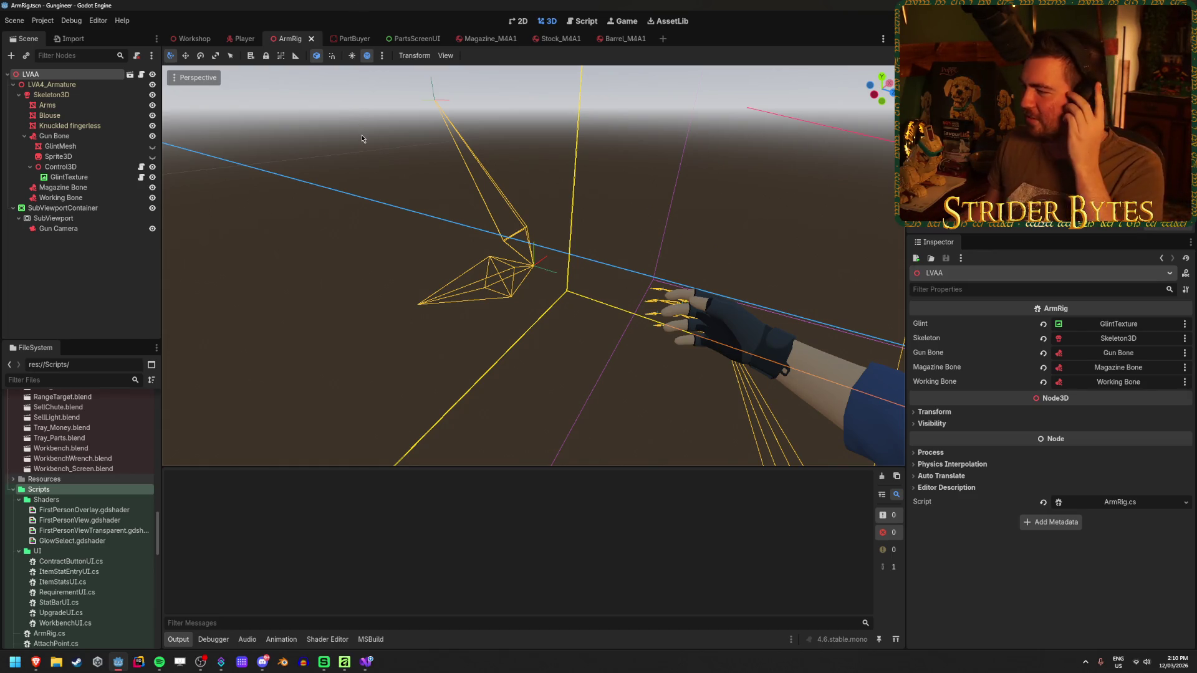
- Delete Control3D together with its GlintTexture child from Gun Bone
click(91, 170)
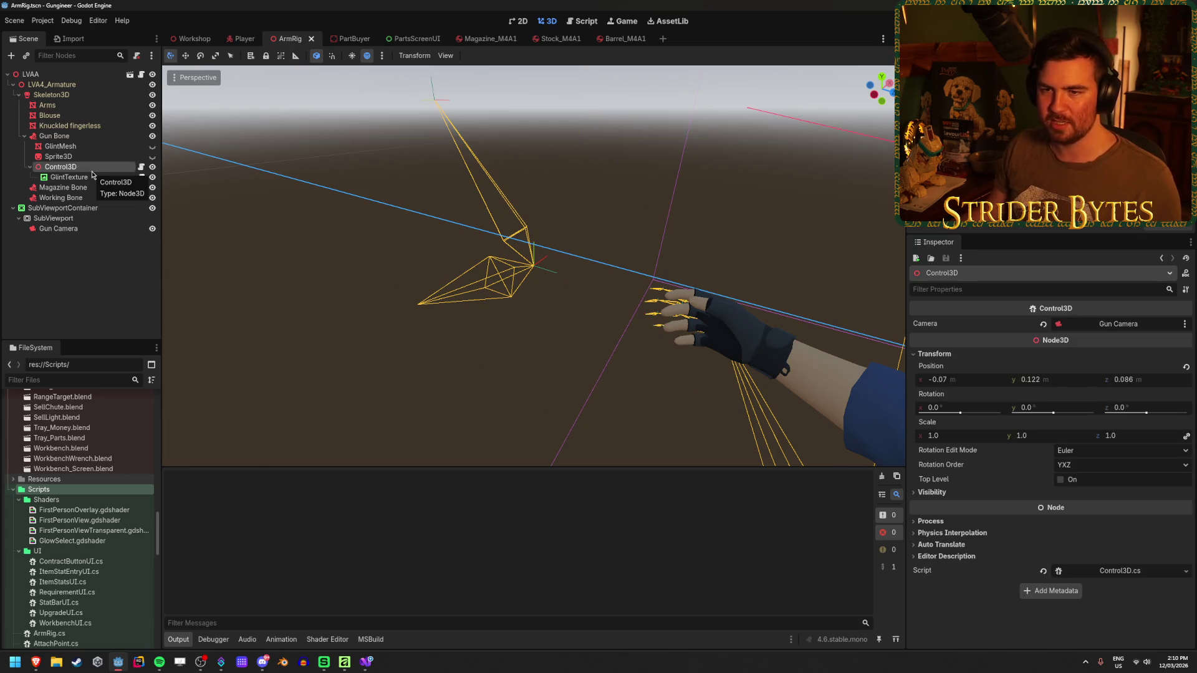
key(Delete)
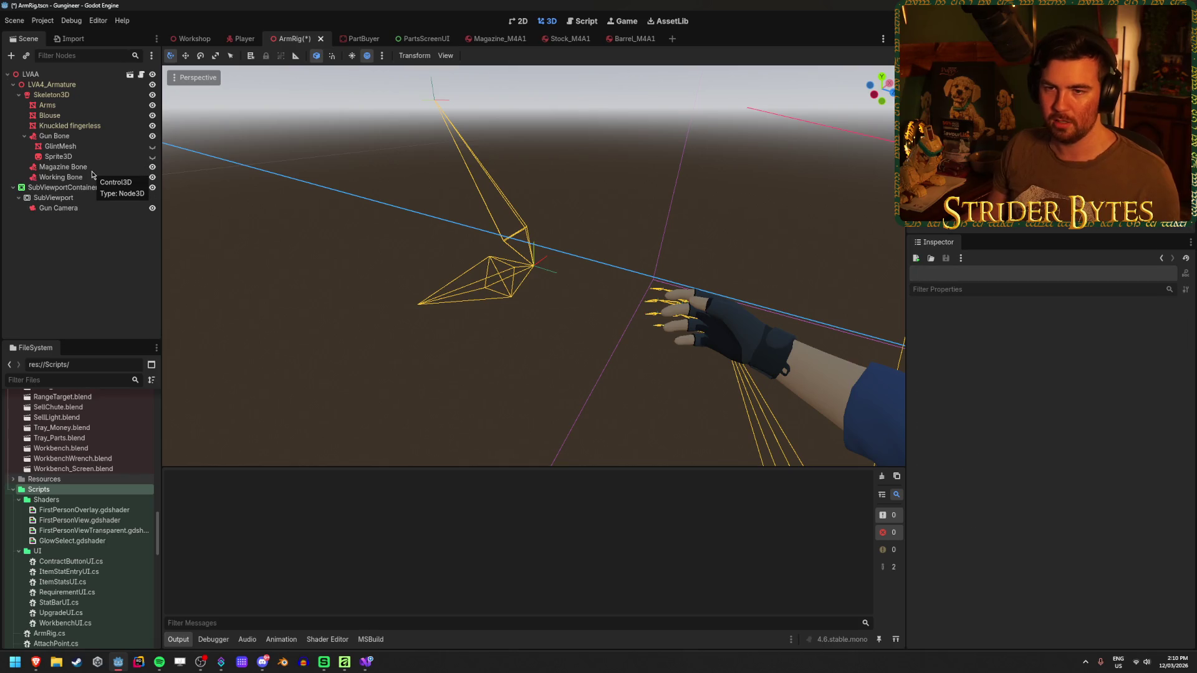
- In the Player scene, undo the removal to restore Control3D and GlintTexture
click(241, 40)
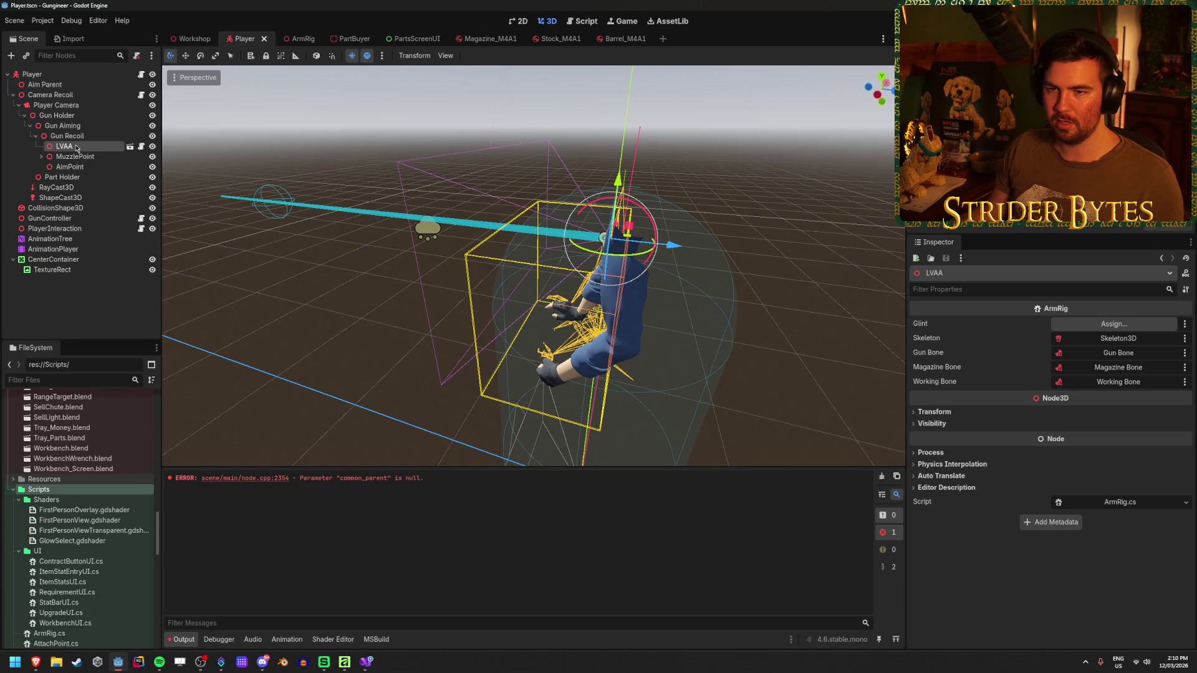
key(ctrl+z)
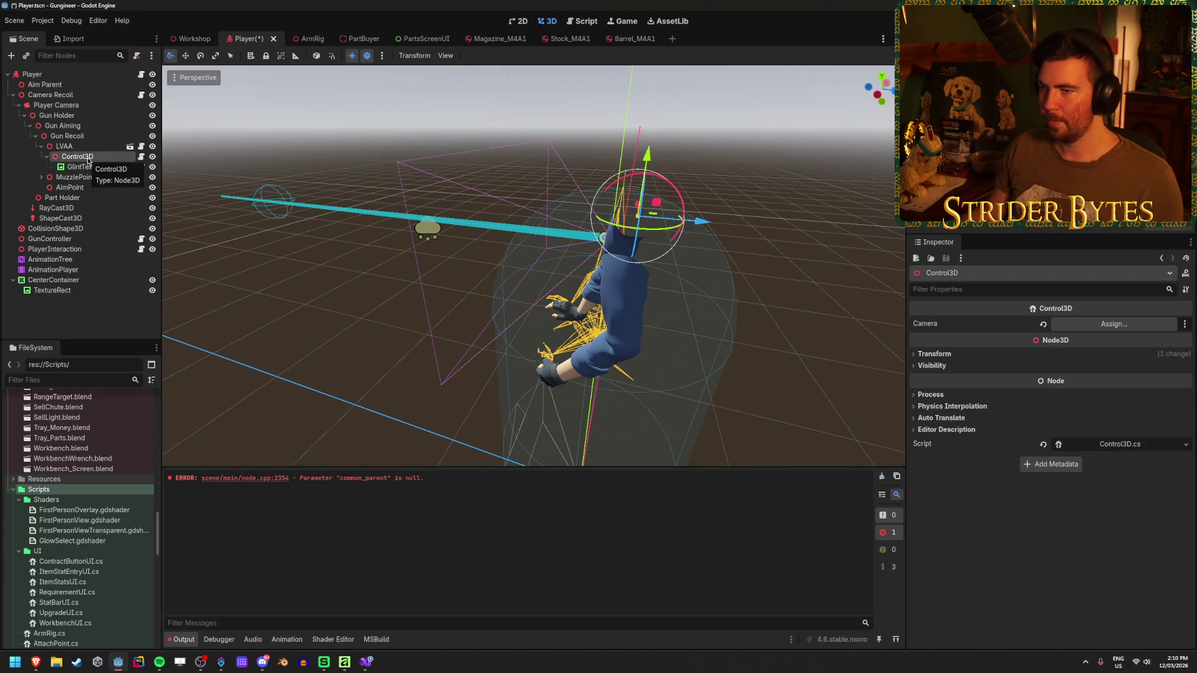
right_click(88, 161)
- Add a BoneAttachment3D child under LVAA and try setting it to use an external skeleton
click(69, 146)
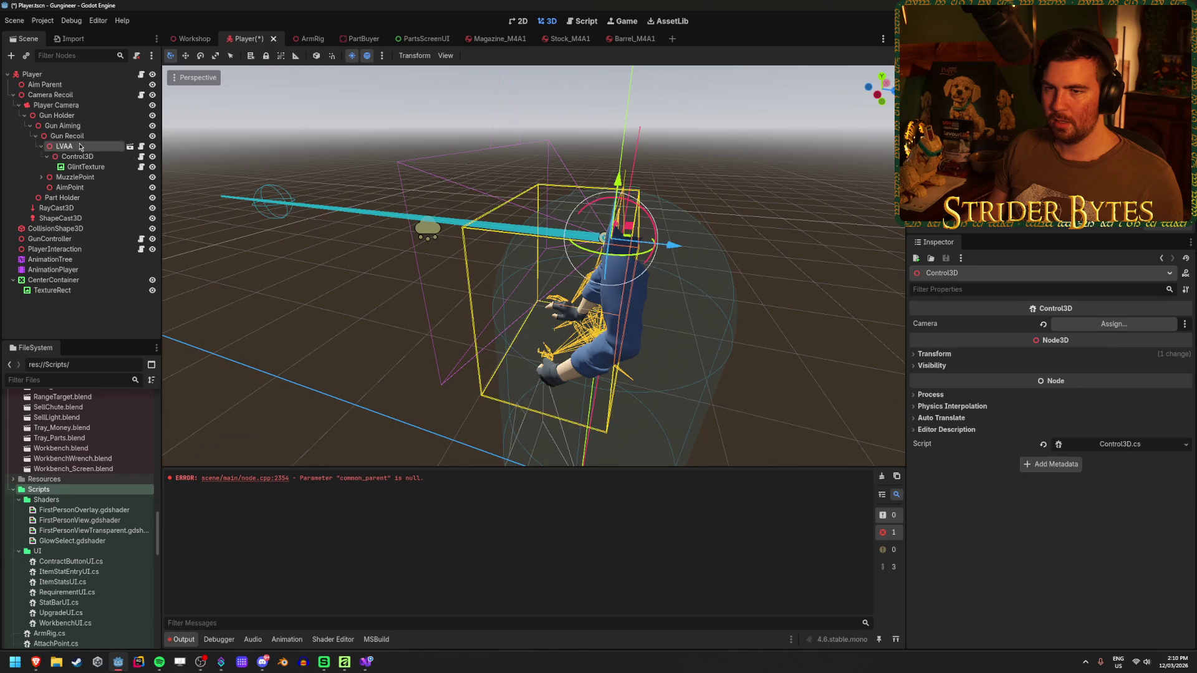
right_click(81, 147)
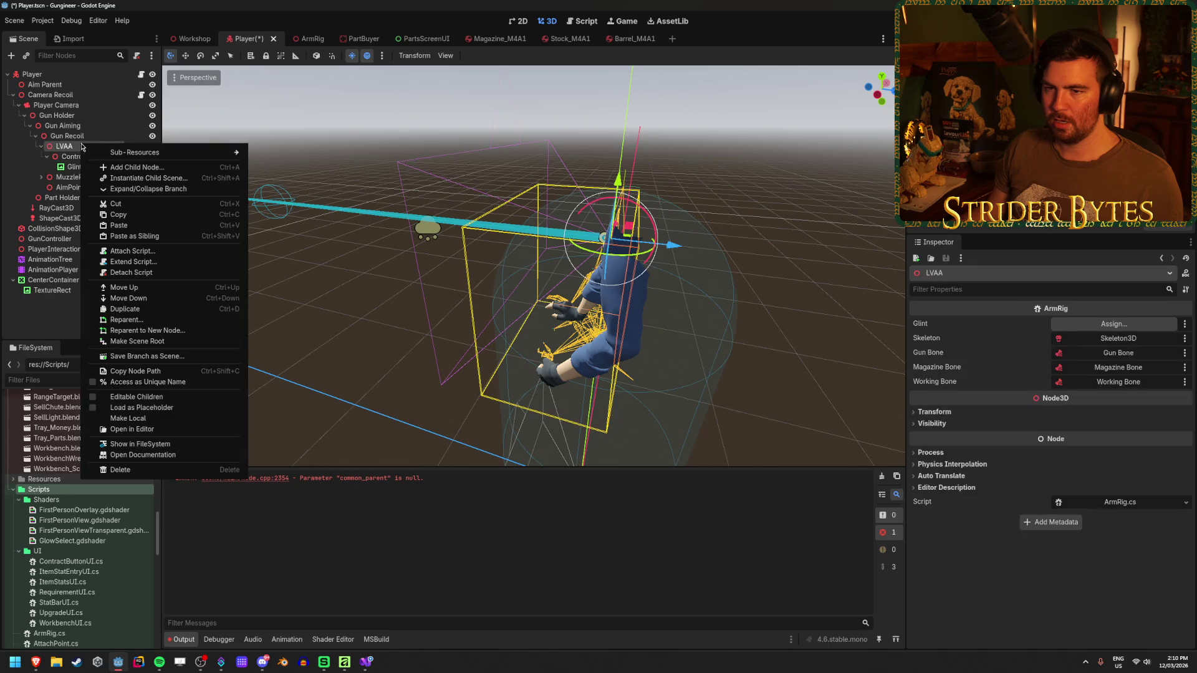
click(137, 167)
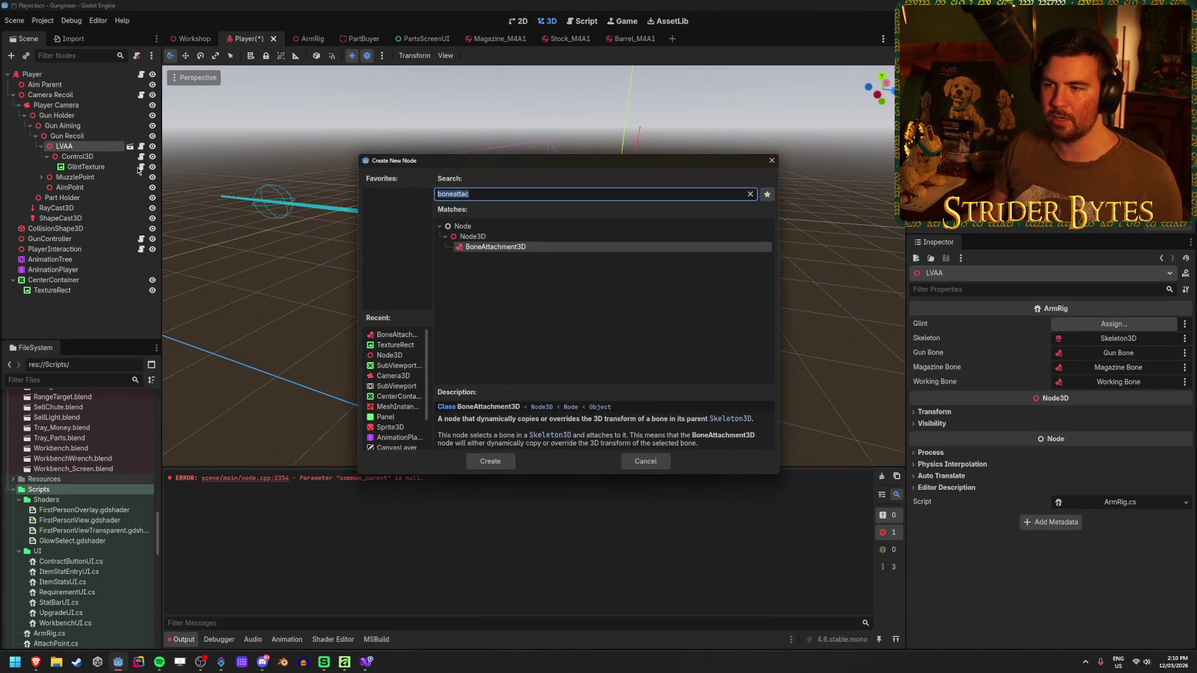
click(490, 461)
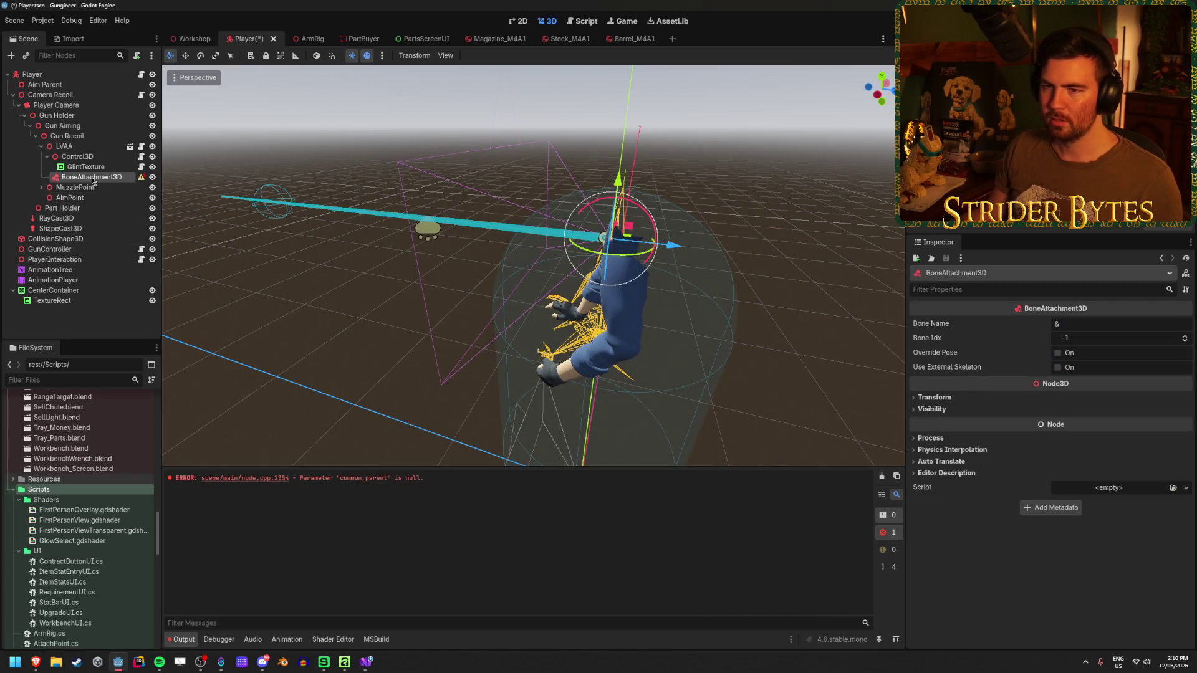
click(1057, 367)
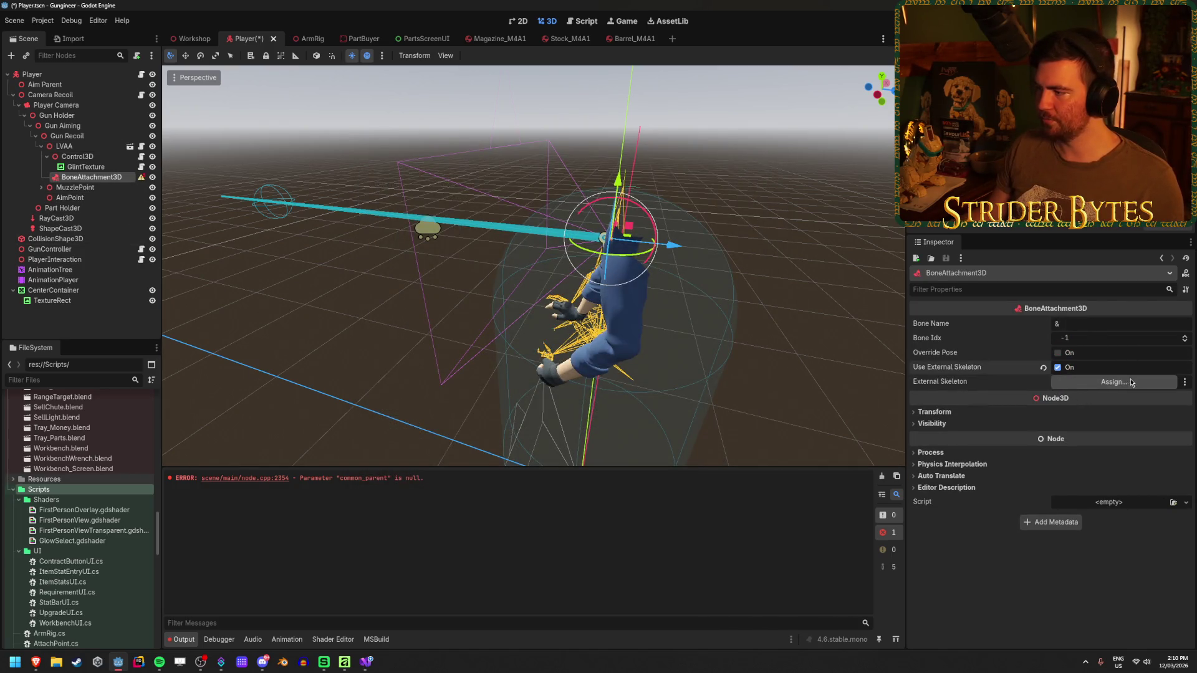
click(1122, 381)
click(673, 168)
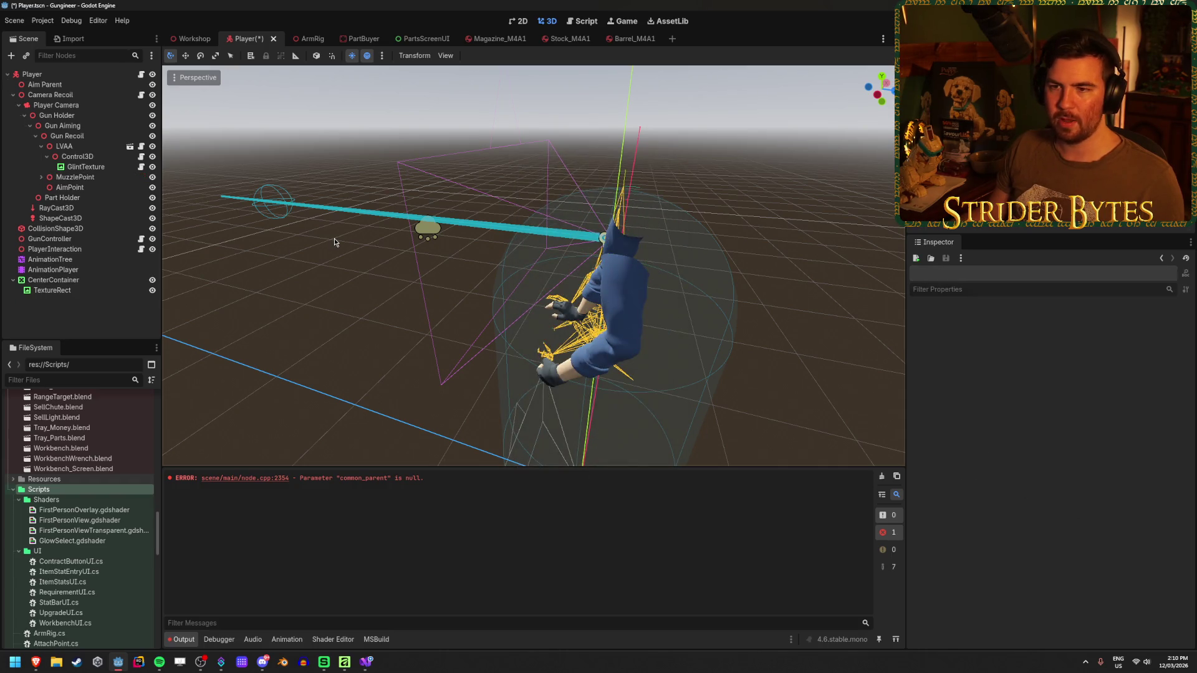
click(299, 39)
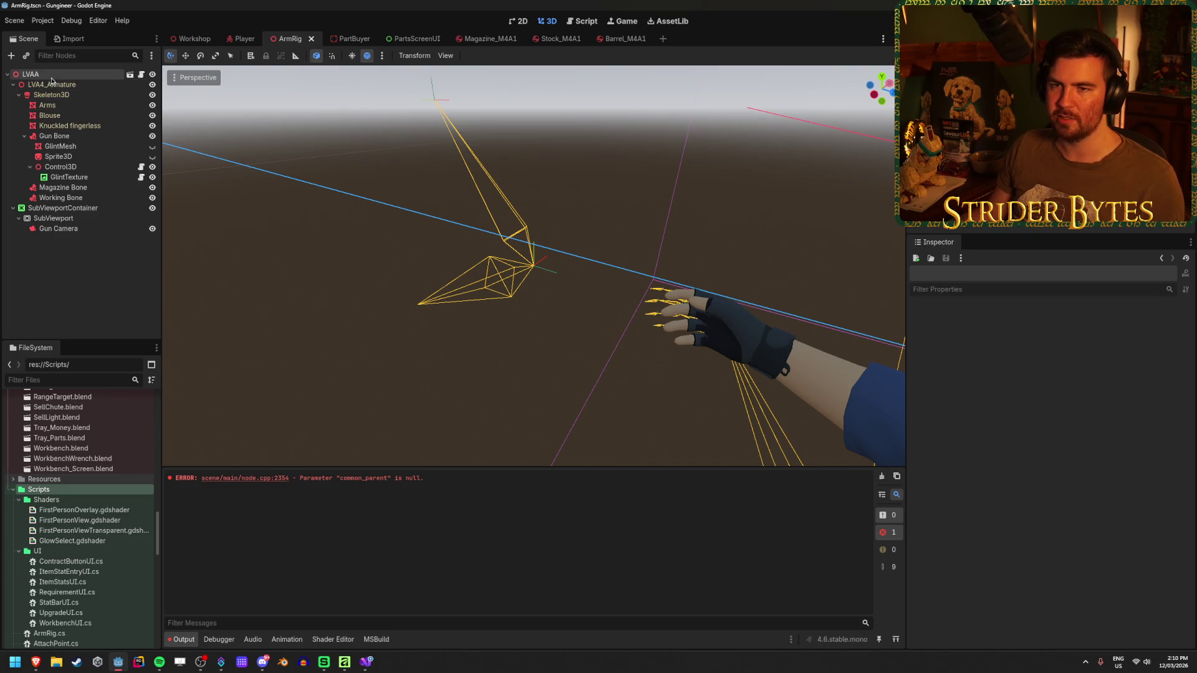
- Review the GlintTexture node's texture settings and its Control3D parent
click(87, 179)
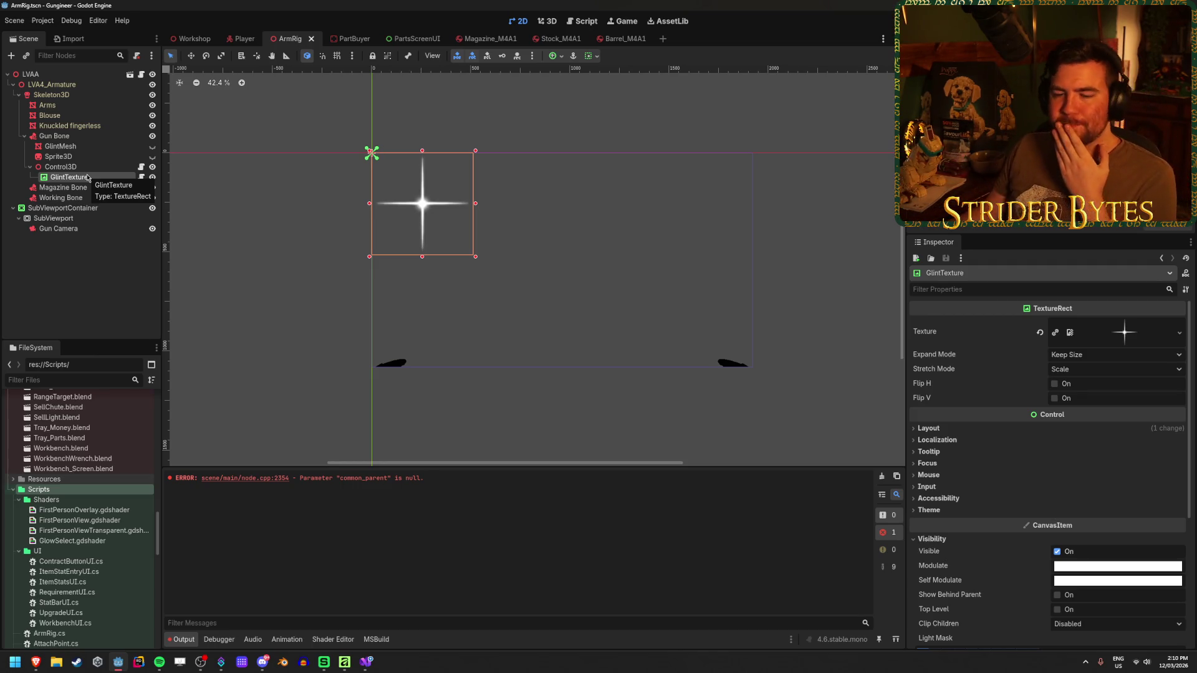
click(80, 264)
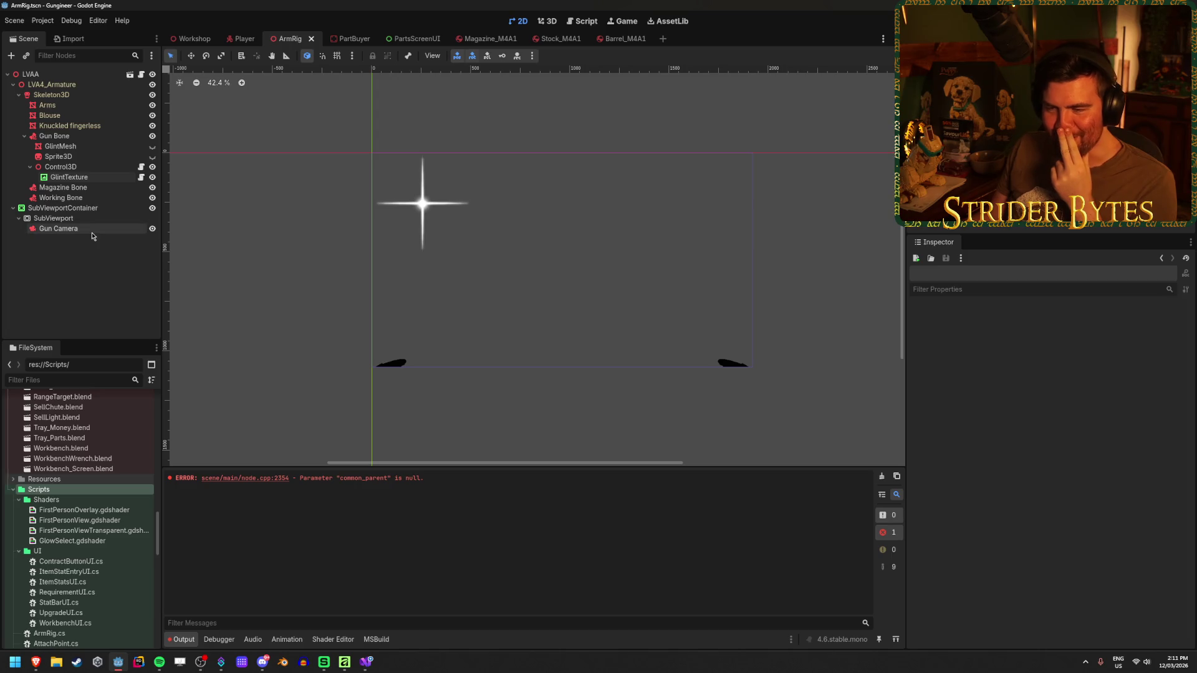
click(71, 177)
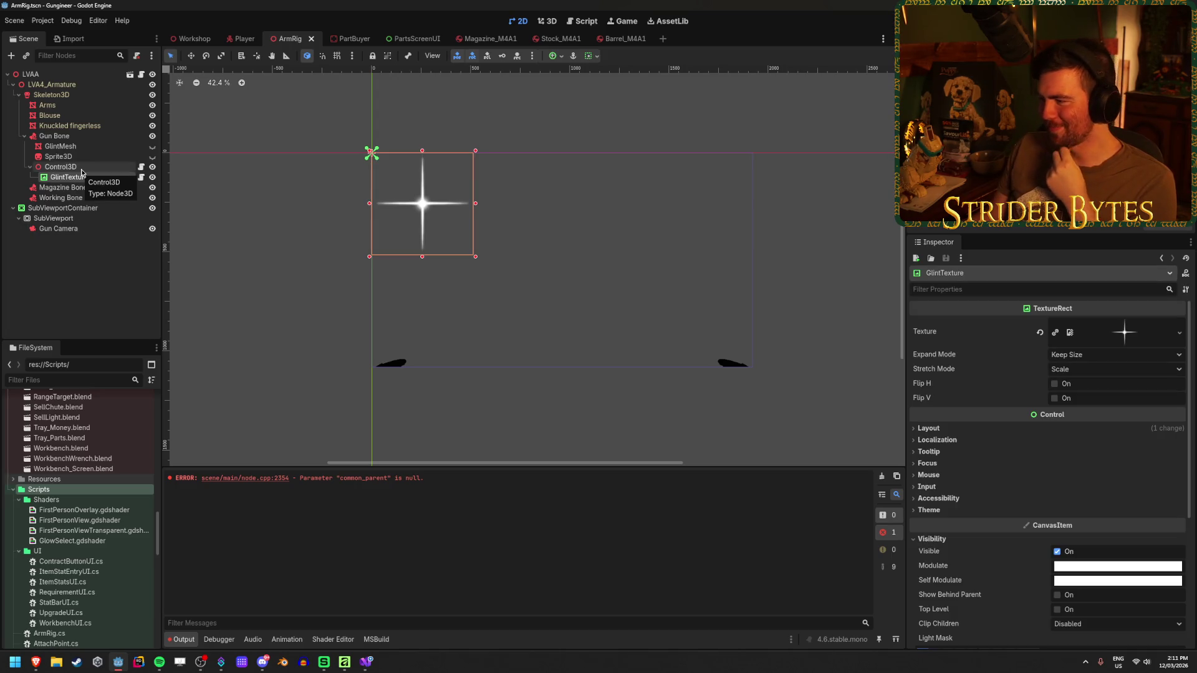
click(82, 172)
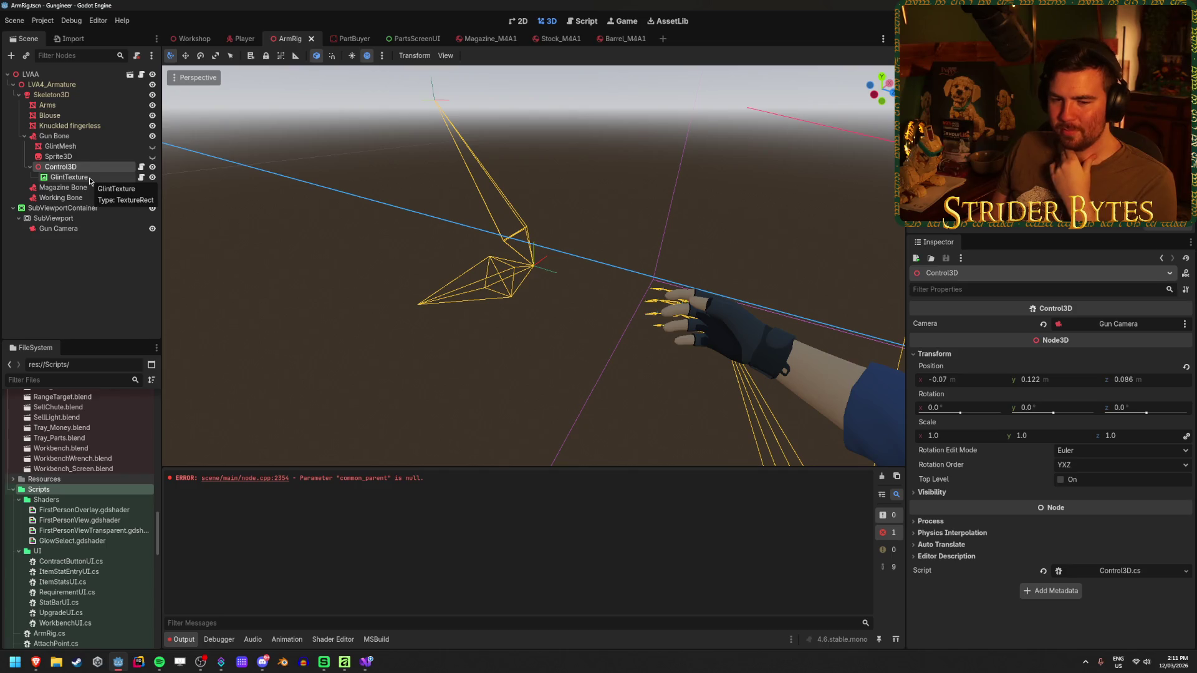
click(90, 180)
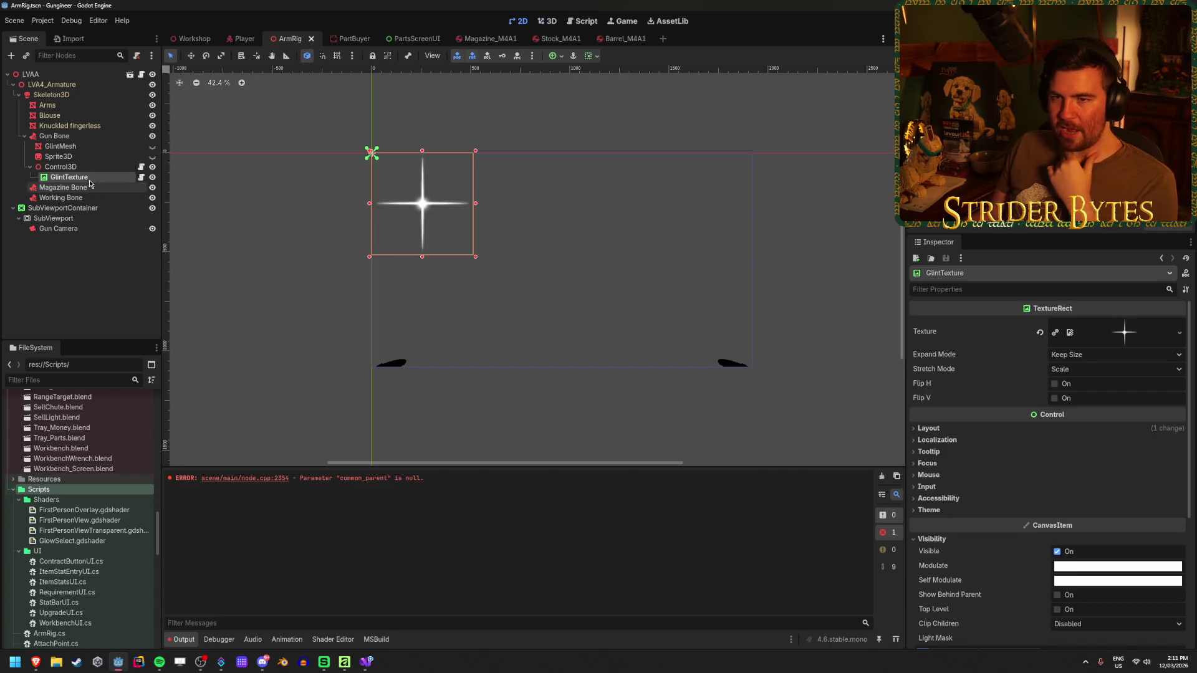
- Inspect the LVAA root, LVA4_Armature, Blouse, Skeleton3D, Gun Bone and Magazine Bone, then go to Player
click(81, 74)
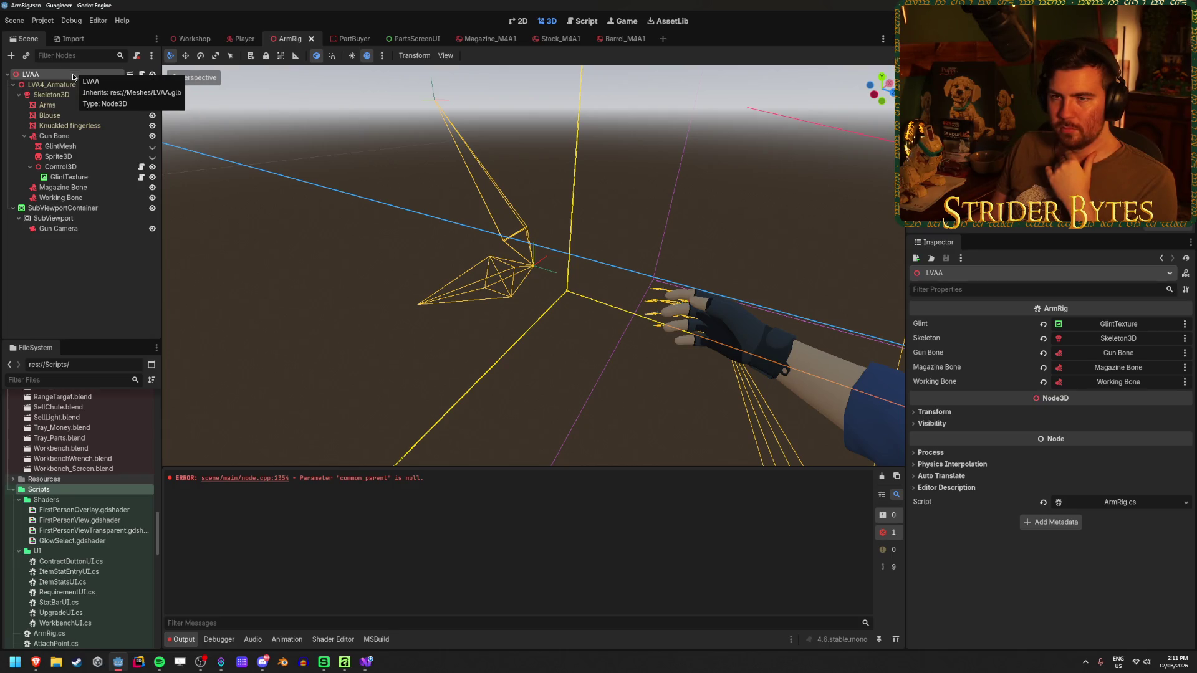
click(63, 84)
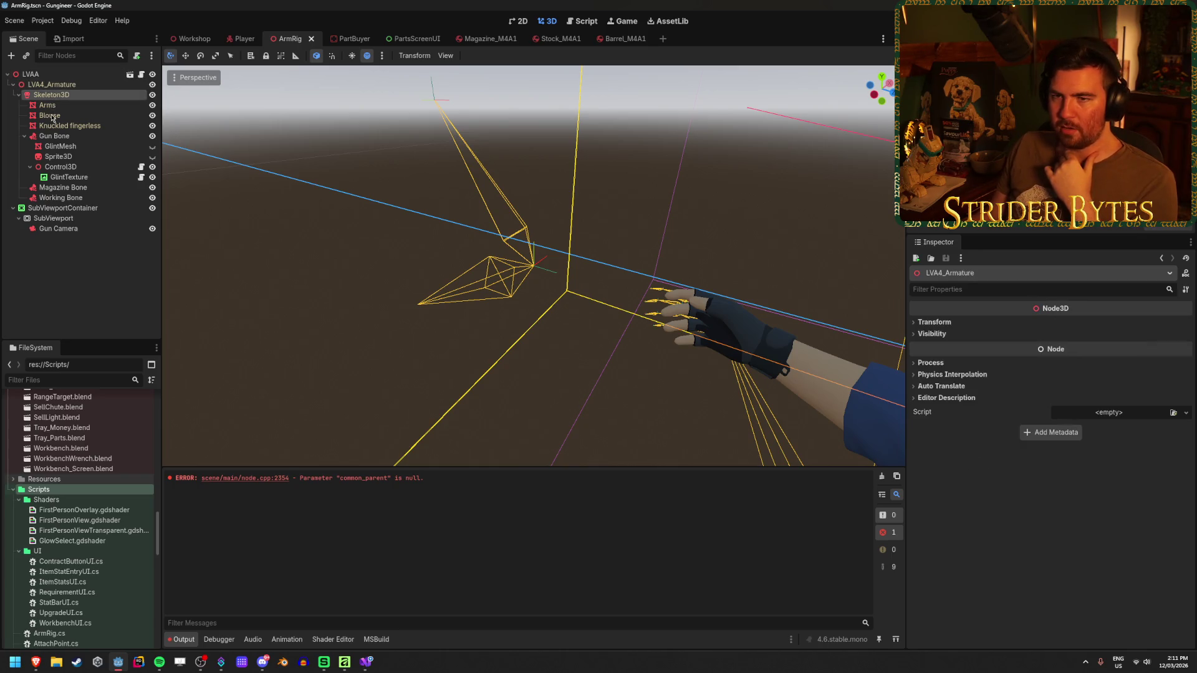
click(50, 115)
key(f)
click(51, 94)
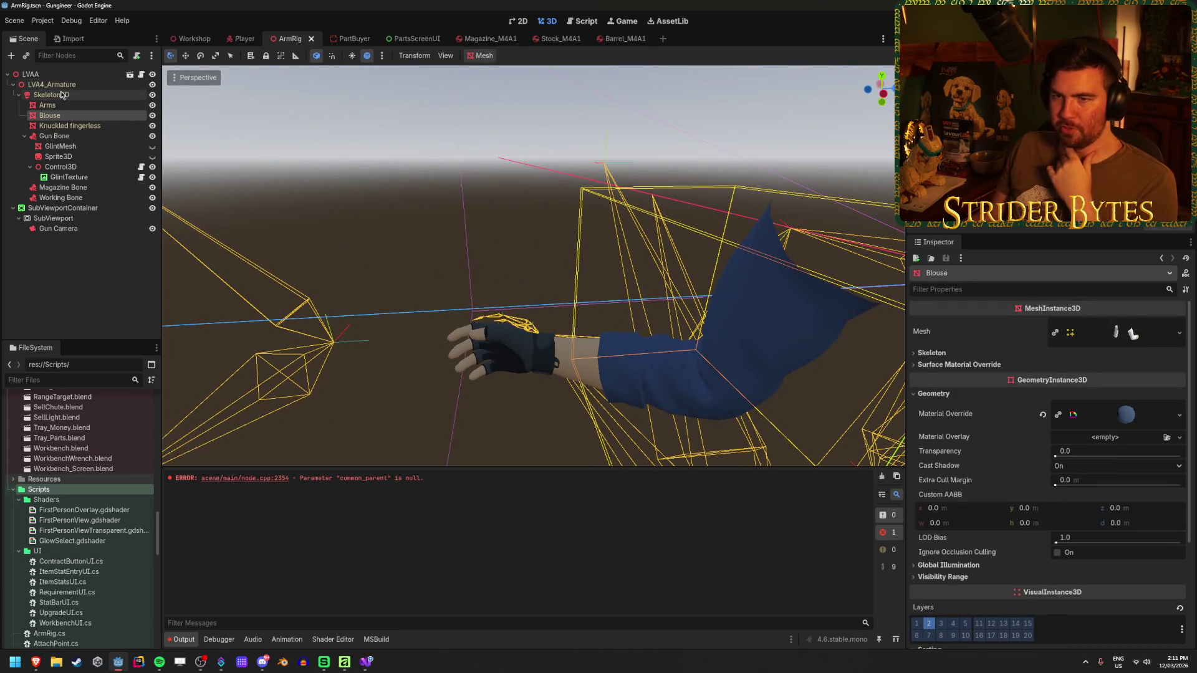
click(50, 136)
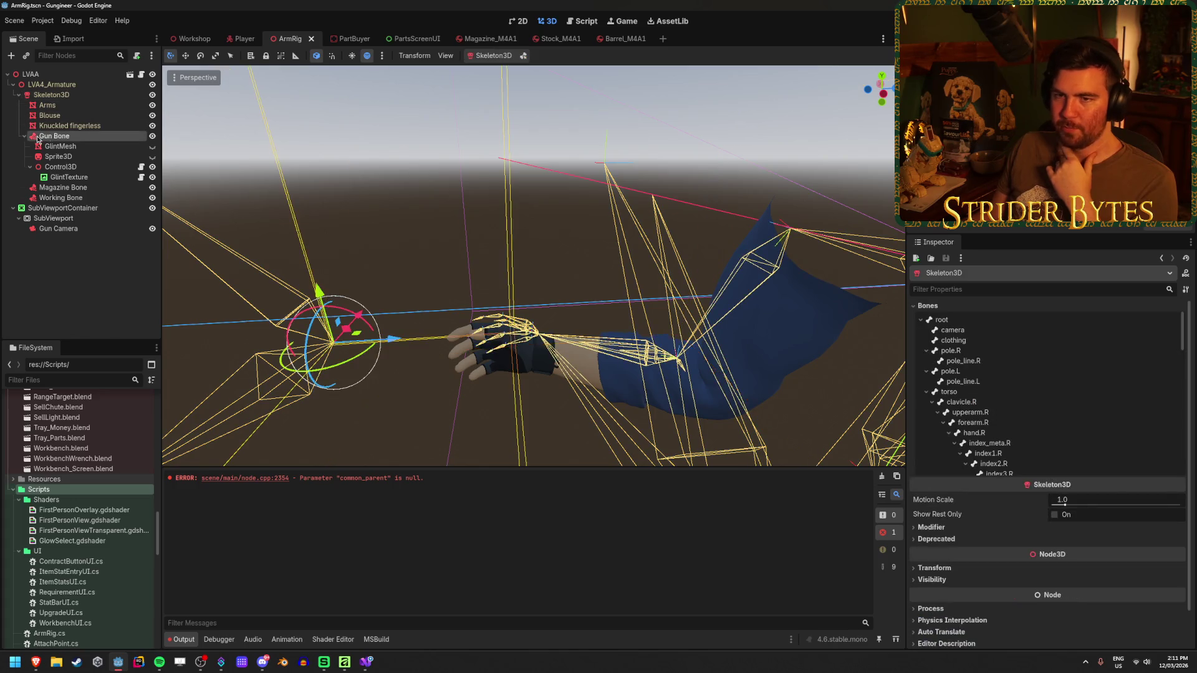
click(71, 188)
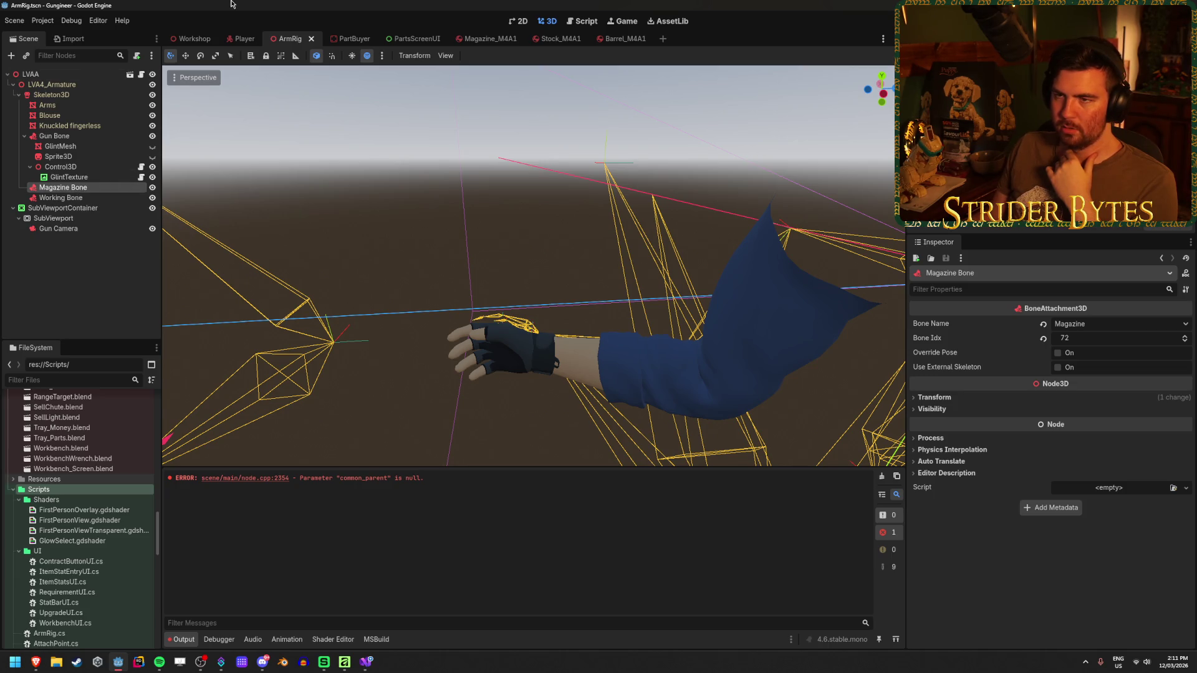
click(243, 38)
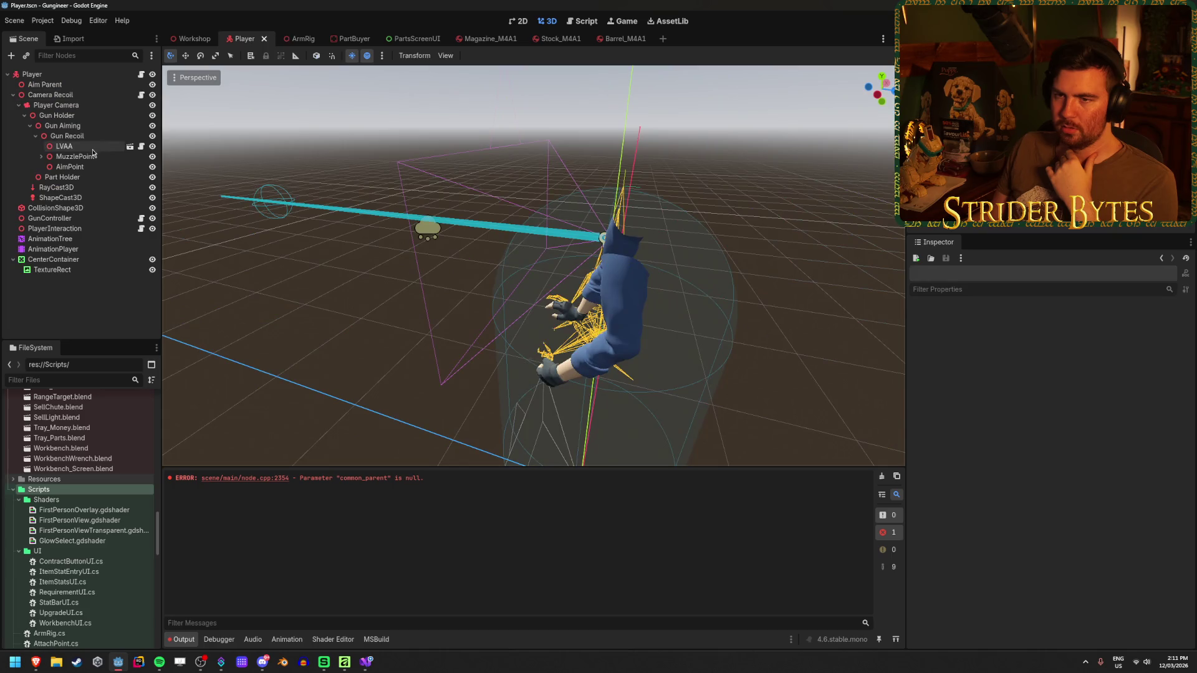
- Peek at the LVAA instance's scene, then launch a second Godot window from the taskbar
click(129, 147)
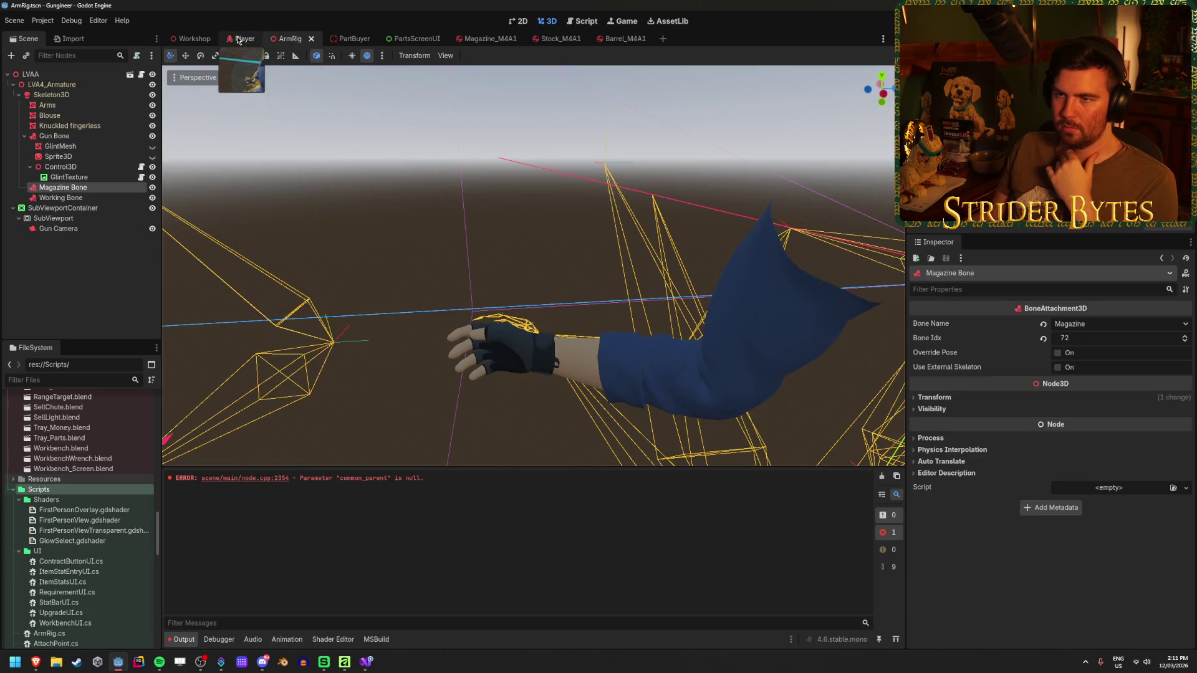
click(239, 39)
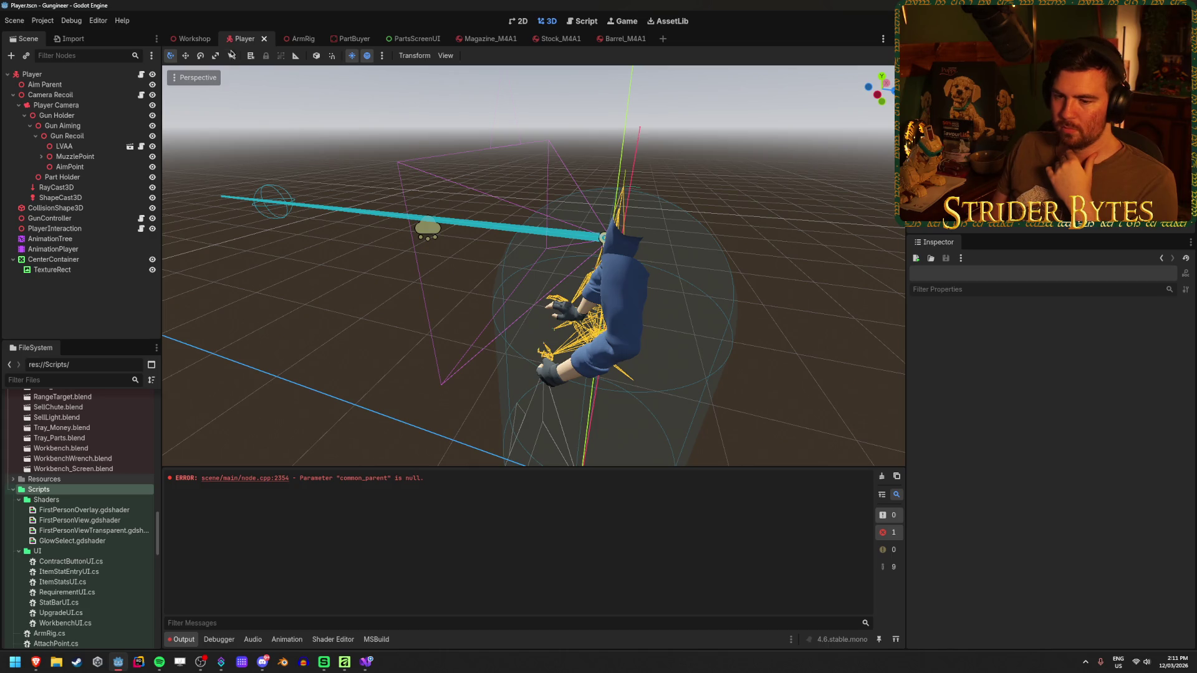
right_click(120, 667)
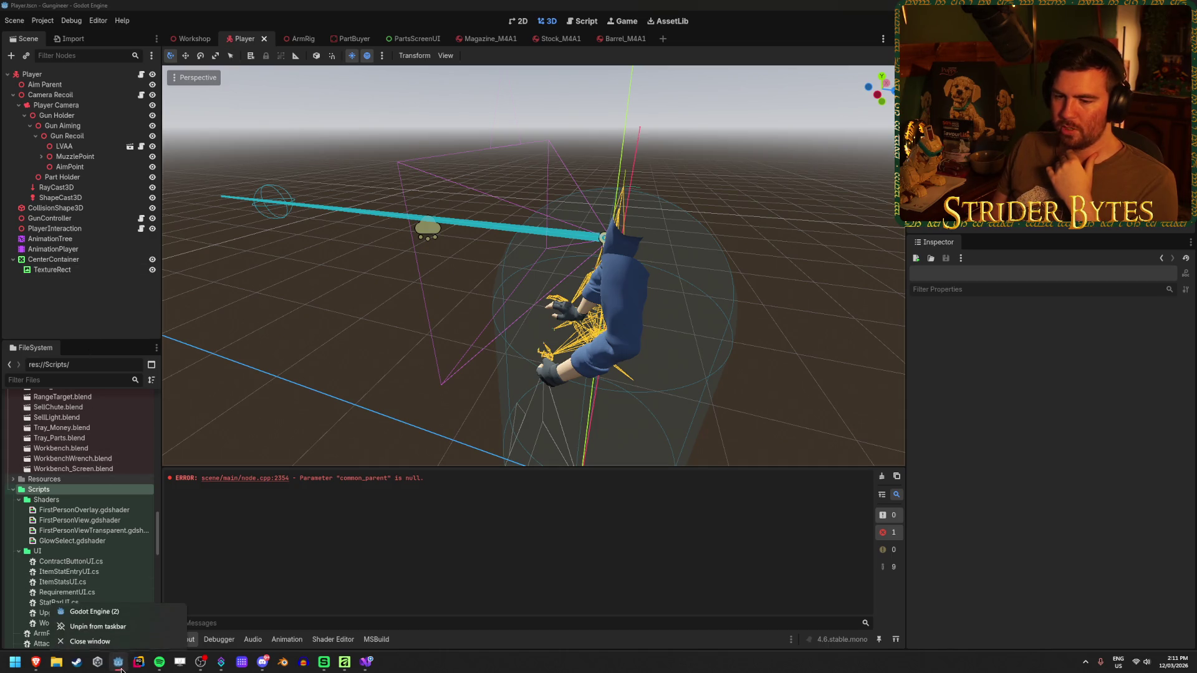
click(107, 610)
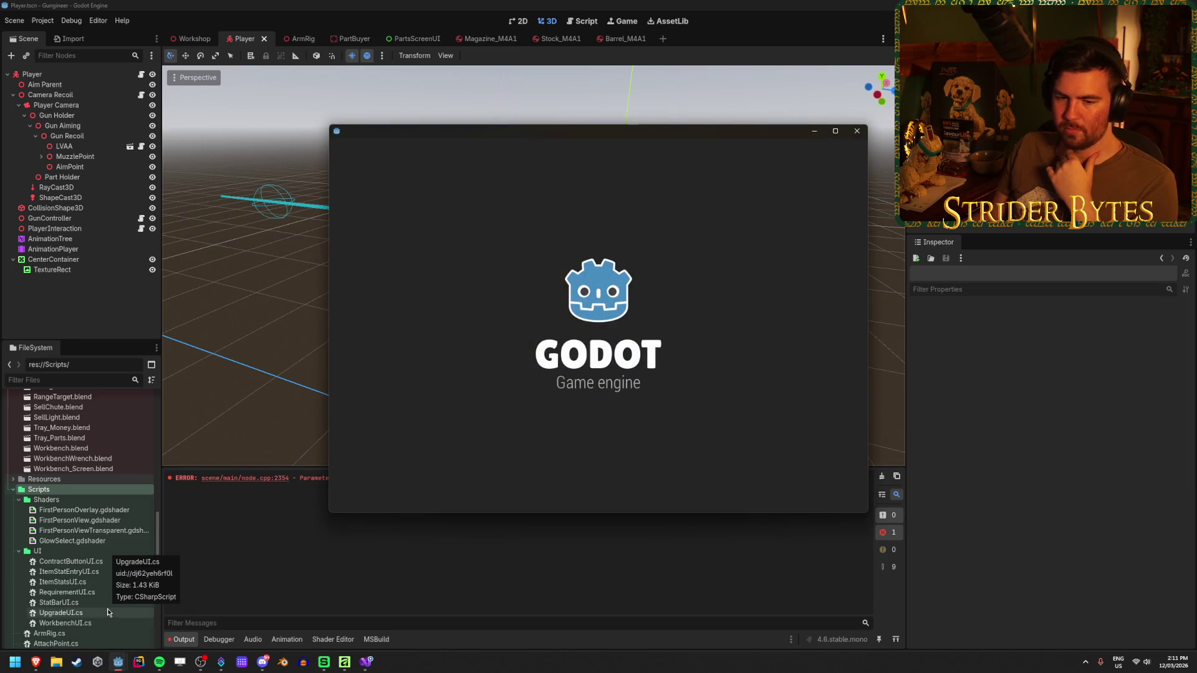
key(alt+Tab)
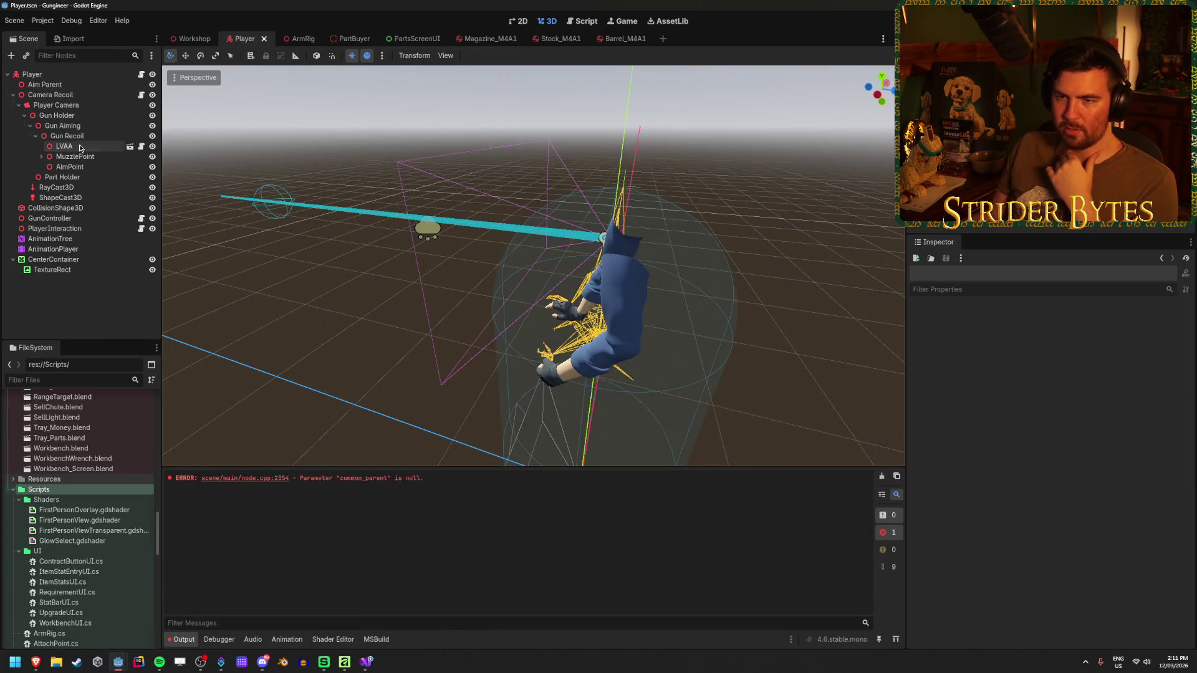
- Create a new inherited scene from res://Meshes/LVAA.glb in the FileSystem dock
right_click(79, 149)
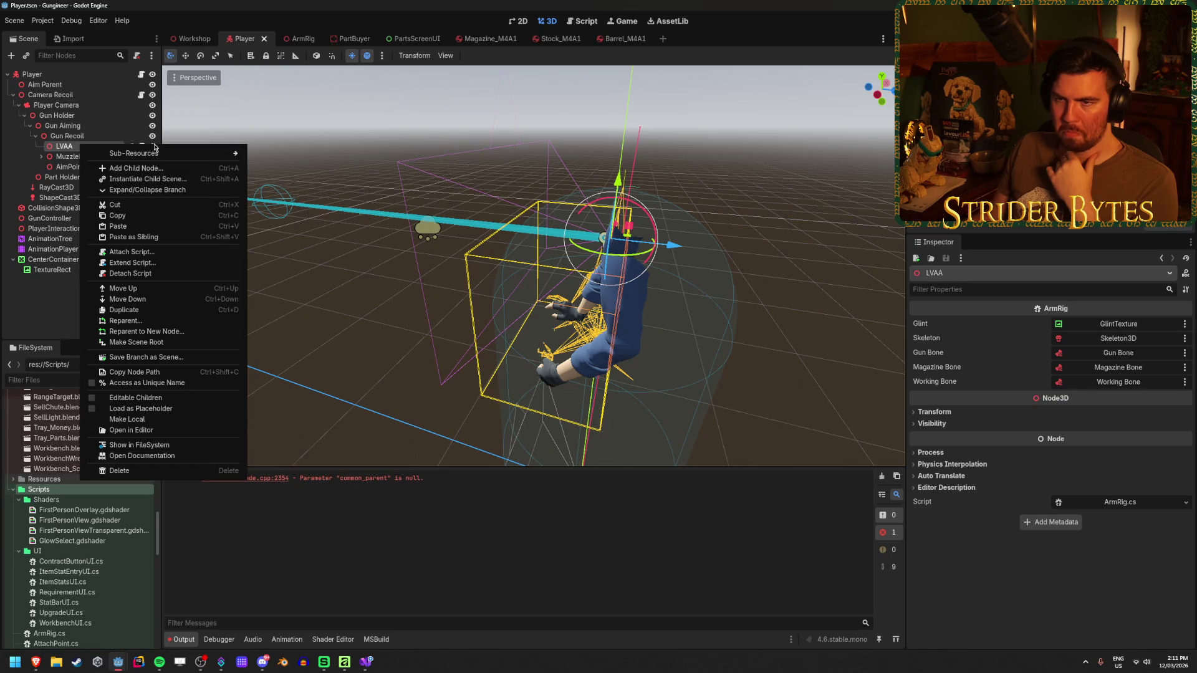
mouse_move(151, 157)
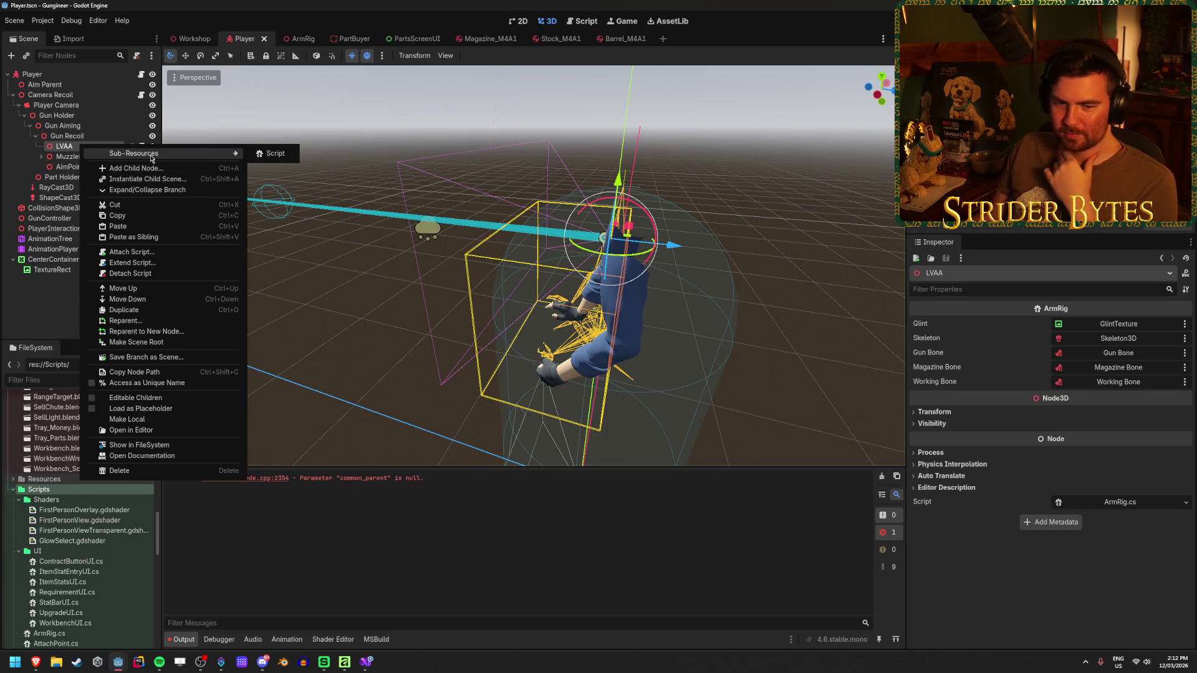
click(46, 291)
scroll(76, 549, up, 5)
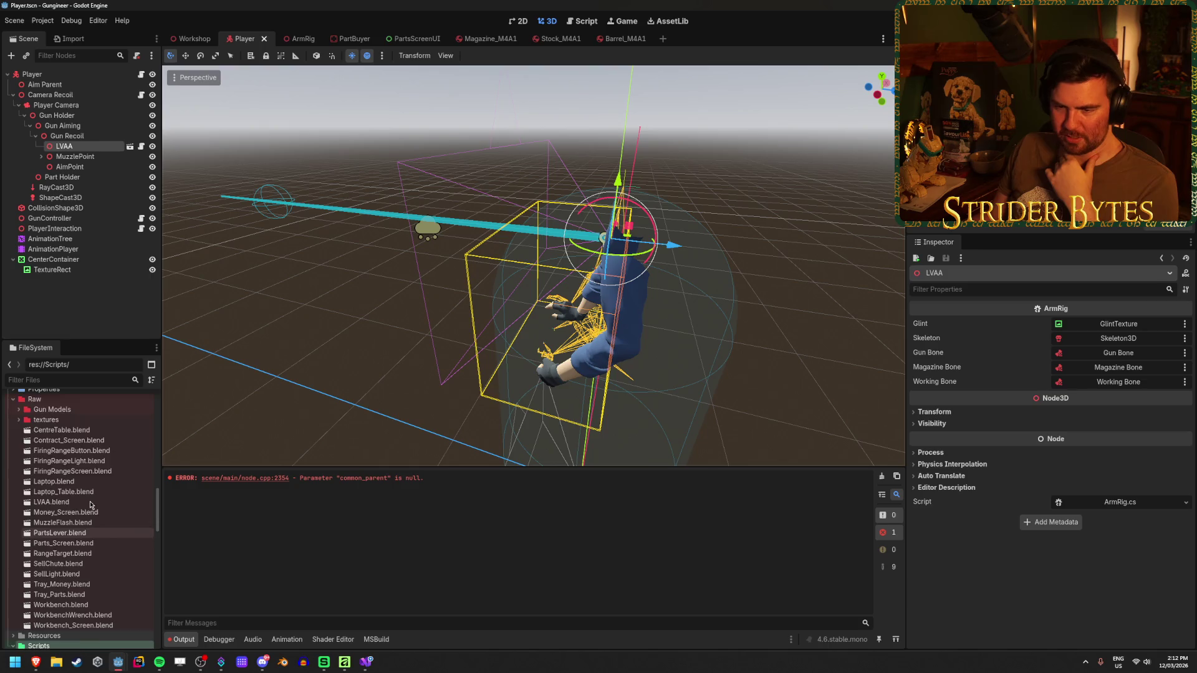
scroll(84, 537, up, 5)
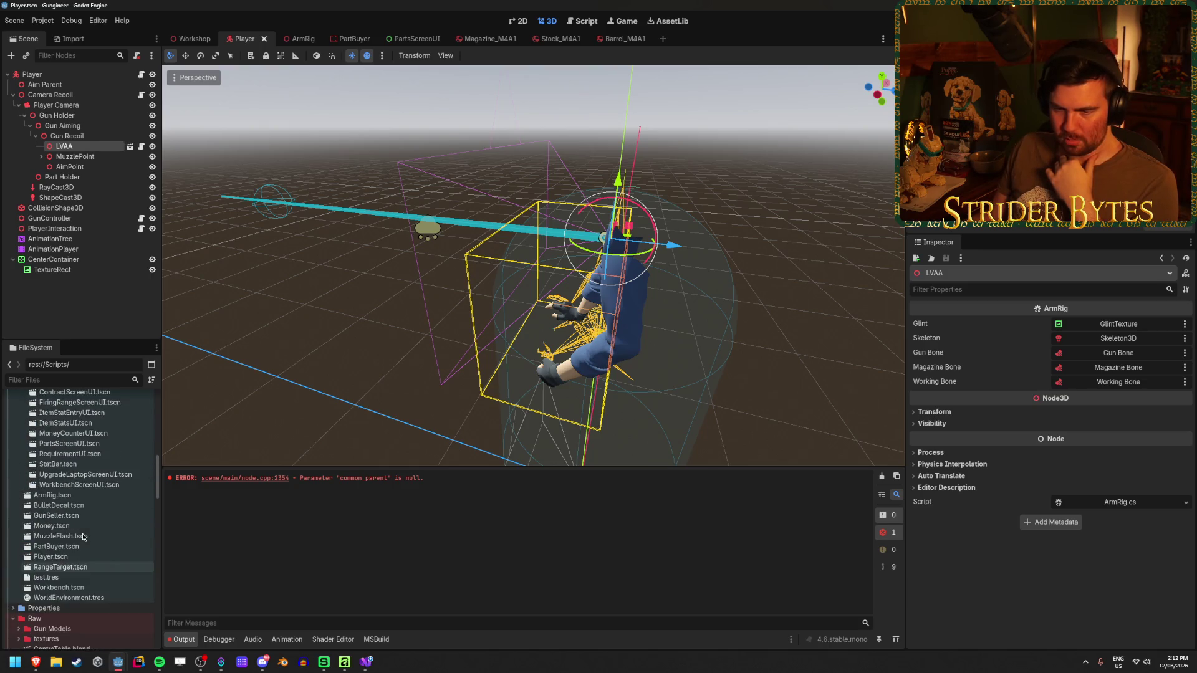
scroll(75, 536, up, 10)
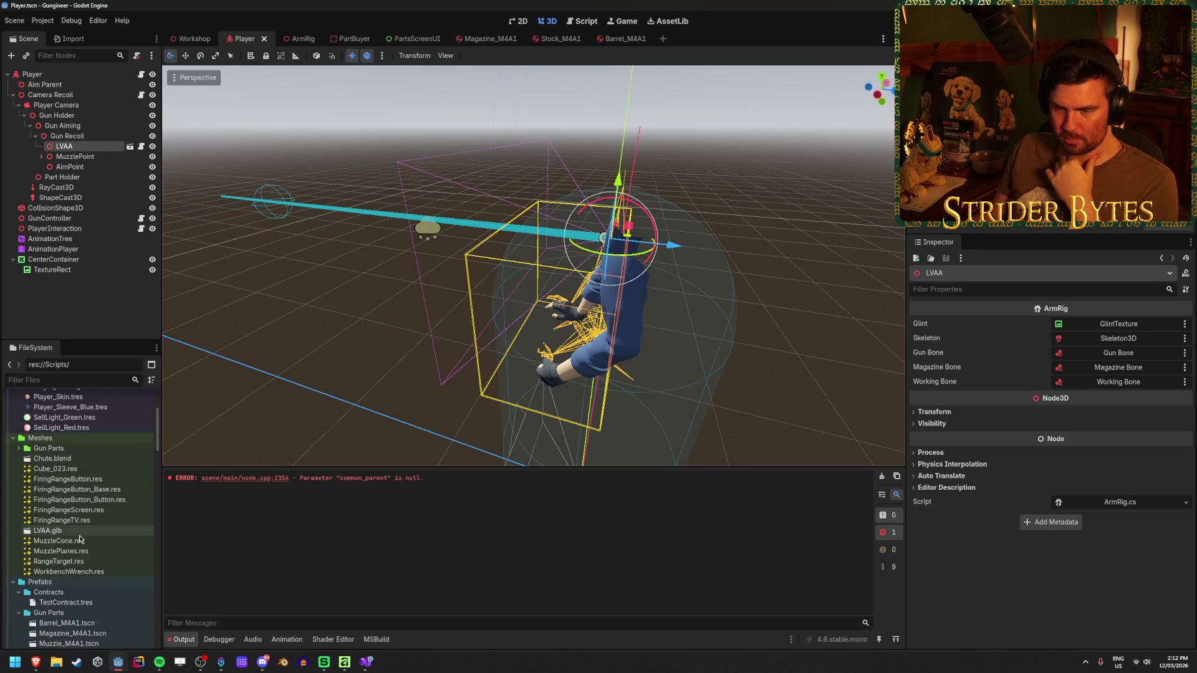
right_click(85, 531)
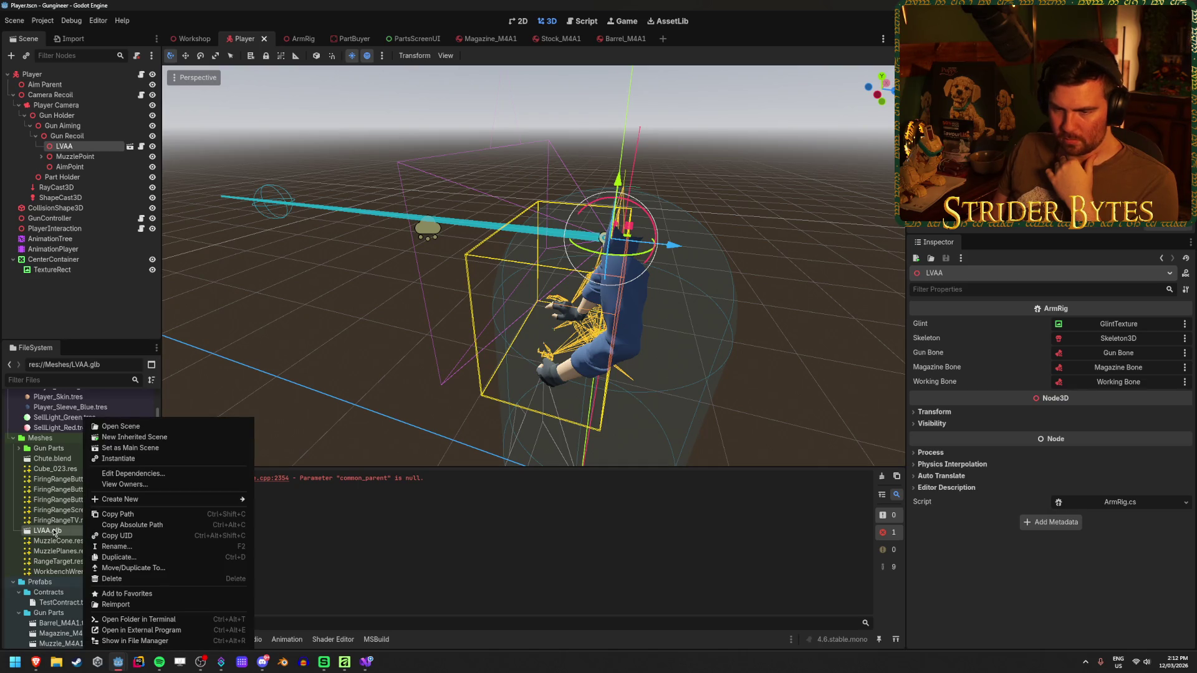
click(209, 440)
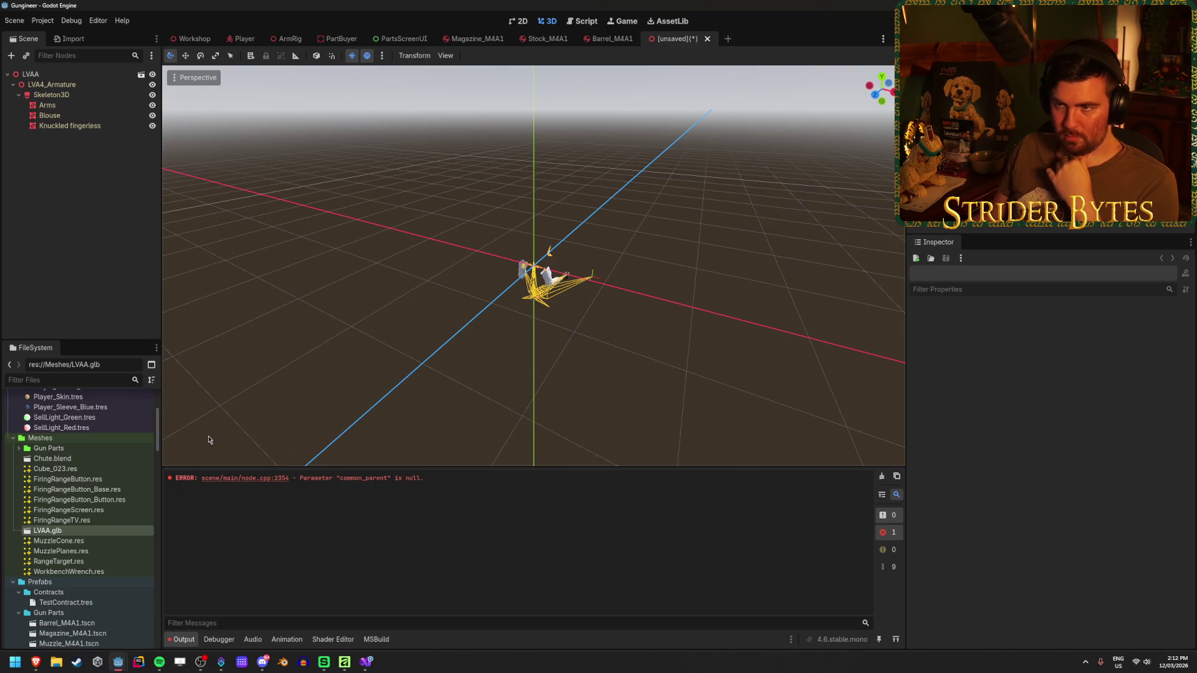
- Orbit the new inherited scene down to a low view of the arms
scroll(454, 333, up, 3)
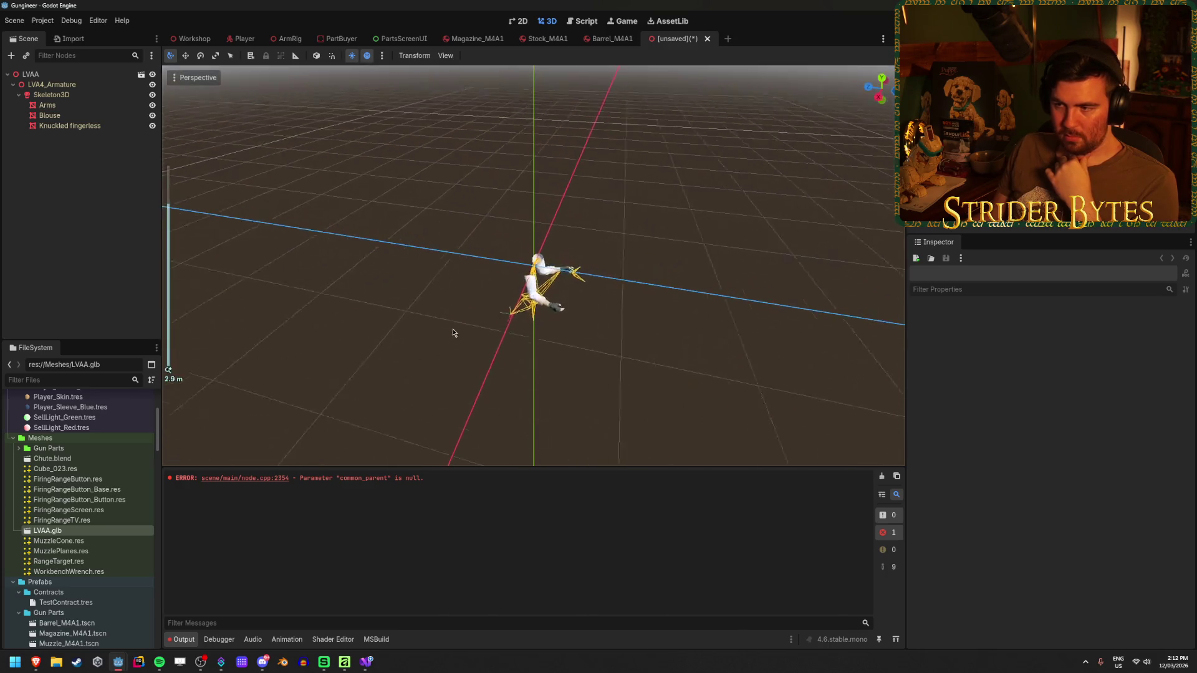
scroll(453, 333, up, 2)
mouse_move(462, 324)
mouse_down()
mouse_move(514, 301)
mouse_move(500, 216)
mouse_move(488, 299)
mouse_up()
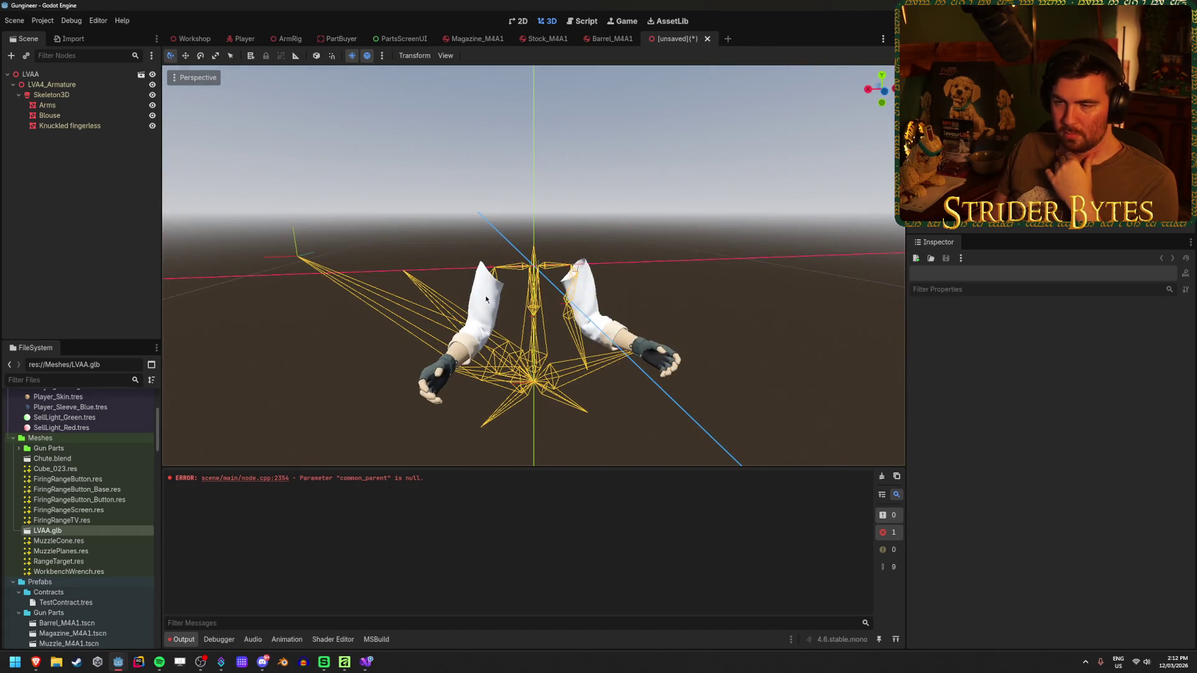
scroll(99, 524, down, 5)
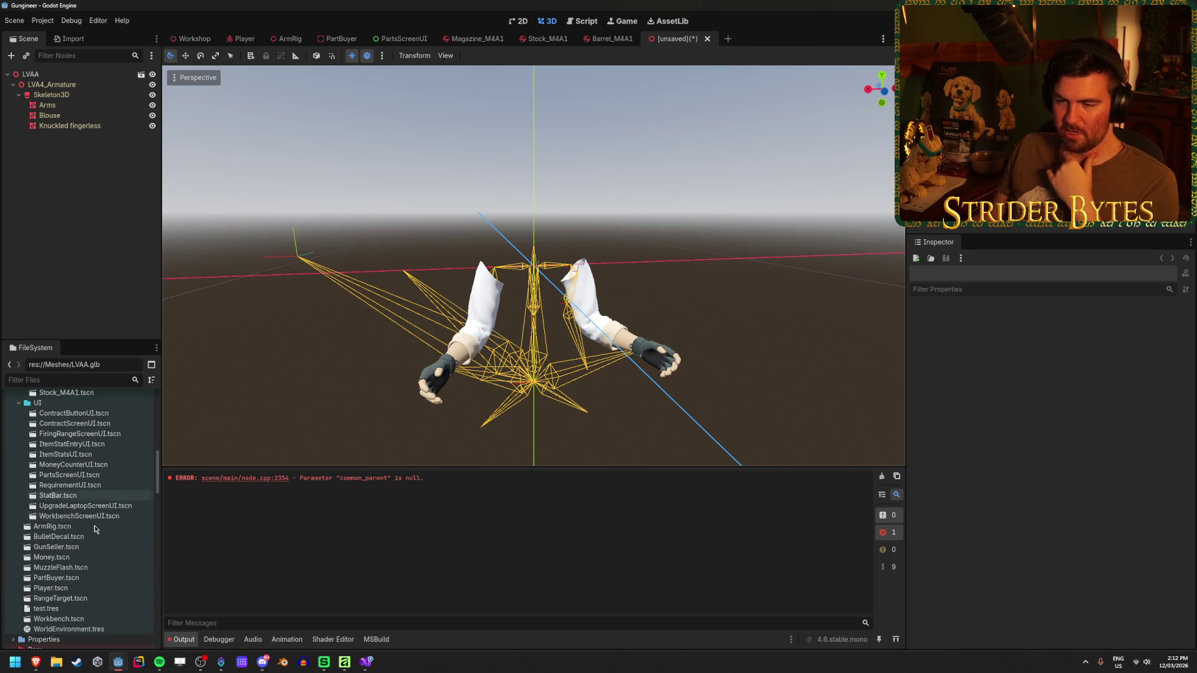
- Compare ArmRig's front view of both arms with the inherited scene, then bring up the Project Manager
click(286, 39)
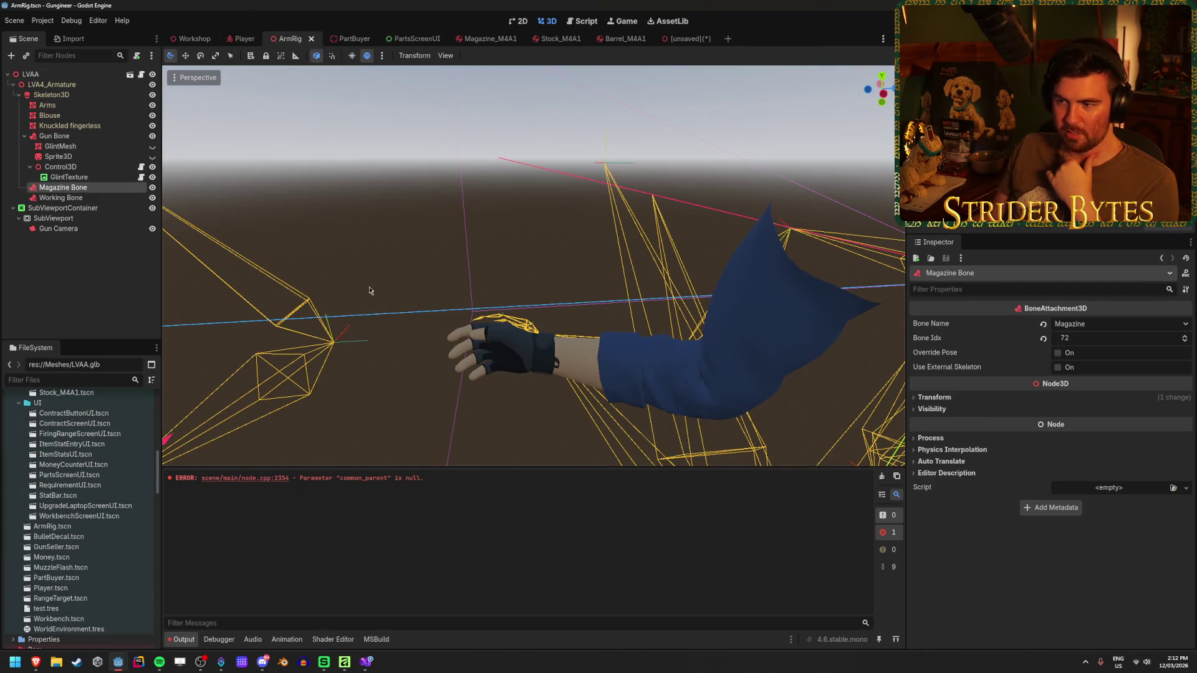
mouse_move(377, 383)
mouse_down()
mouse_move(545, 372)
mouse_move(497, 363)
mouse_move(542, 340)
mouse_move(536, 330)
mouse_up()
scroll(497, 363, down, 3)
scroll(536, 330, up, 2)
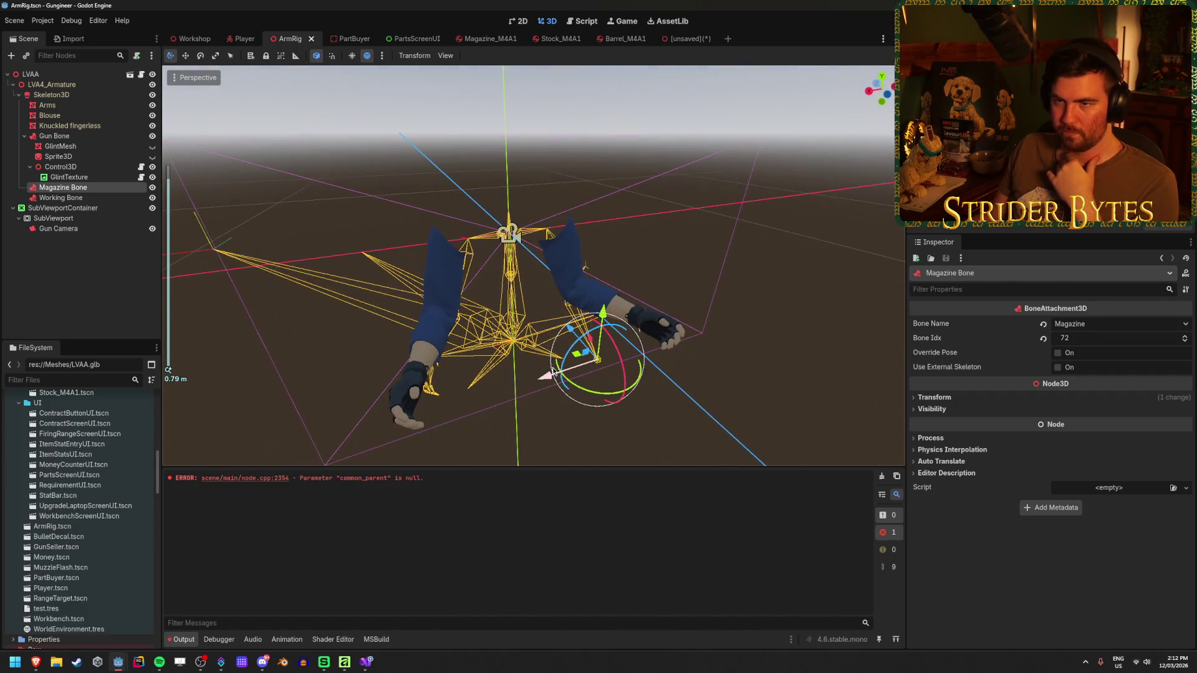
click(686, 38)
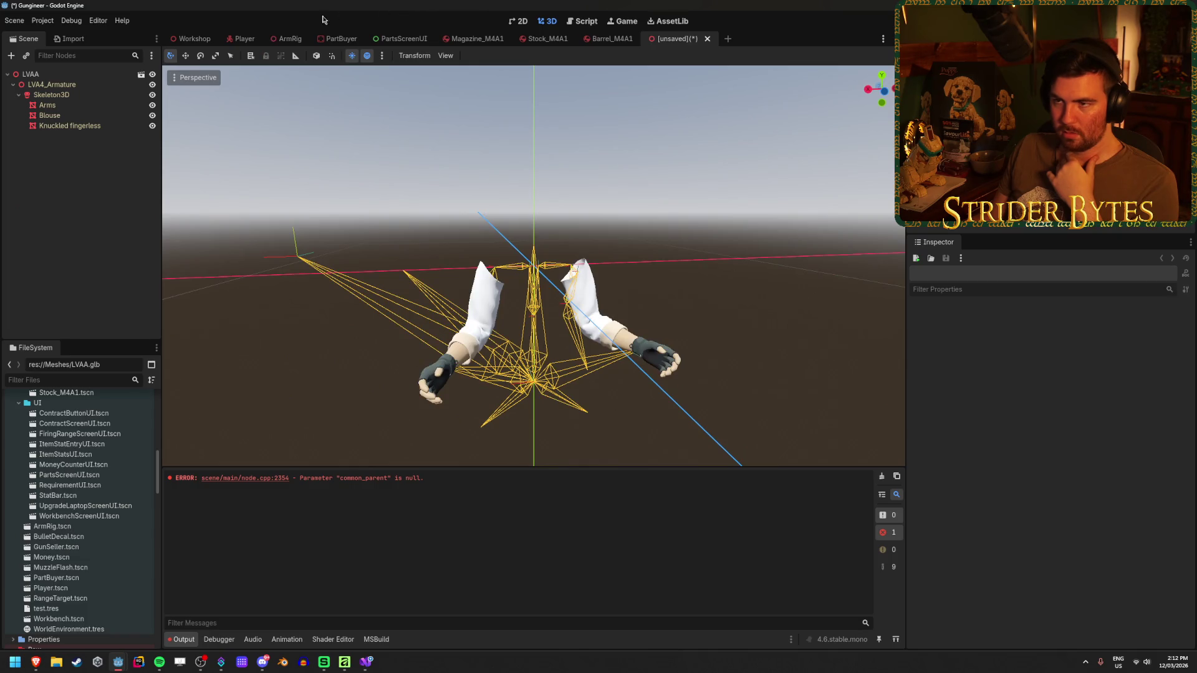
click(286, 40)
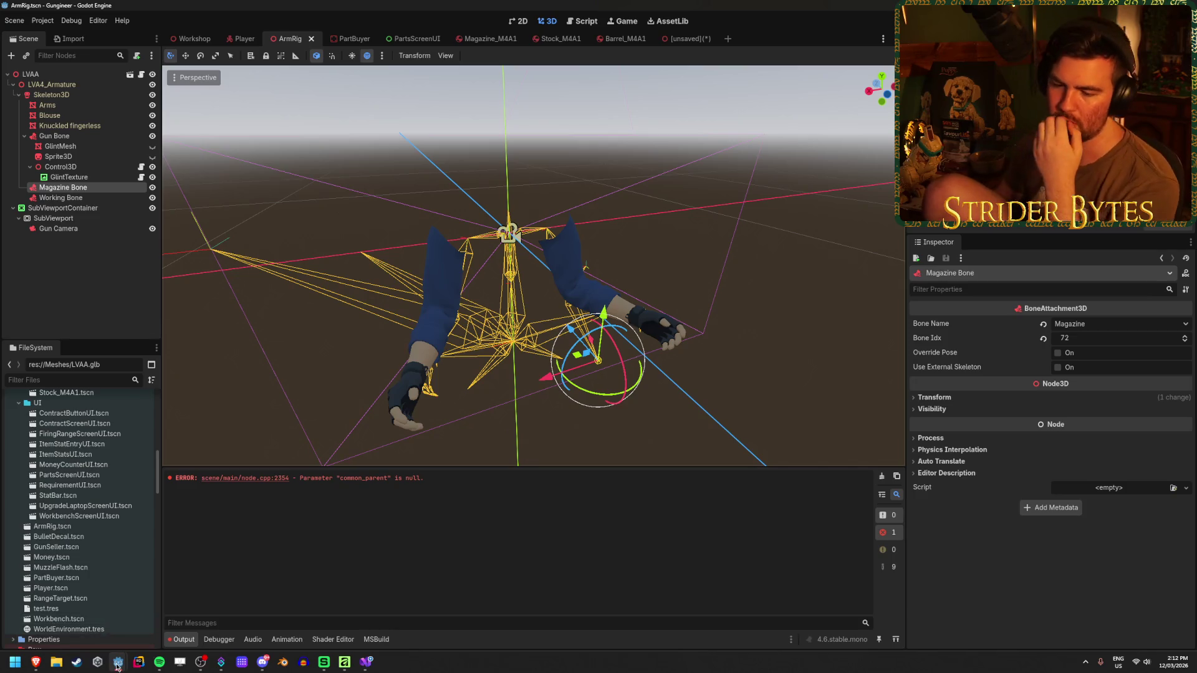
mouse_move(118, 662)
click(170, 608)
- Open the project-for-bickies project and expand Sketchfab_model in its player_controller scene
double_click(448, 209)
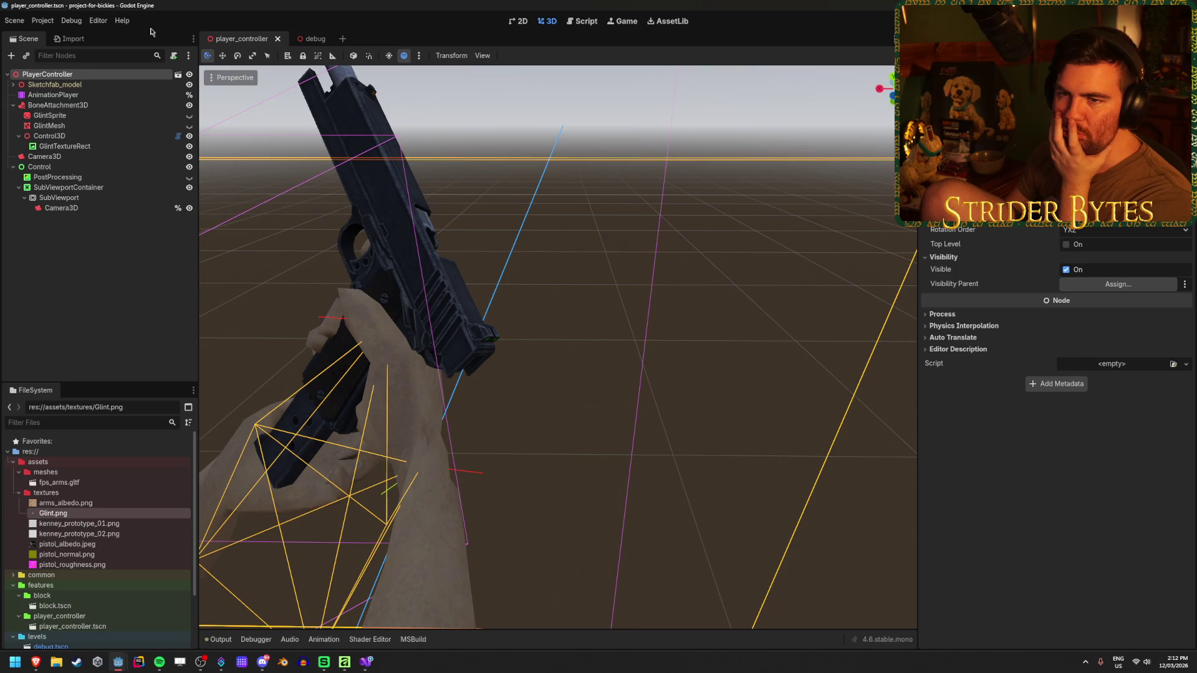
click(33, 86)
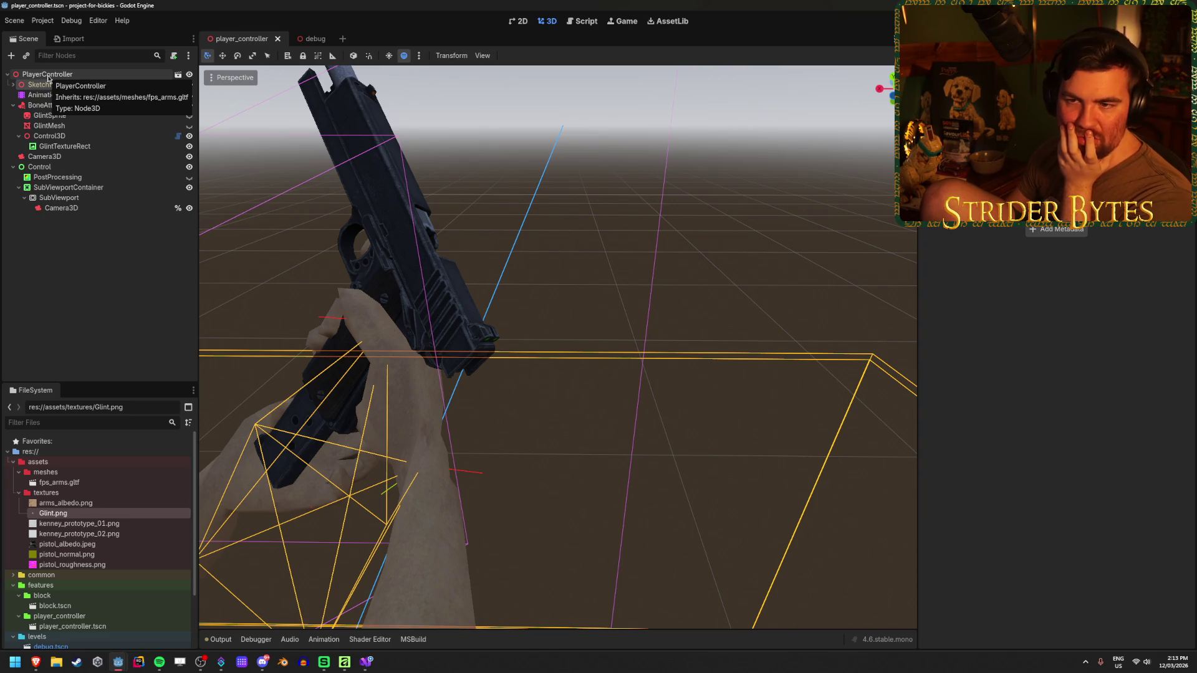
click(13, 86)
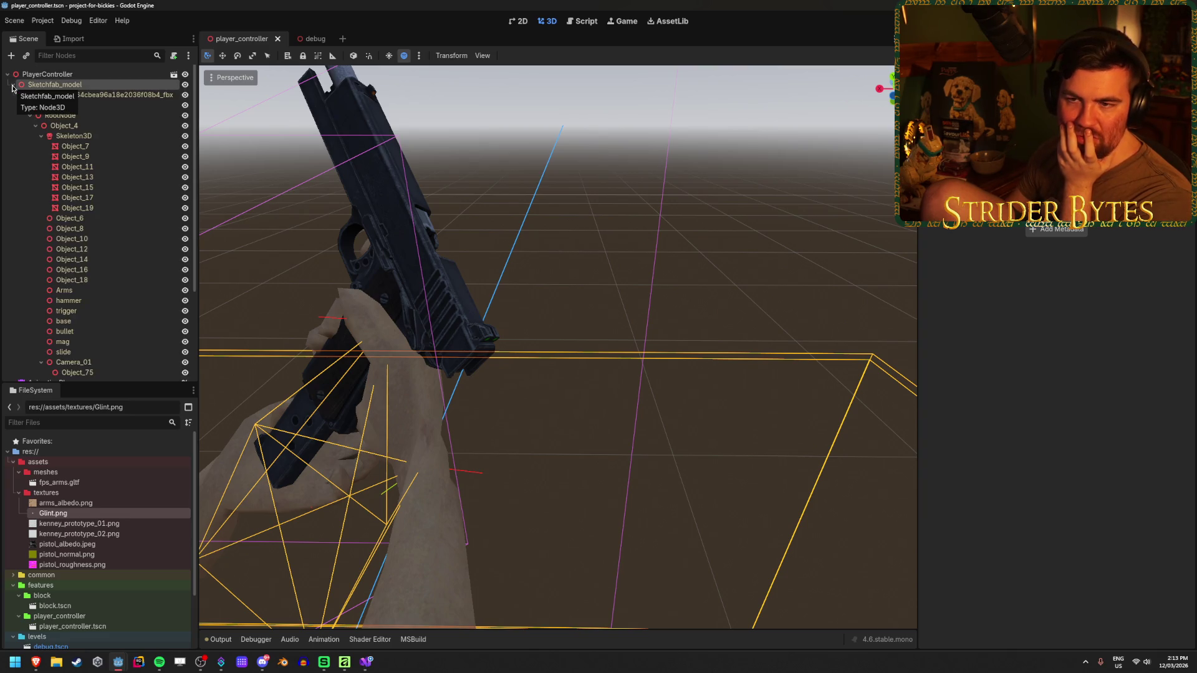
click(12, 85)
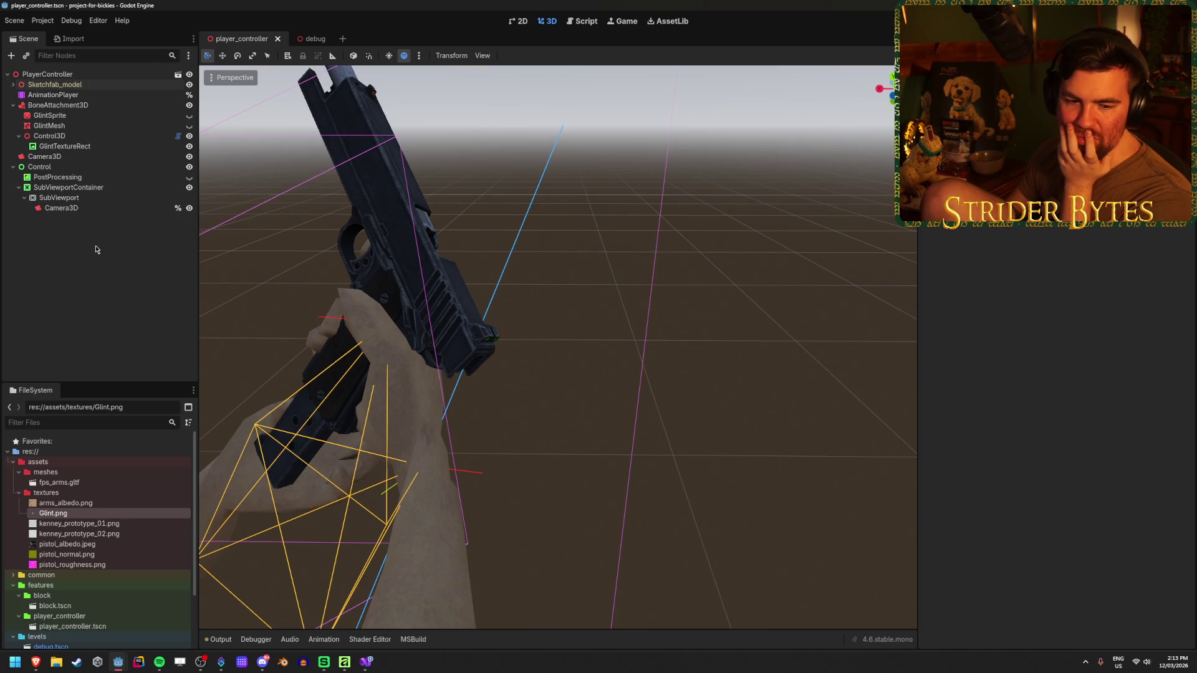
click(92, 79)
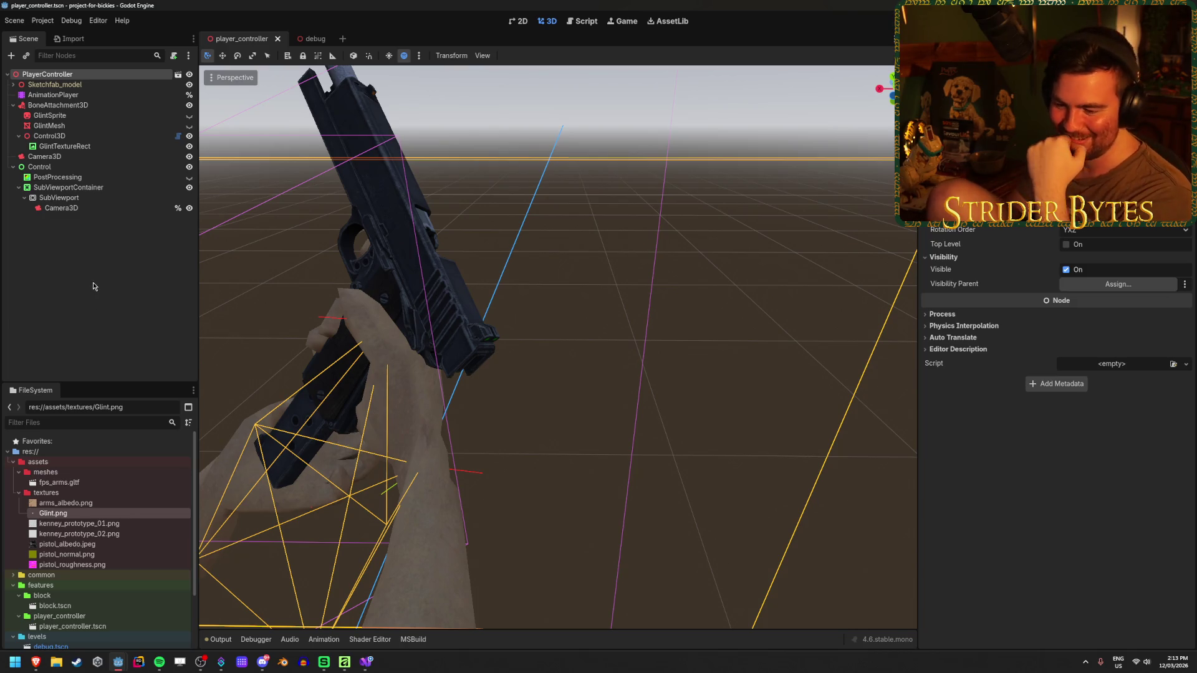
- Switch to the Gungineer window and back to the player_controller editor
mouse_move(120, 669)
click(67, 611)
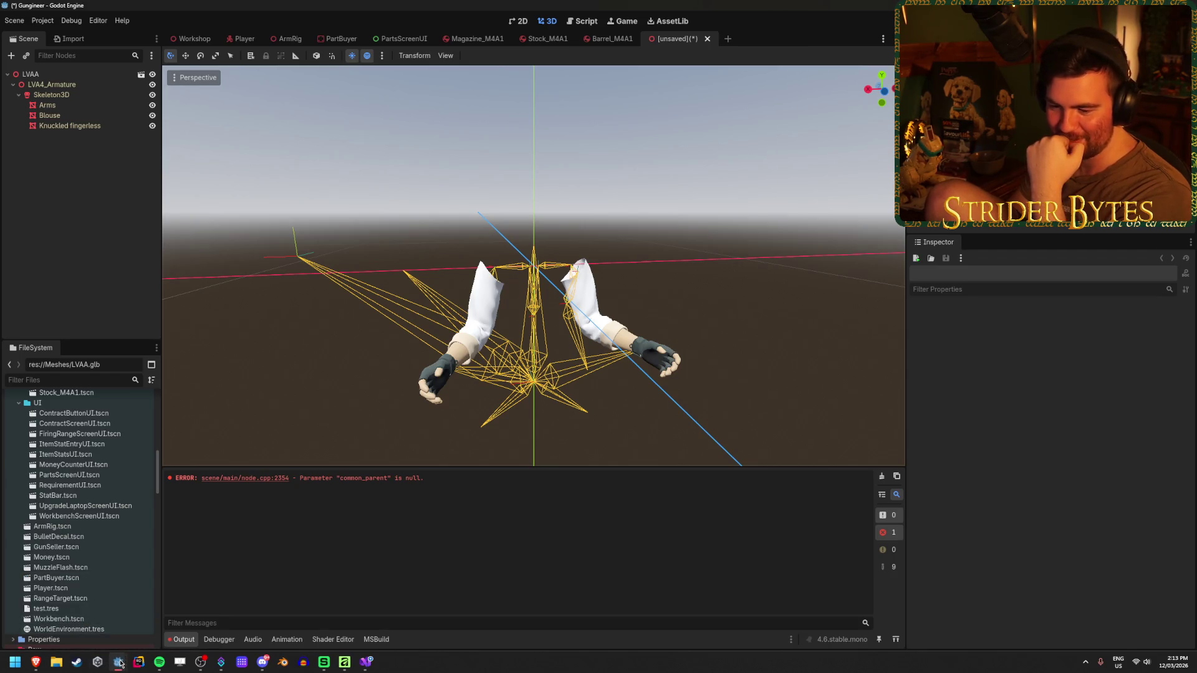
mouse_move(118, 663)
click(66, 592)
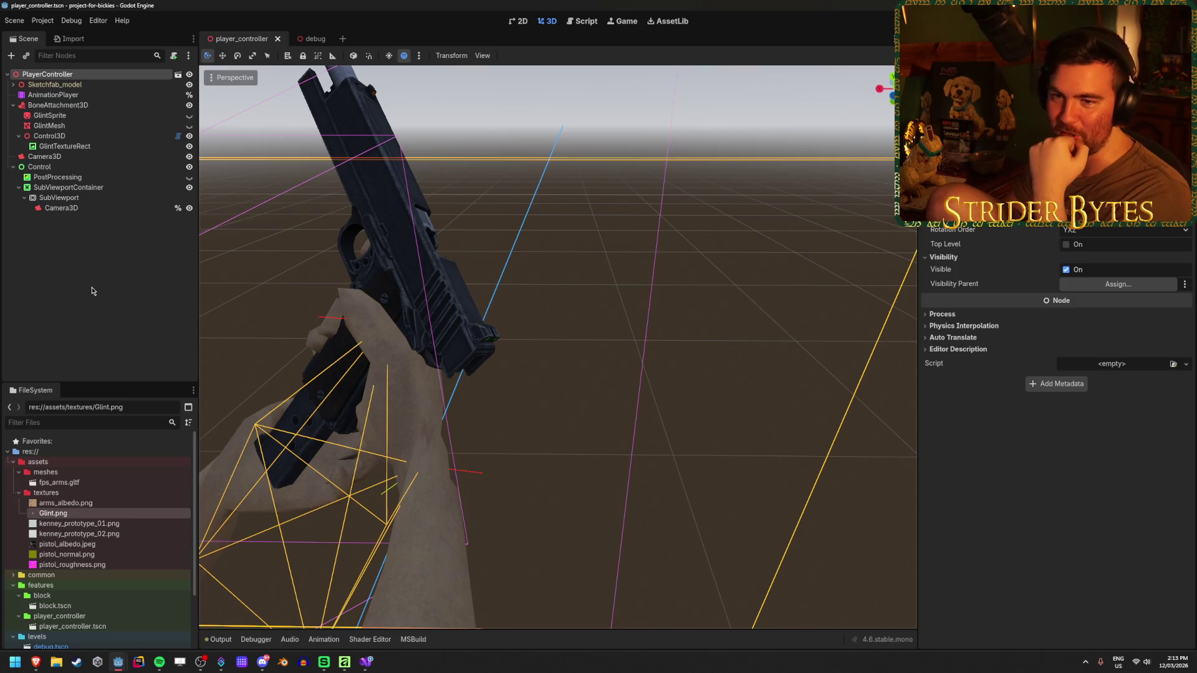
- Re-examine Sketchfab_model's nested nodes and the PlayerController root node
click(92, 284)
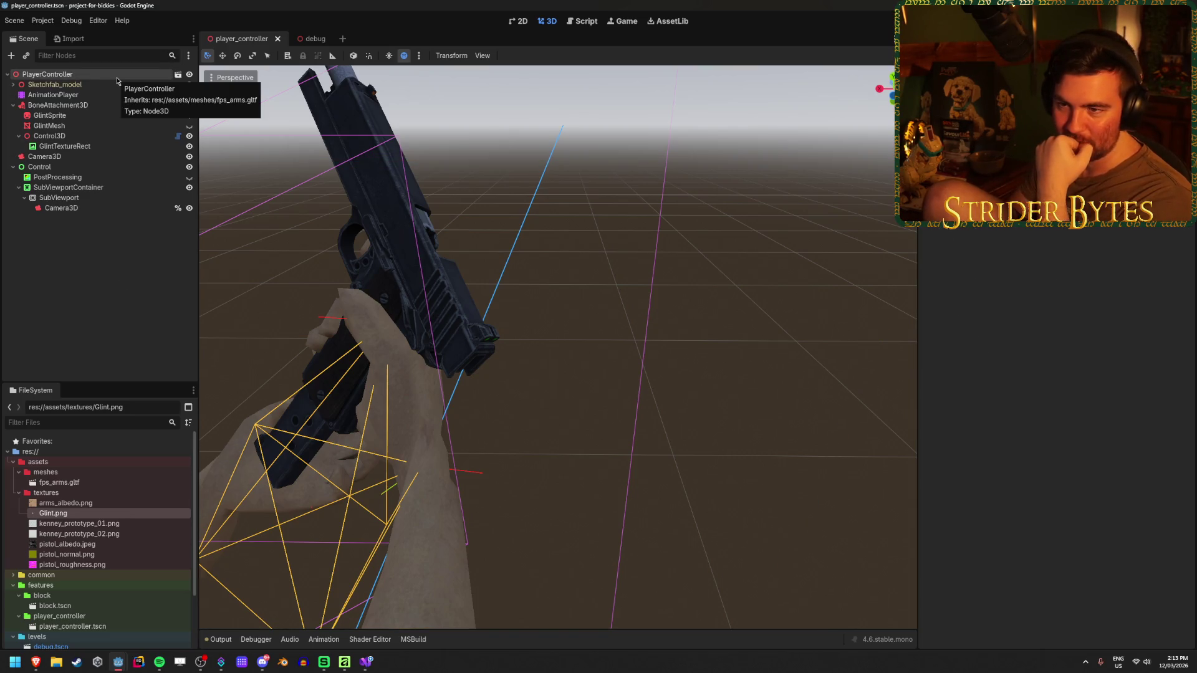
click(117, 86)
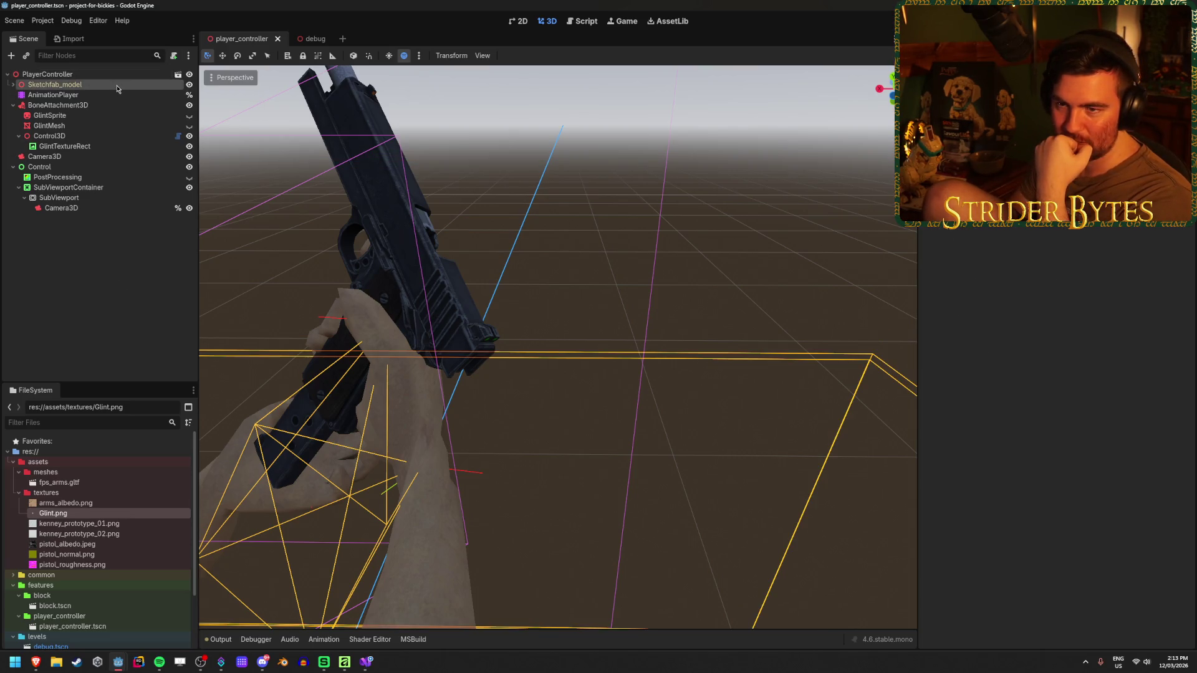
click(13, 85)
click(13, 85)
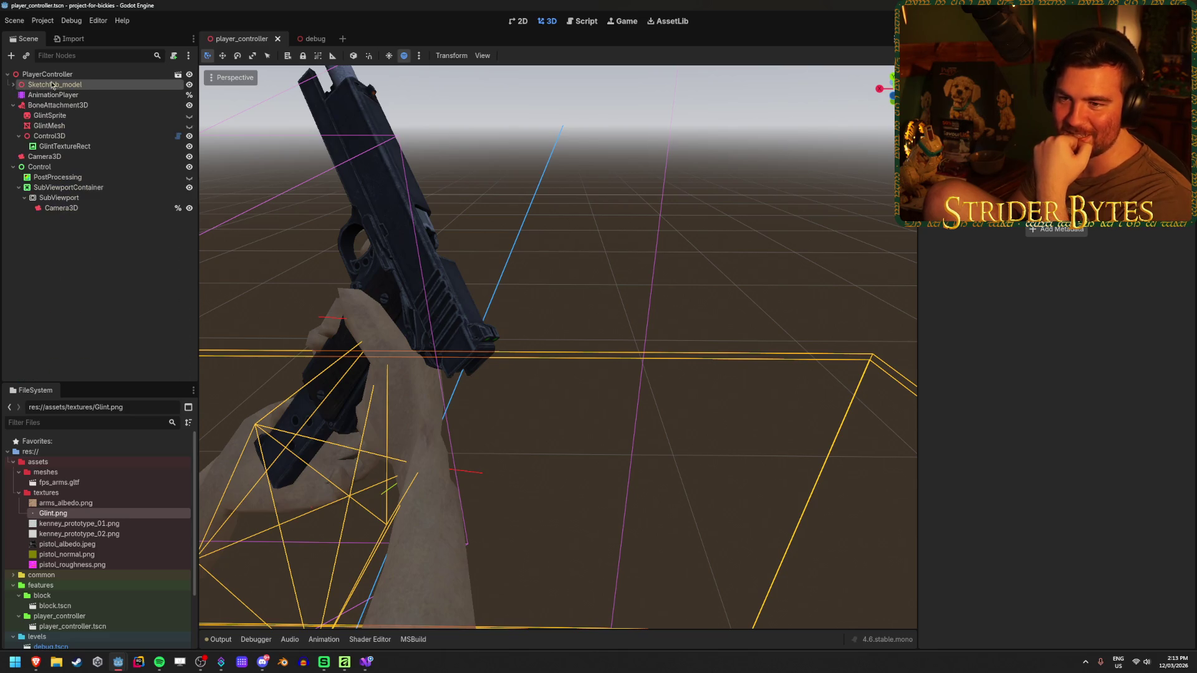
click(98, 77)
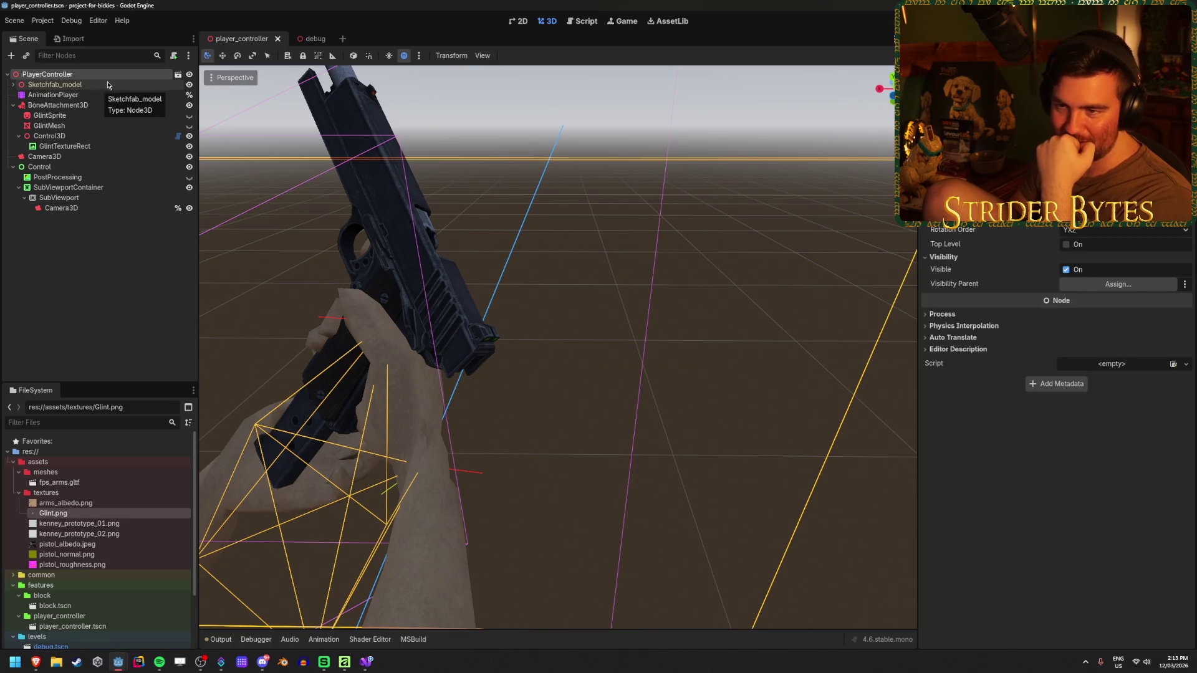
click(111, 85)
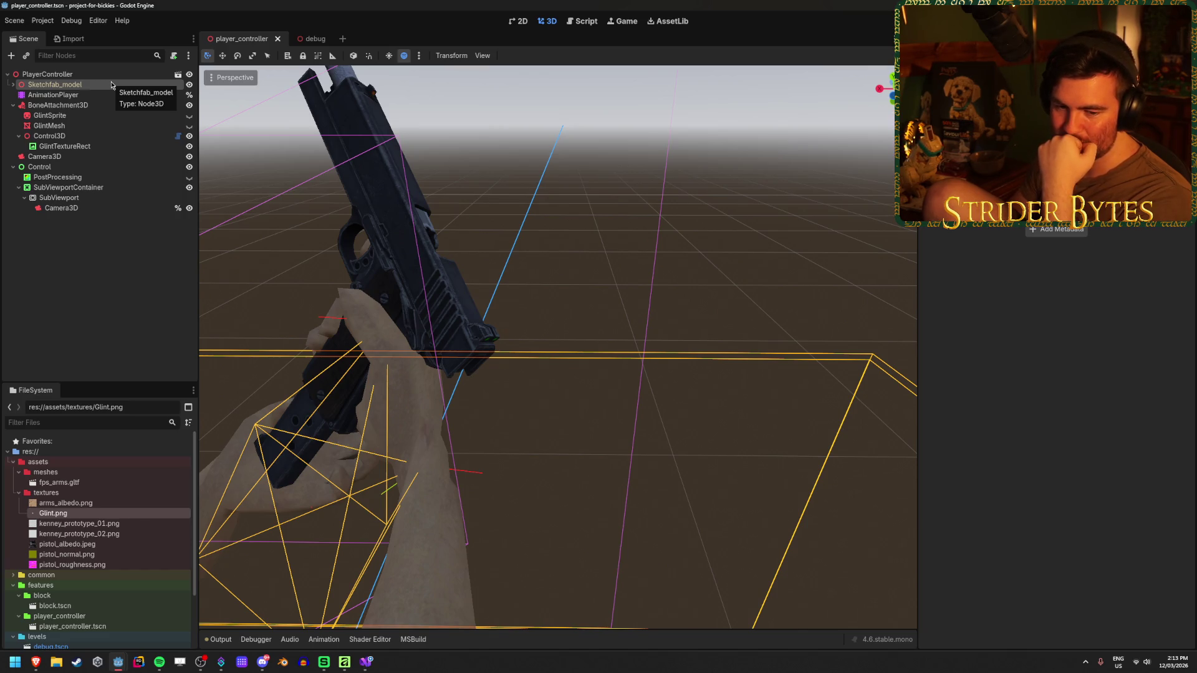
click(133, 254)
click(14, 86)
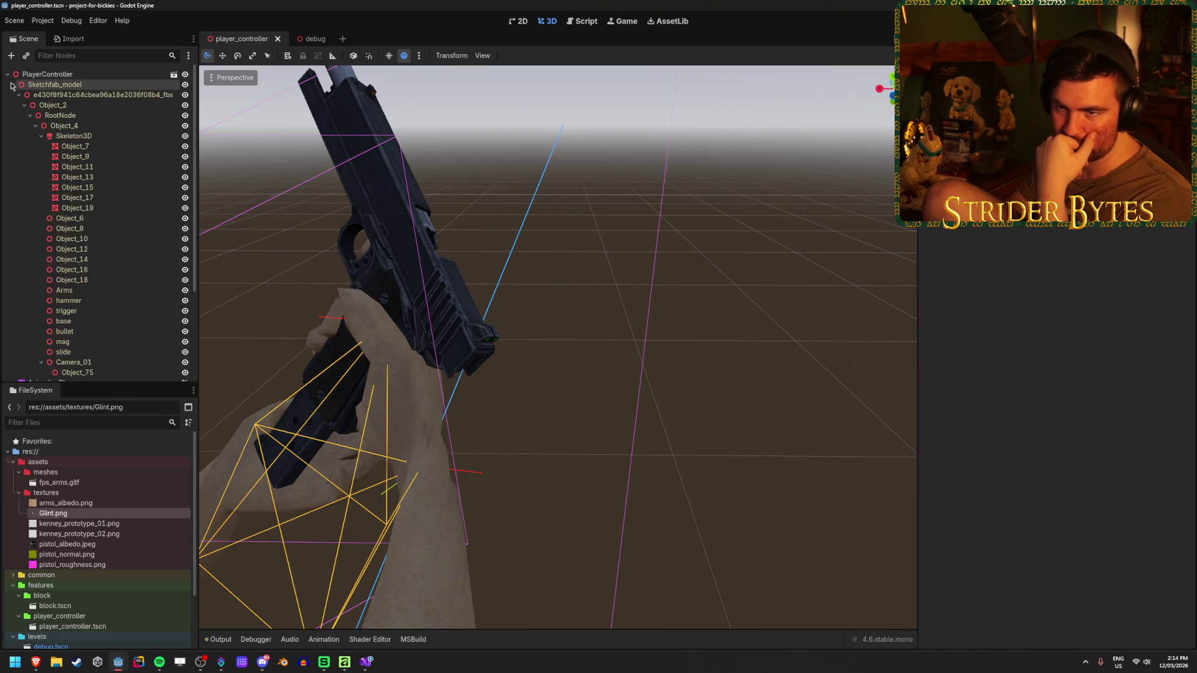
click(14, 85)
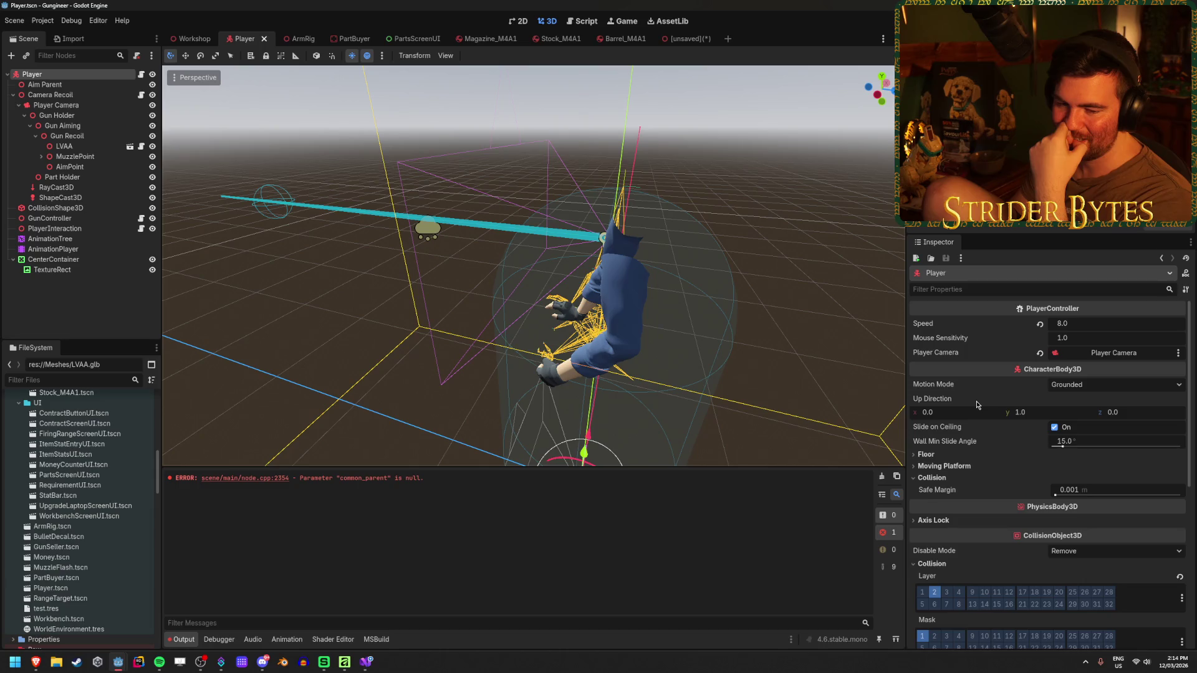
- Clear the Output panel from the Workshop scene, then switch to the ArmRig scene tab
mouse_move(977, 405)
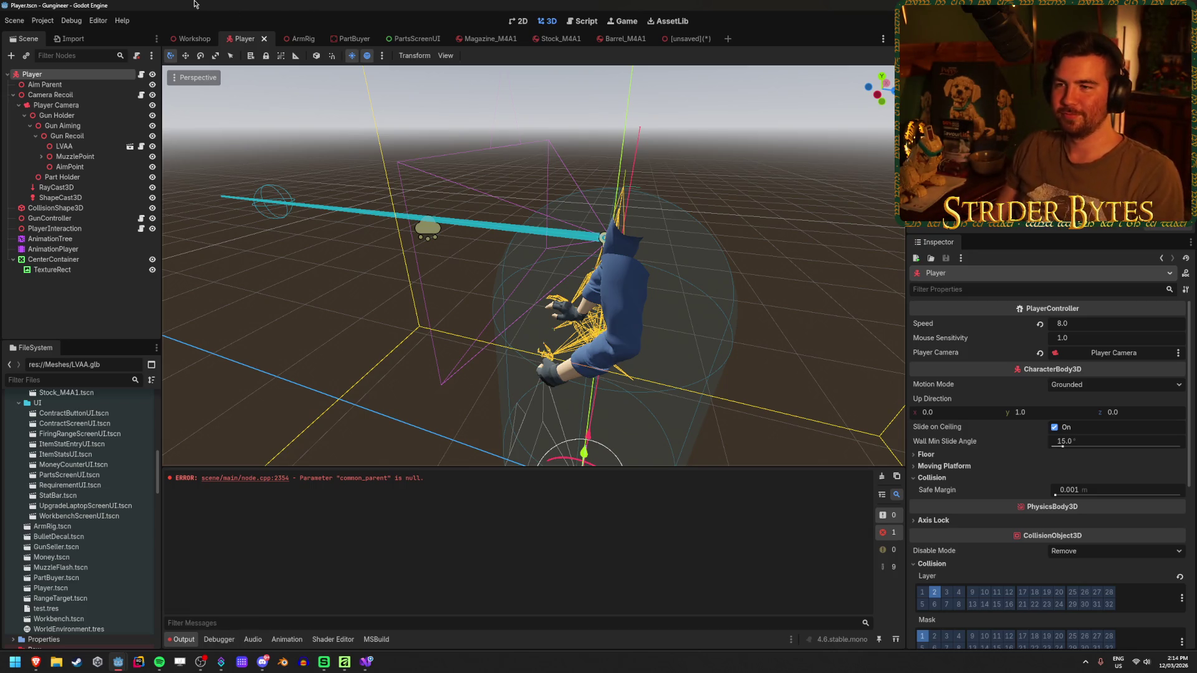
click(198, 41)
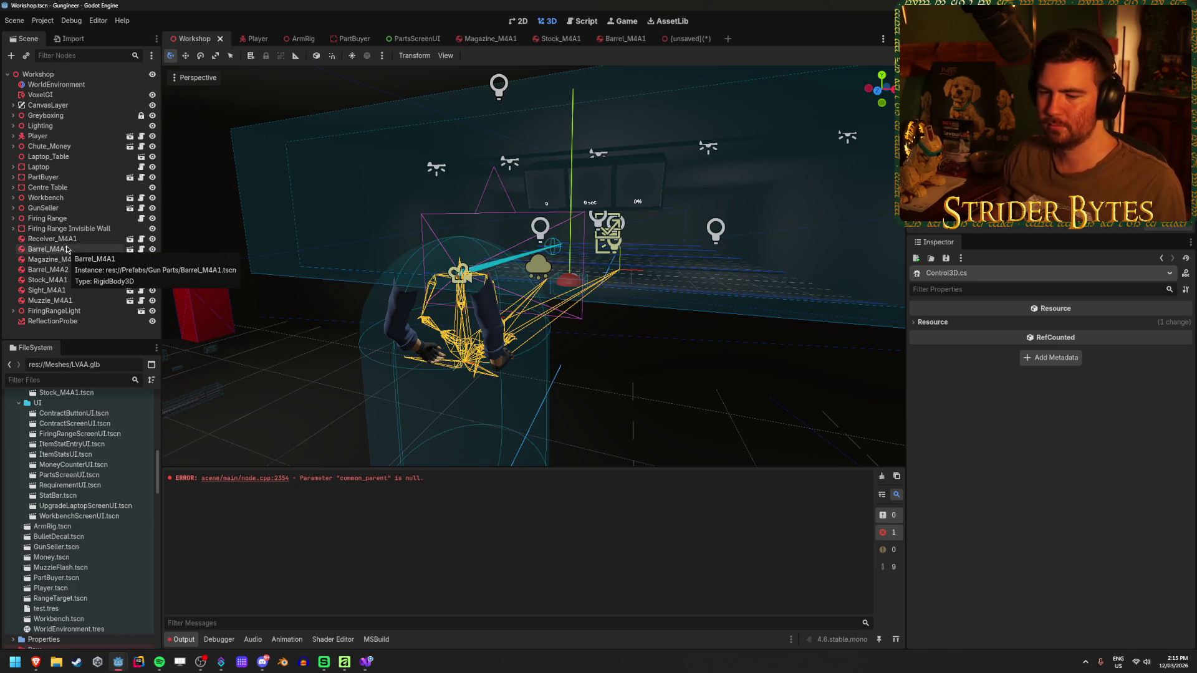
click(882, 476)
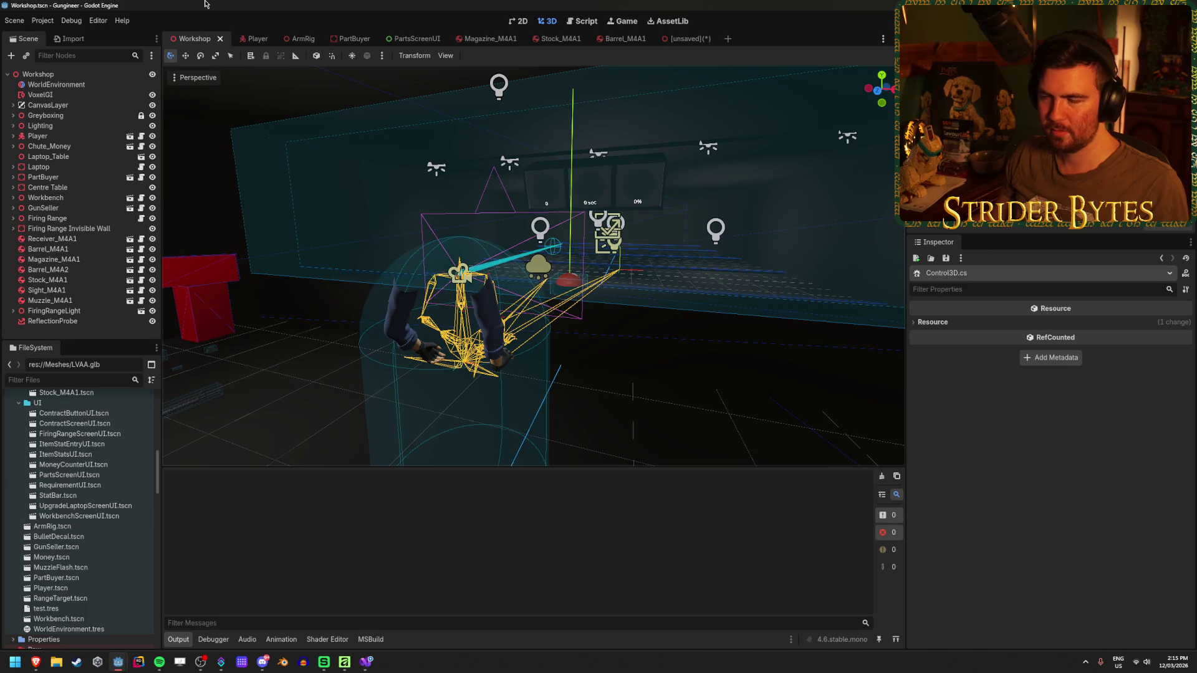
click(293, 39)
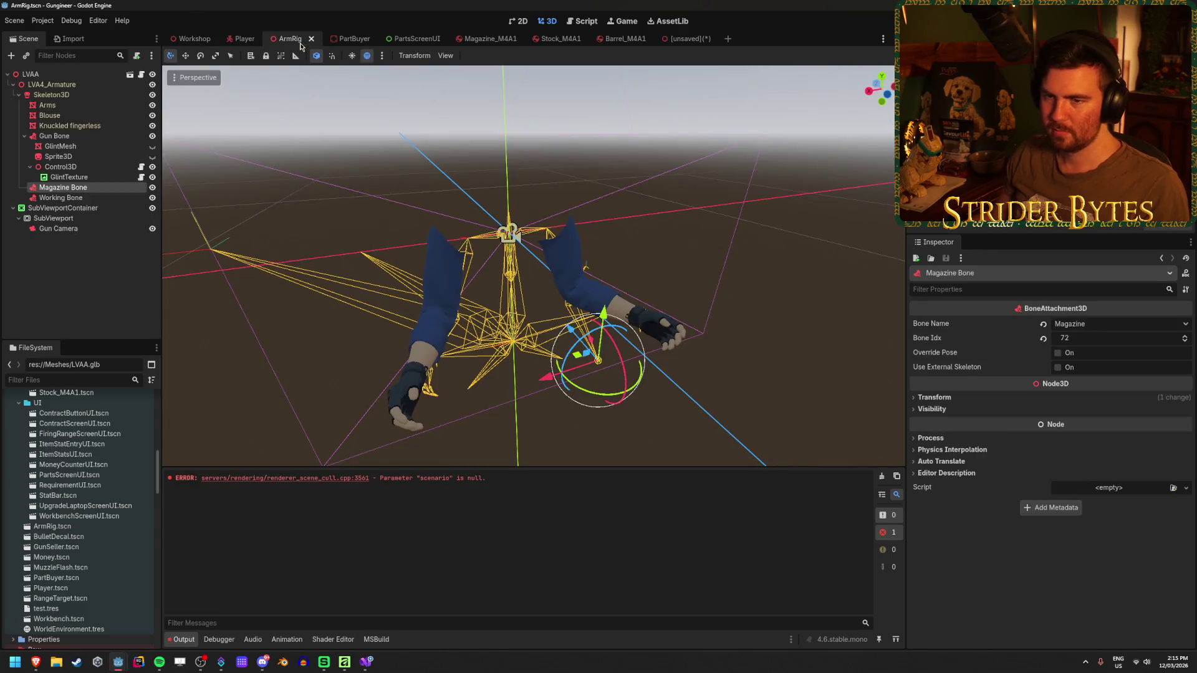
click(69, 177)
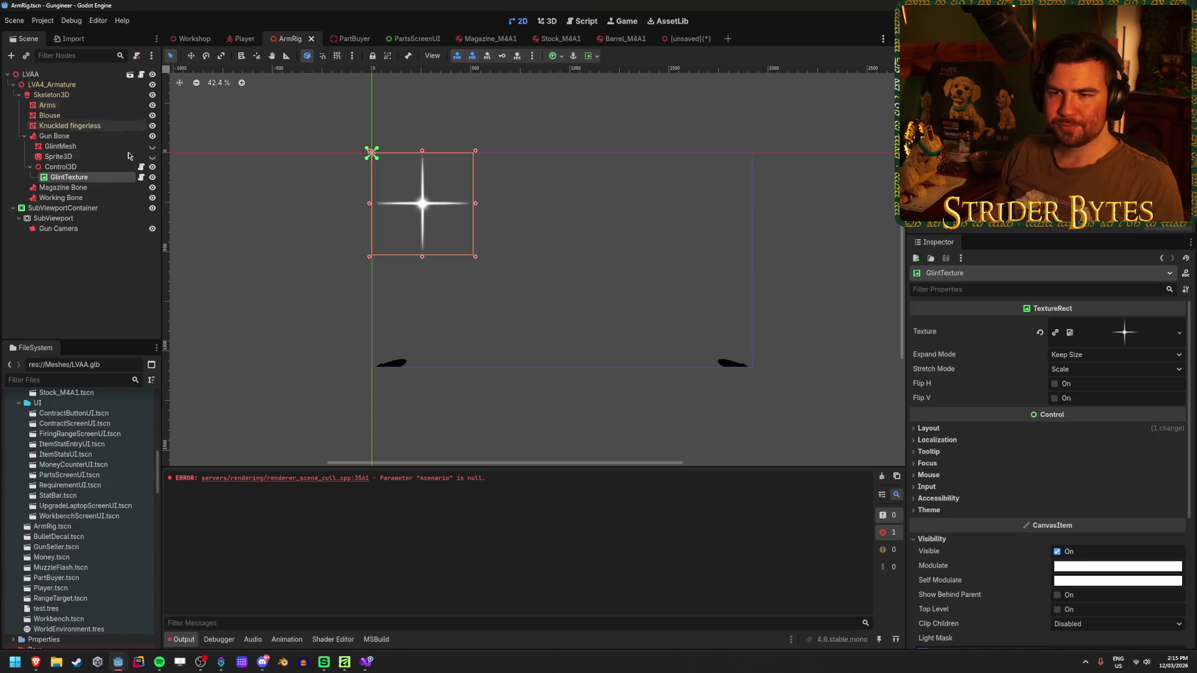
click(84, 287)
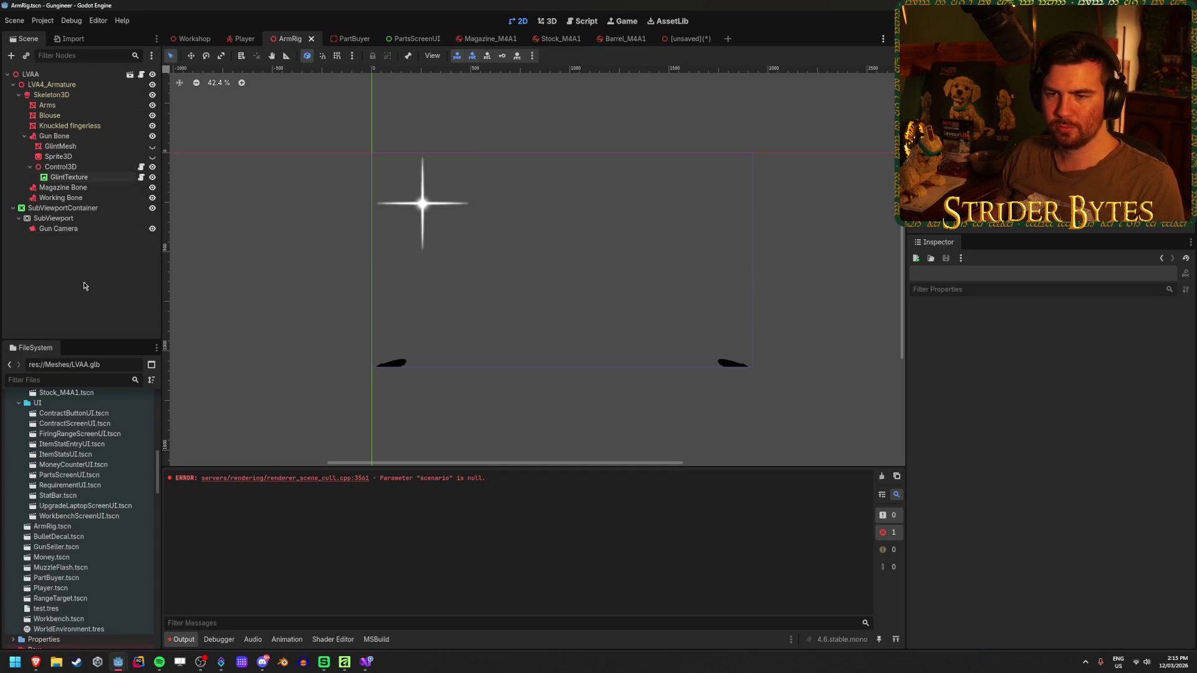
click(73, 178)
click(72, 167)
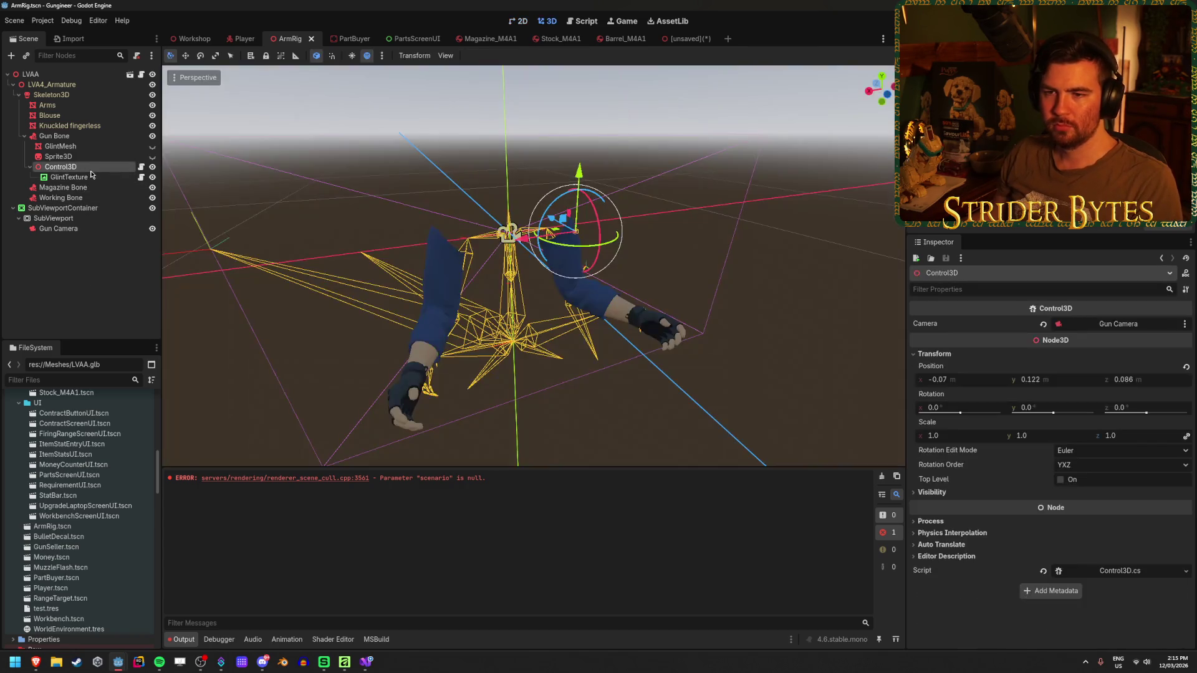
click(70, 178)
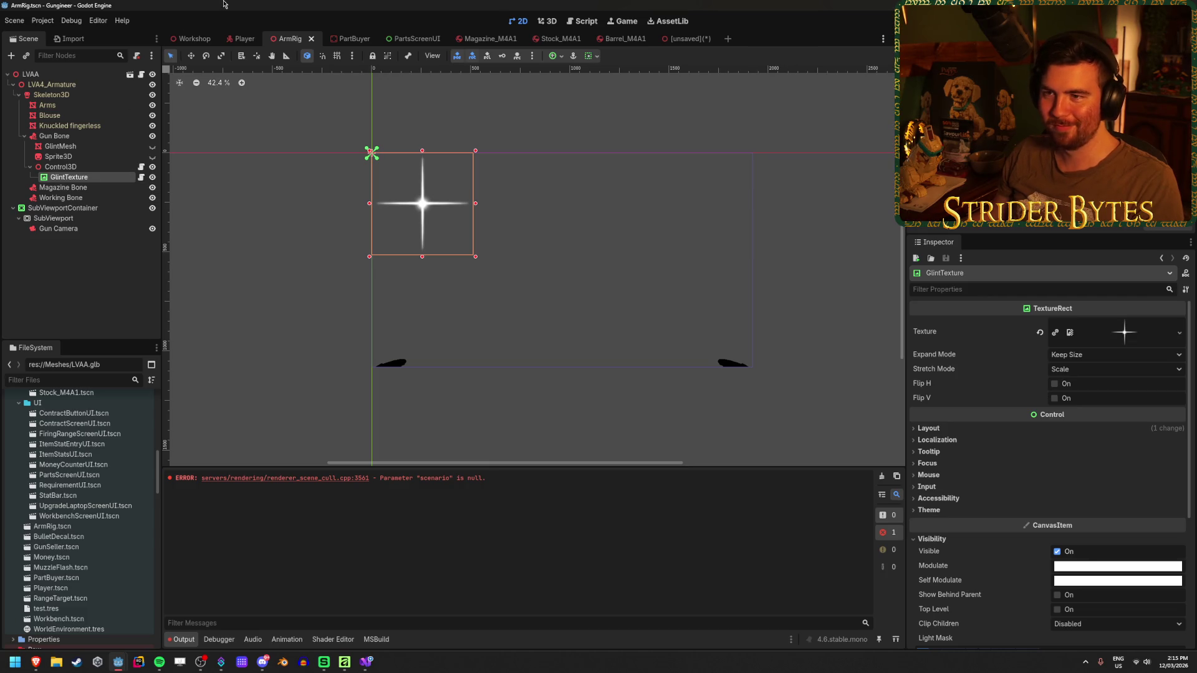
click(243, 39)
click(293, 39)
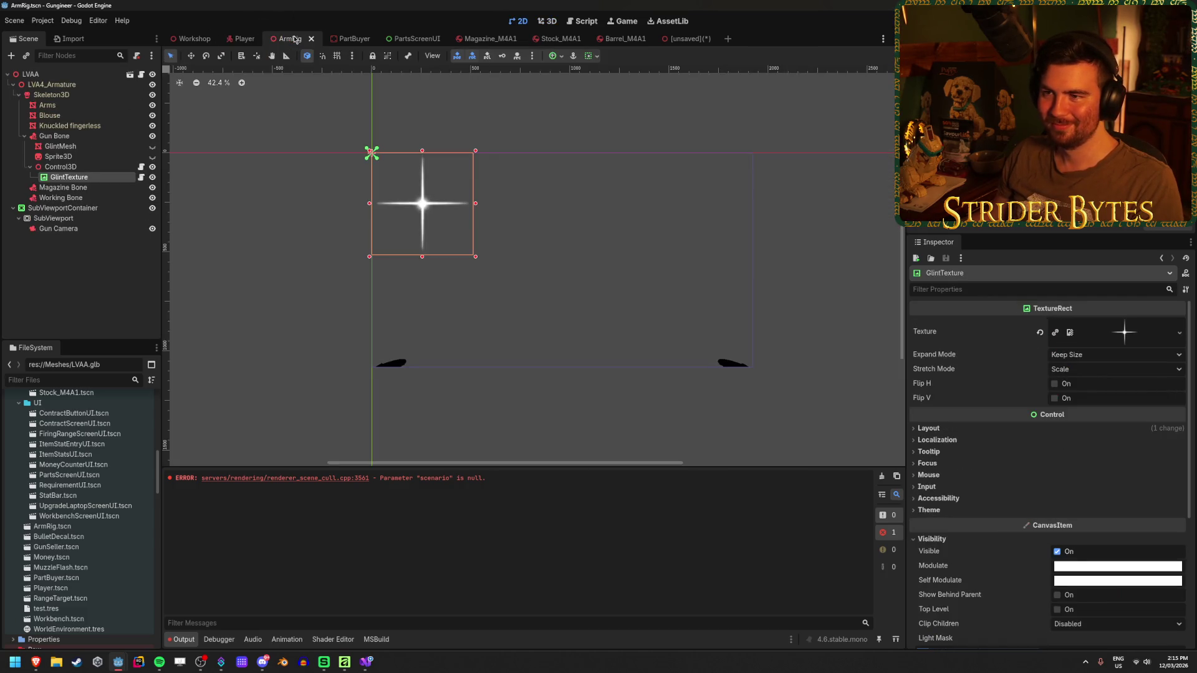
click(93, 295)
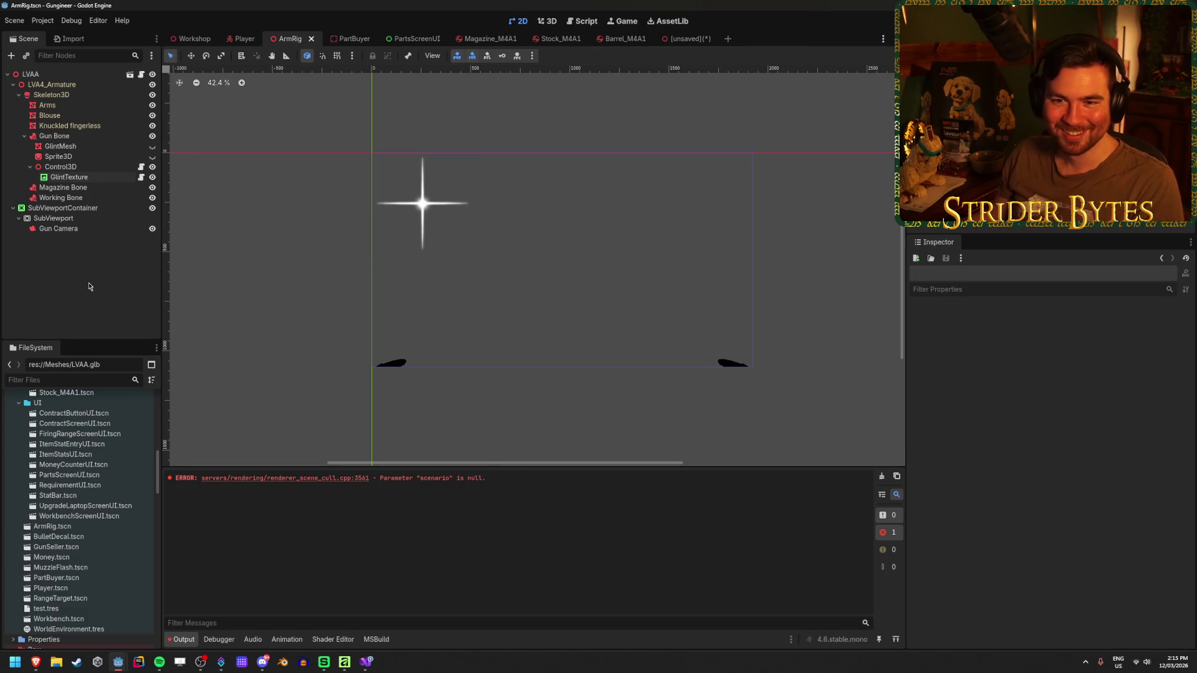
click(60, 73)
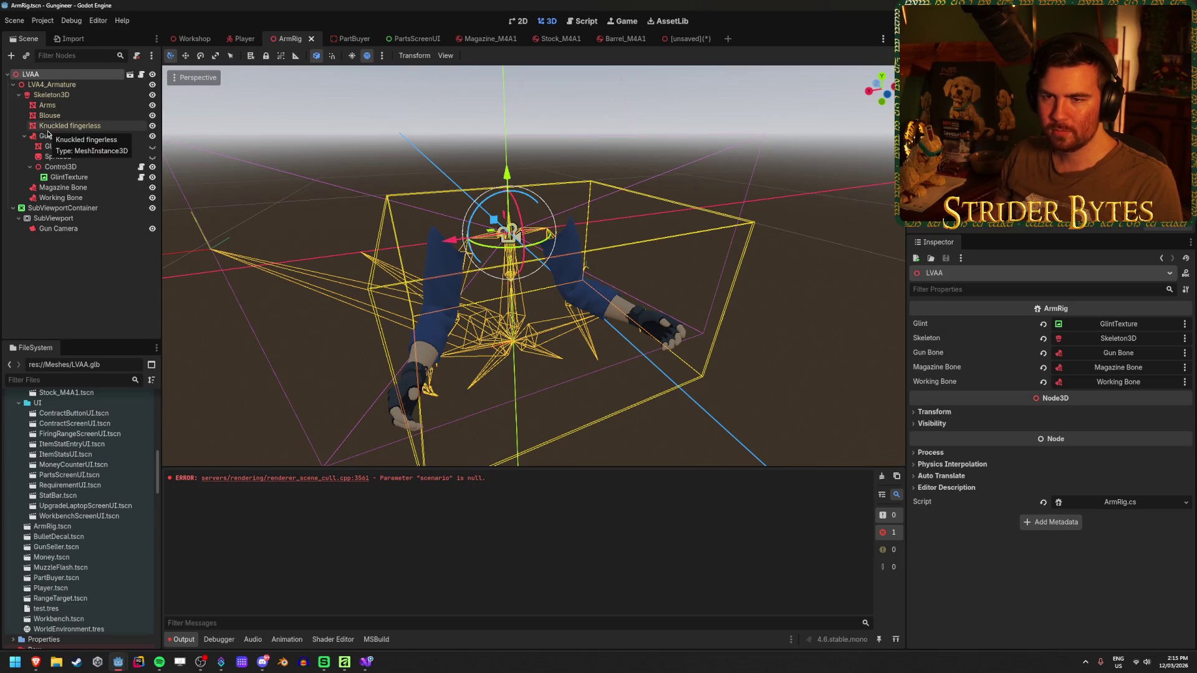
click(19, 95)
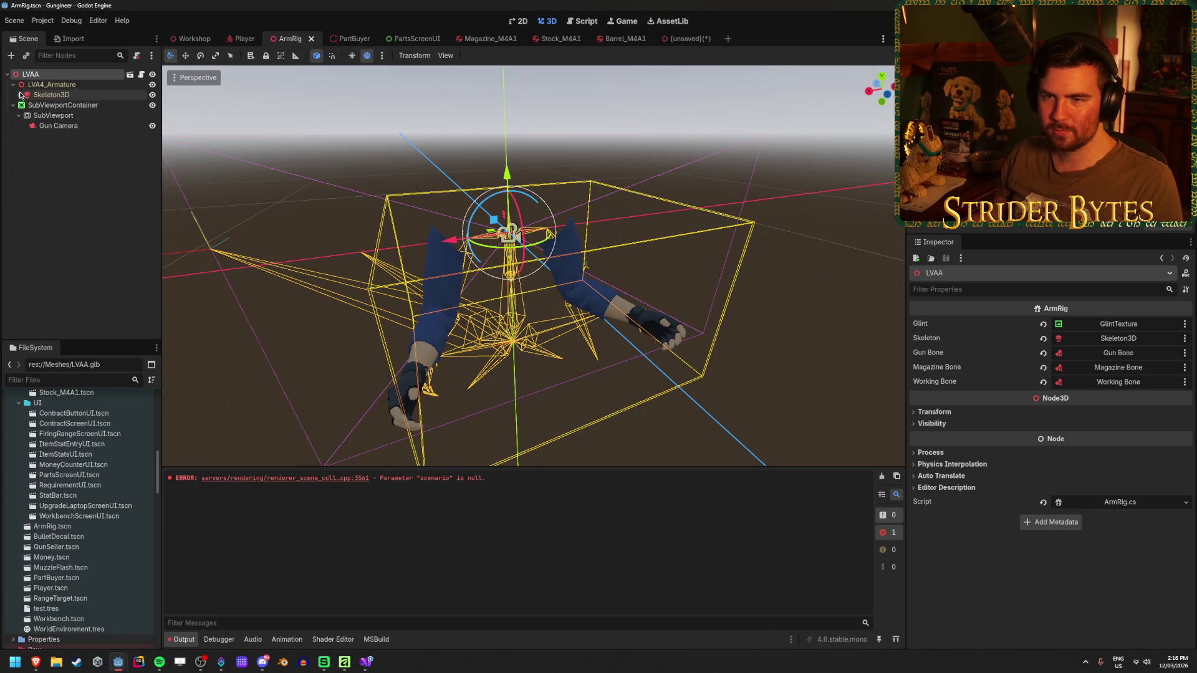
- Delete the Sprite3D and GlintMesh nodes from under Skeleton3D
click(20, 95)
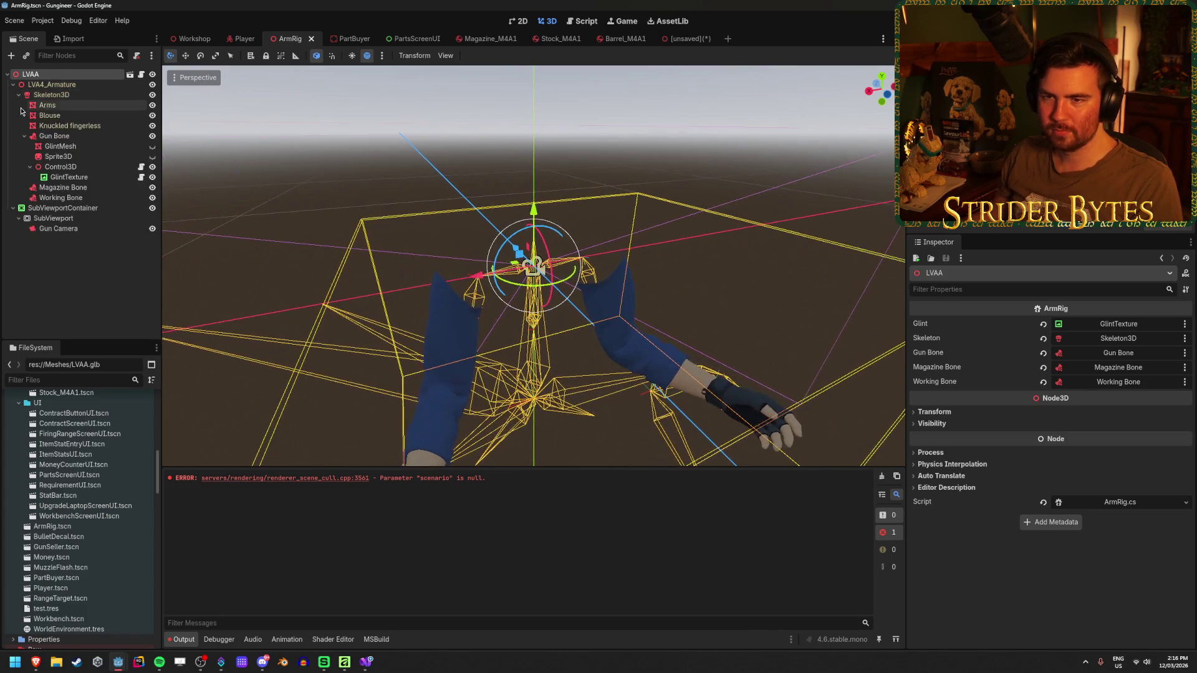
click(68, 177)
click(58, 157)
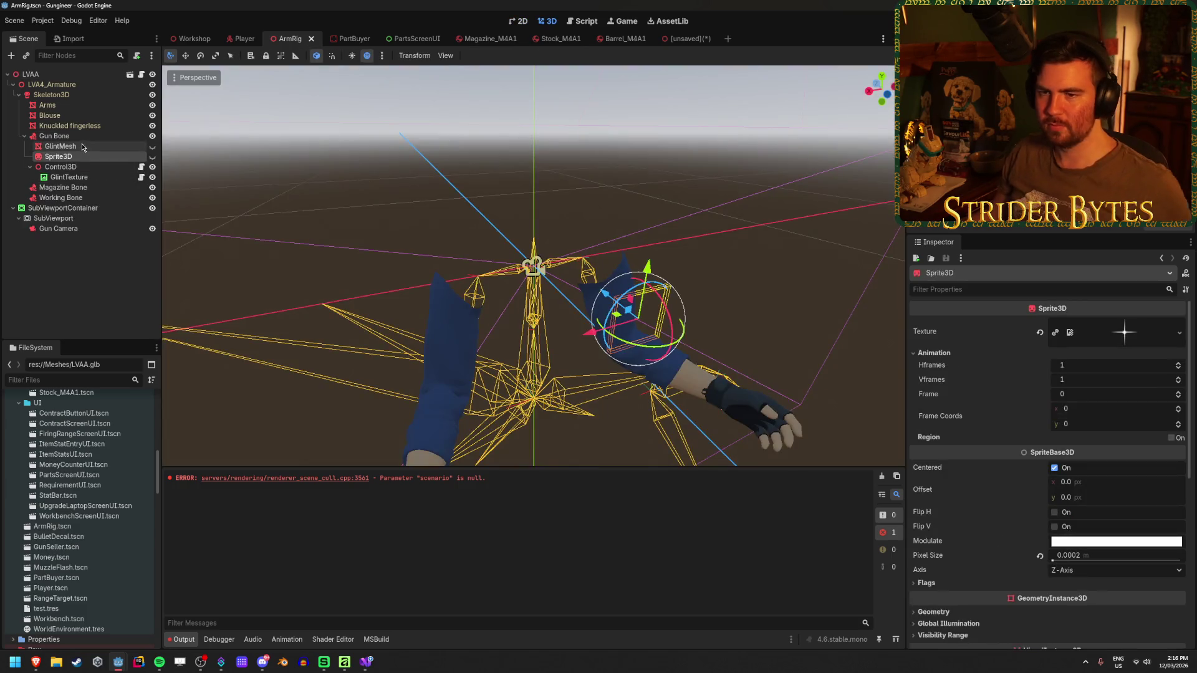
shift+click(83, 148)
key(Delete)
key(Return)
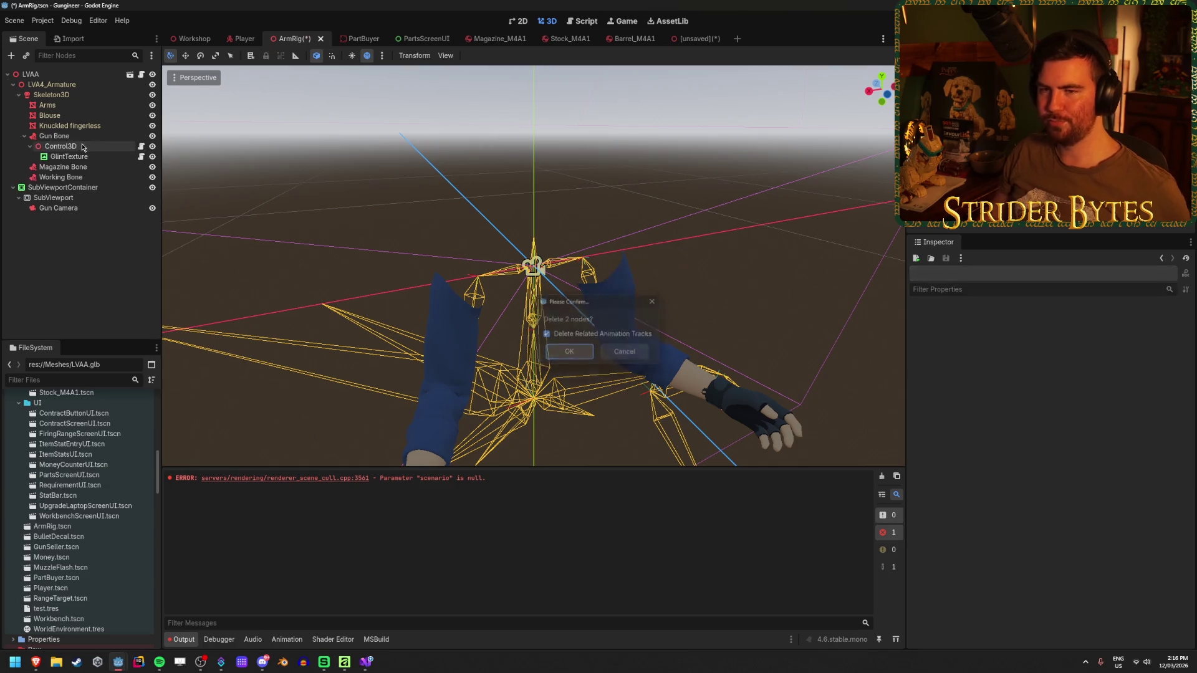
- Inspect the Control3D and GlintTexture nodes under Gun Bone, then move to ArmRig.cs
click(83, 147)
click(89, 137)
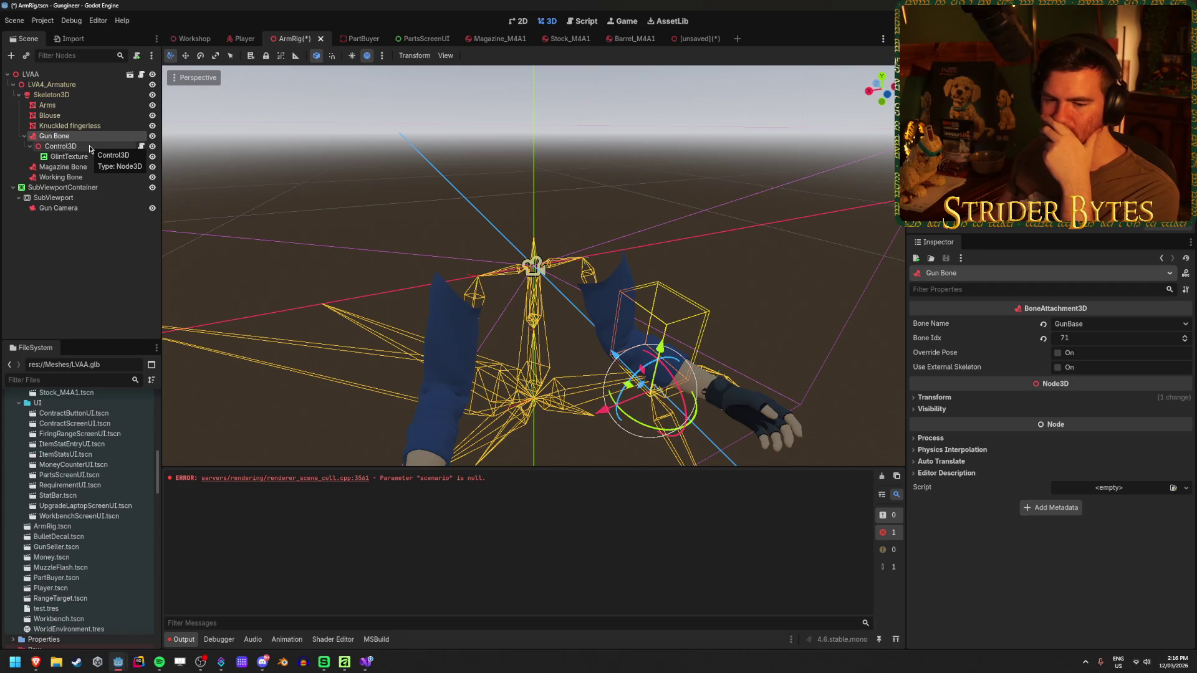
click(89, 144)
click(96, 158)
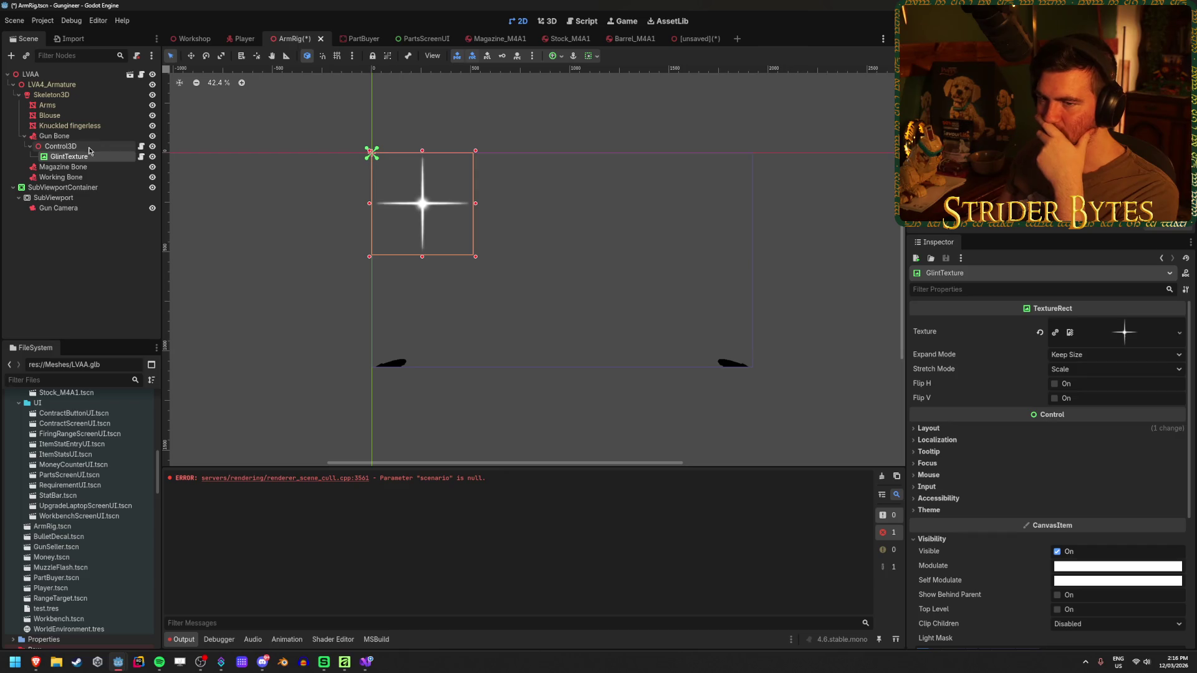
click(89, 147)
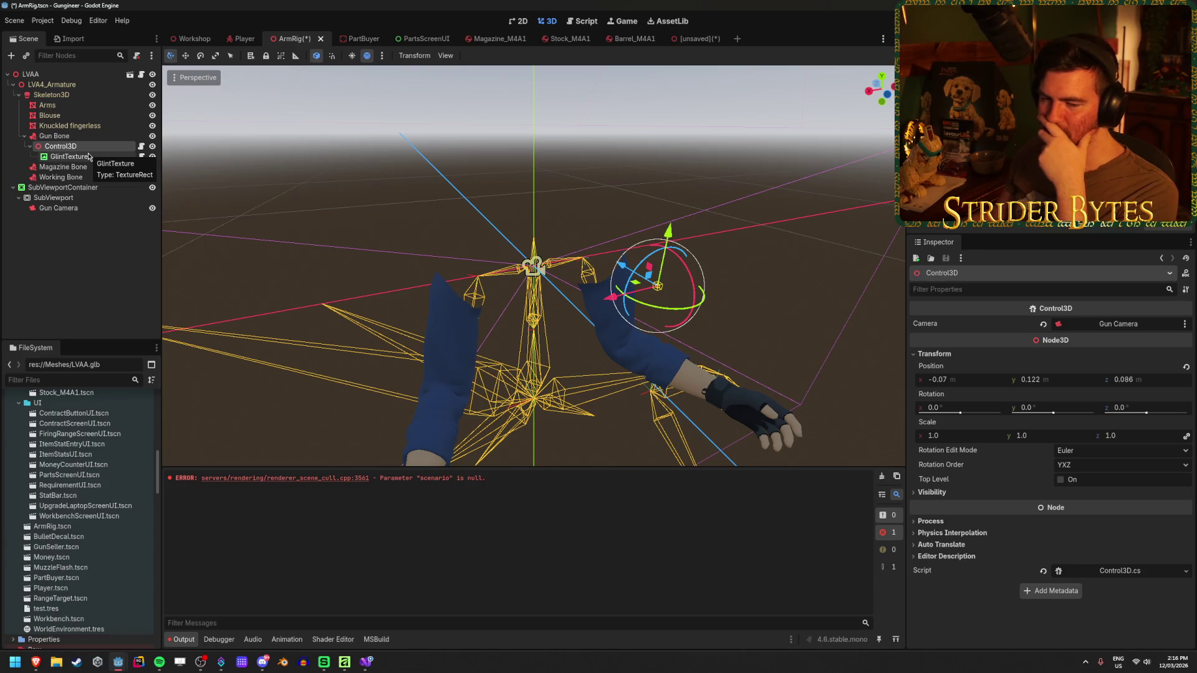
click(88, 157)
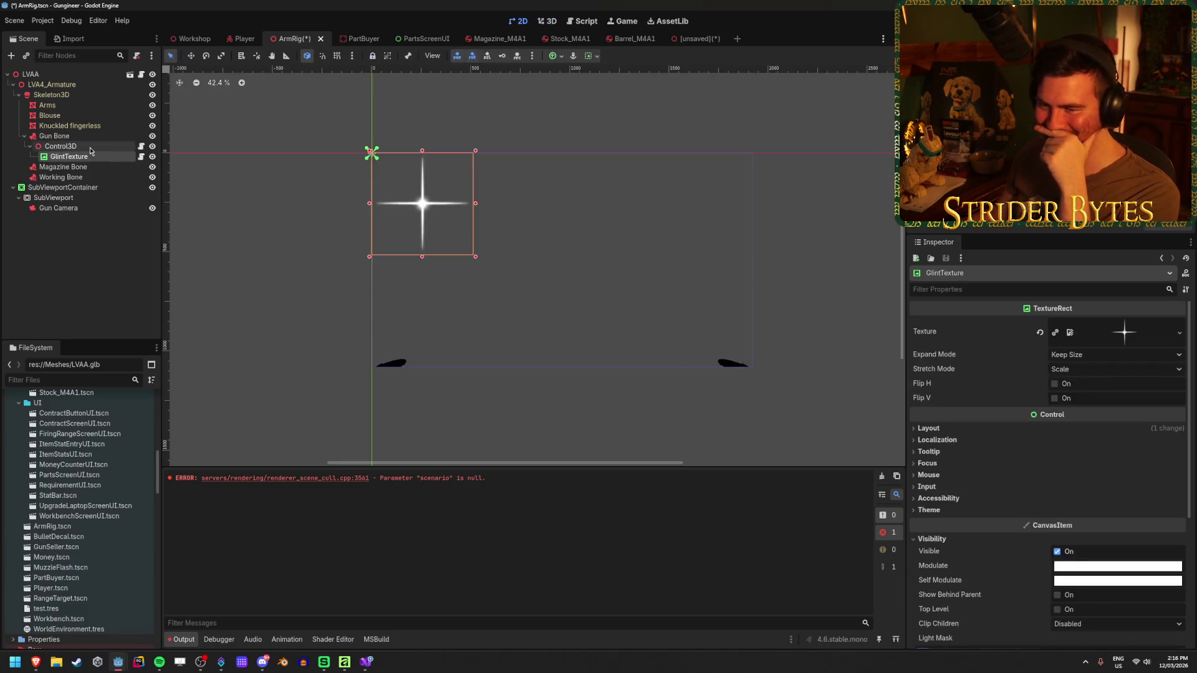
click(88, 147)
click(89, 157)
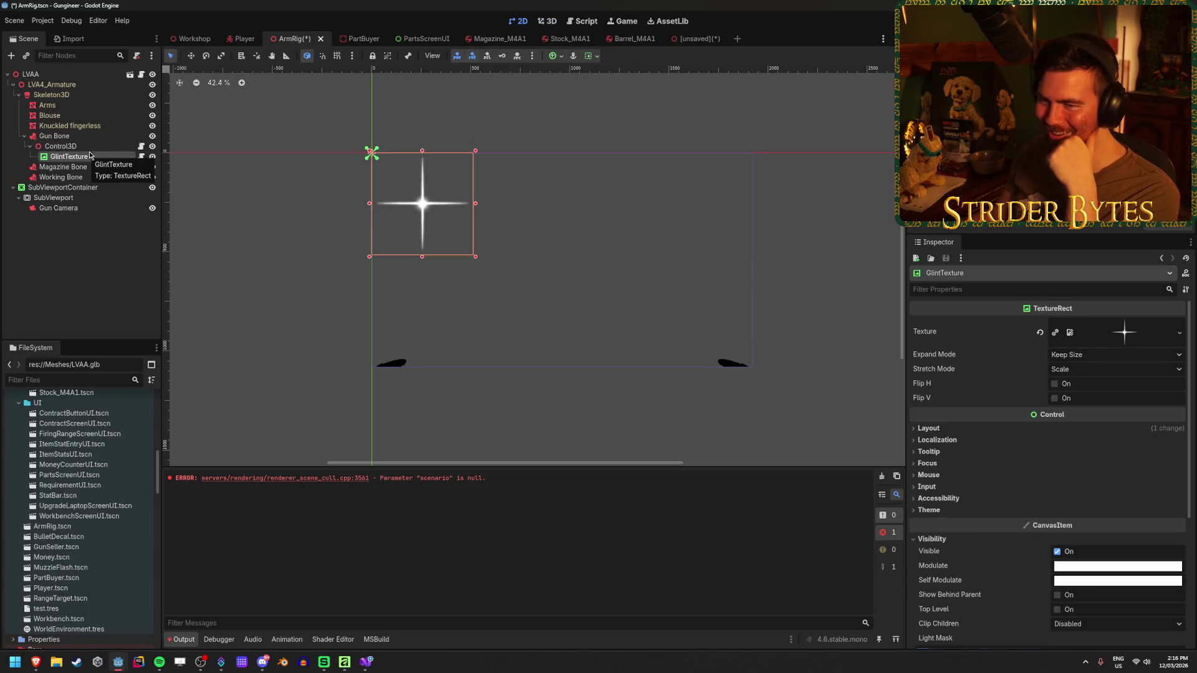
click(87, 146)
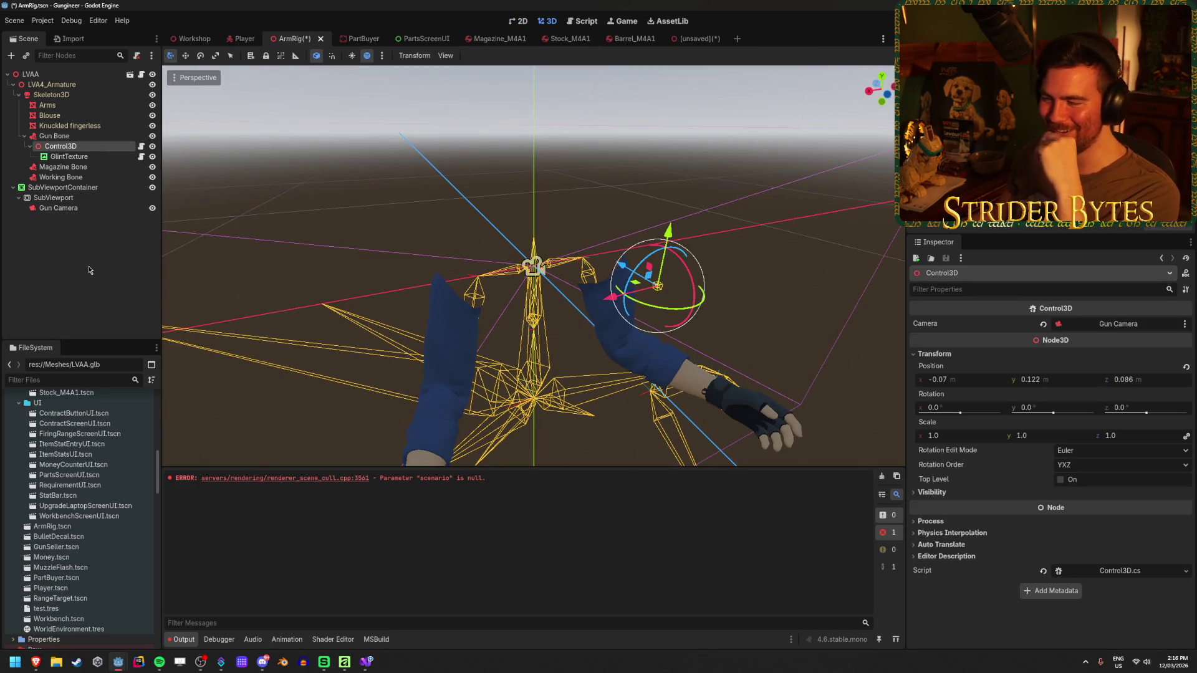
click(93, 157)
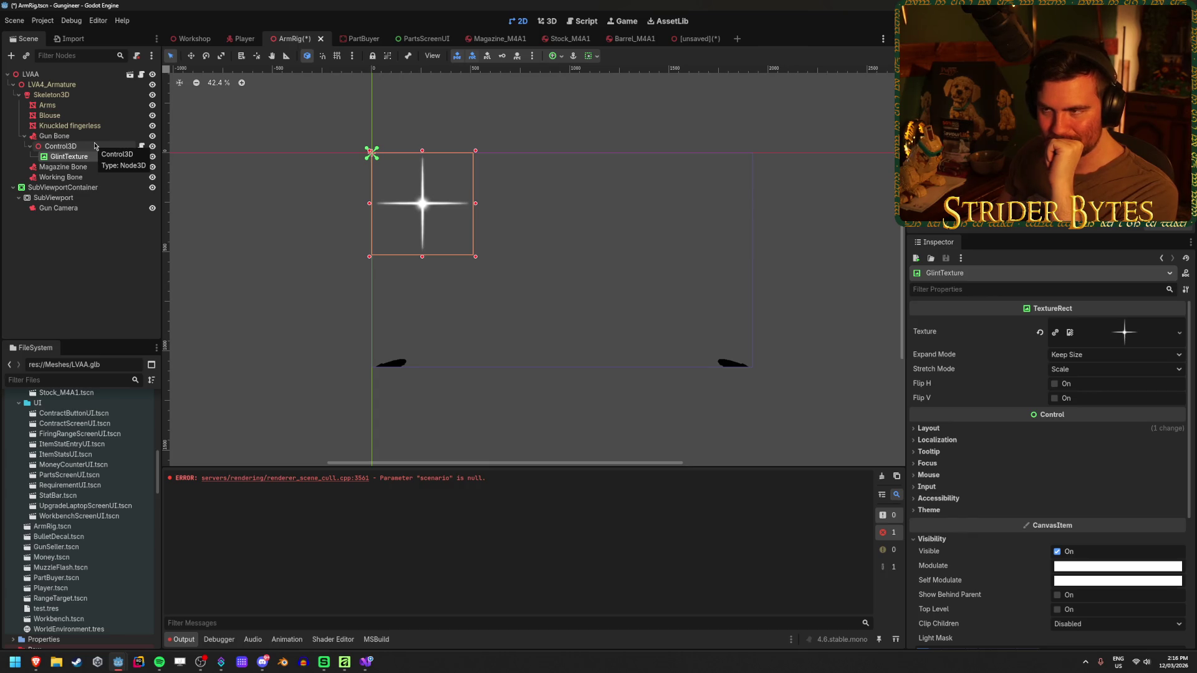
click(369, 663)
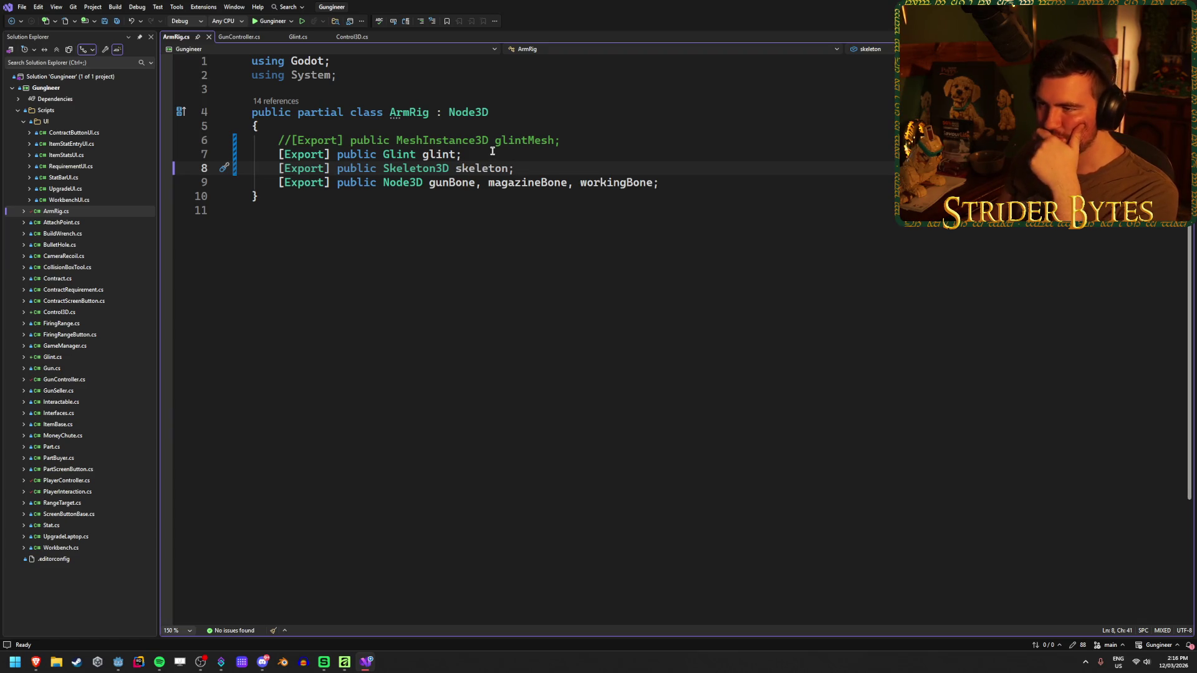
- Read the Glint.cs script alongside the maximized Godot Node documentation
click(298, 36)
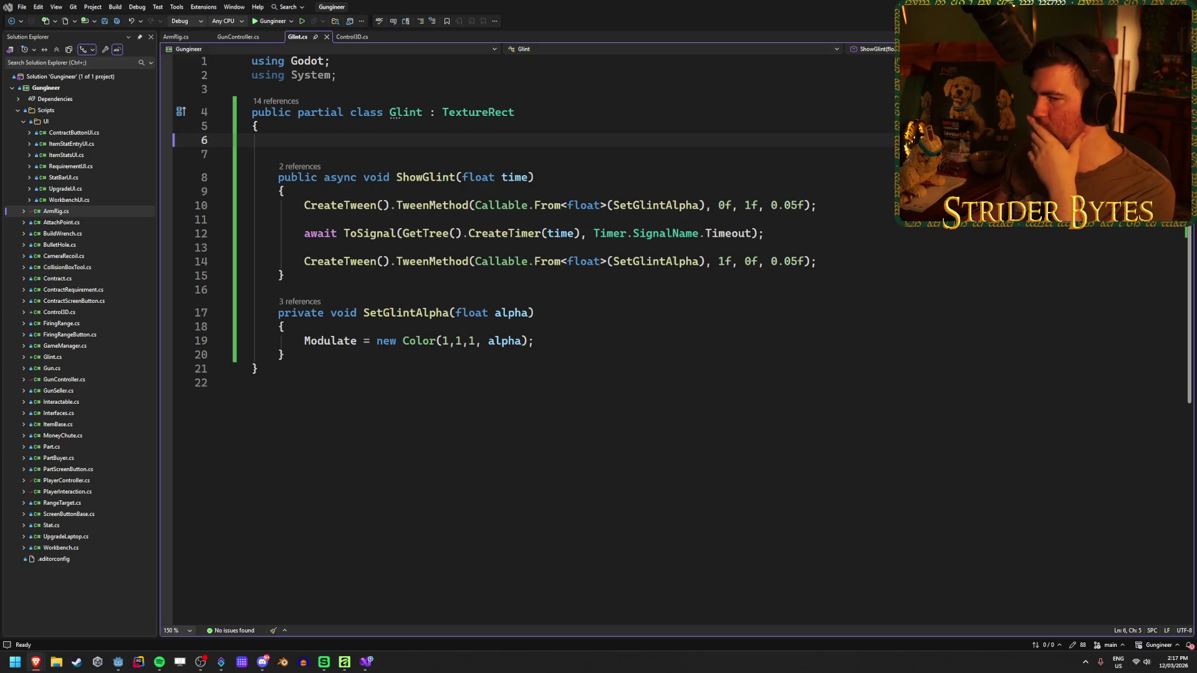
key(alt+Tab)
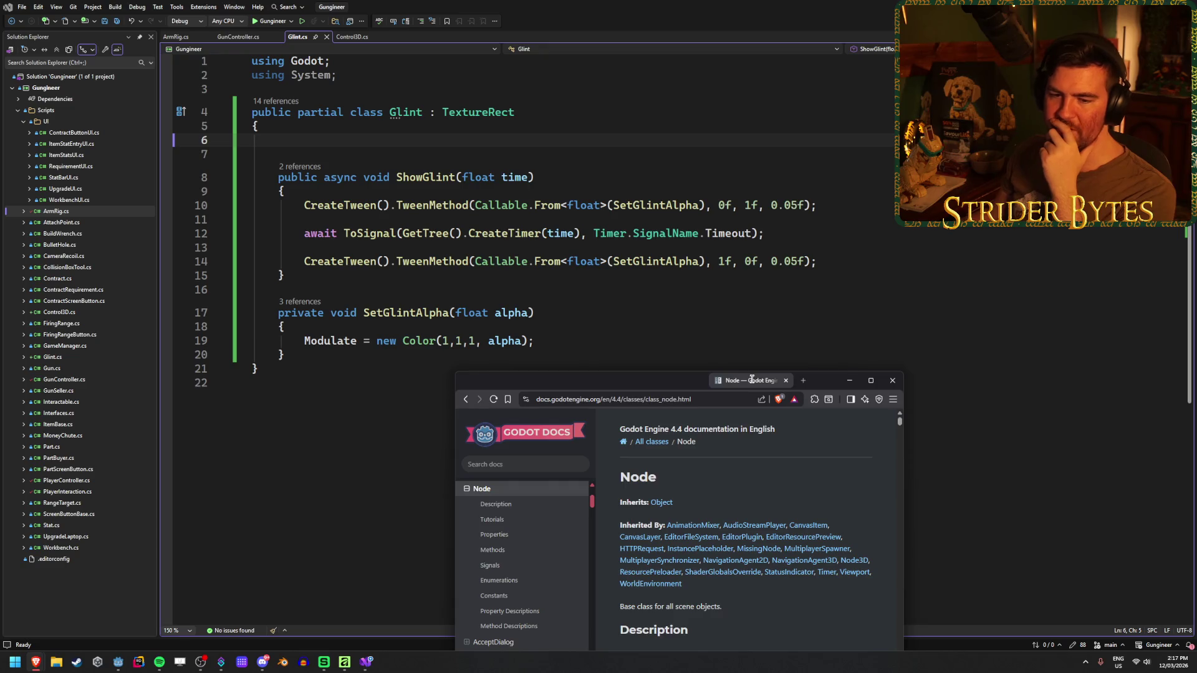
mouse_move(751, 379)
mouse_down()
mouse_move(751, 296)
mouse_move(692, 3)
mouse_up()
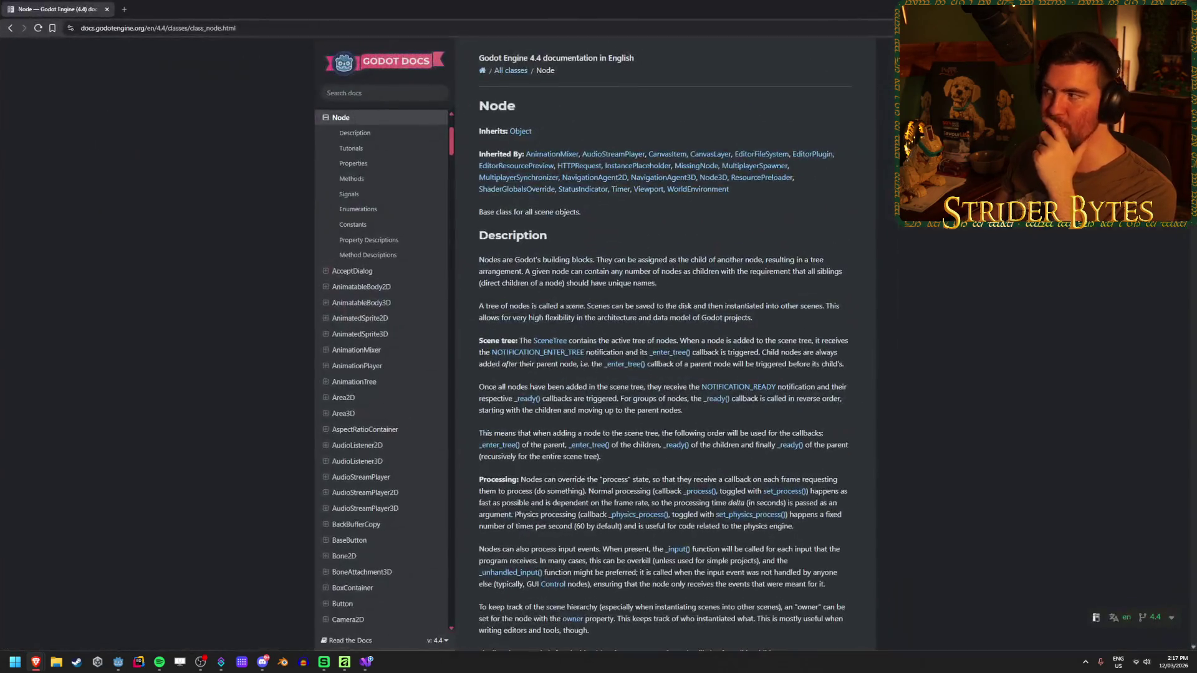
key(alt+Tab)
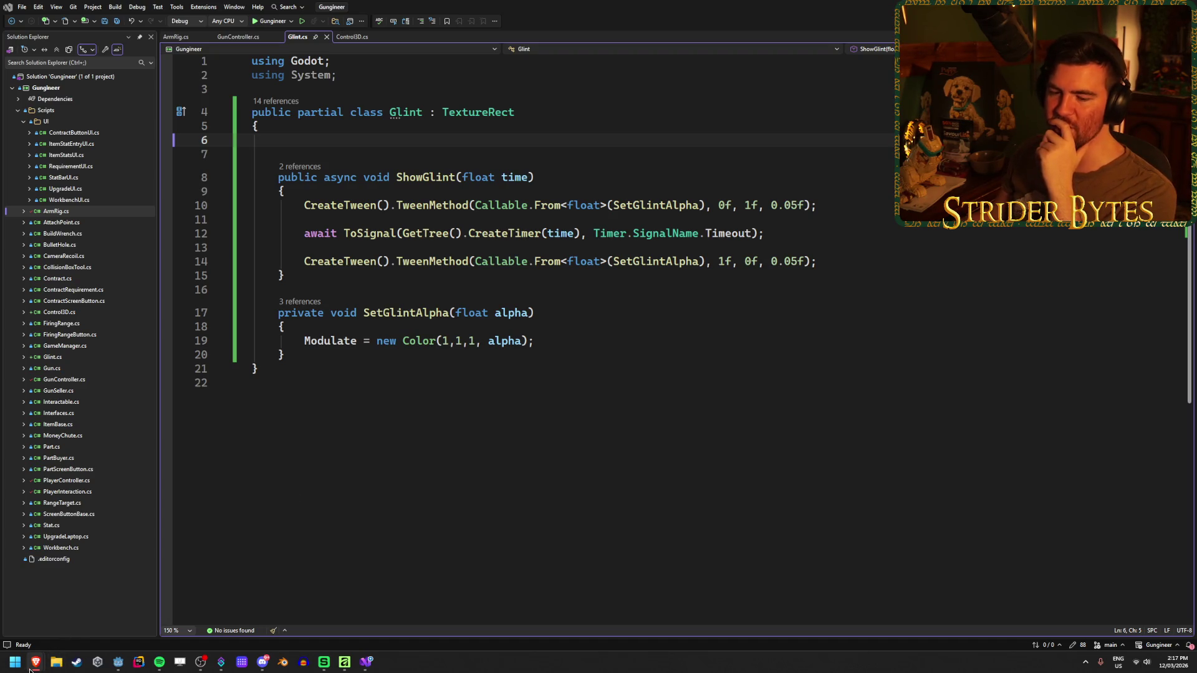
mouse_move(118, 662)
mouse_move(128, 616)
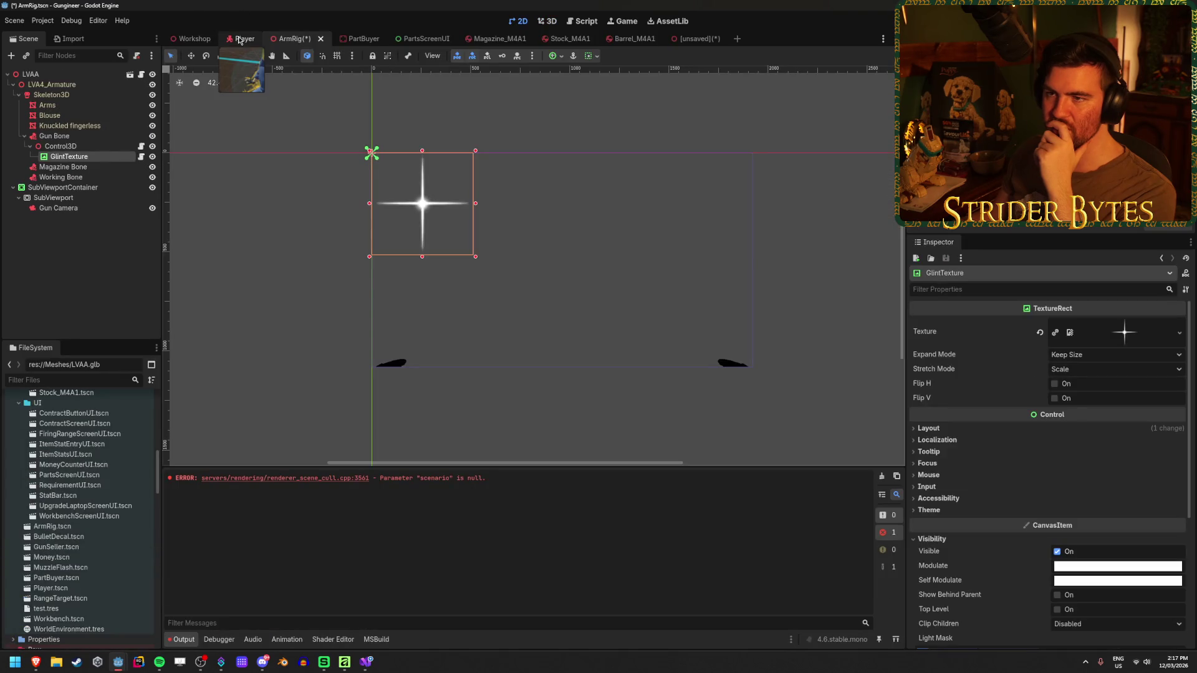
click(239, 39)
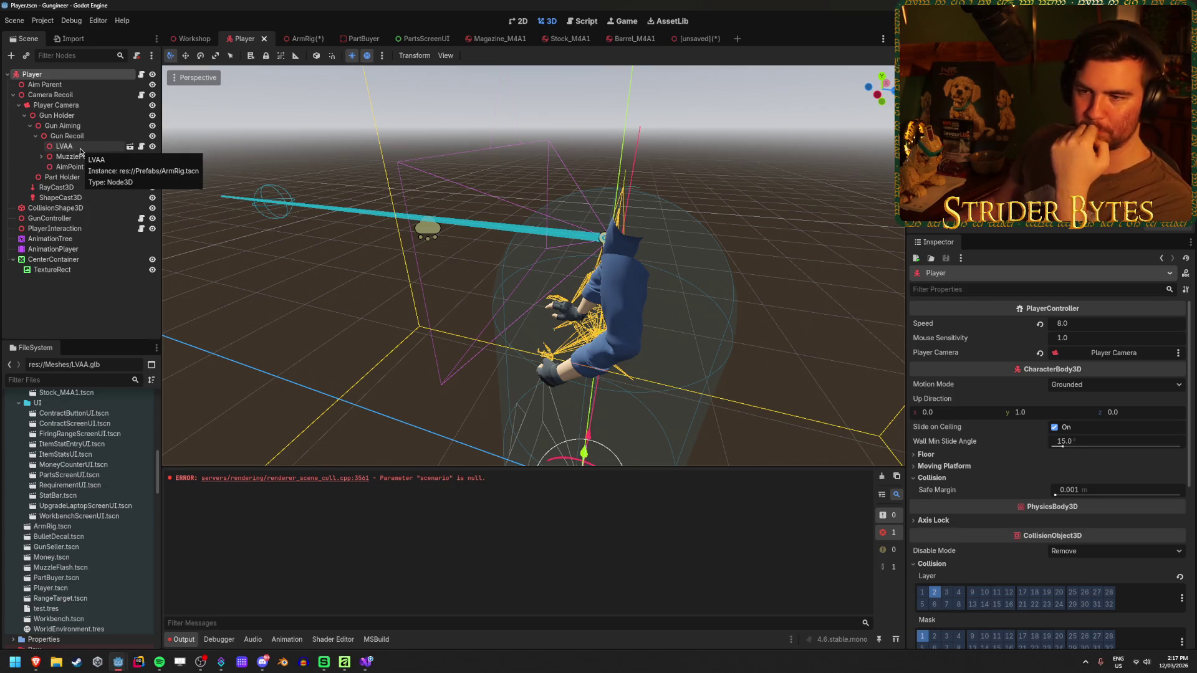
right_click(80, 151)
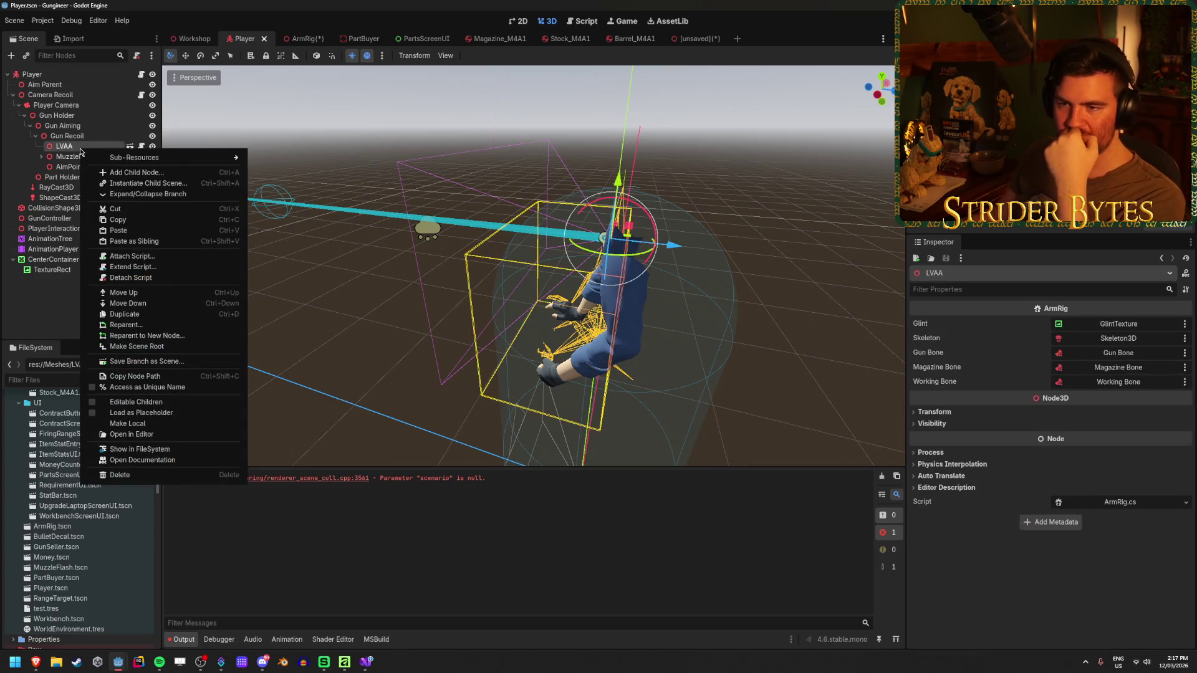
click(50, 310)
click(298, 39)
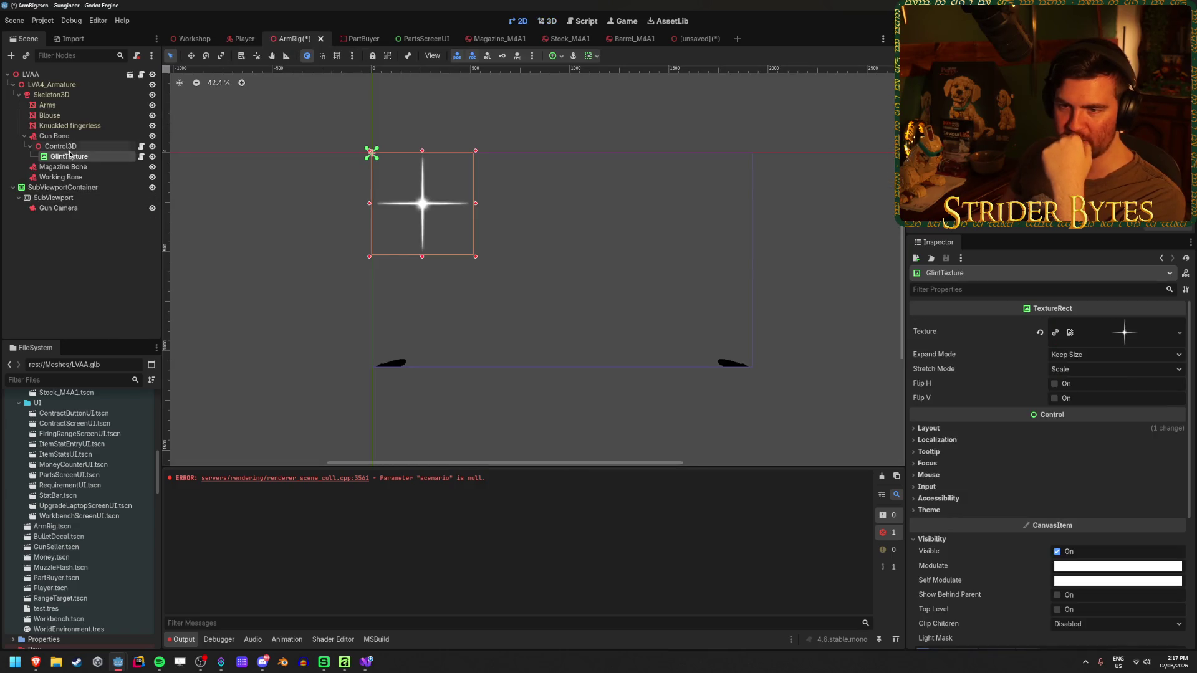
click(30, 75)
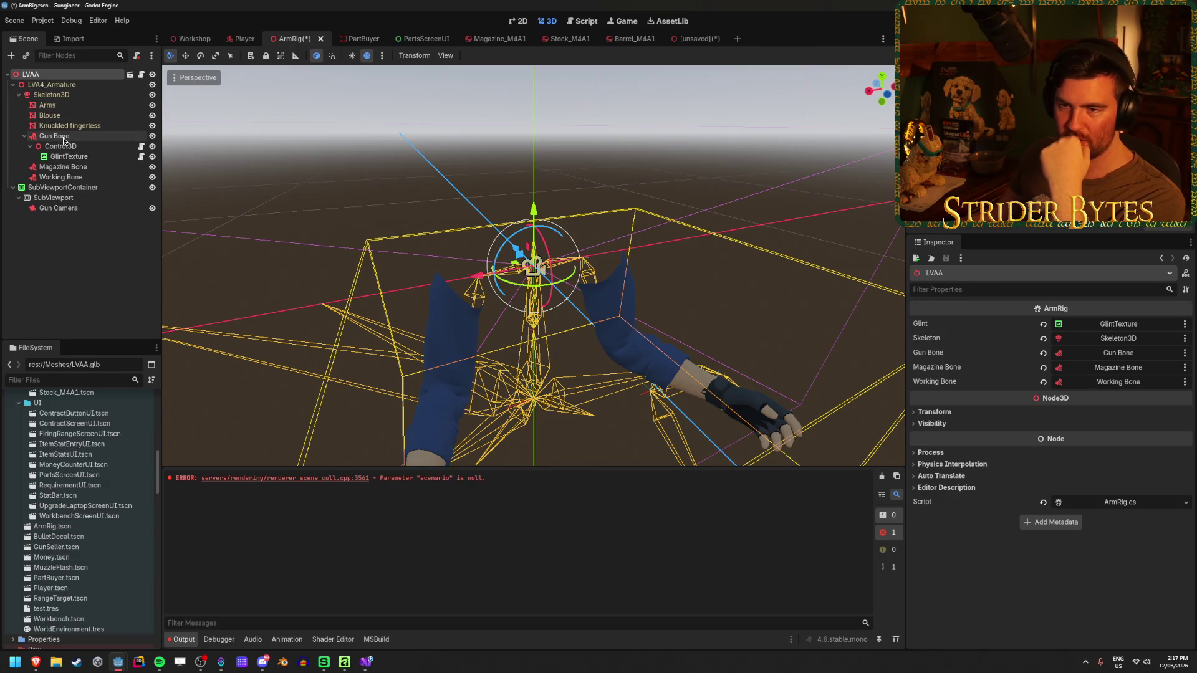
click(243, 38)
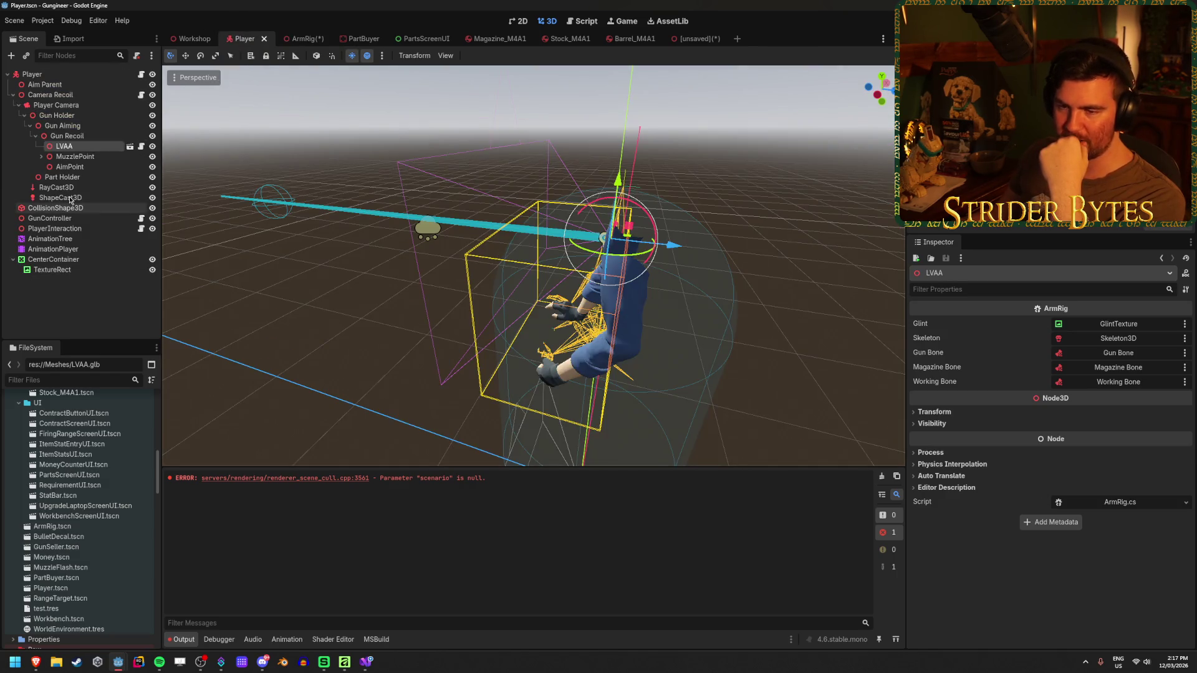
click(300, 44)
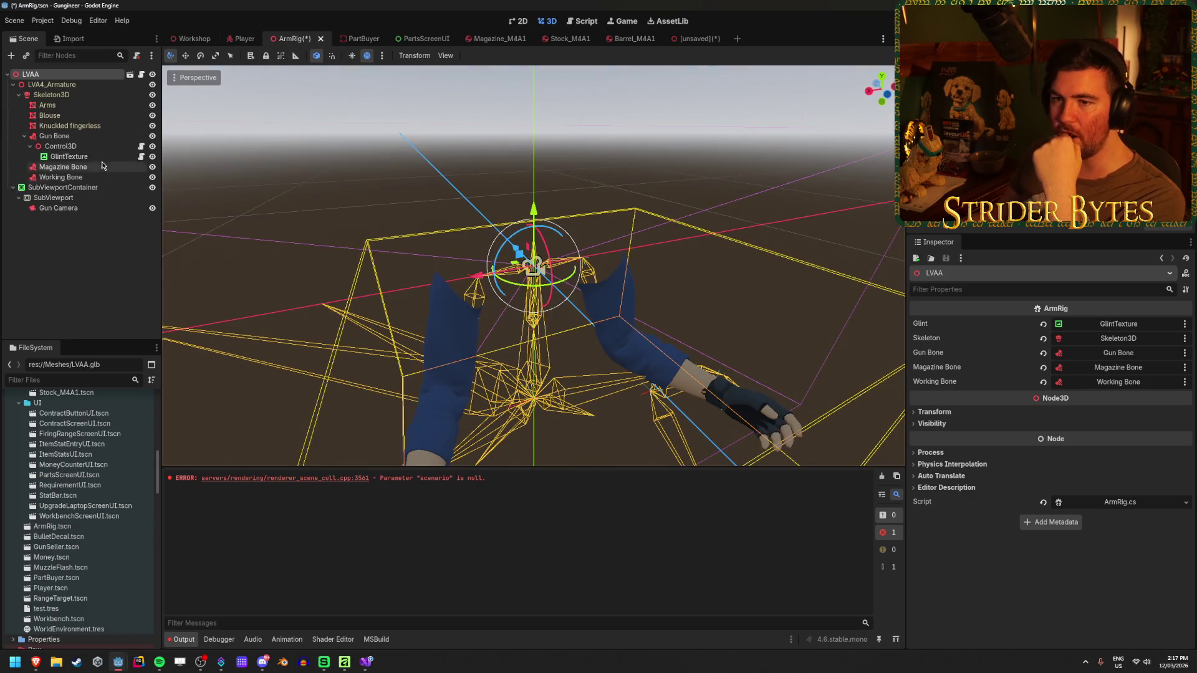
click(71, 157)
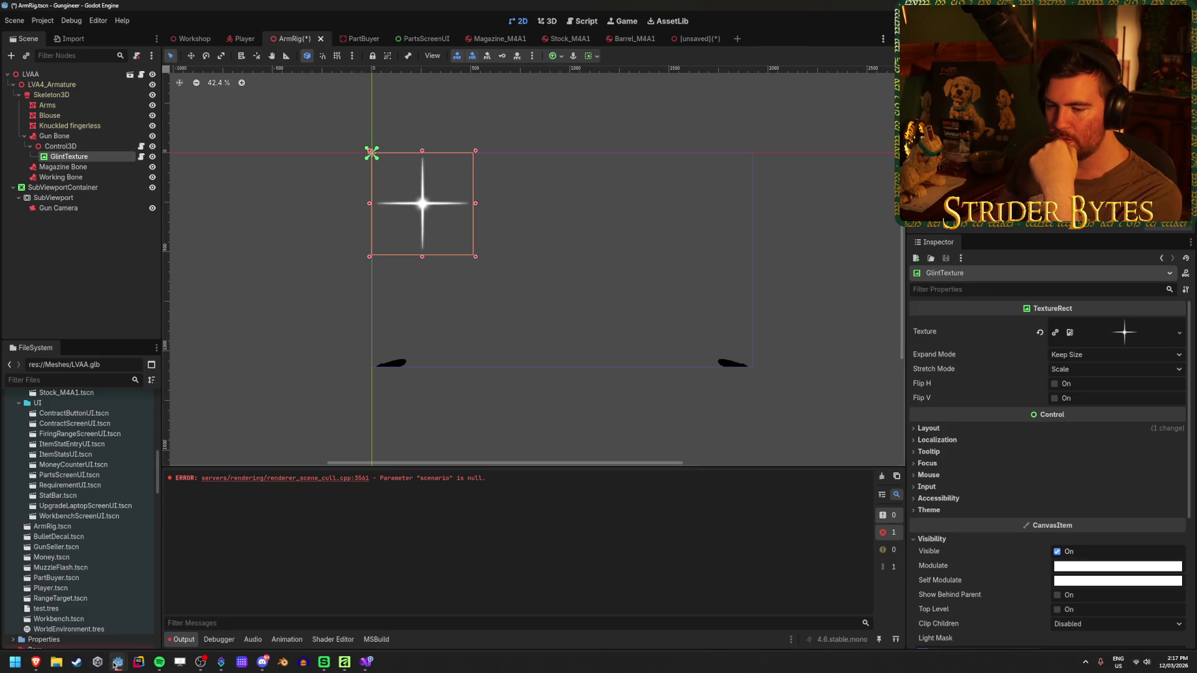
- Scroll the Node docs page down to the Methods table with get_parent, get_tree and has_node
mouse_move(44, 671)
click(211, 610)
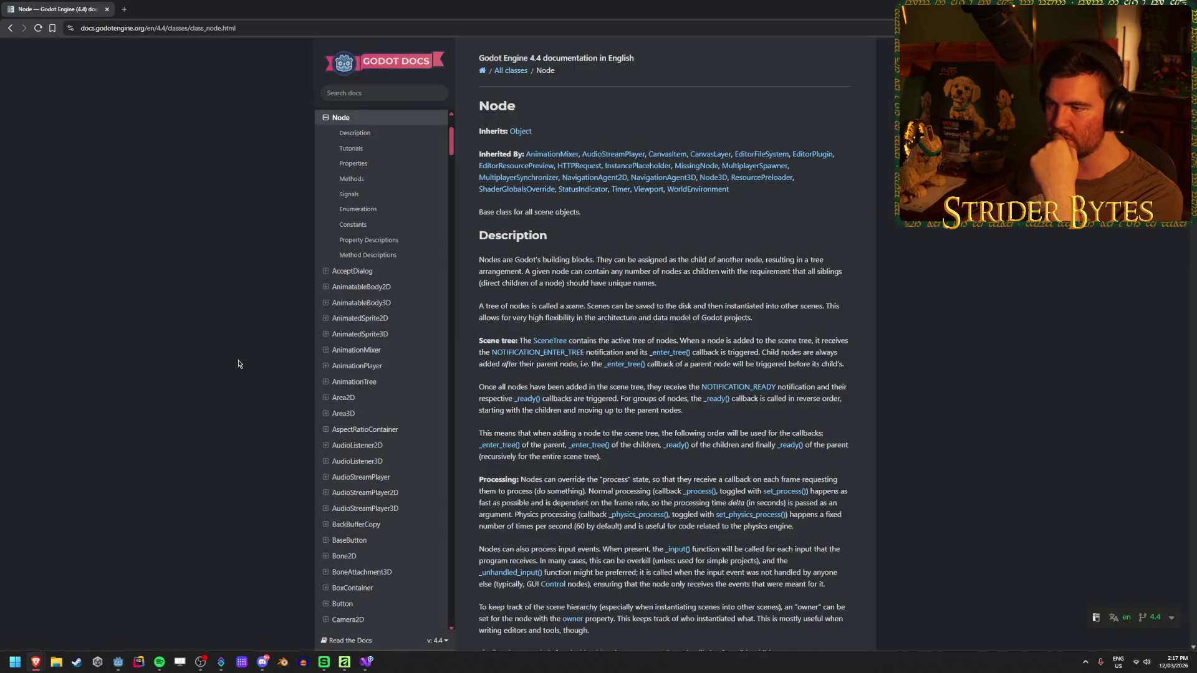
scroll(733, 315, down, 12)
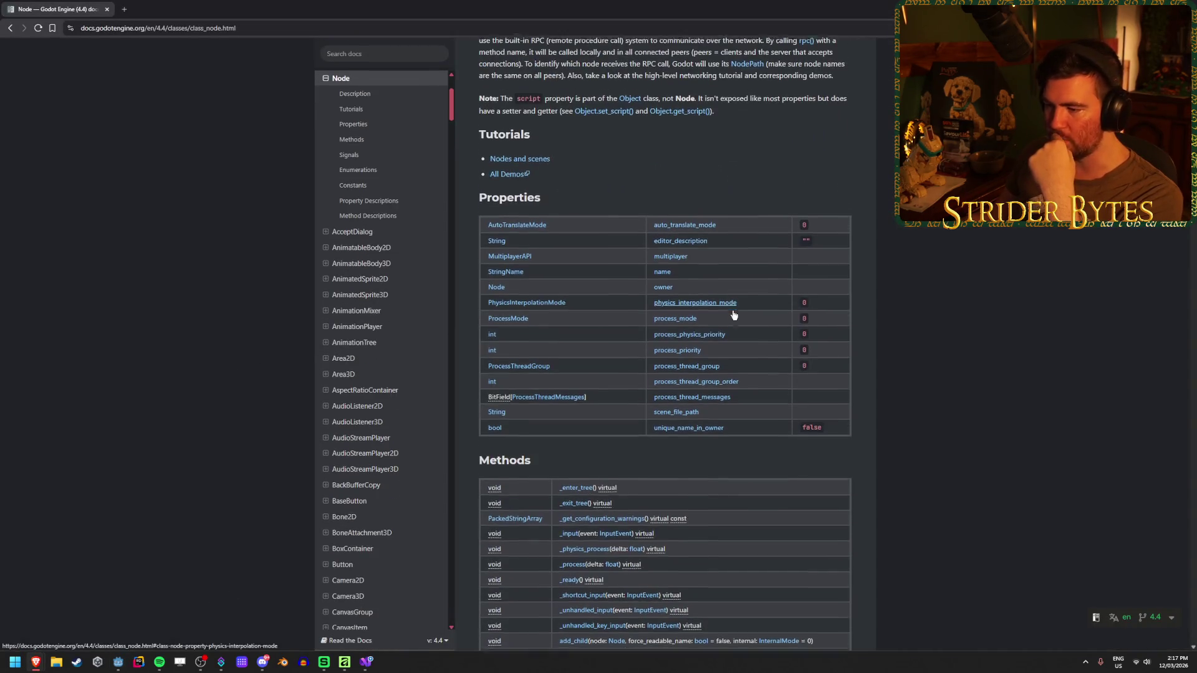
scroll(734, 312, down, 4)
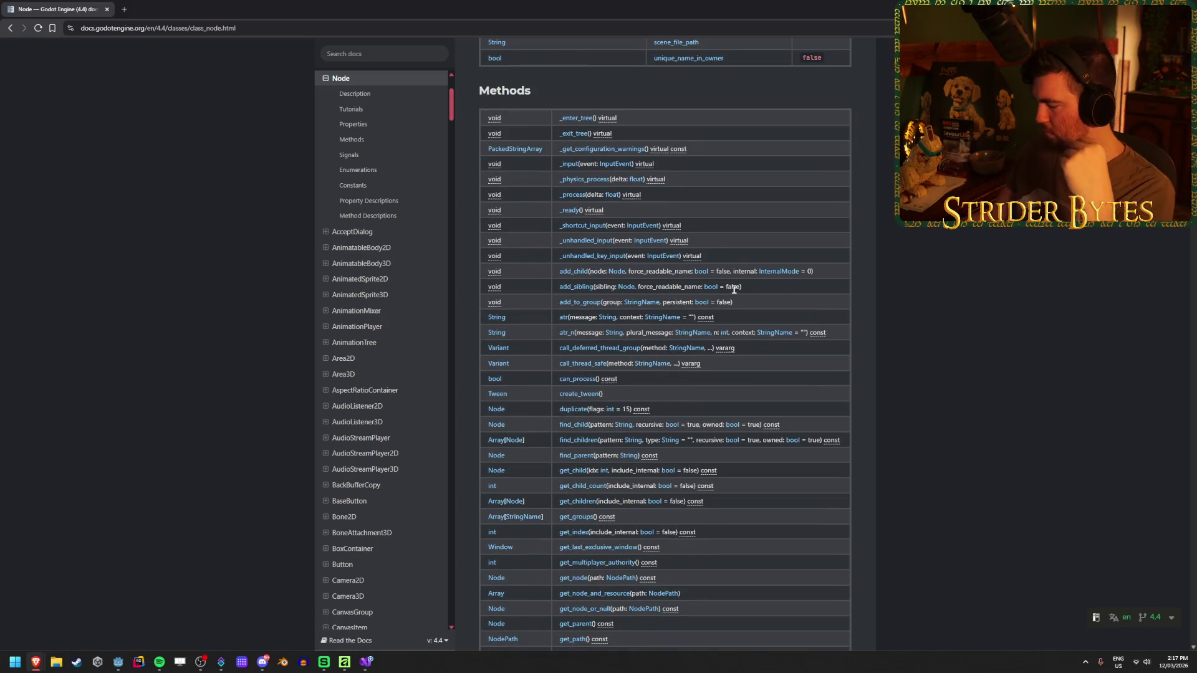
scroll(734, 287, down, 2)
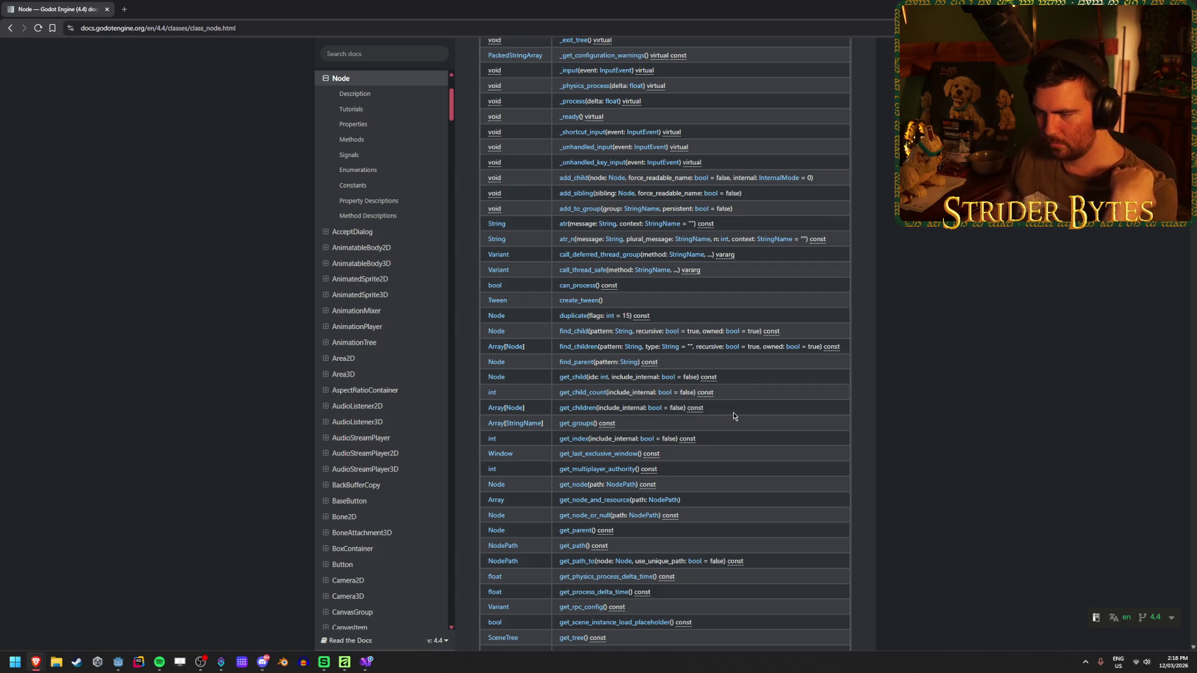
scroll(735, 415, down, 1)
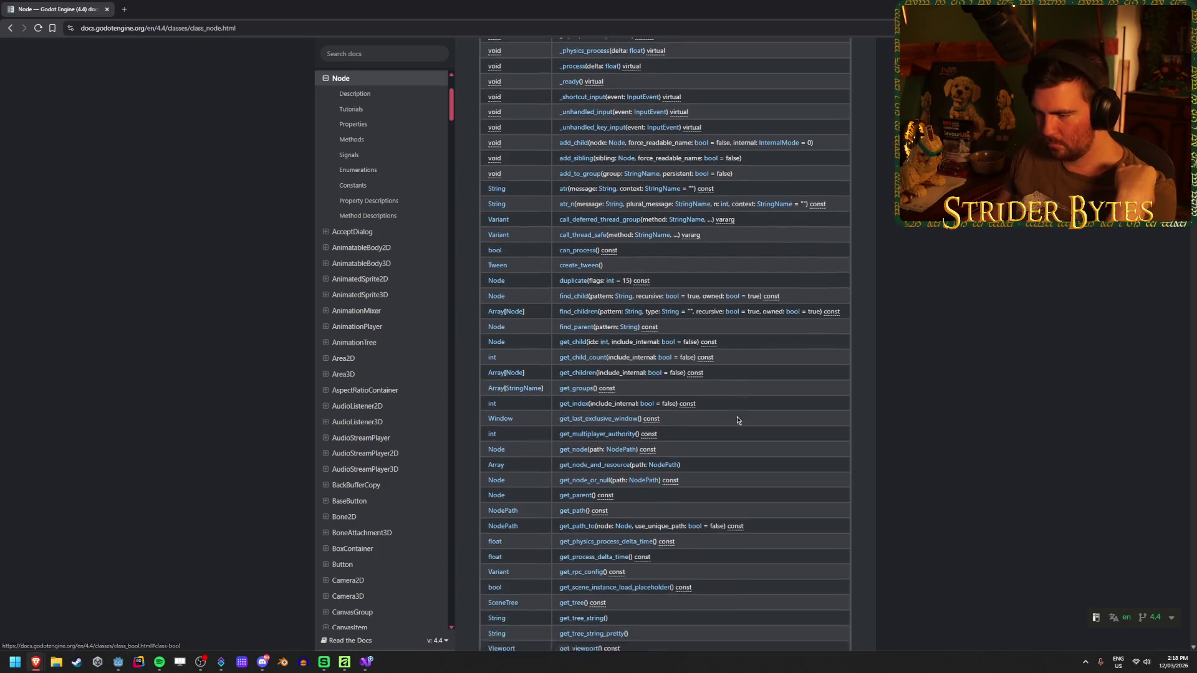
scroll(739, 417, down, 3)
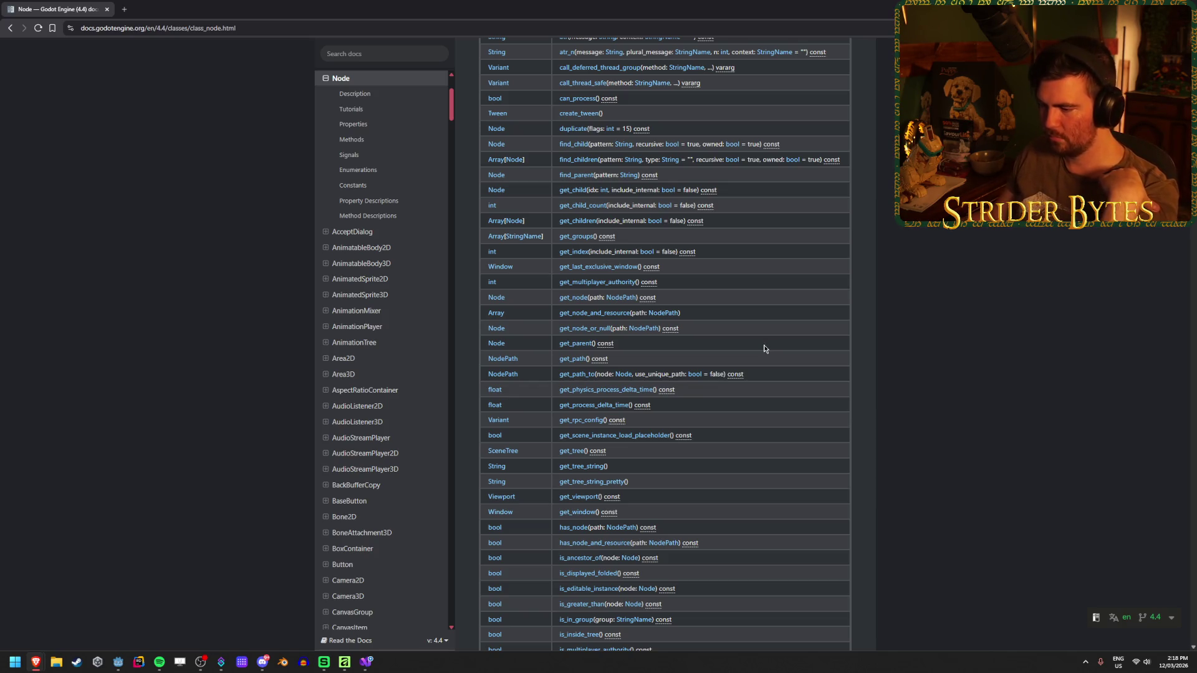
- Glance at Visual Studio, then bring the Godot editor with the ArmRig scene forward
click(368, 662)
click(368, 662)
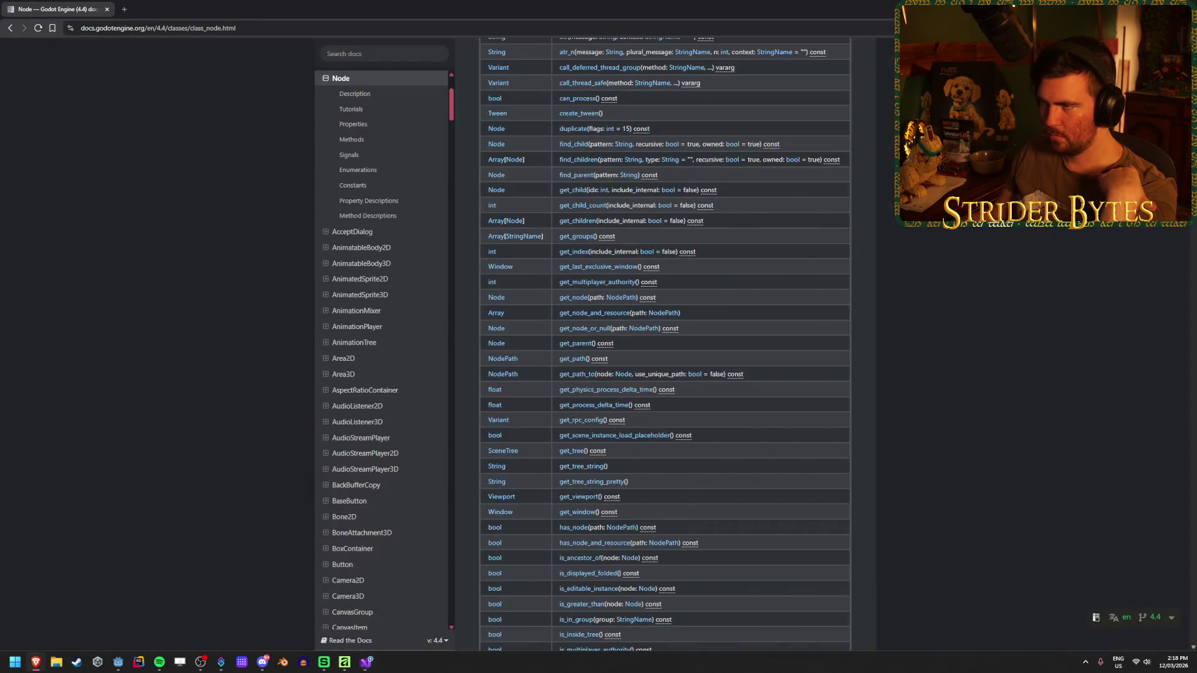
mouse_move(121, 667)
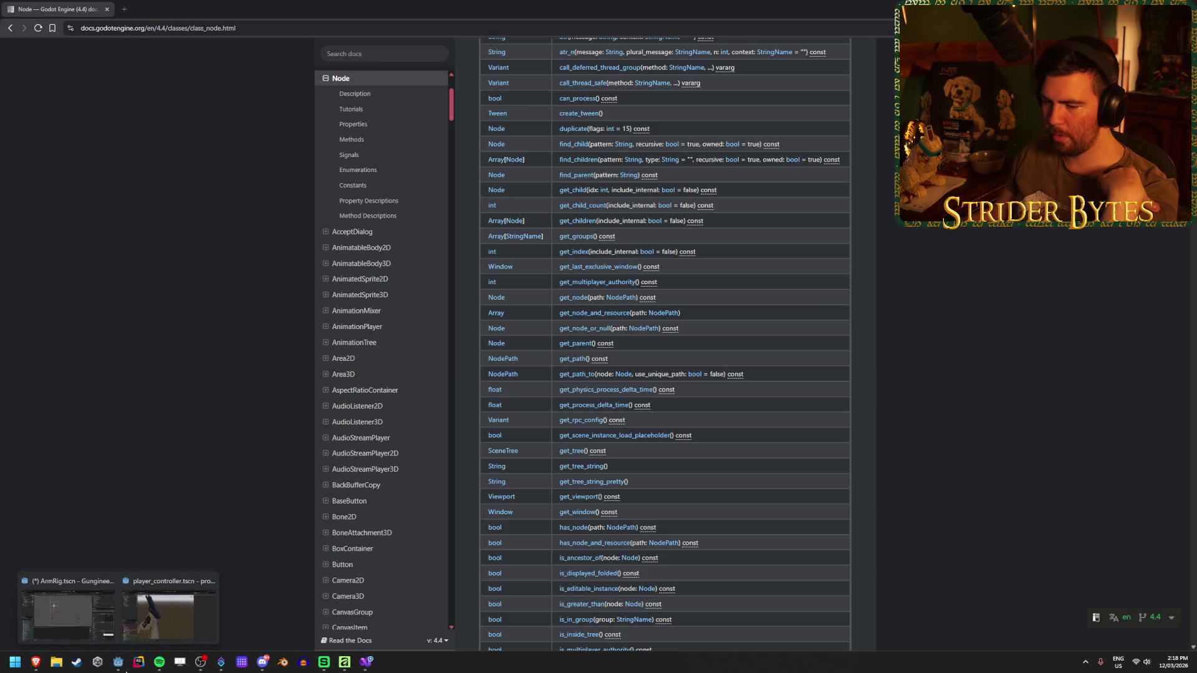
click(78, 607)
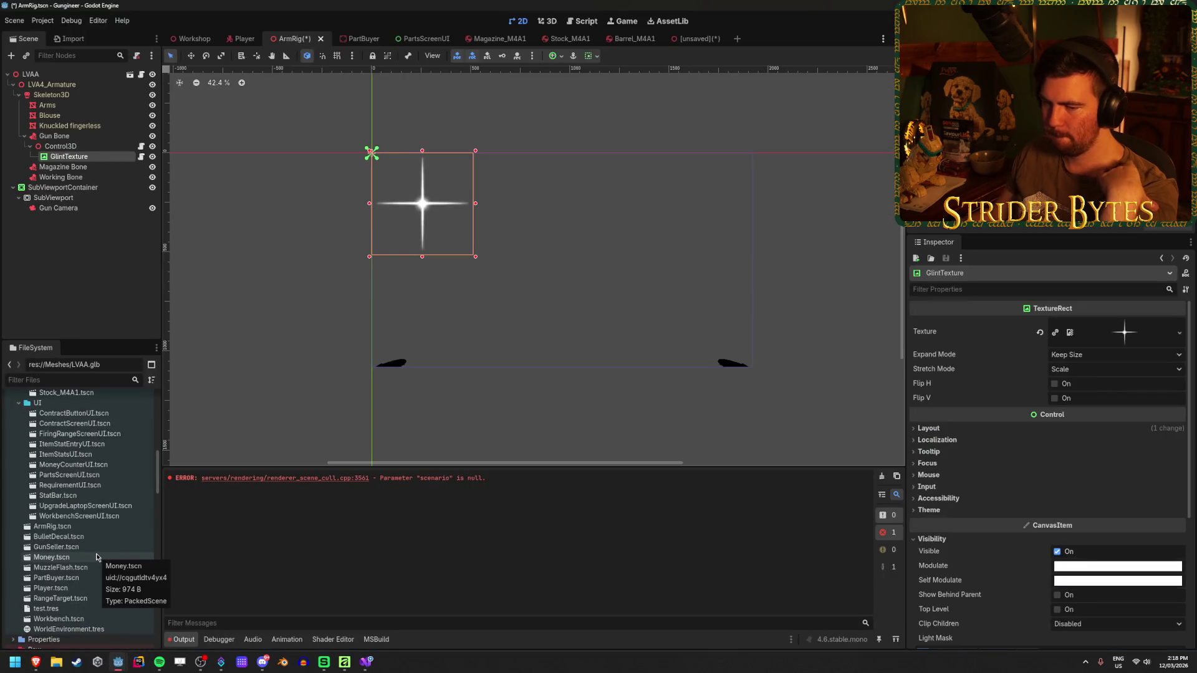
- In the Player scene, add a second LVAA arms instance, LVAA2, under Gun Recoil
scroll(96, 557, up, 5)
scroll(96, 557, up, 6)
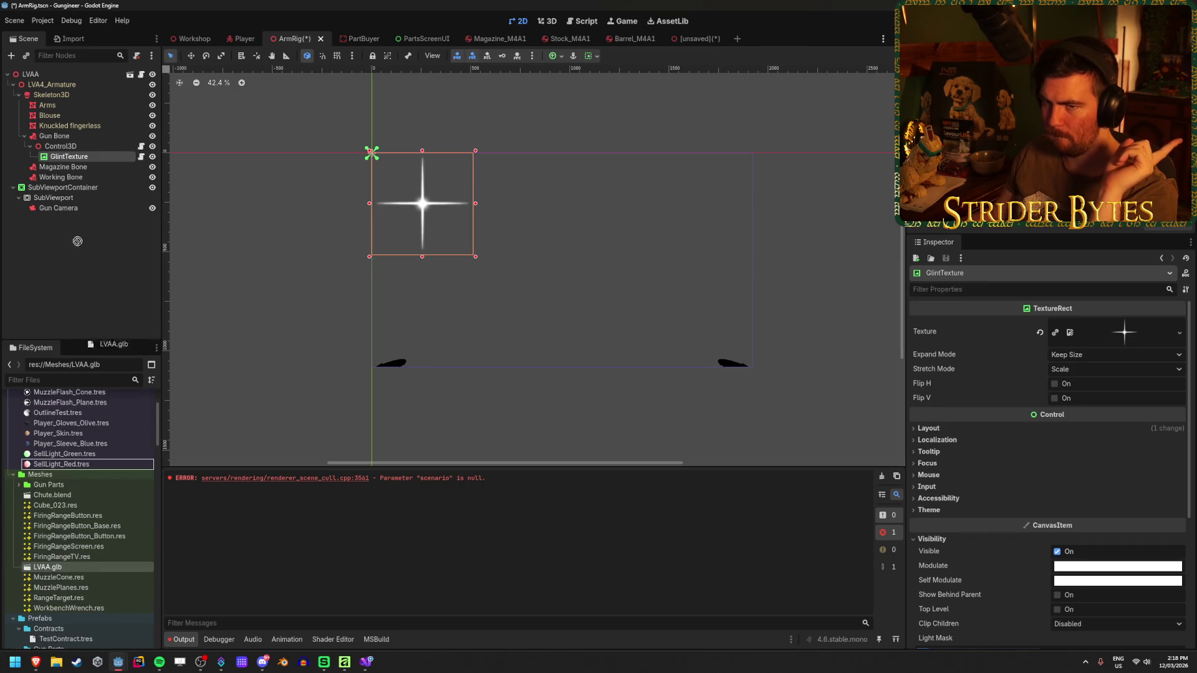
click(240, 38)
mouse_move(82, 571)
mouse_down()
mouse_move(81, 146)
mouse_move(69, 142)
mouse_up()
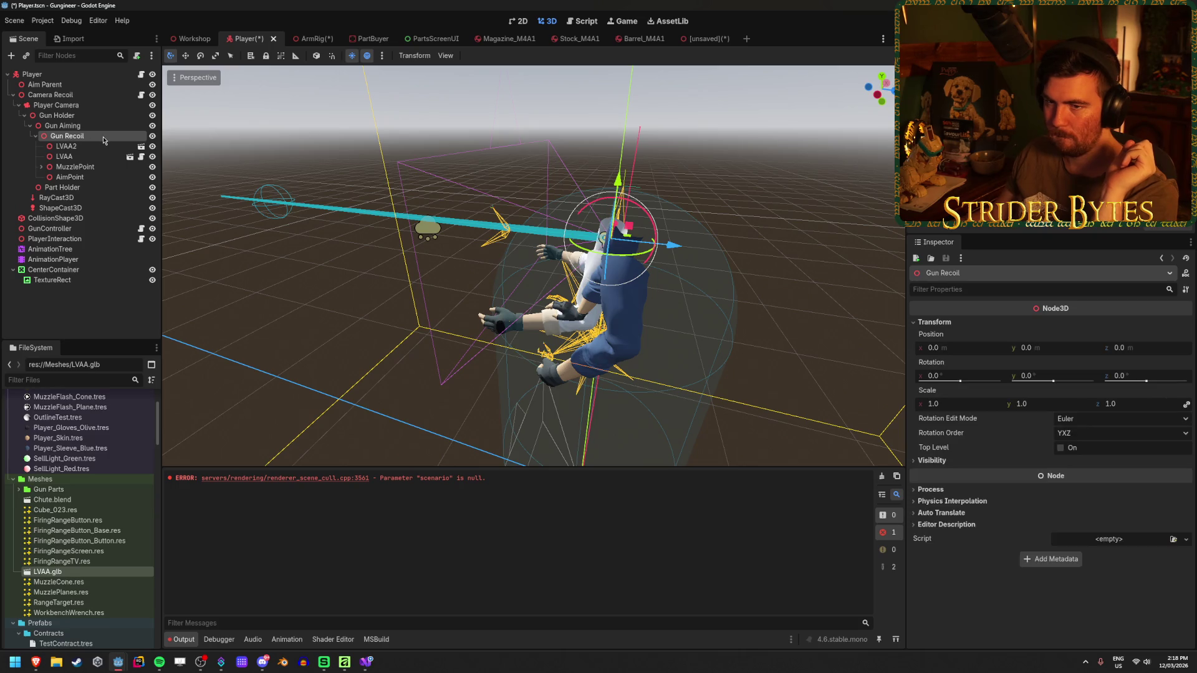
click(66, 146)
- Open LVAA2's source model directly and as an inherited scene, then close both without saving
click(141, 148)
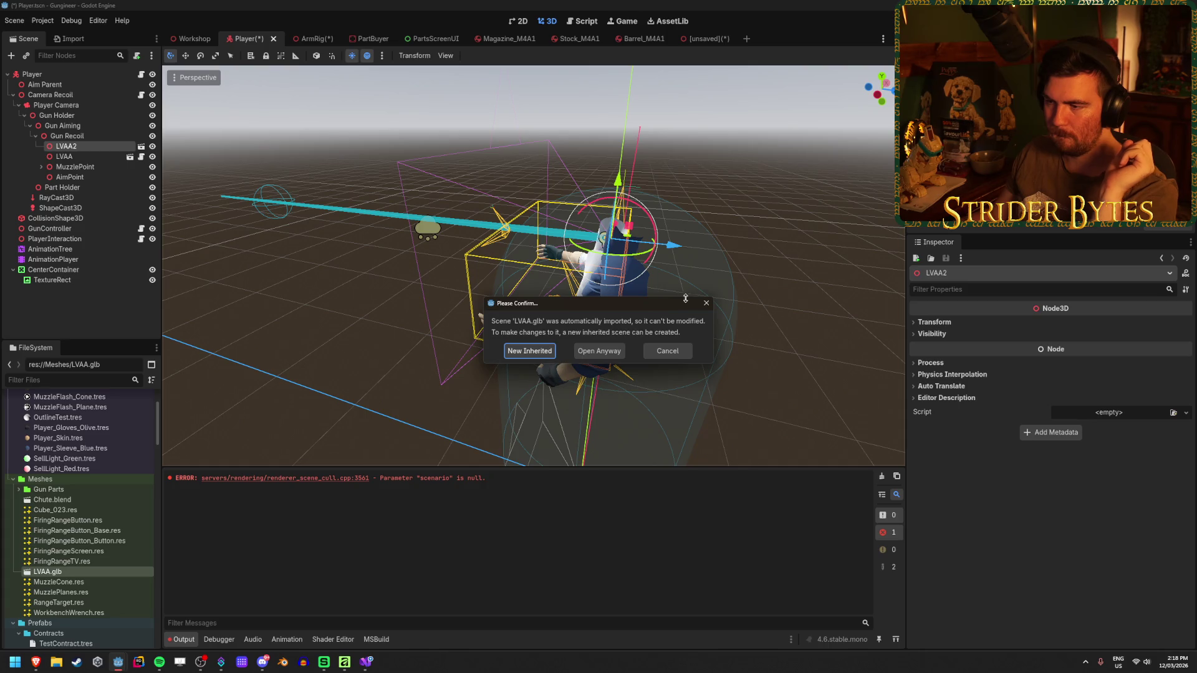
click(615, 353)
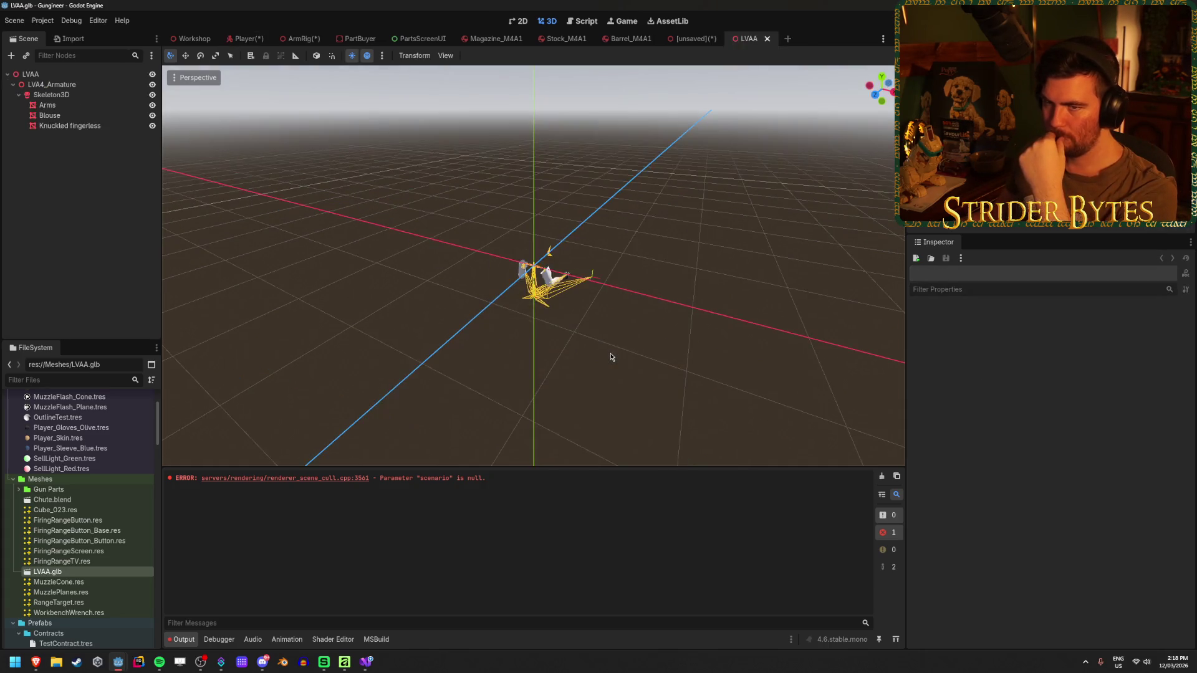
click(767, 39)
click(245, 39)
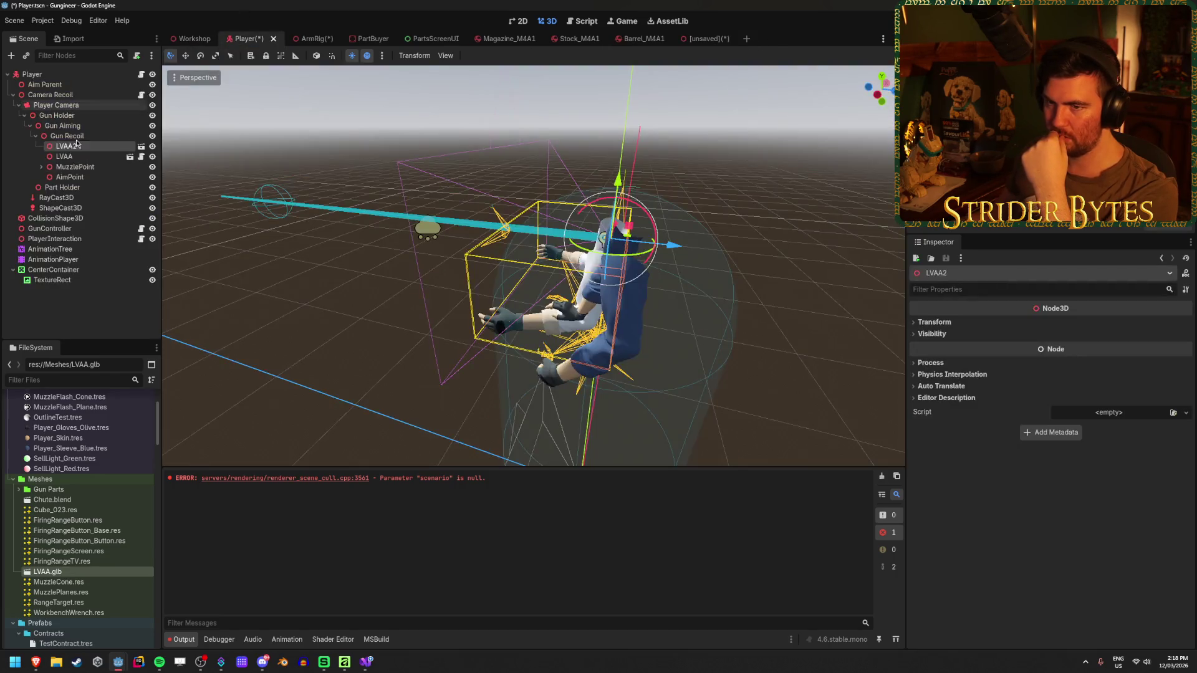
click(141, 145)
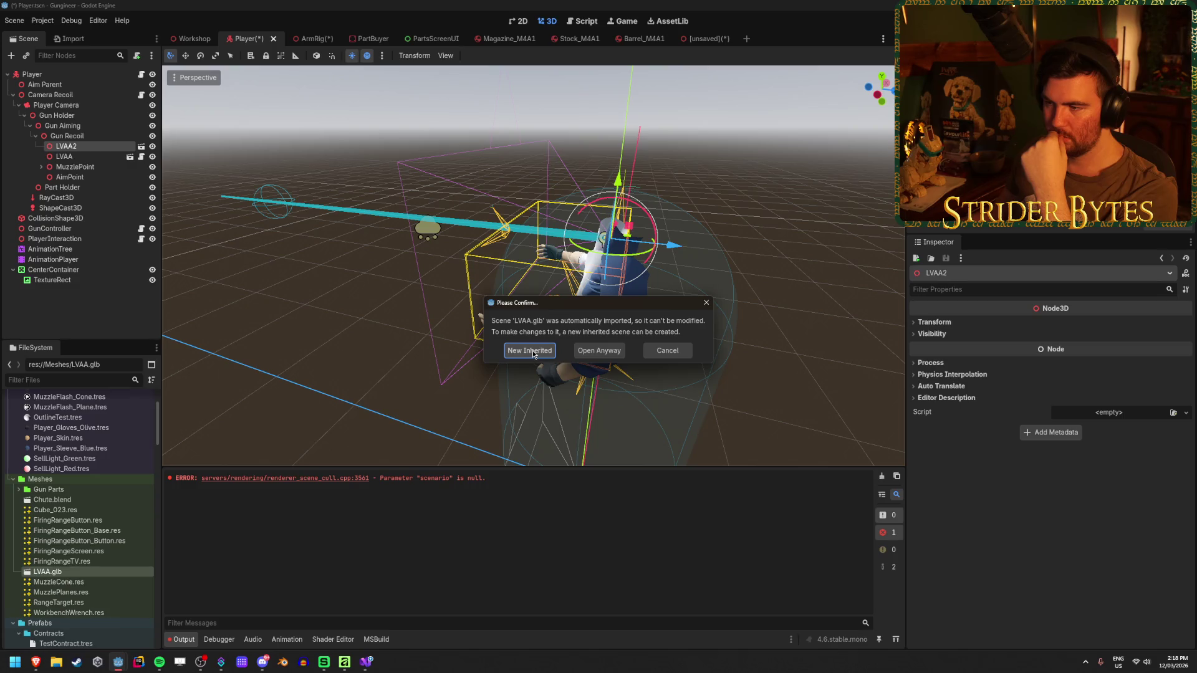
click(532, 351)
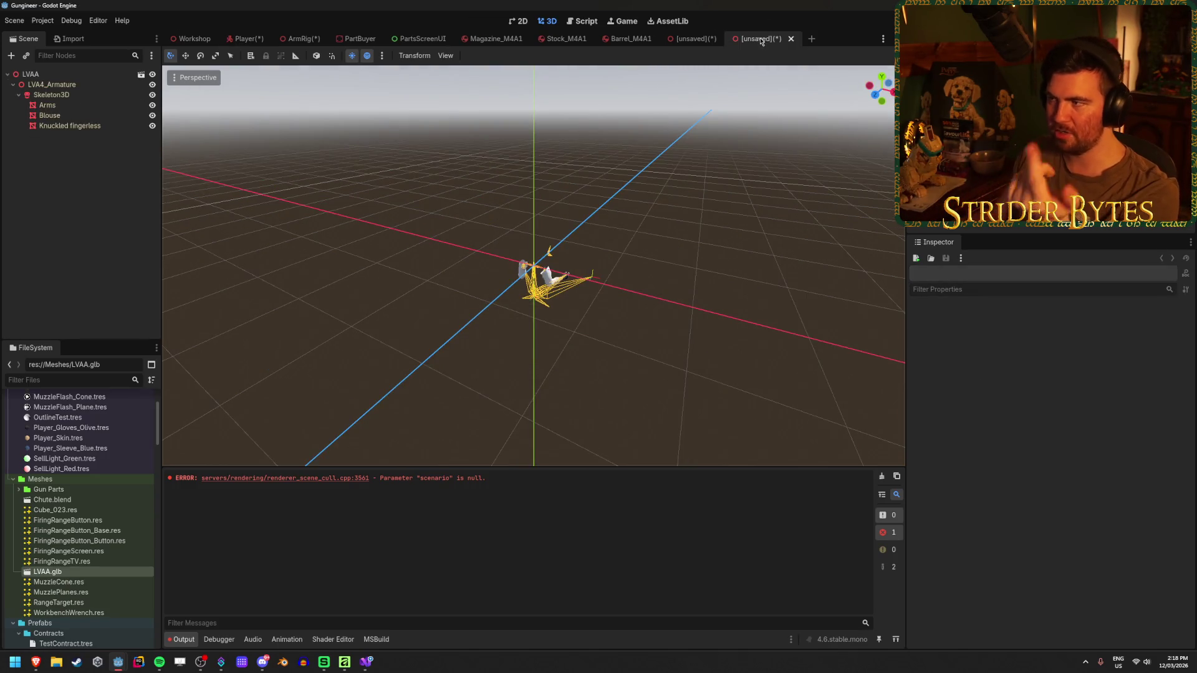
click(791, 39)
click(662, 356)
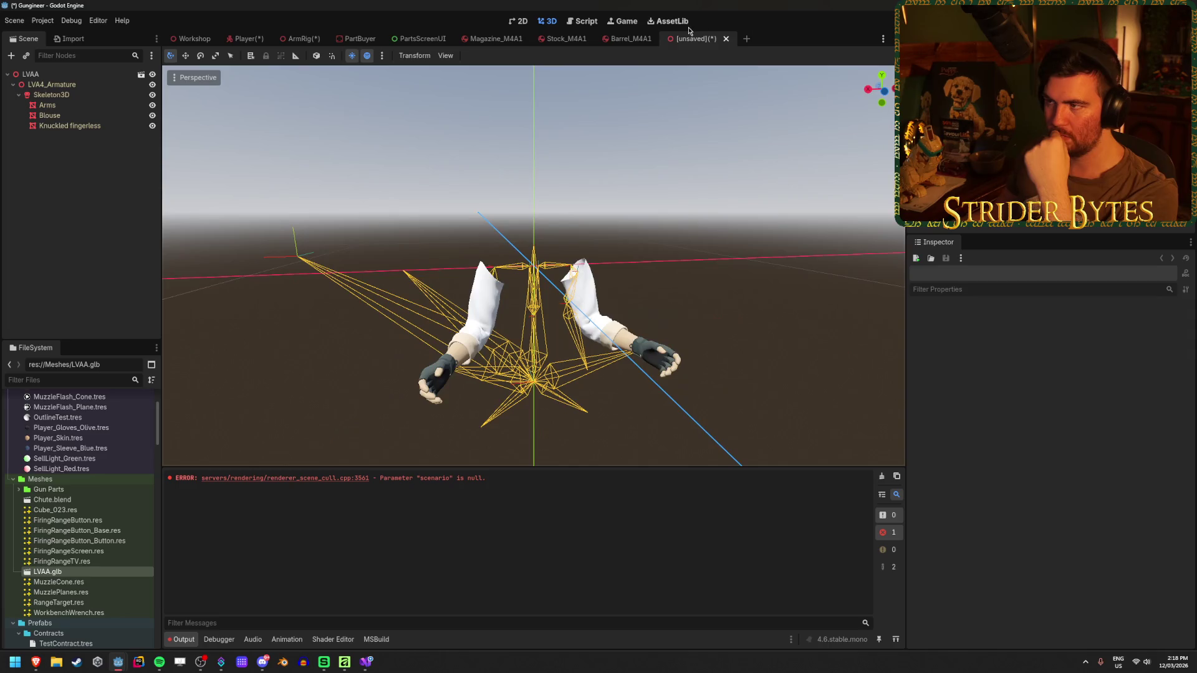
click(726, 38)
click(666, 356)
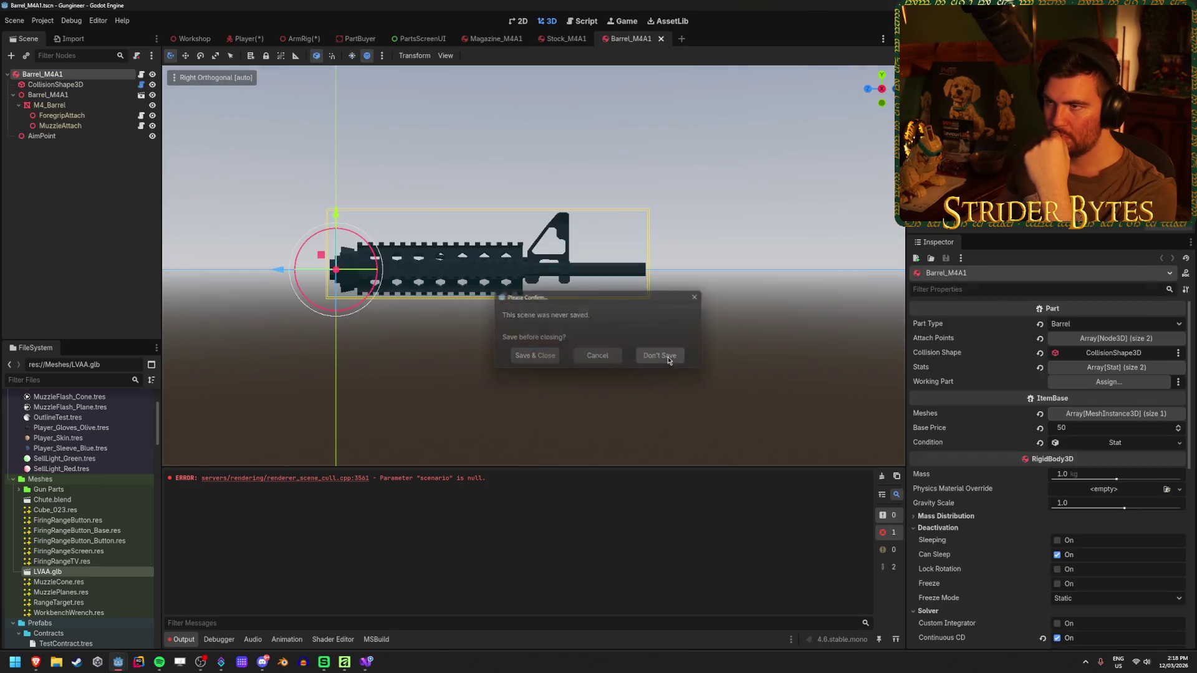
- Delete the duplicate LVAA2 node, save the Player scene, then save ArmRig as well
click(245, 39)
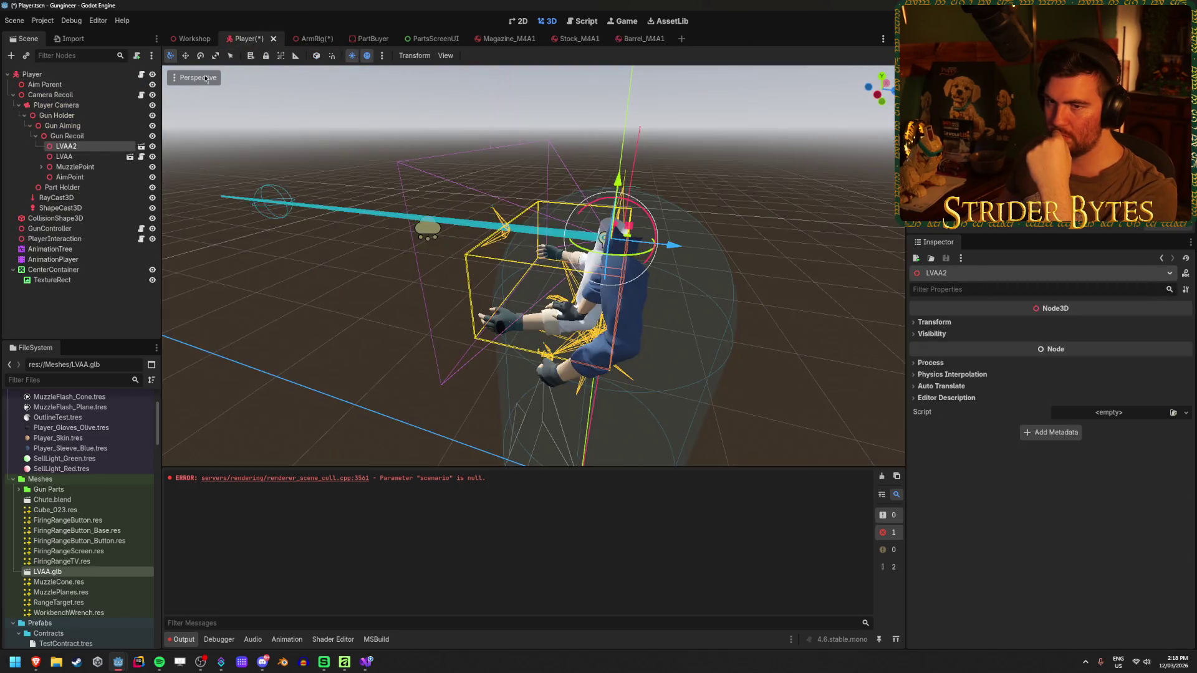
key(Delete)
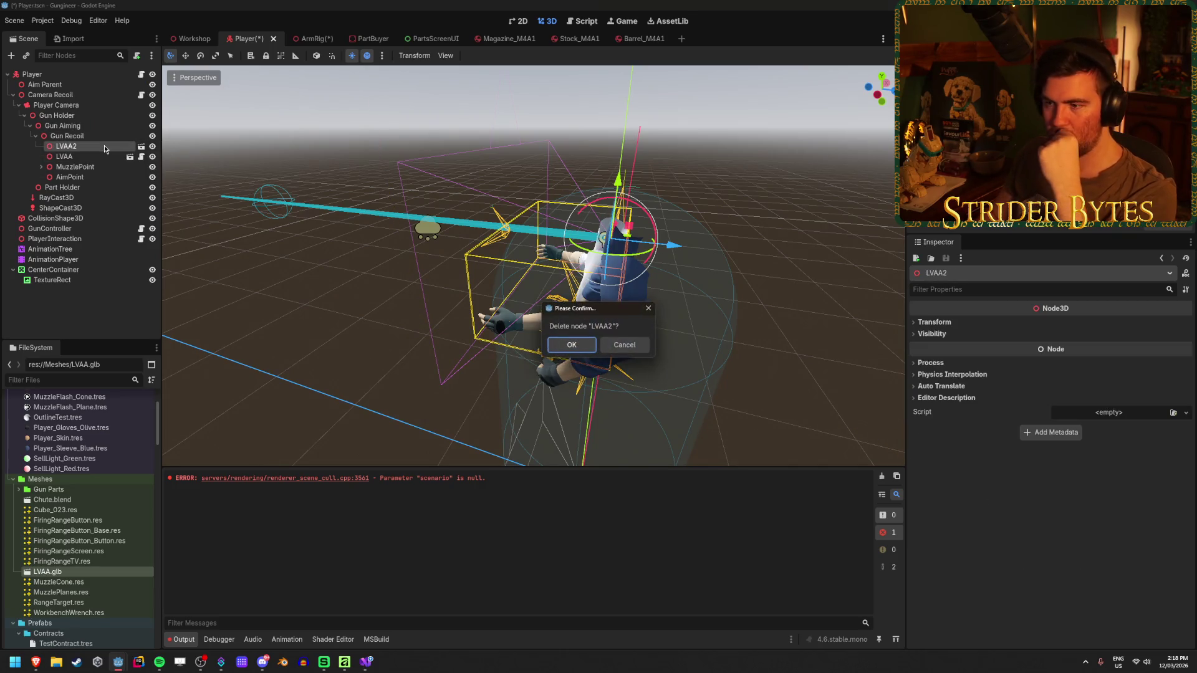
key(Return)
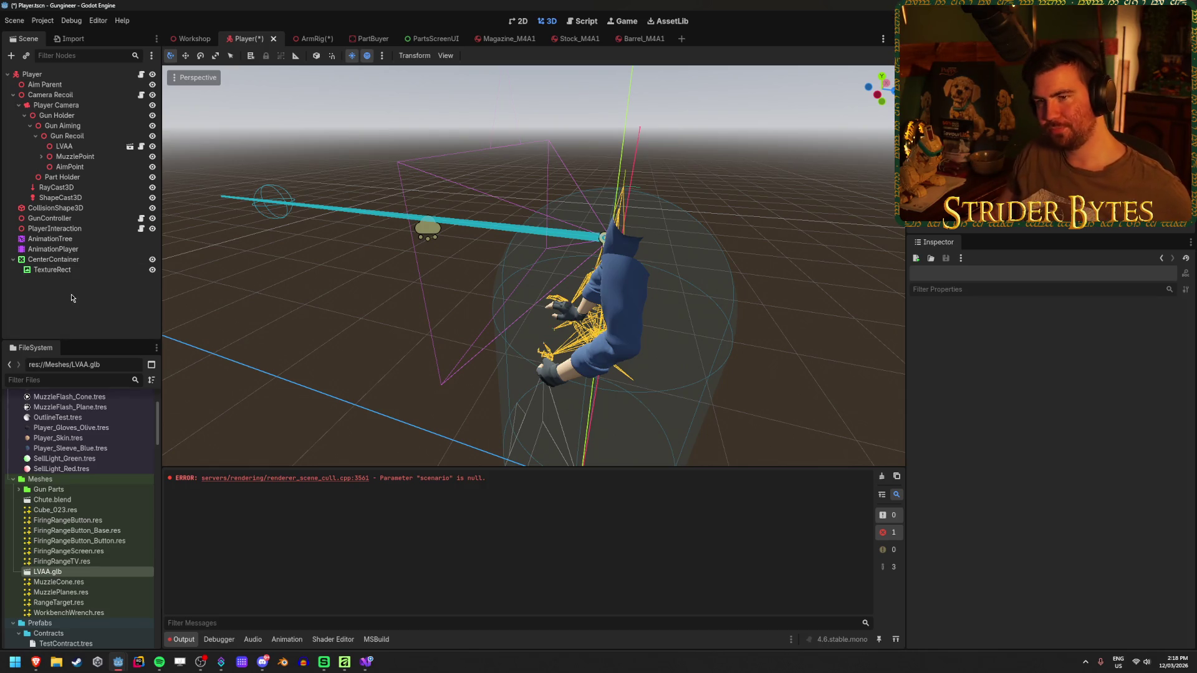
key(ctrl+s)
click(306, 40)
key(ctrl+s)
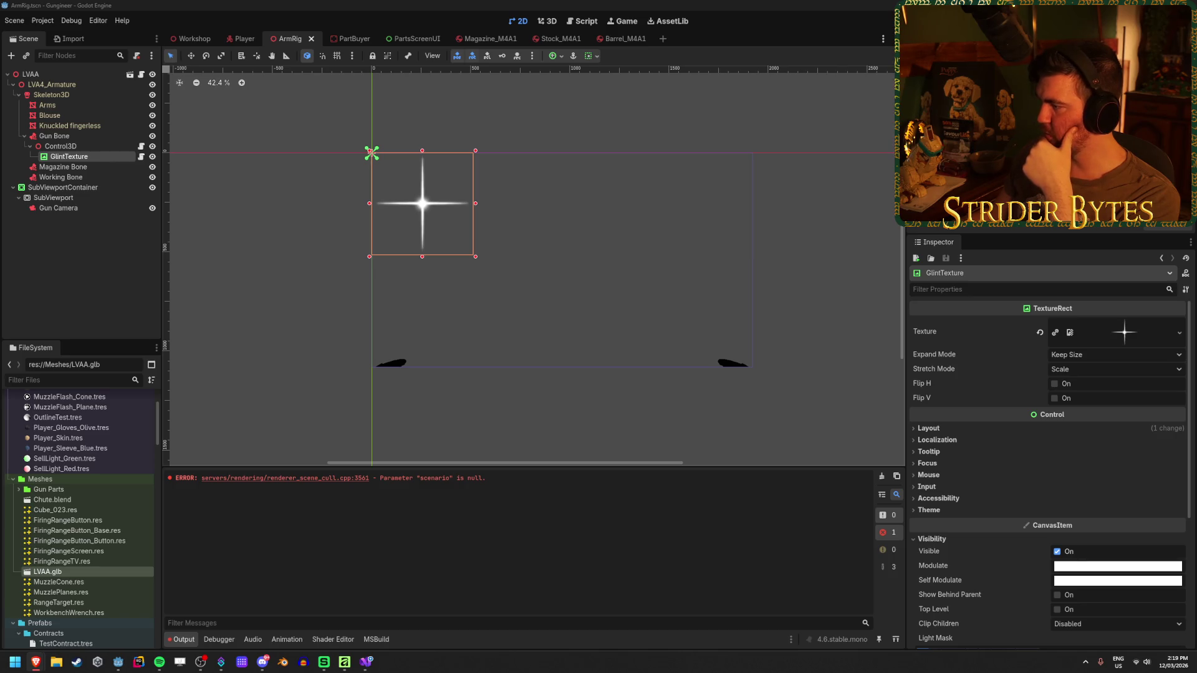
- Switch to the browser's r/godot thread on referencing a parent node from an instanced scene
key(alt+Tab)
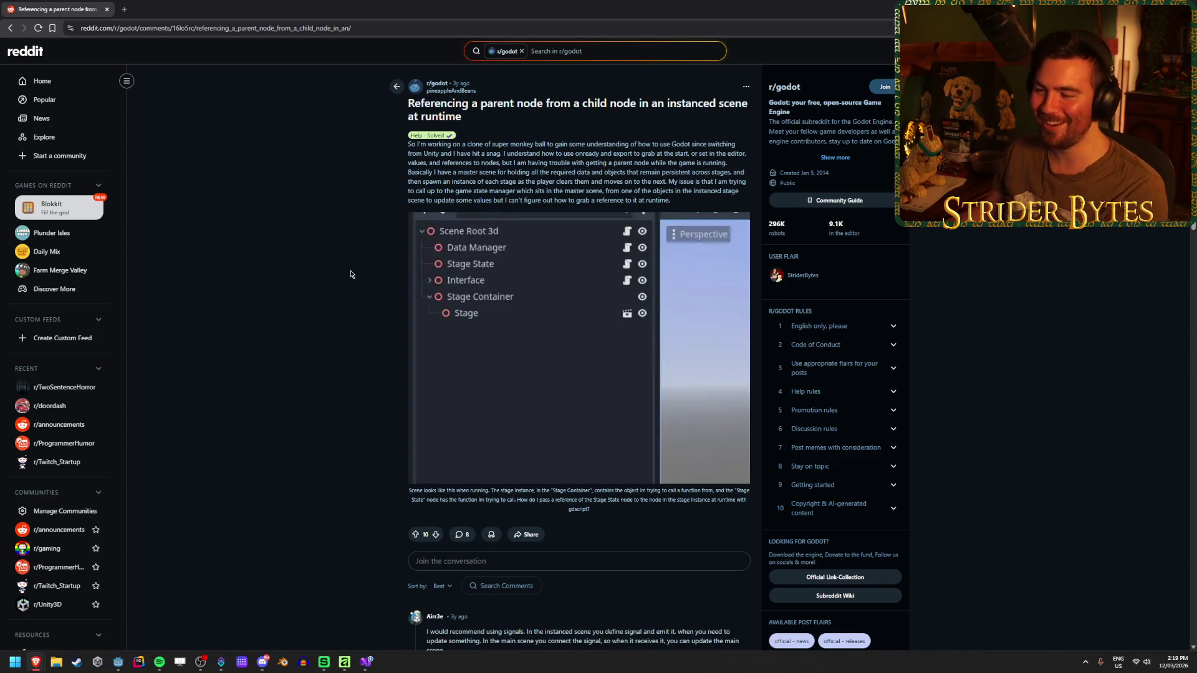
scroll(359, 275, down, 5)
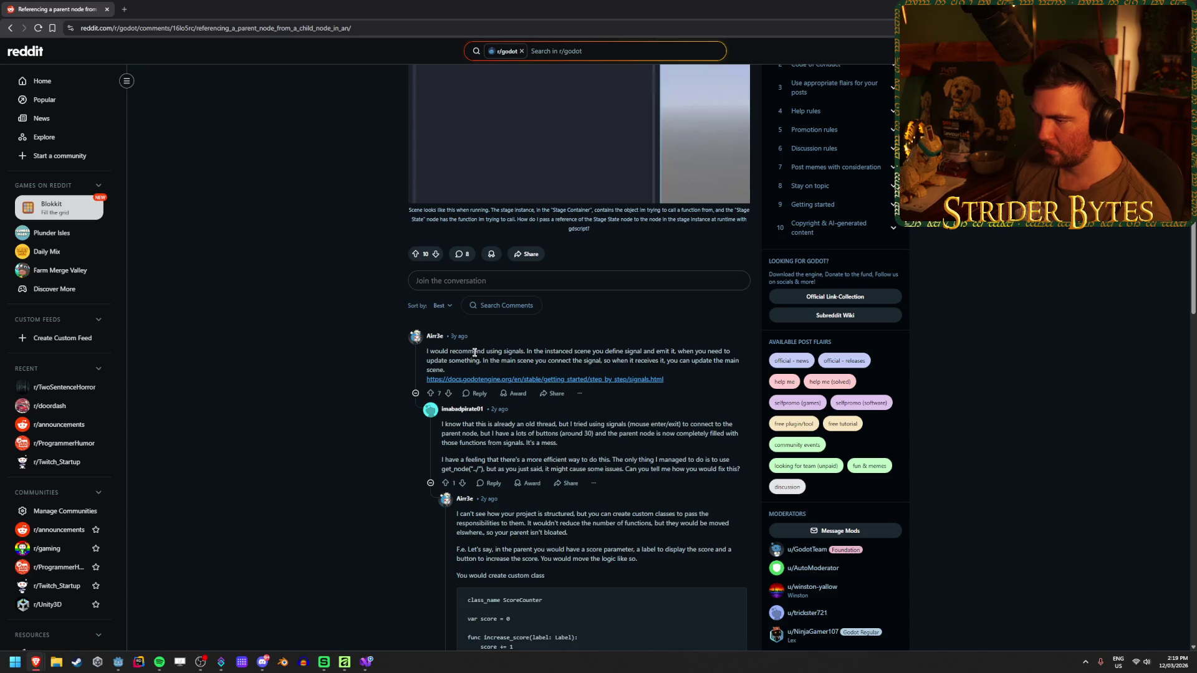
click(655, 348)
drag(474, 353, 679, 361)
click(479, 362)
double_click(704, 361)
click(705, 361)
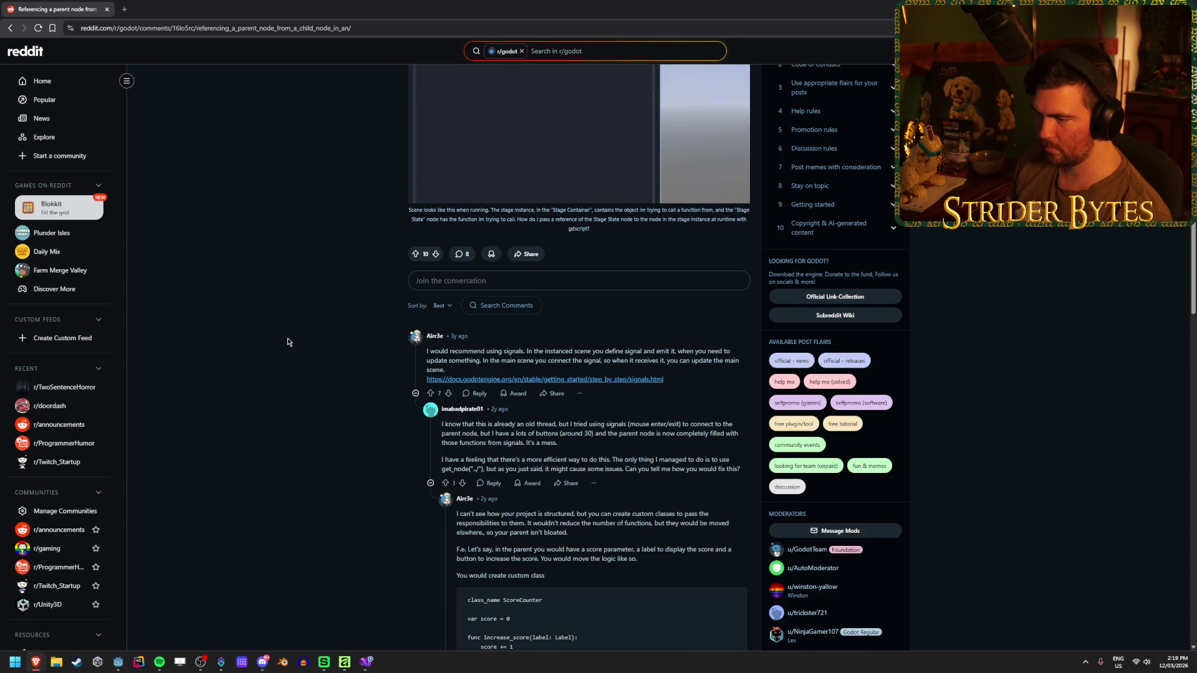
scroll(288, 341, down, 5)
scroll(288, 342, down, 5)
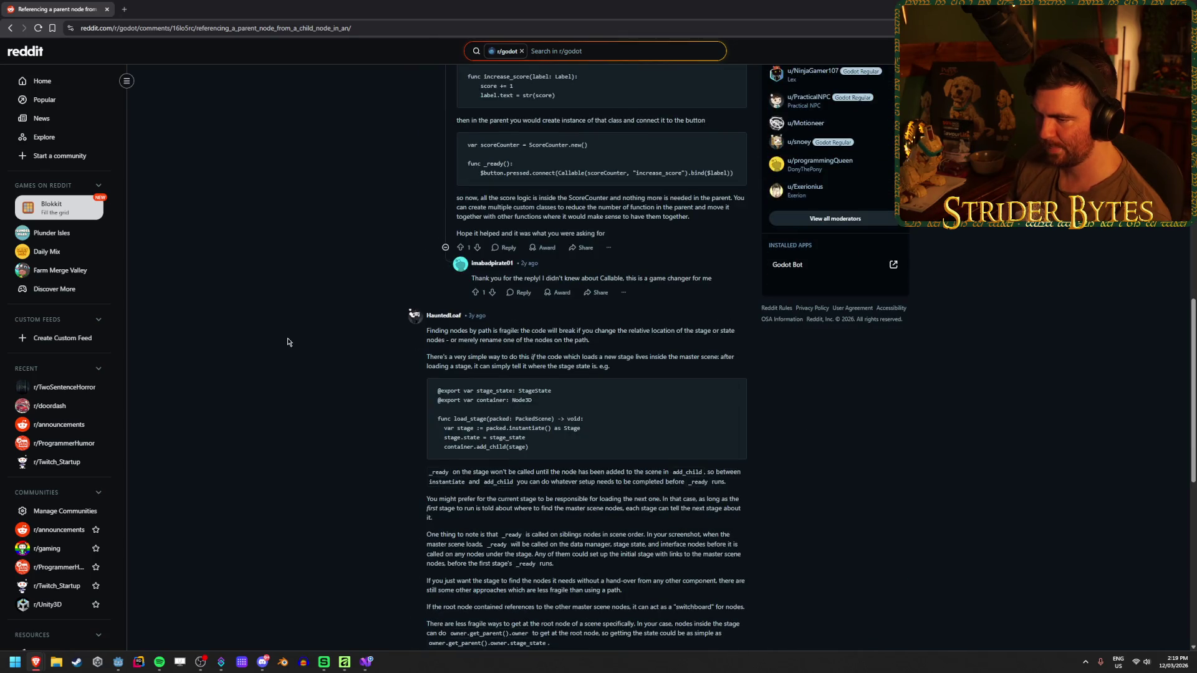
scroll(287, 341, down, 5)
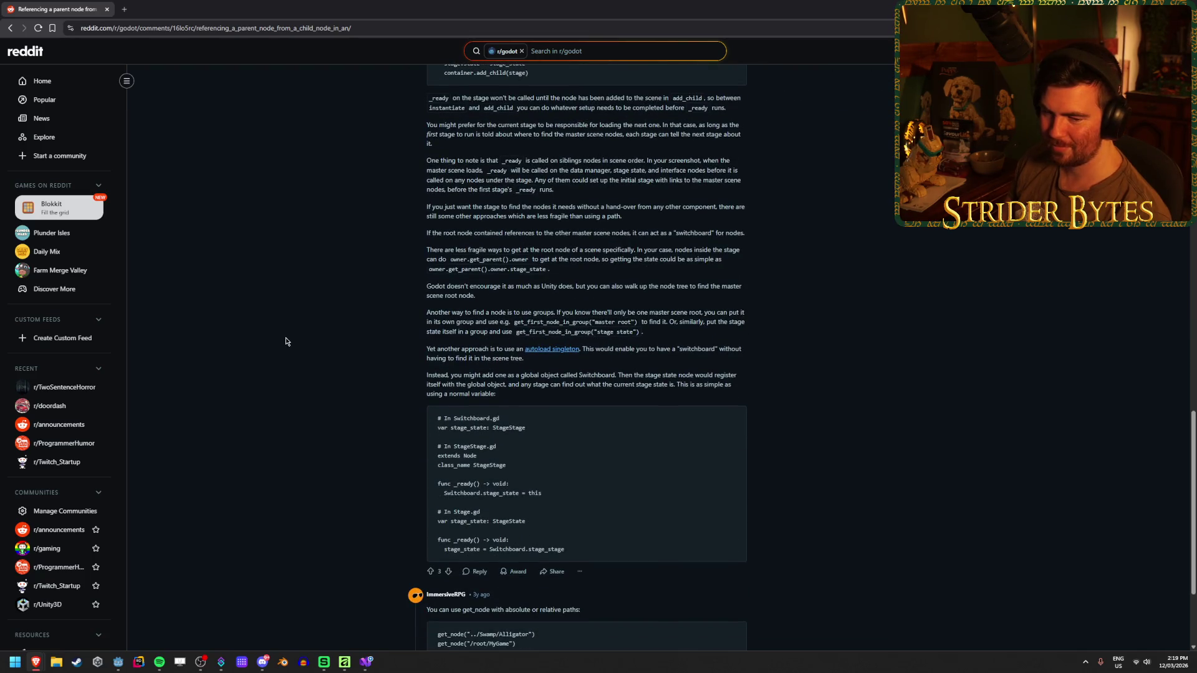
scroll(286, 342, down, 2)
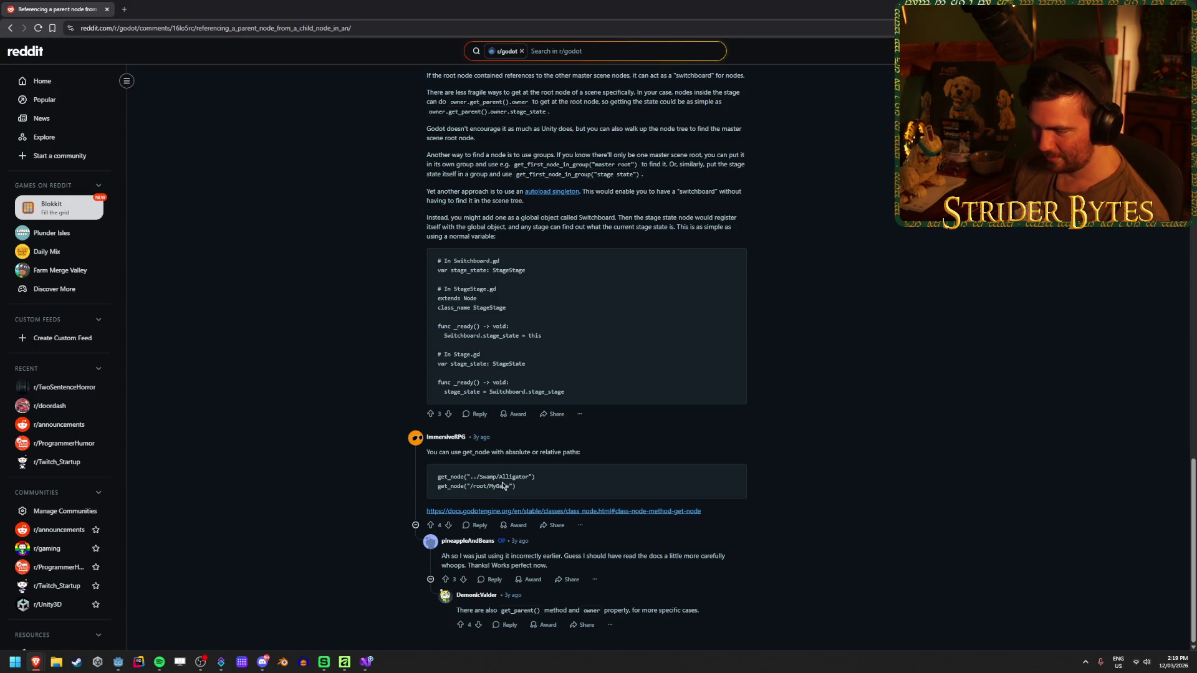
mouse_move(540, 493)
mouse_down()
mouse_move(427, 450)
mouse_move(438, 484)
mouse_move(542, 489)
mouse_move(437, 477)
mouse_up()
click(430, 482)
click(518, 488)
click(445, 479)
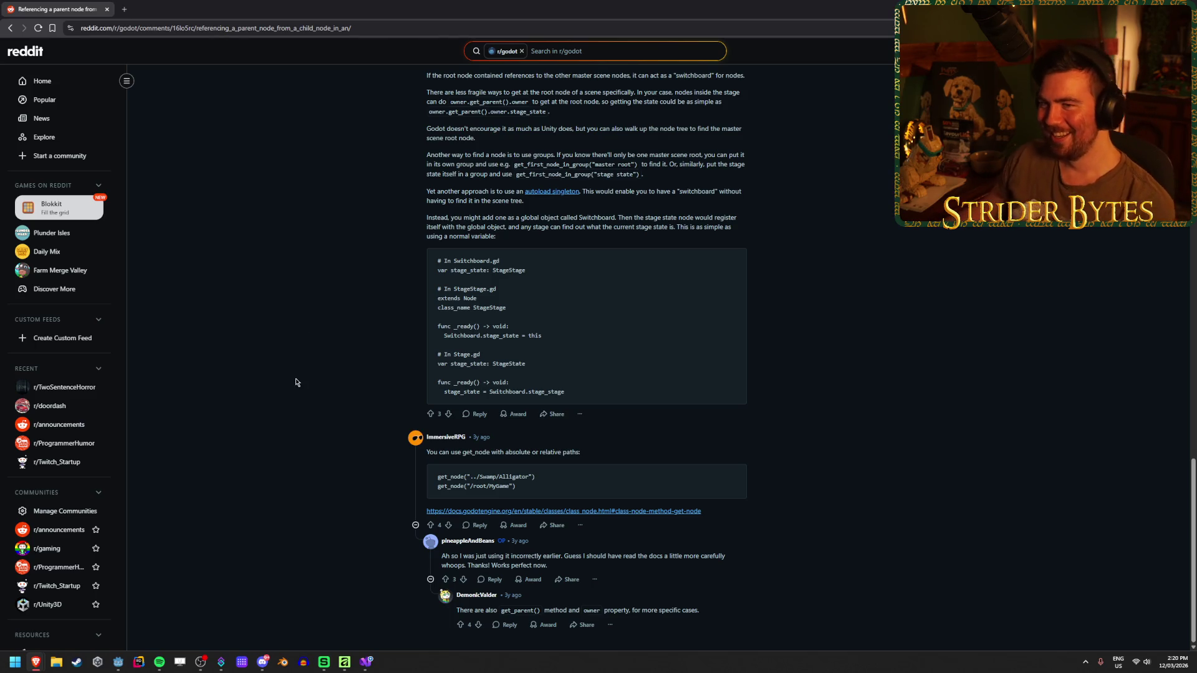
- Open the Godot Forum result in a new tab, read its advice on using signals, and close it
key(alt+Left)
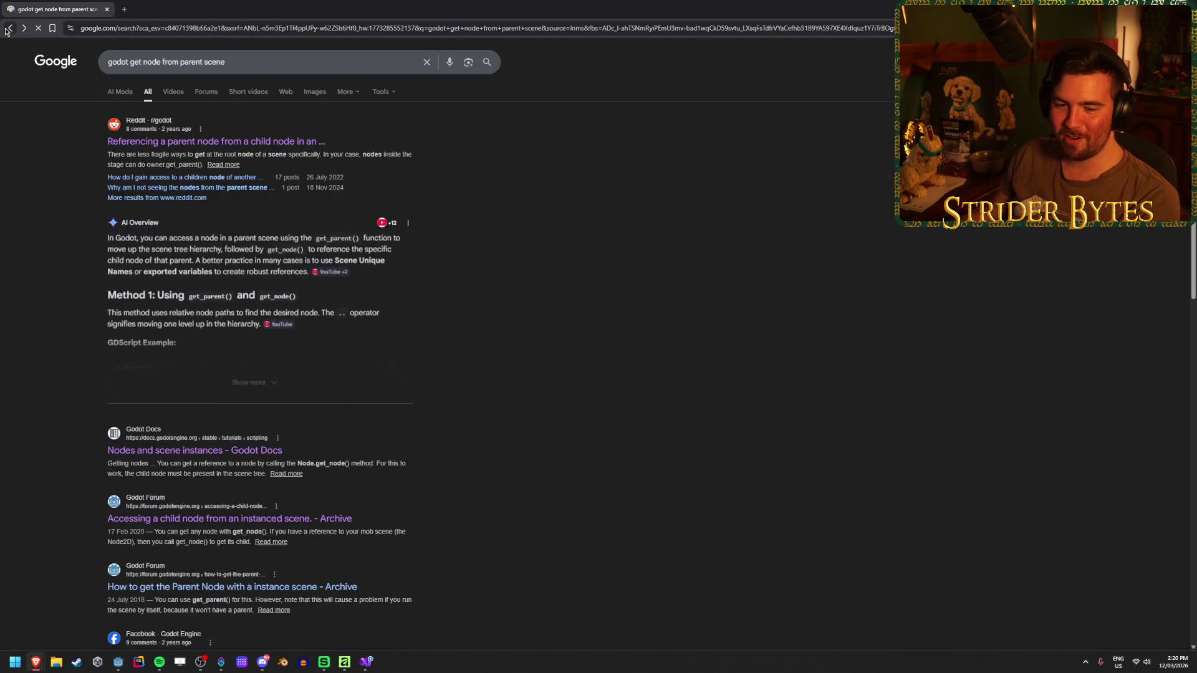
scroll(555, 279, down, 2)
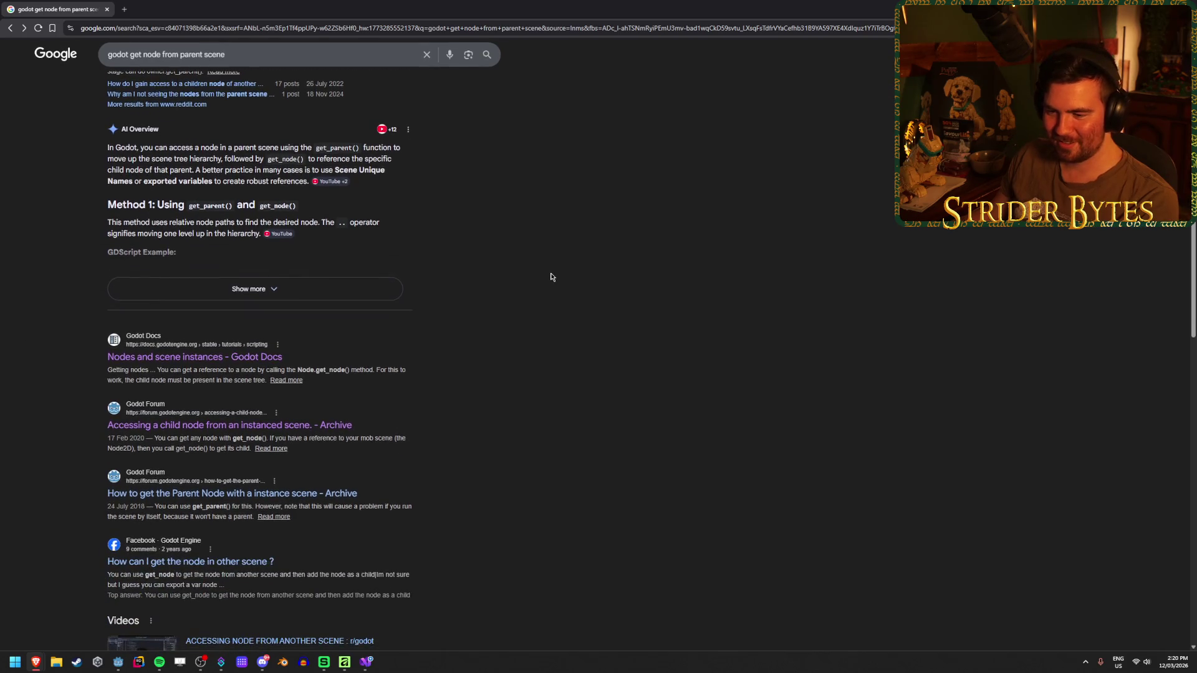
middle_click(293, 494)
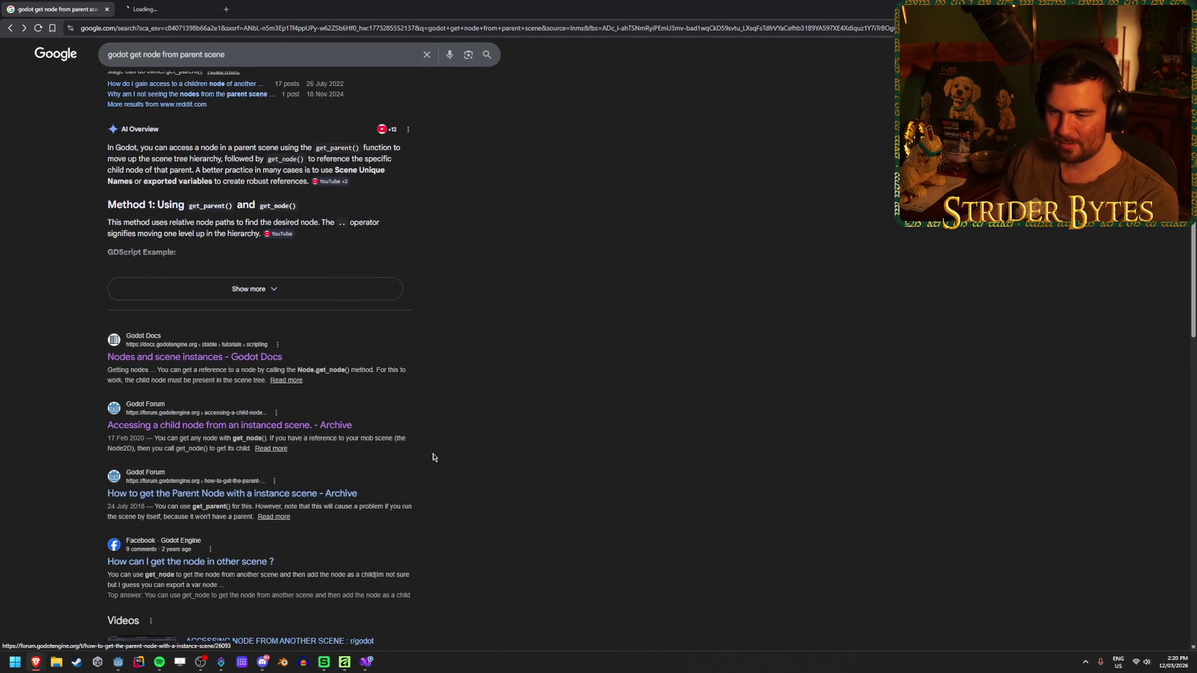
click(156, 7)
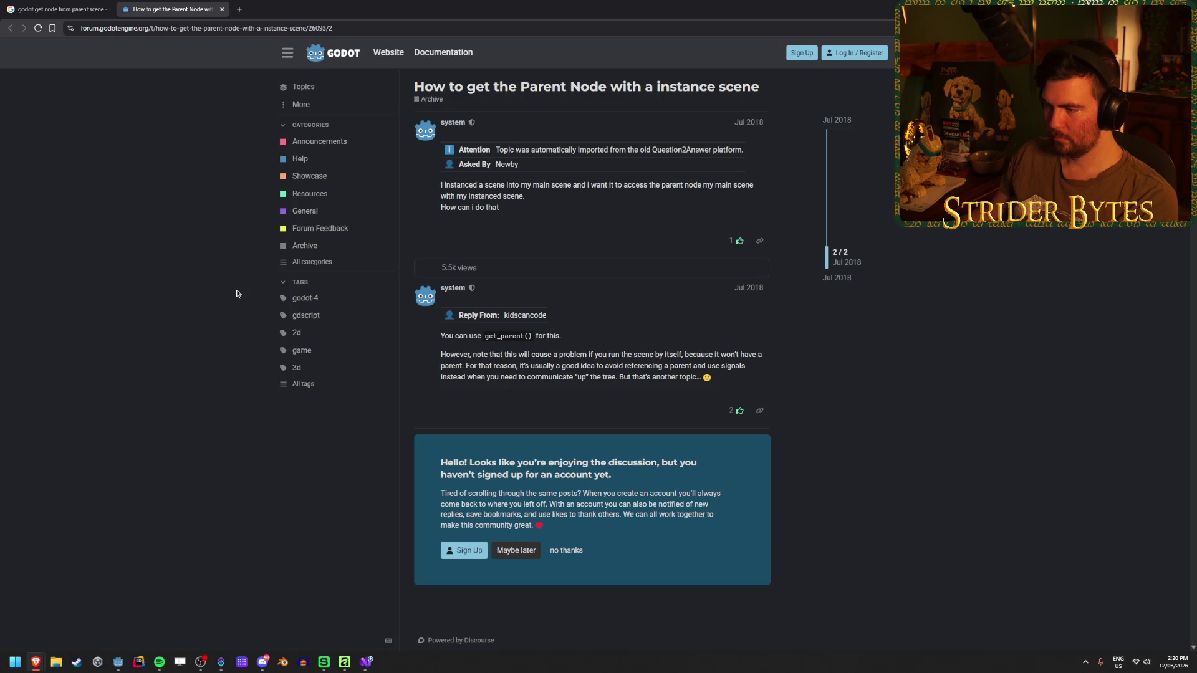
mouse_move(712, 377)
mouse_down()
mouse_move(479, 366)
mouse_move(638, 366)
mouse_up()
click(417, 360)
click(638, 366)
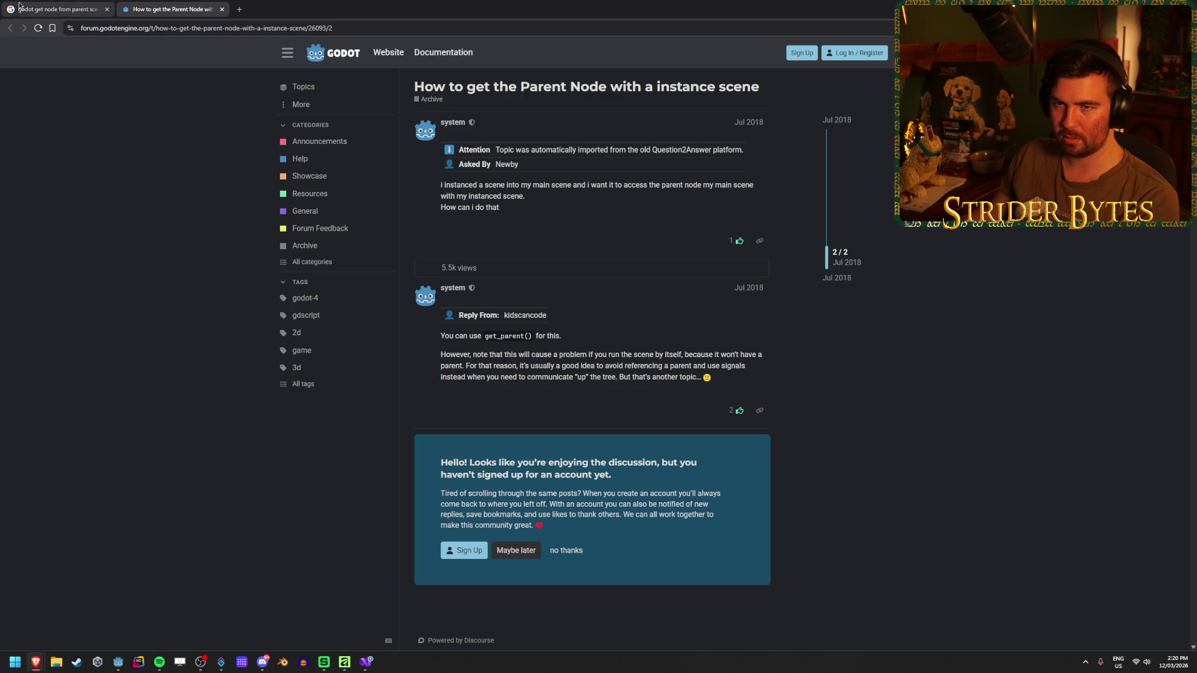
key(ctrl+w)
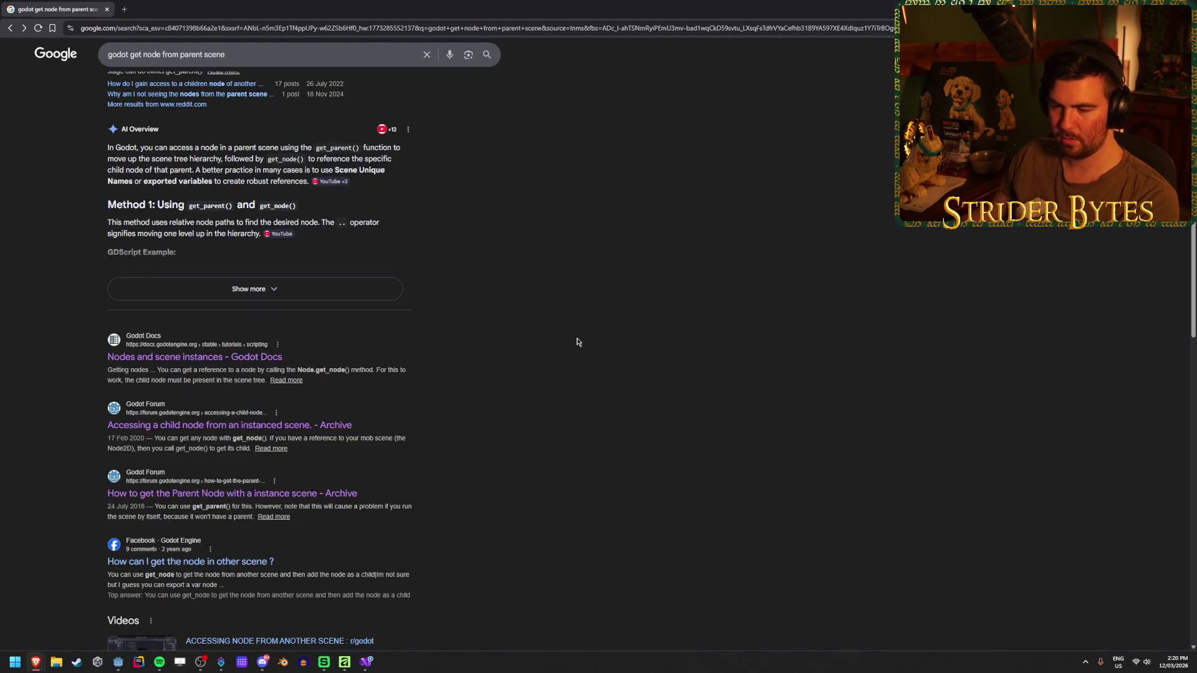
scroll(577, 341, up, 2)
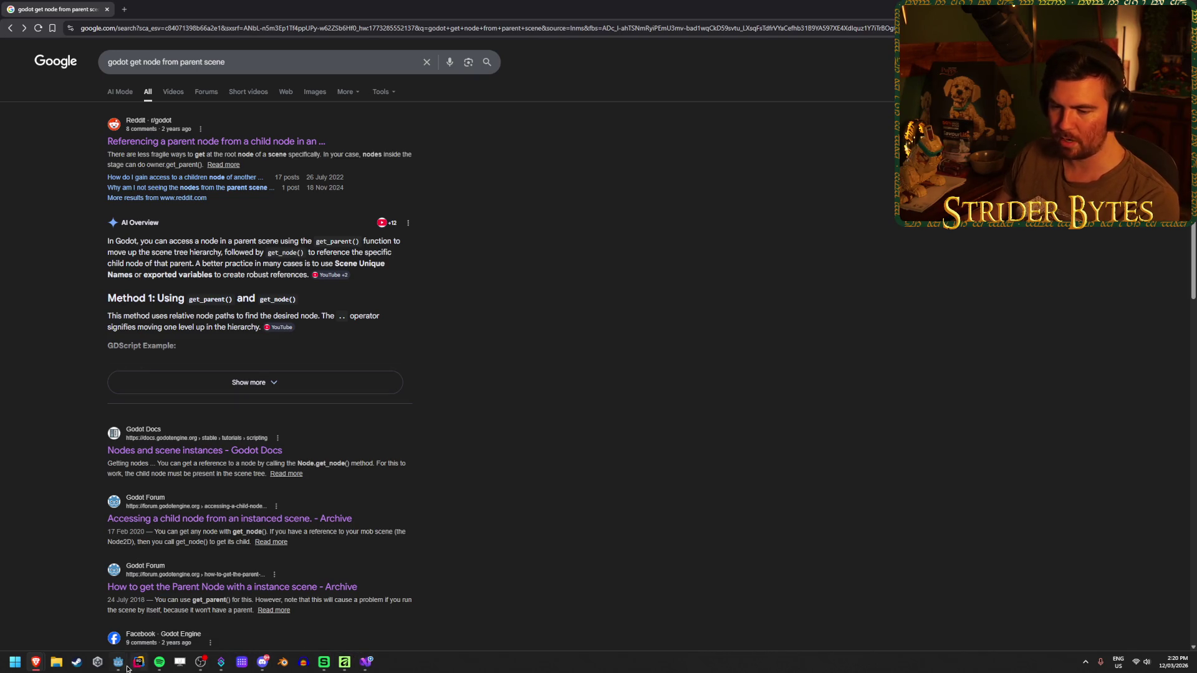
- Check GunController's Arm Rig property pointing to LVAA in the Player scene, then go to Visual Studio
mouse_move(118, 661)
mouse_move(153, 632)
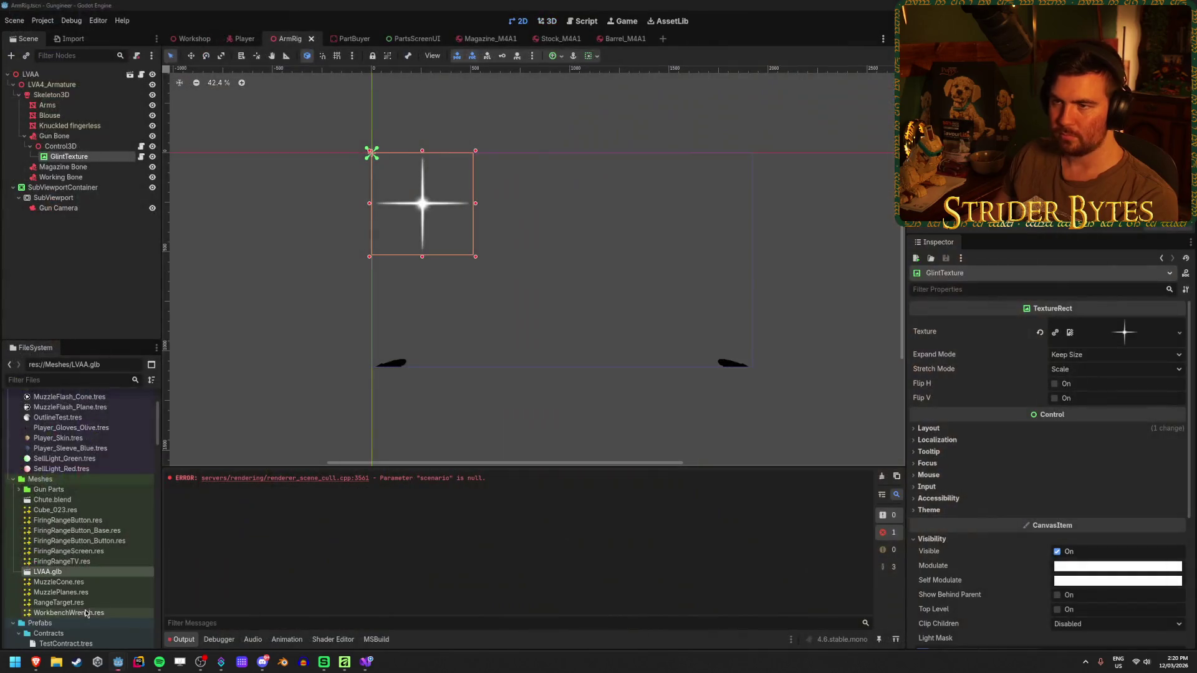
click(68, 614)
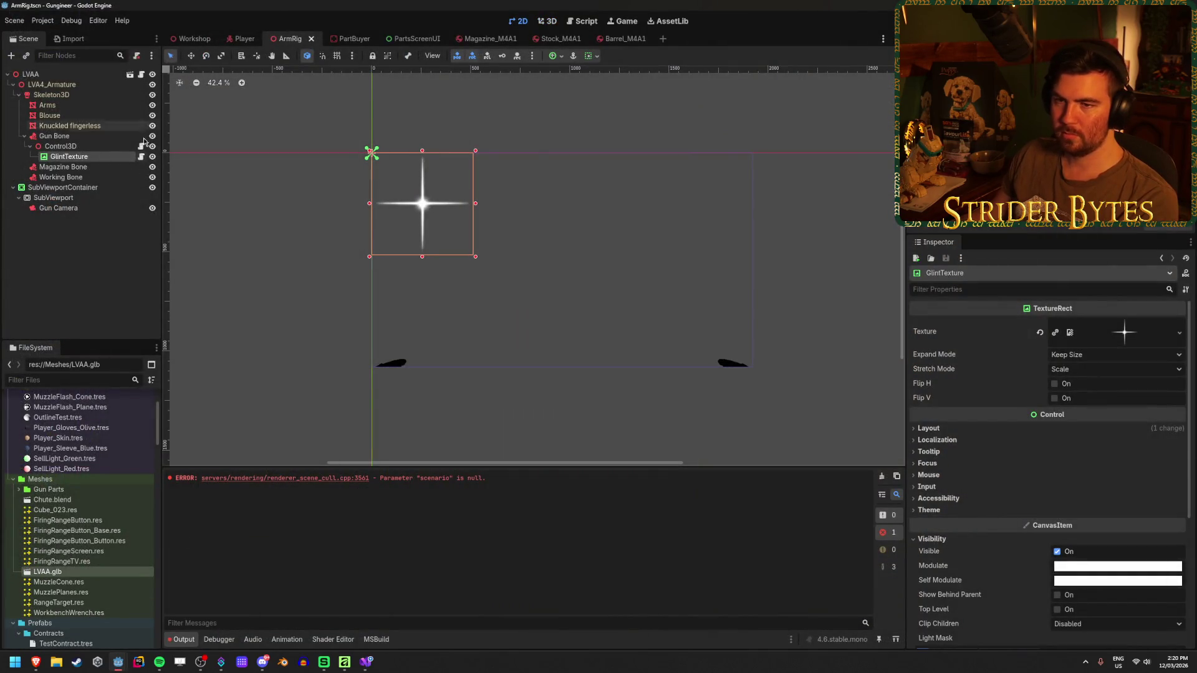
click(237, 37)
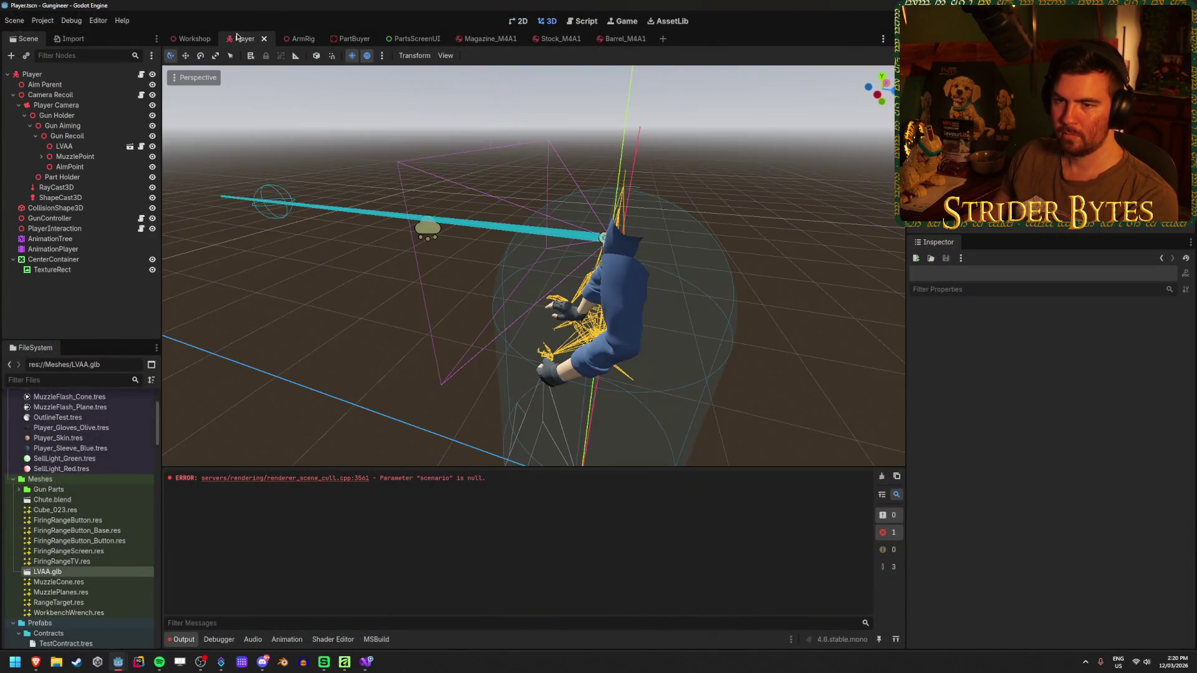
click(75, 218)
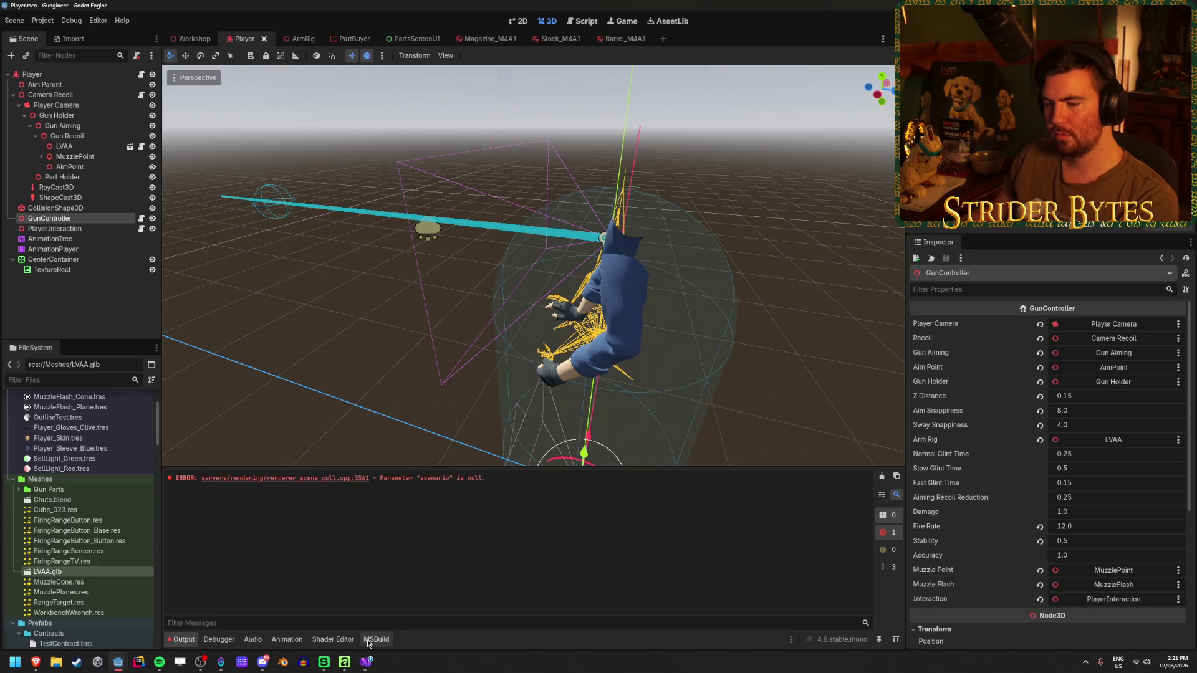
click(366, 662)
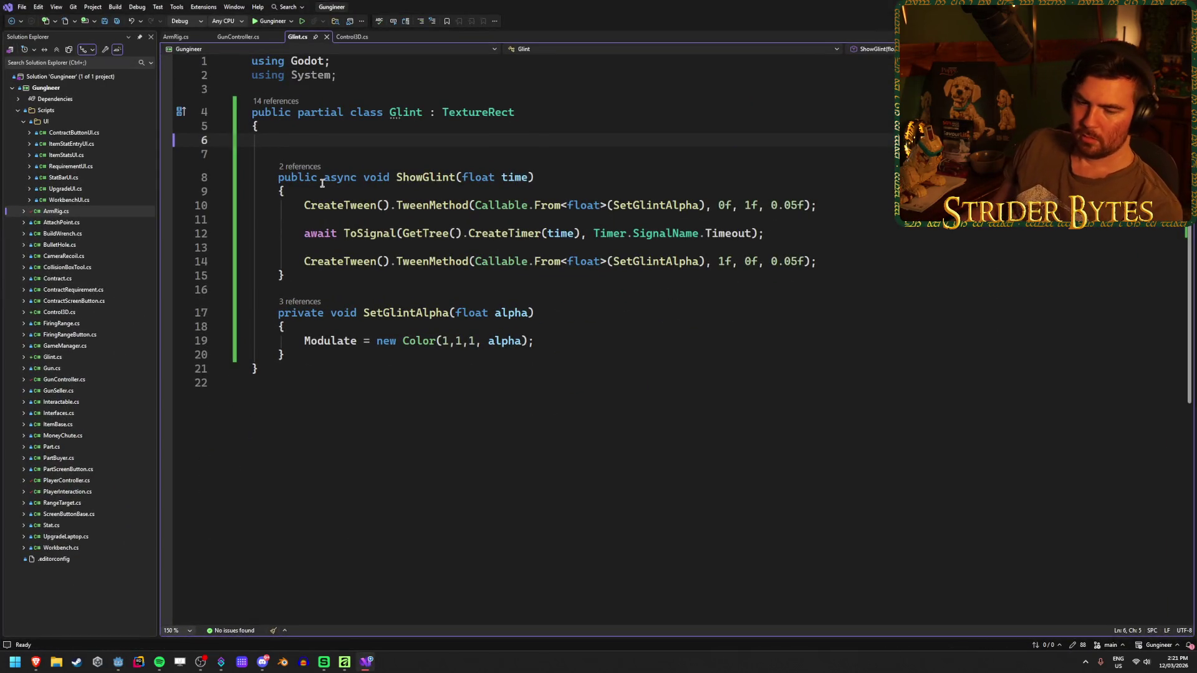
- Open the ArmRig script, then switch to GunController.cs and scroll through its code
click(97, 215)
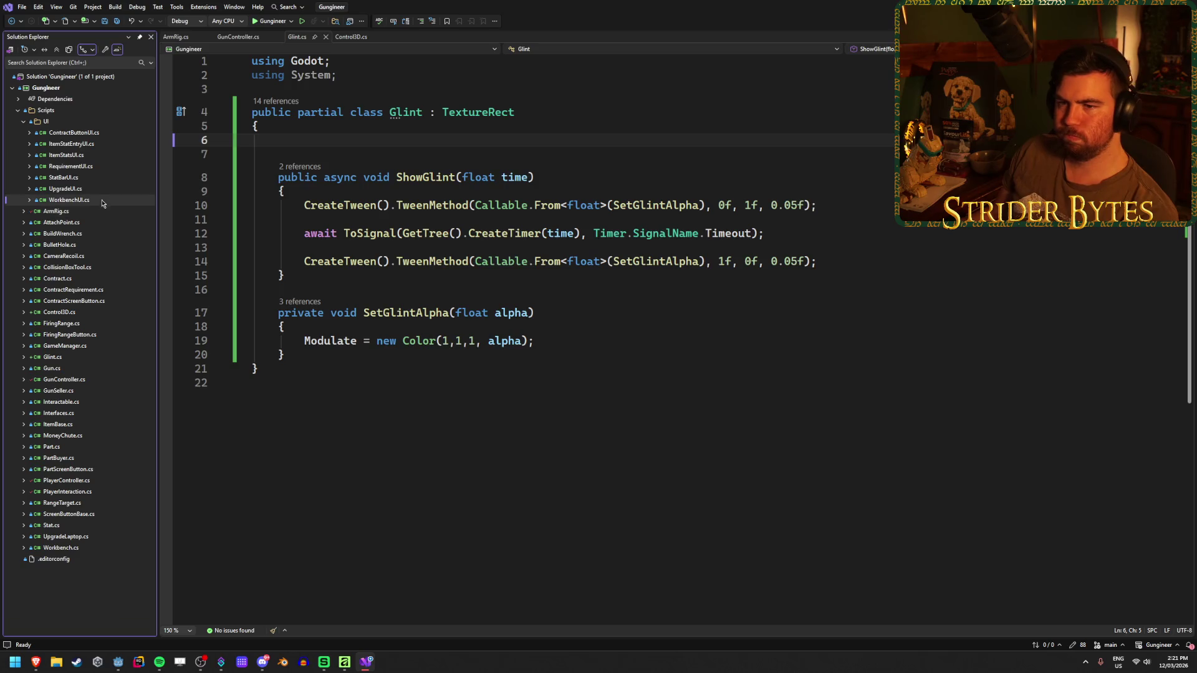
double_click(94, 212)
click(246, 37)
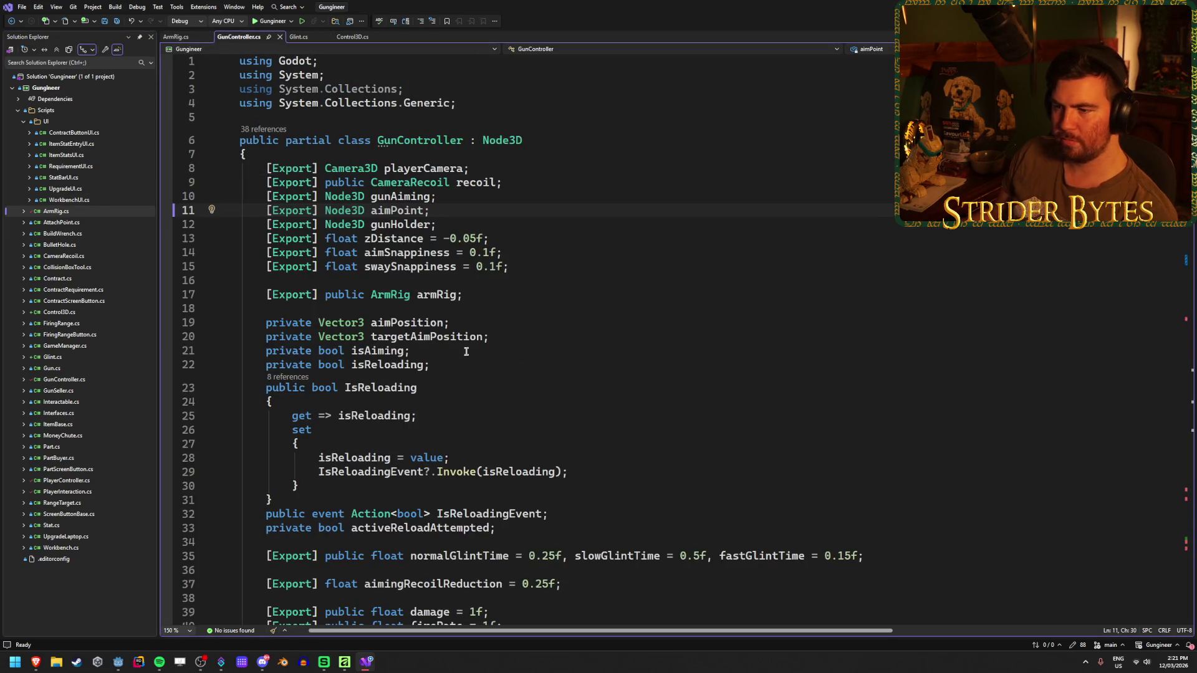
scroll(498, 315, down, 7)
scroll(498, 315, up, 5)
scroll(497, 315, up, 2)
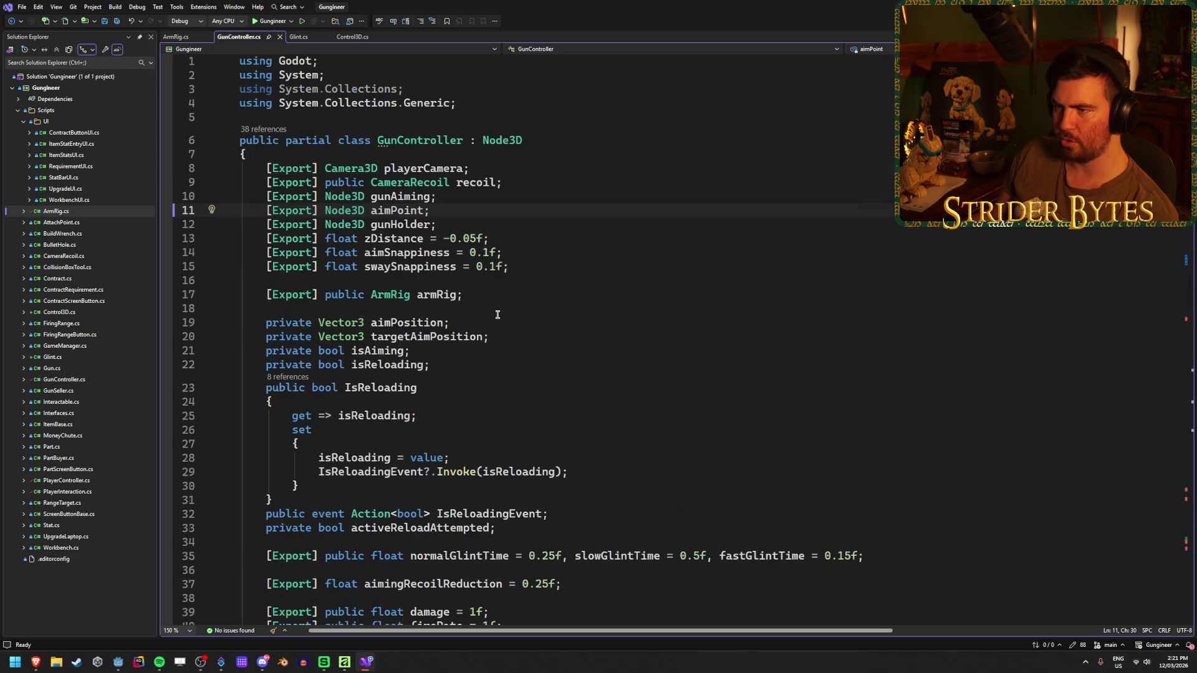
scroll(497, 315, down, 9)
scroll(497, 315, up, 5)
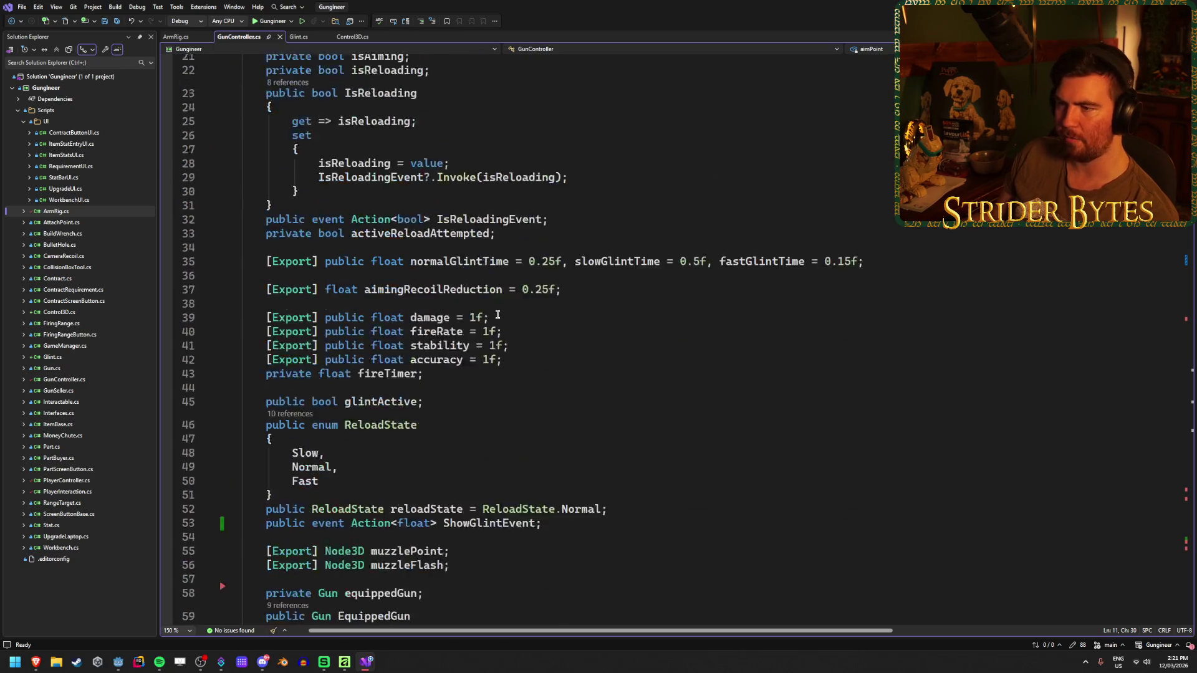
scroll(497, 315, up, 4)
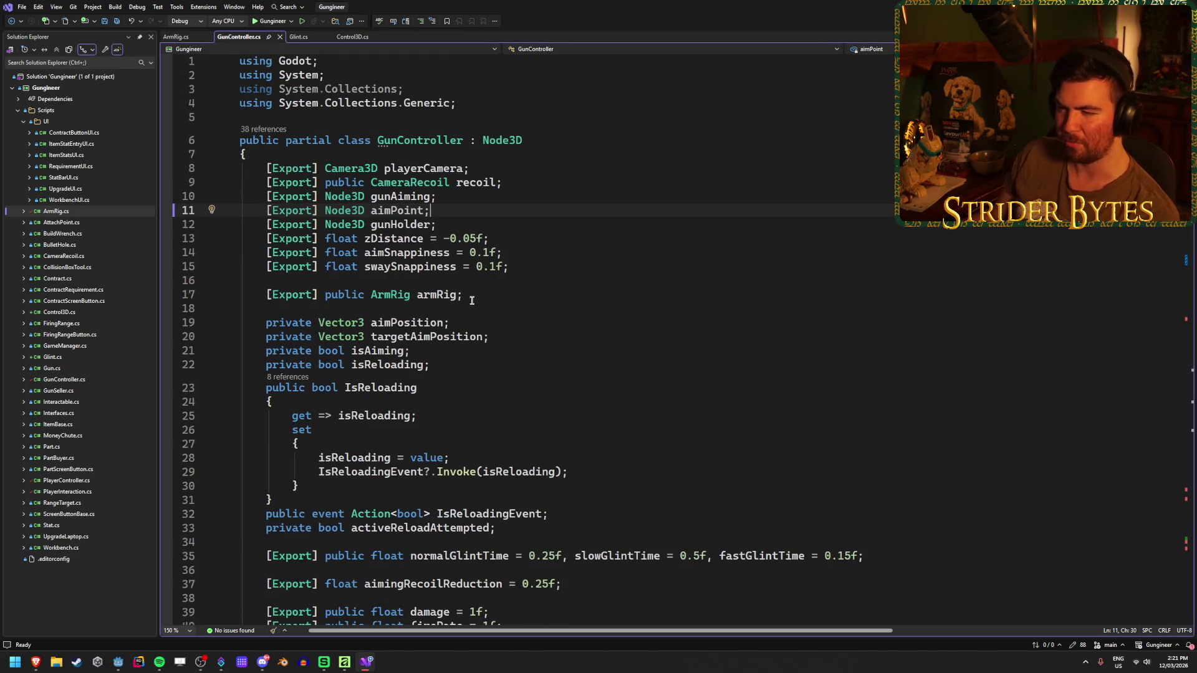
- Review all 12 references to the armRig field, then return to Godot's Player scene
click(445, 296)
right_click(446, 295)
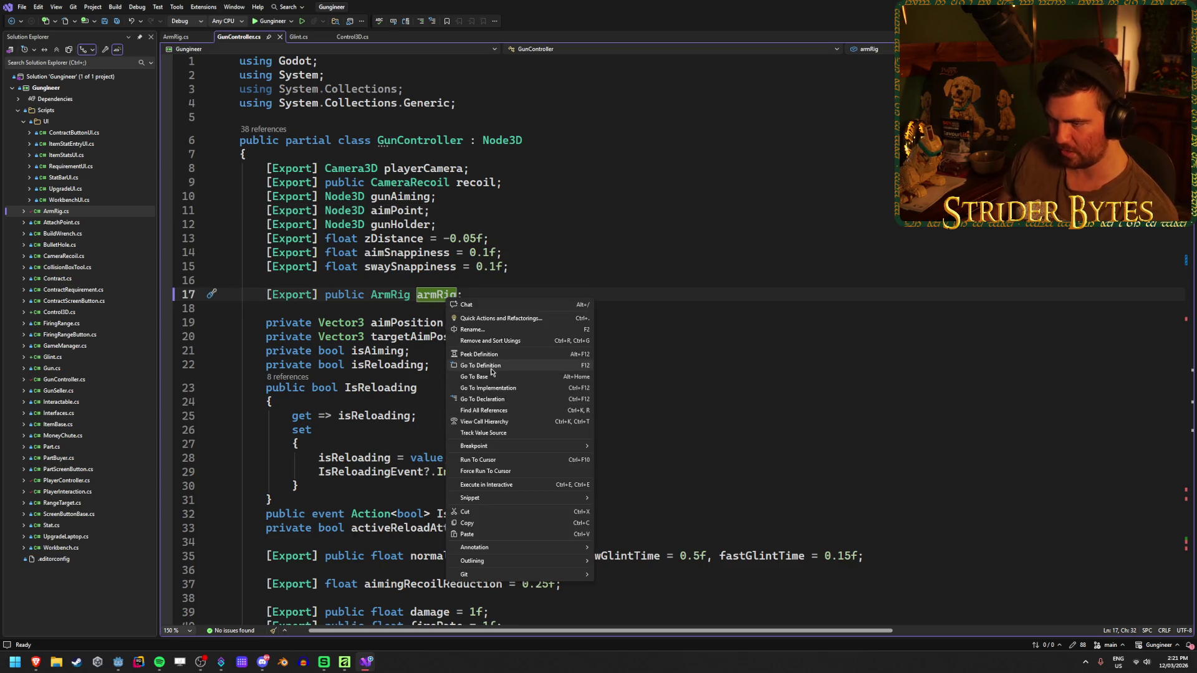
click(486, 407)
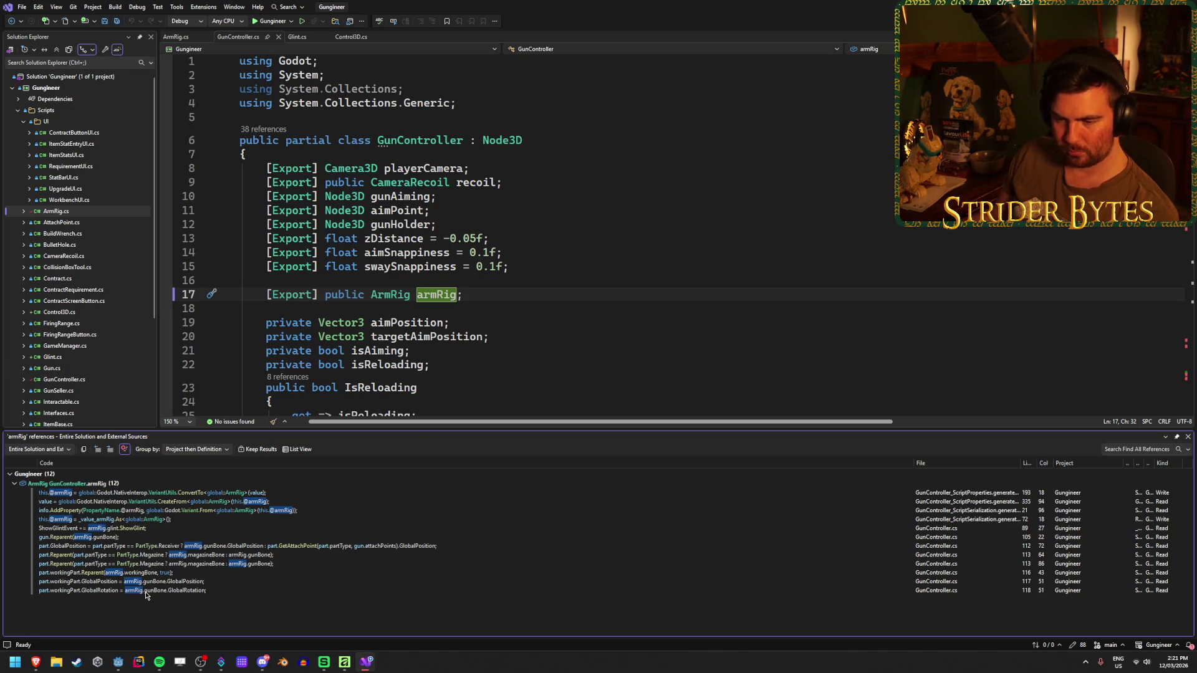
mouse_move(73, 592)
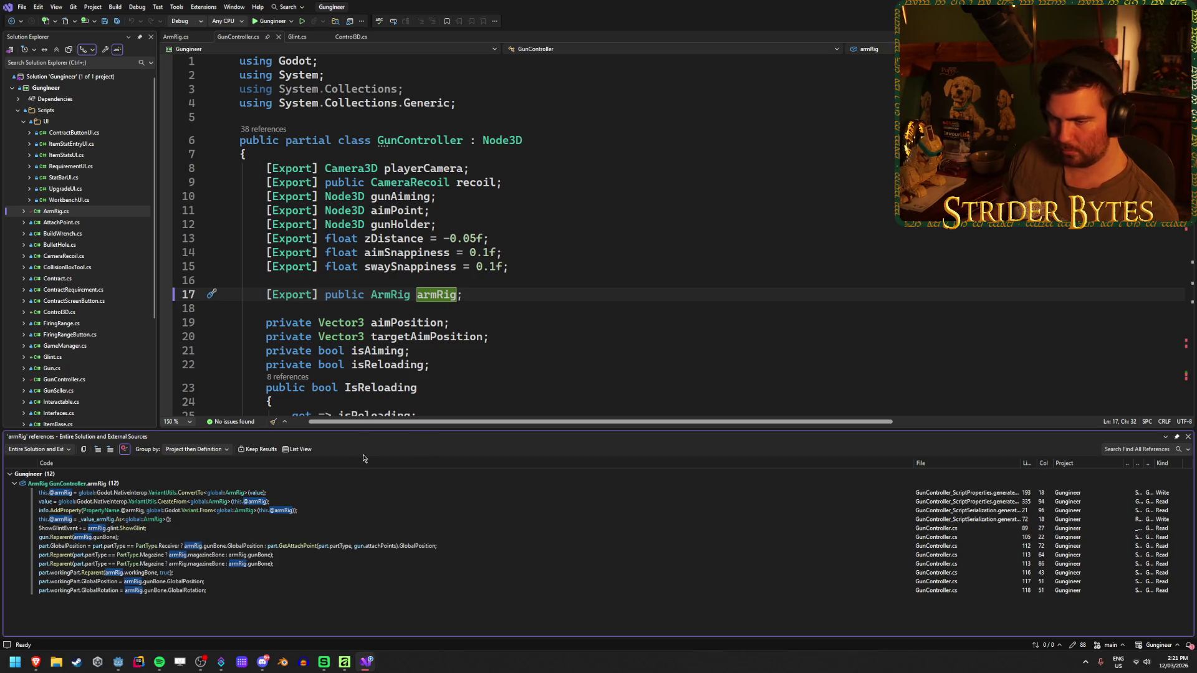
scroll(419, 357, down, 12)
scroll(420, 357, down, 15)
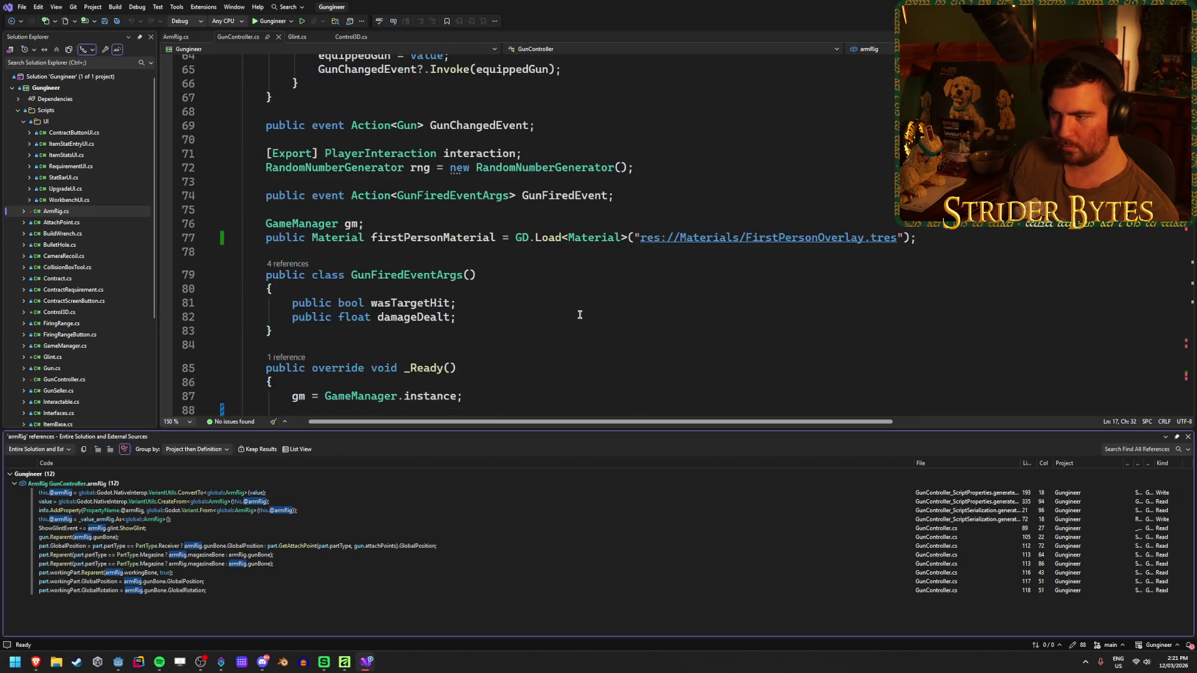
scroll(676, 190, up, 1)
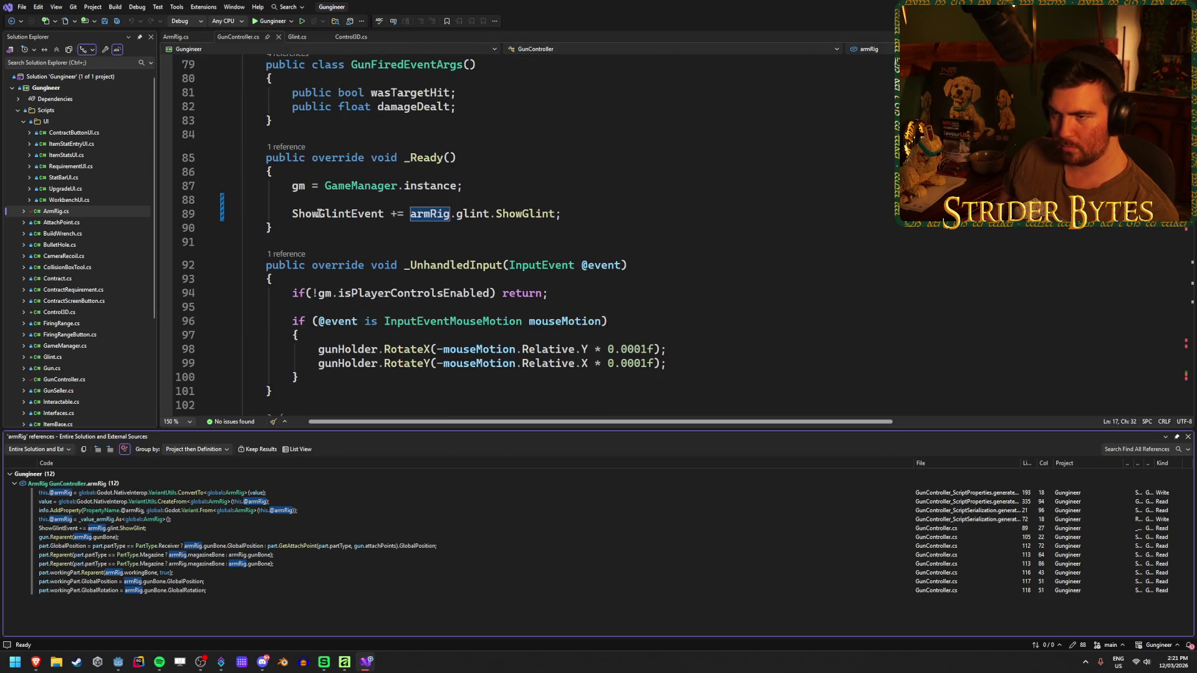
scroll(709, 208, down, 2)
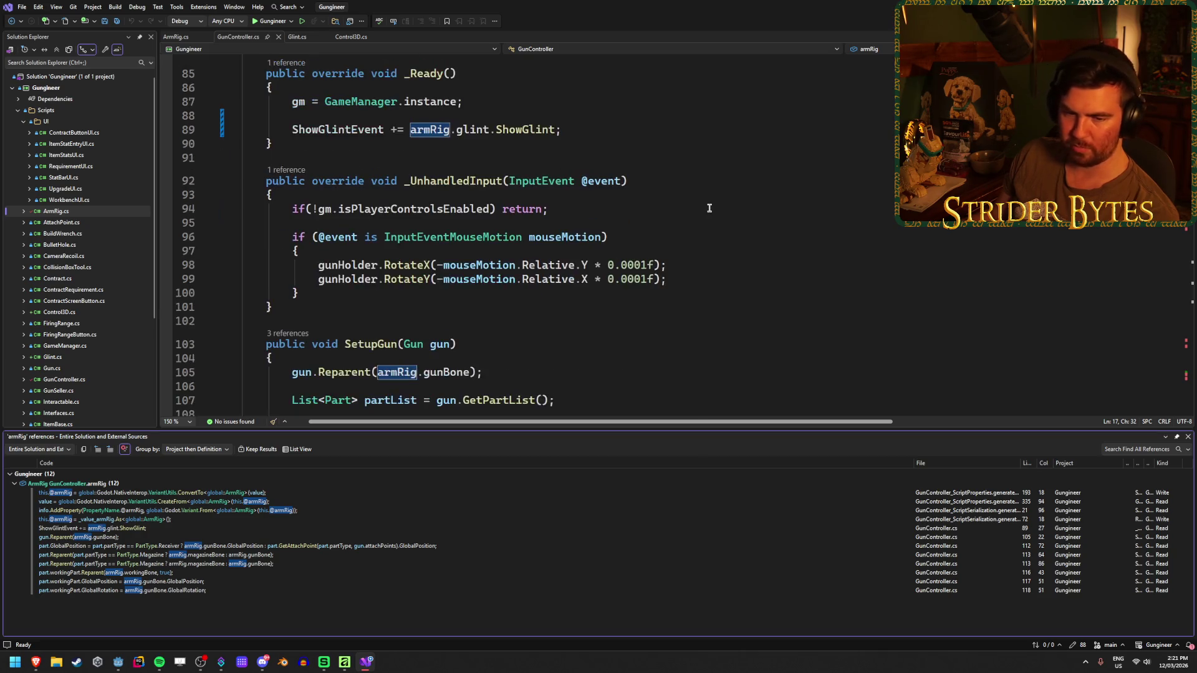
scroll(709, 208, up, 2)
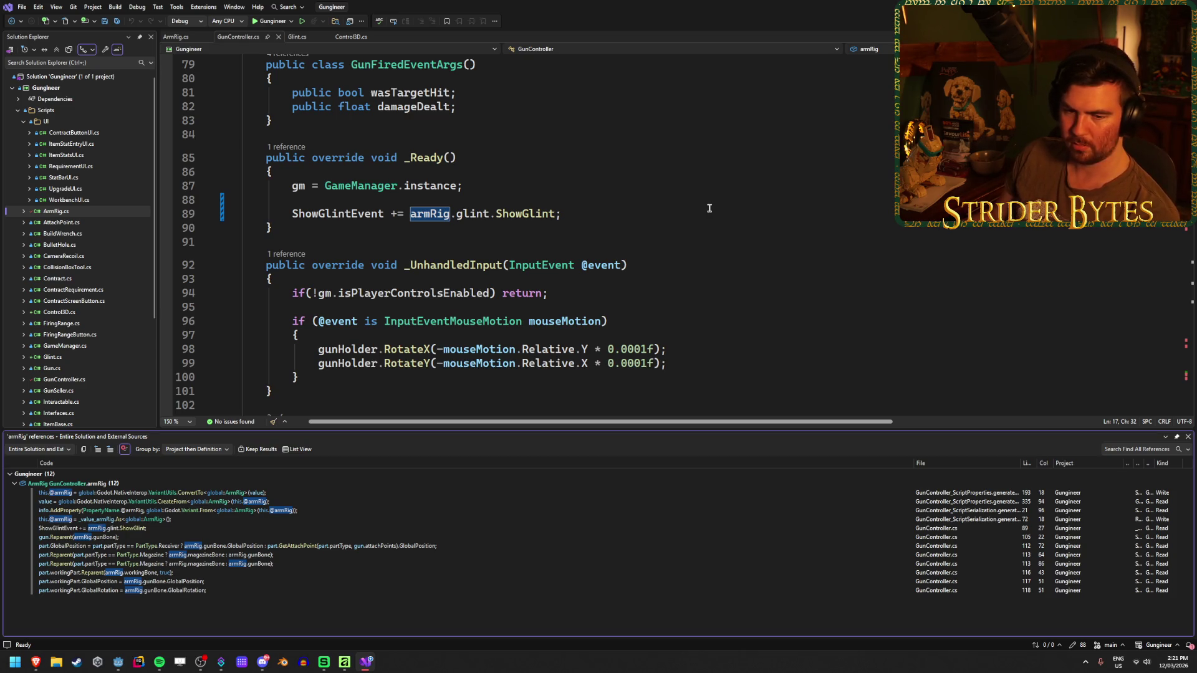
scroll(709, 208, down, 2)
scroll(710, 207, down, 4)
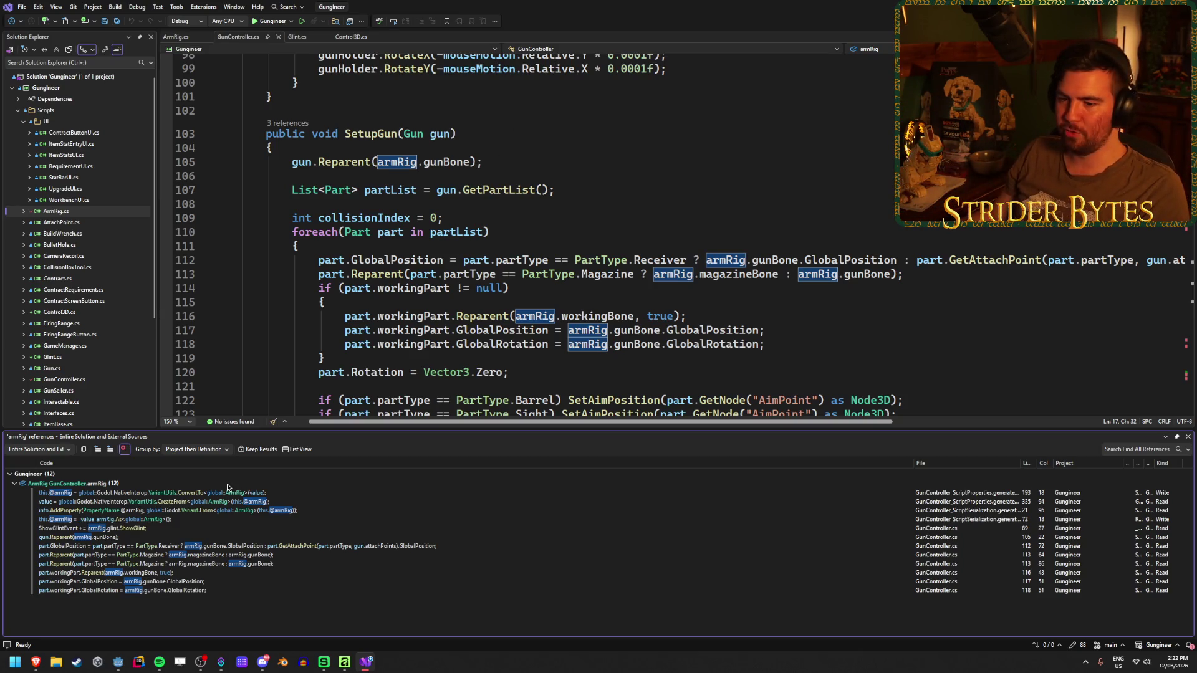
mouse_move(117, 665)
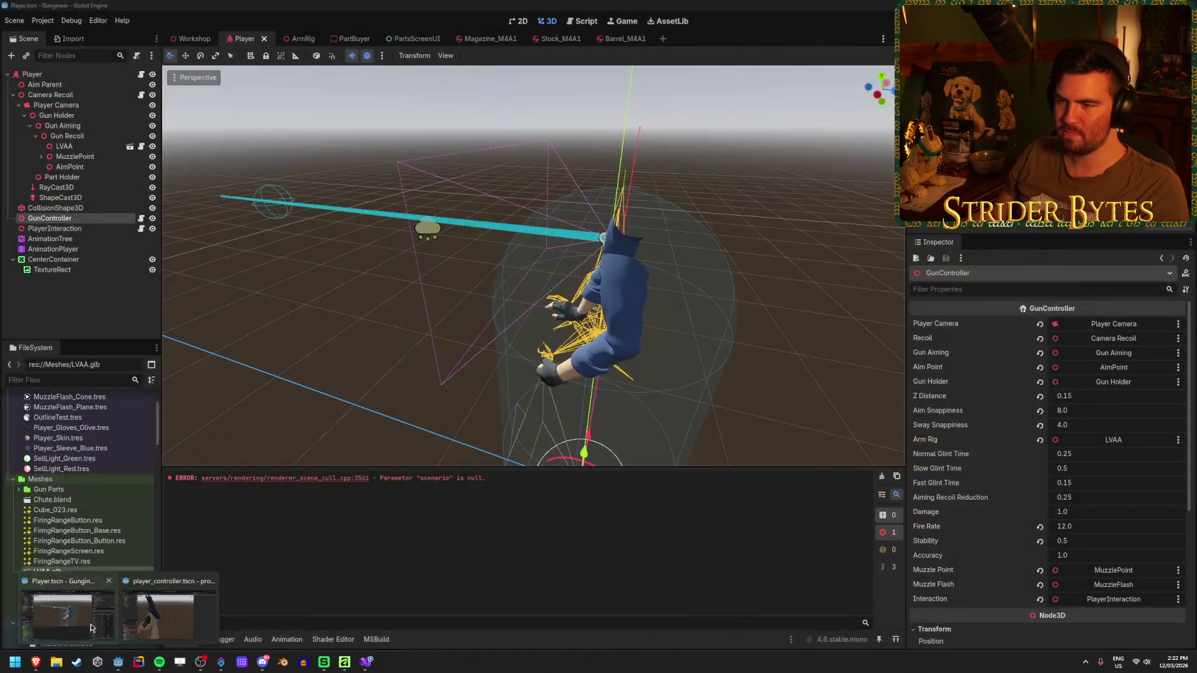
click(68, 614)
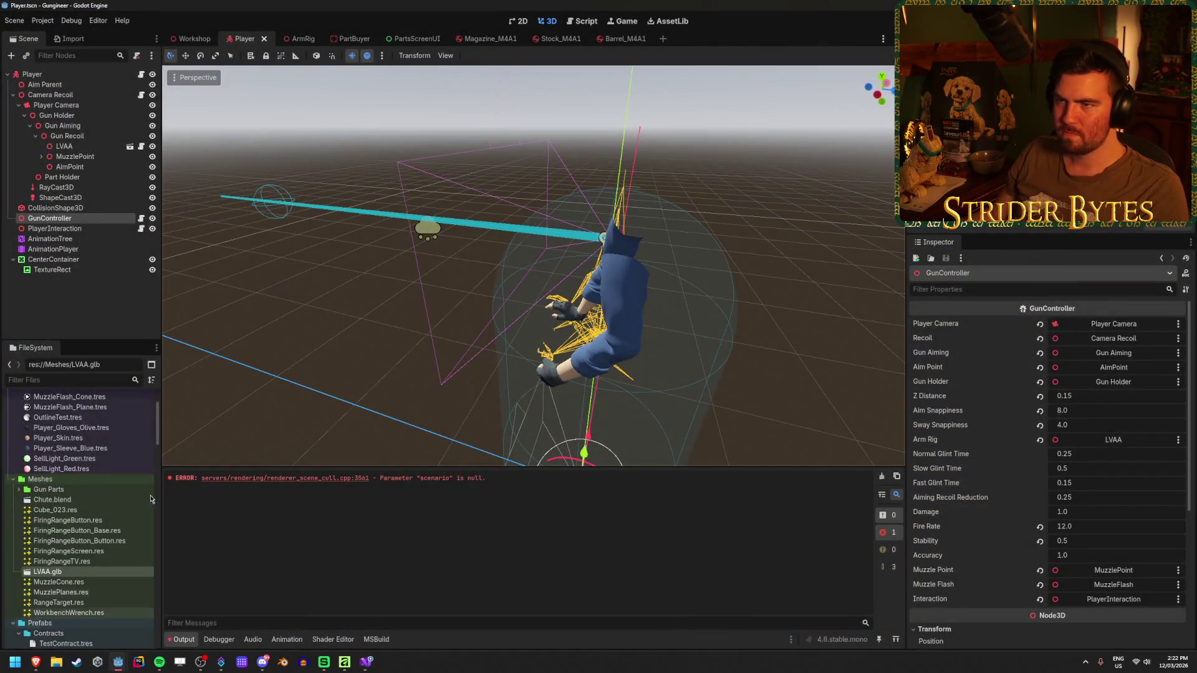
- In the ArmRig scene, inspect the LVAA, Gun Camera, SubViewport and SubViewportContainer nodes
click(290, 39)
click(77, 212)
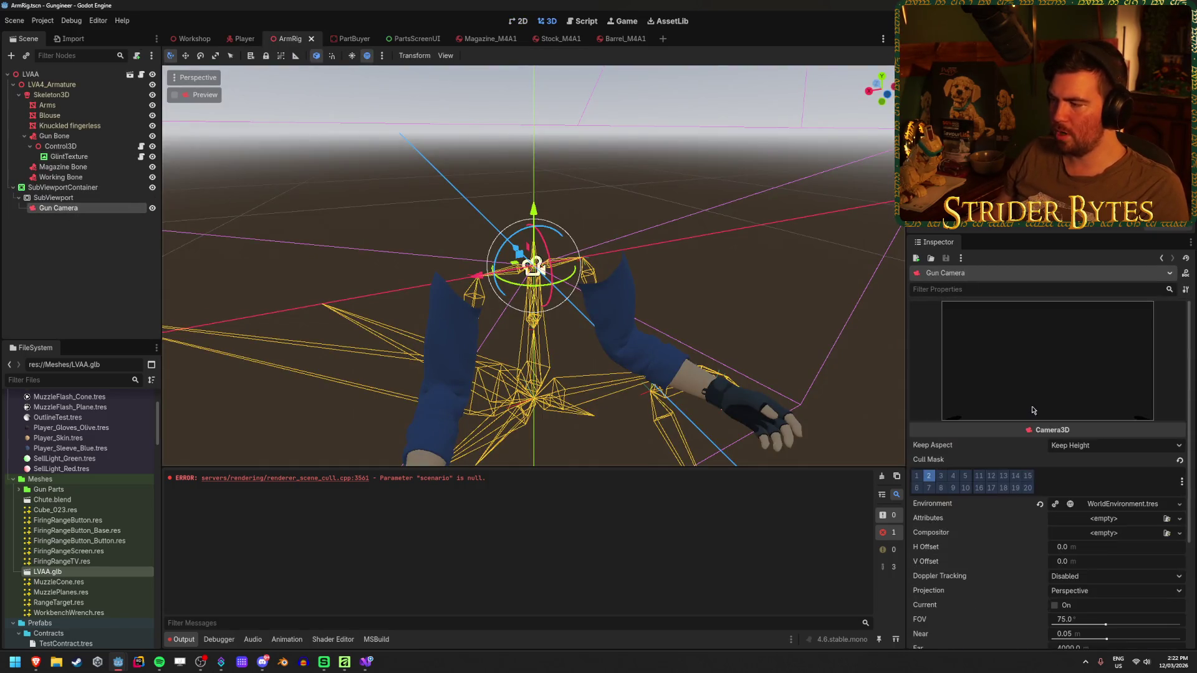
click(74, 73)
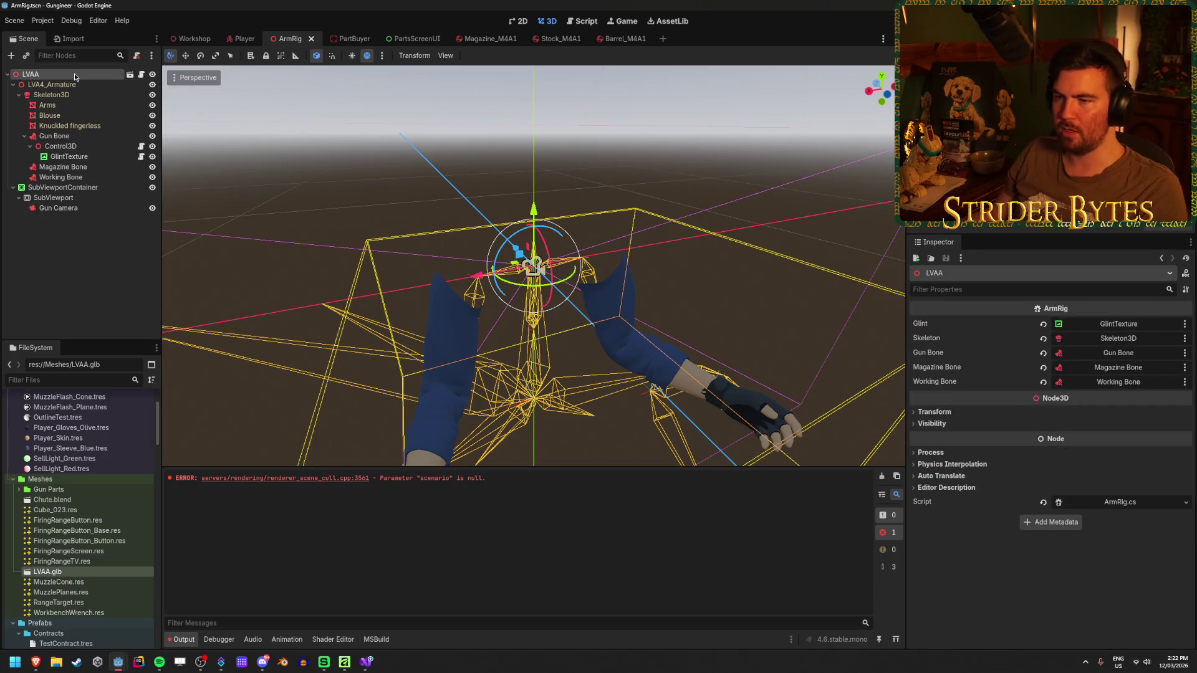
click(56, 210)
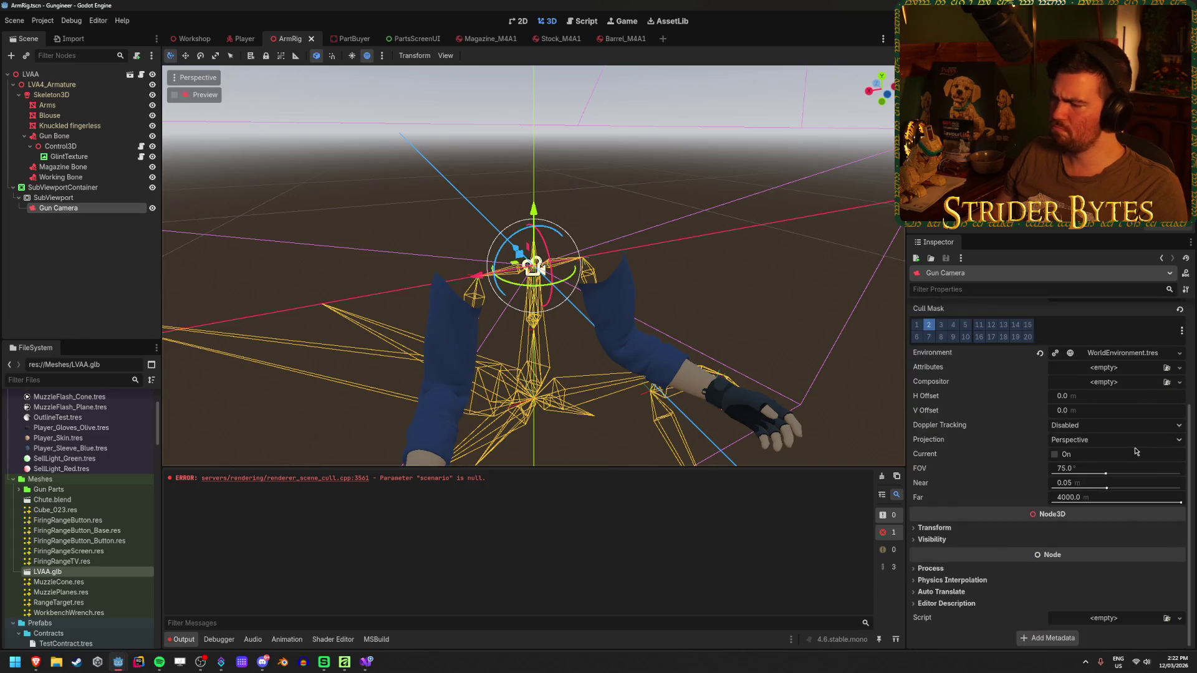
scroll(1013, 476, up, 3)
click(93, 197)
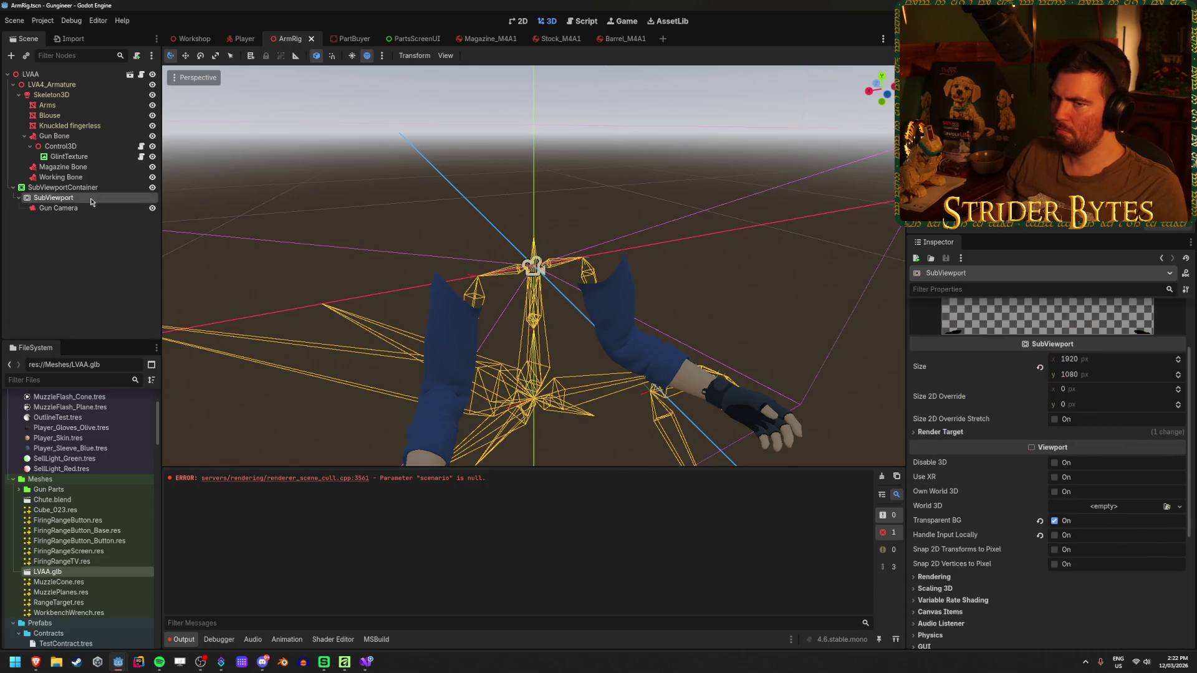
click(62, 187)
click(58, 207)
click(87, 187)
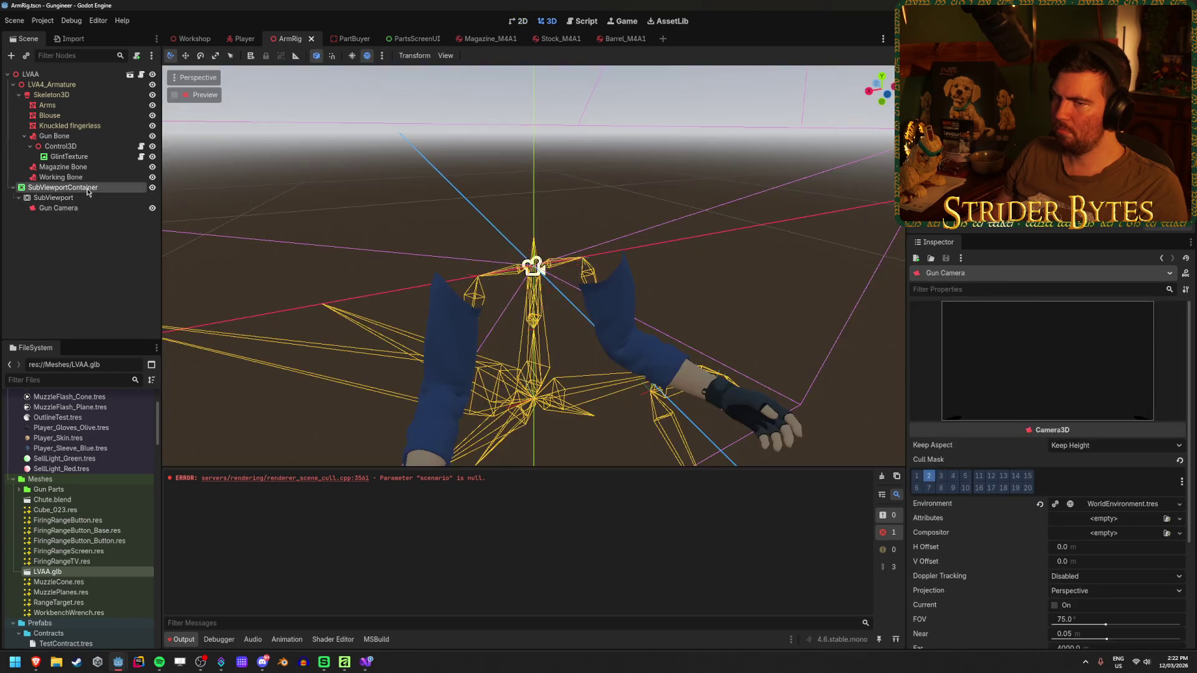
click(53, 198)
click(86, 208)
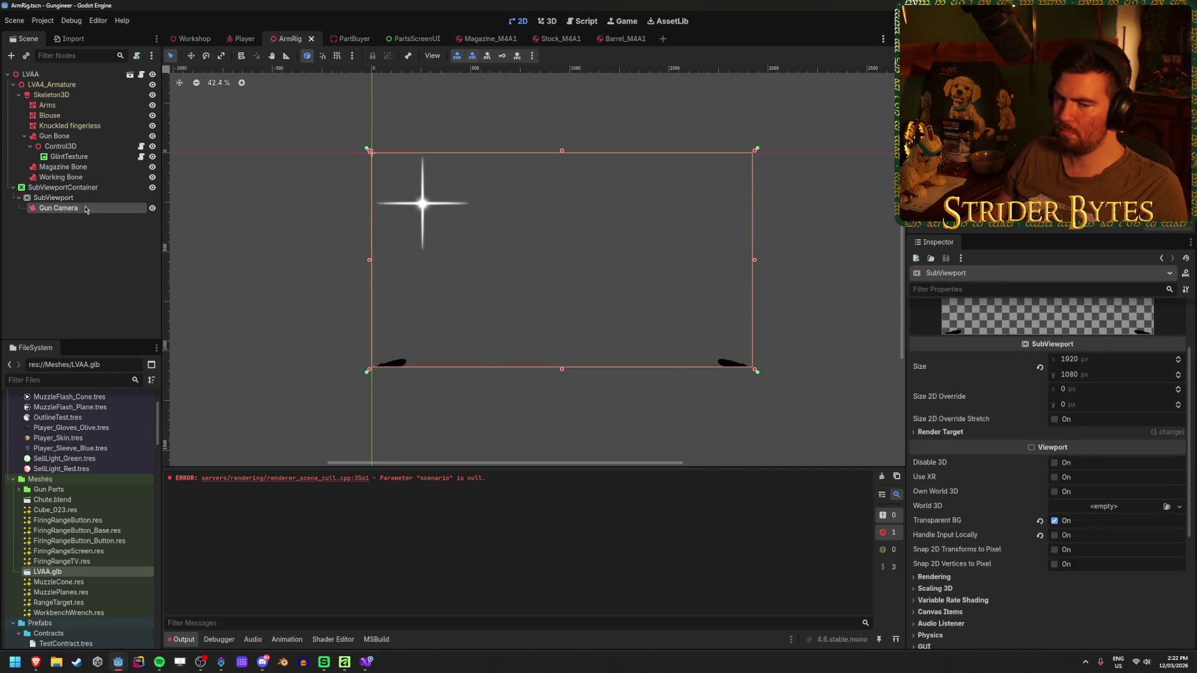
click(106, 295)
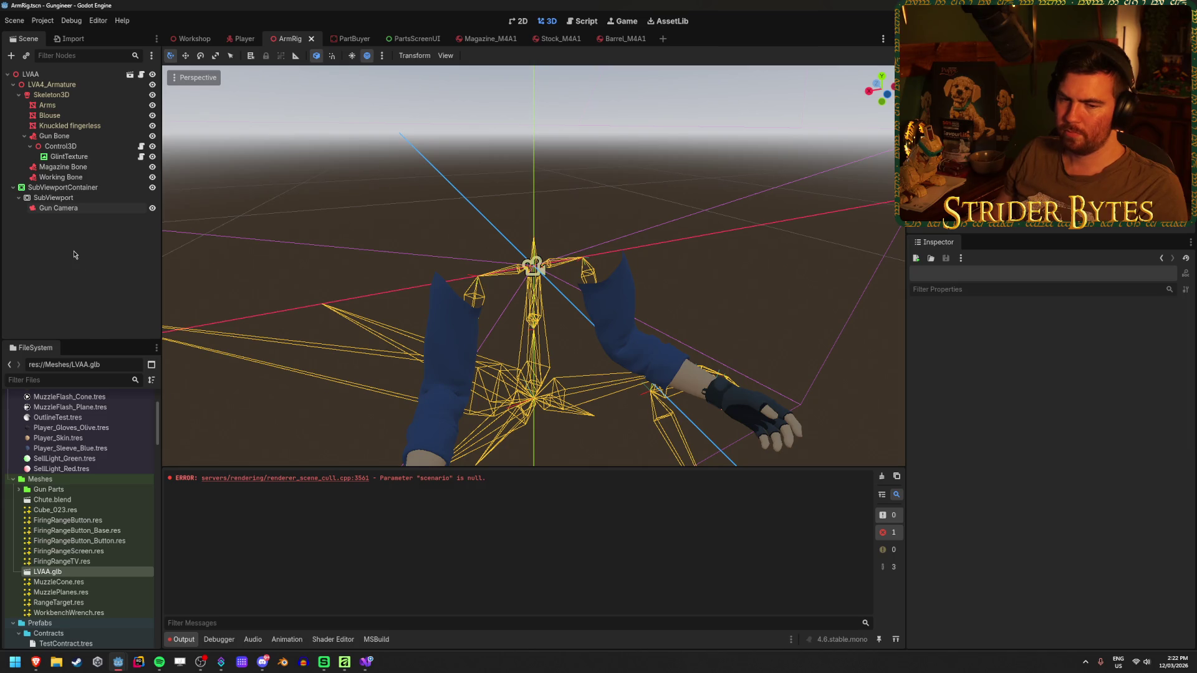
click(73, 188)
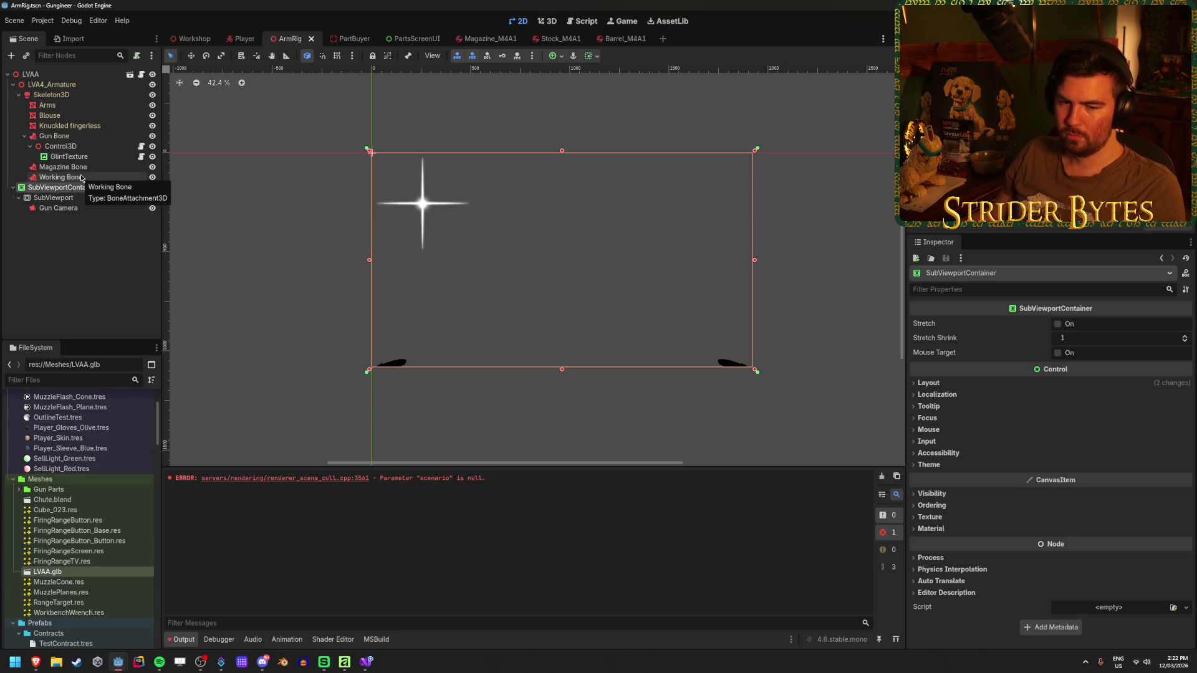
- Check Gun Bone's attachment settings and collapse it, then return to Player and Visual Studio
click(81, 137)
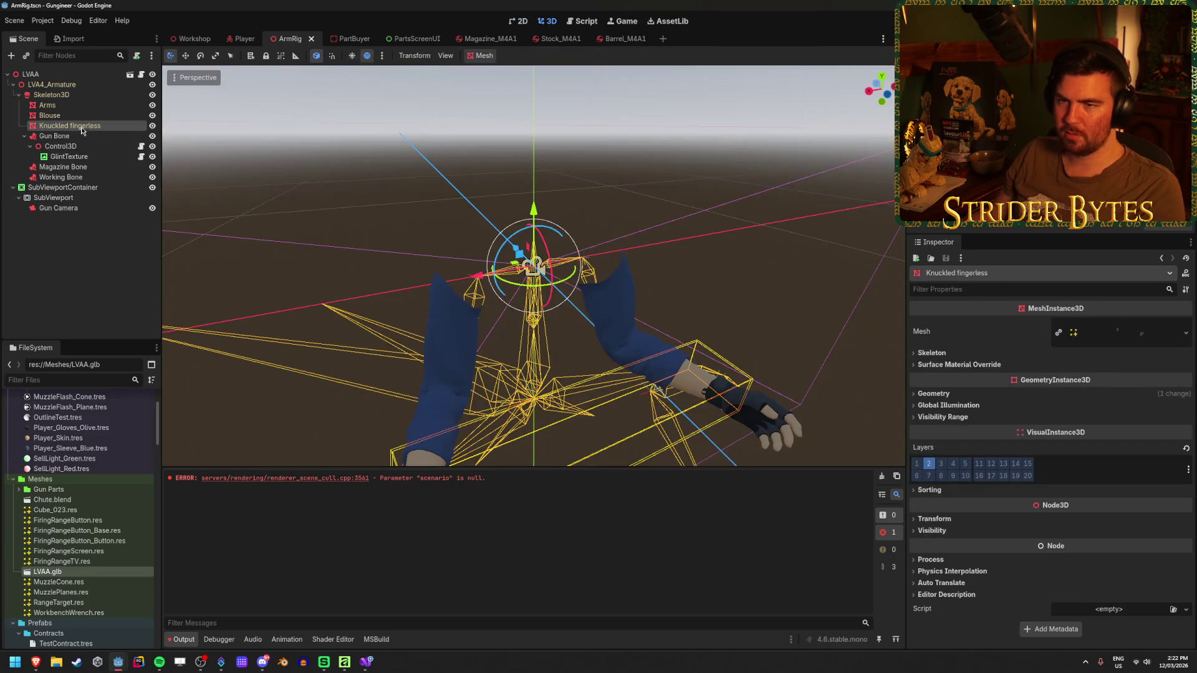
click(25, 136)
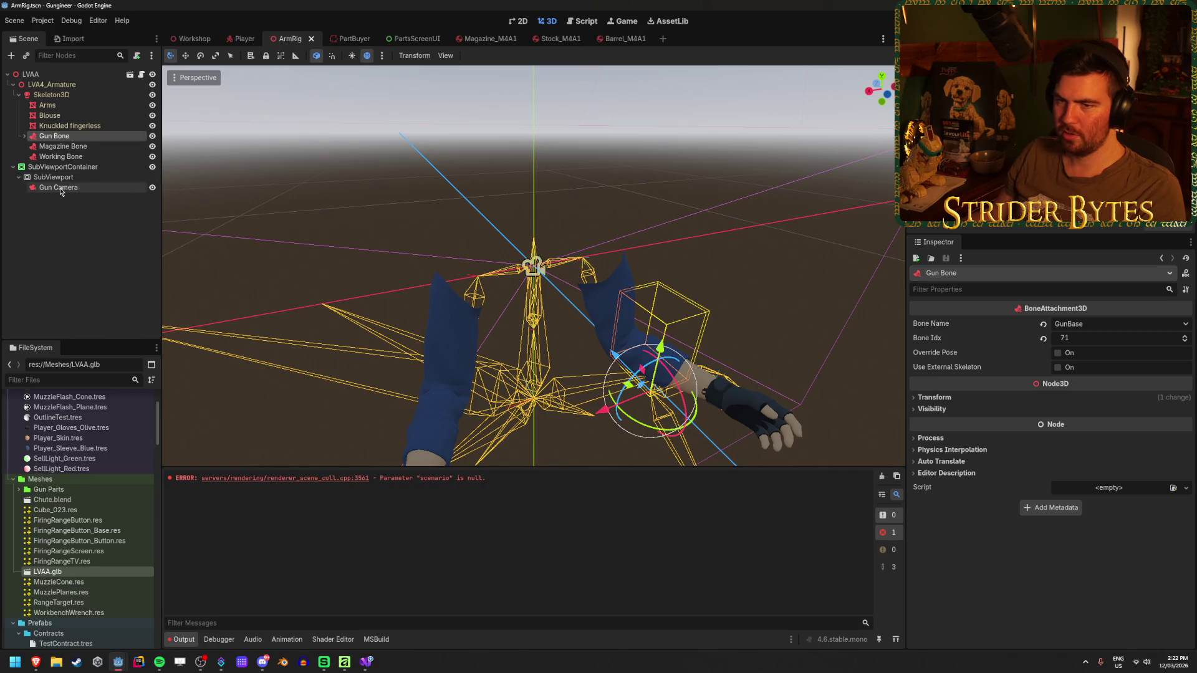
click(58, 187)
click(55, 136)
click(238, 40)
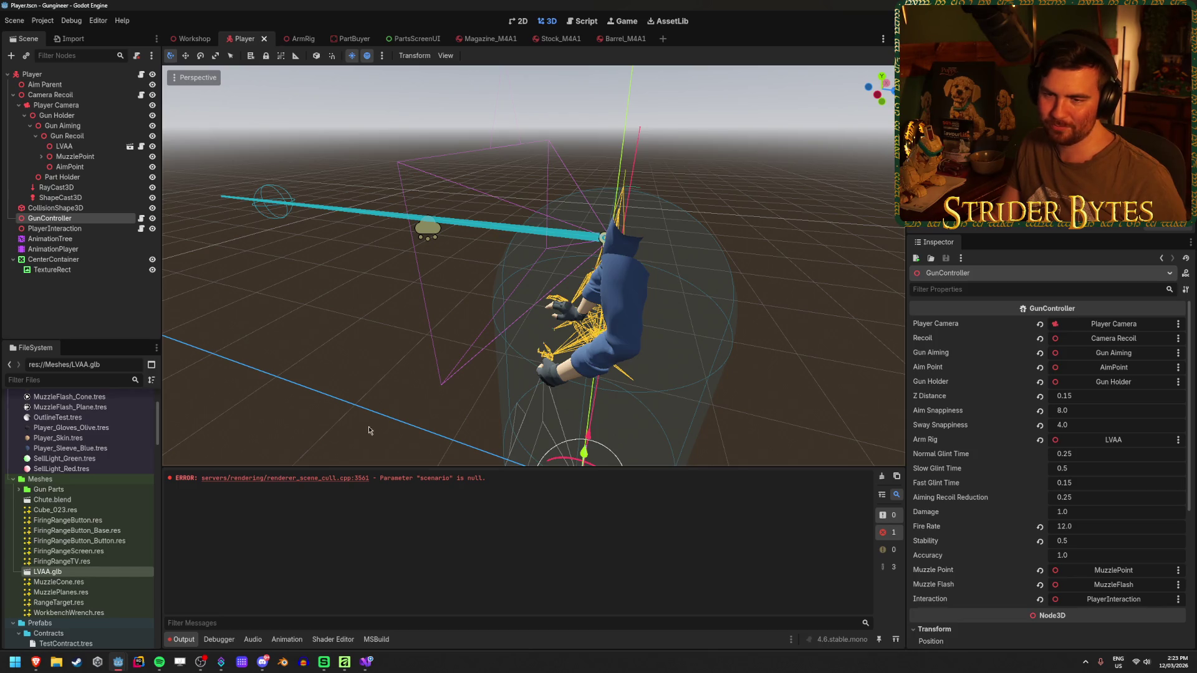
click(367, 661)
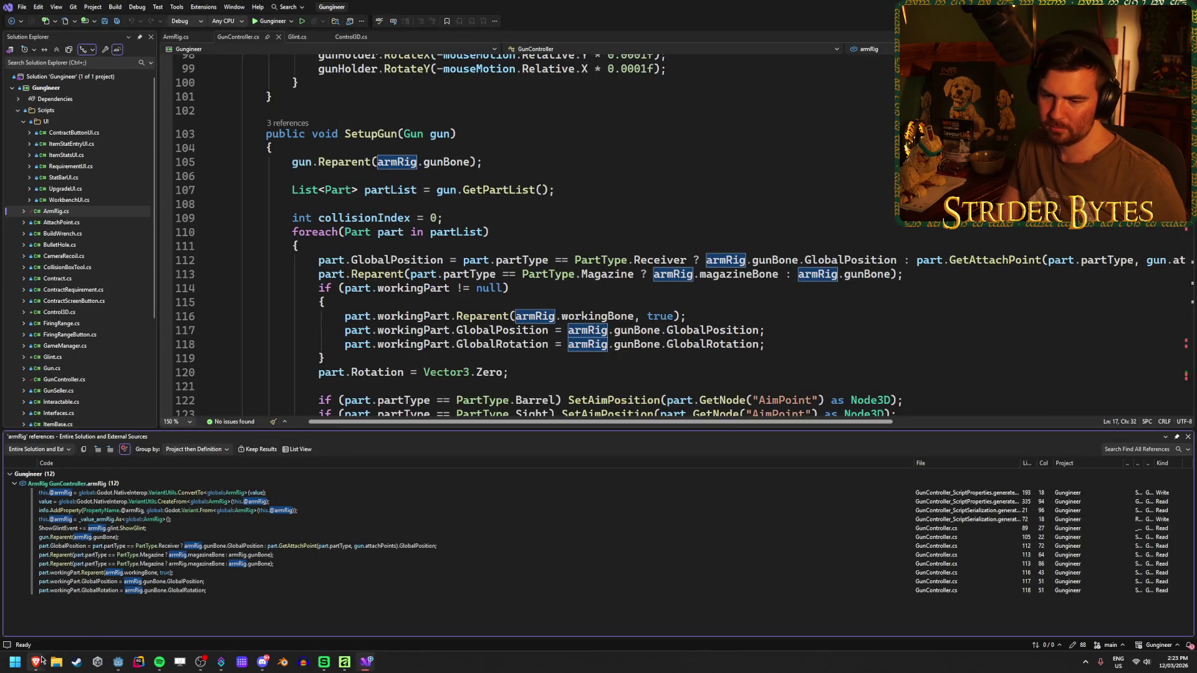
- Return to the 'godot get node from parent scene' results and open the Reddit r/godot thread
mouse_move(35, 662)
click(305, 616)
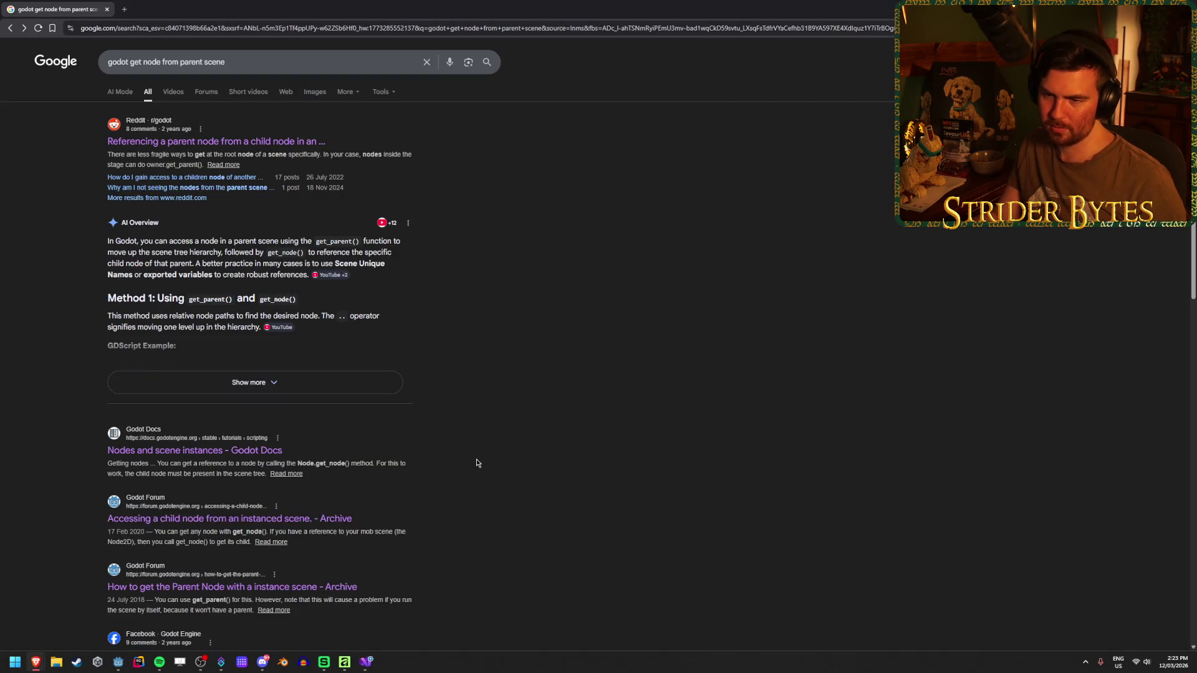
scroll(507, 444, down, 3)
scroll(506, 440, up, 3)
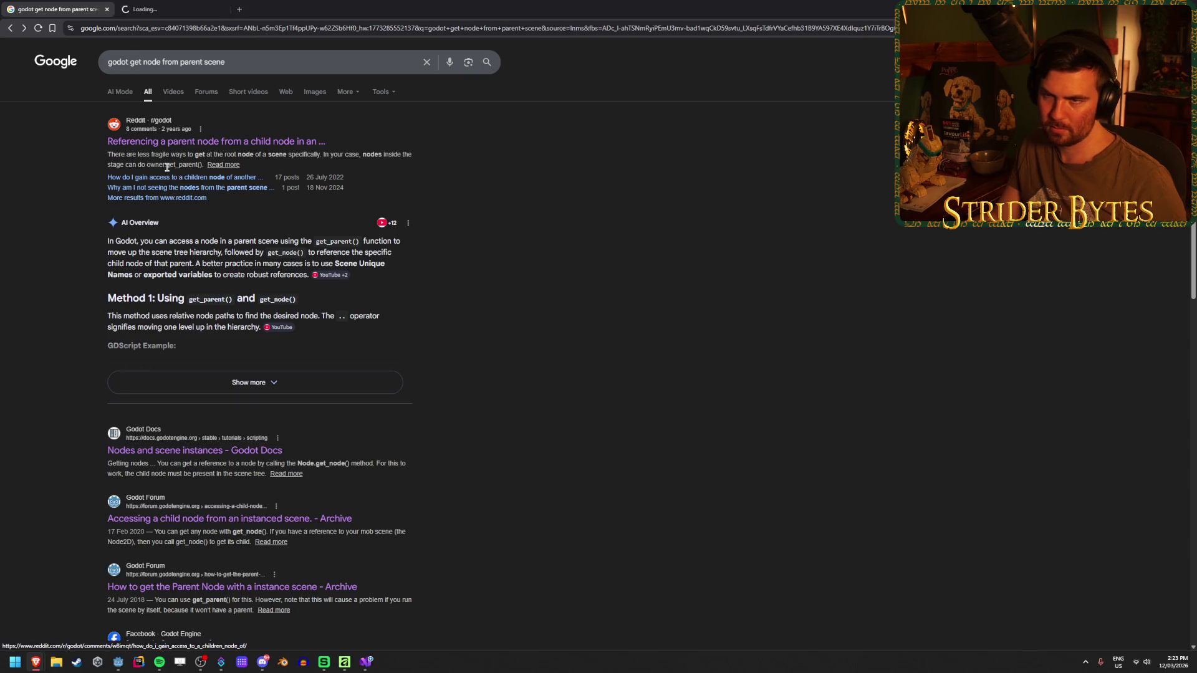
click(132, 5)
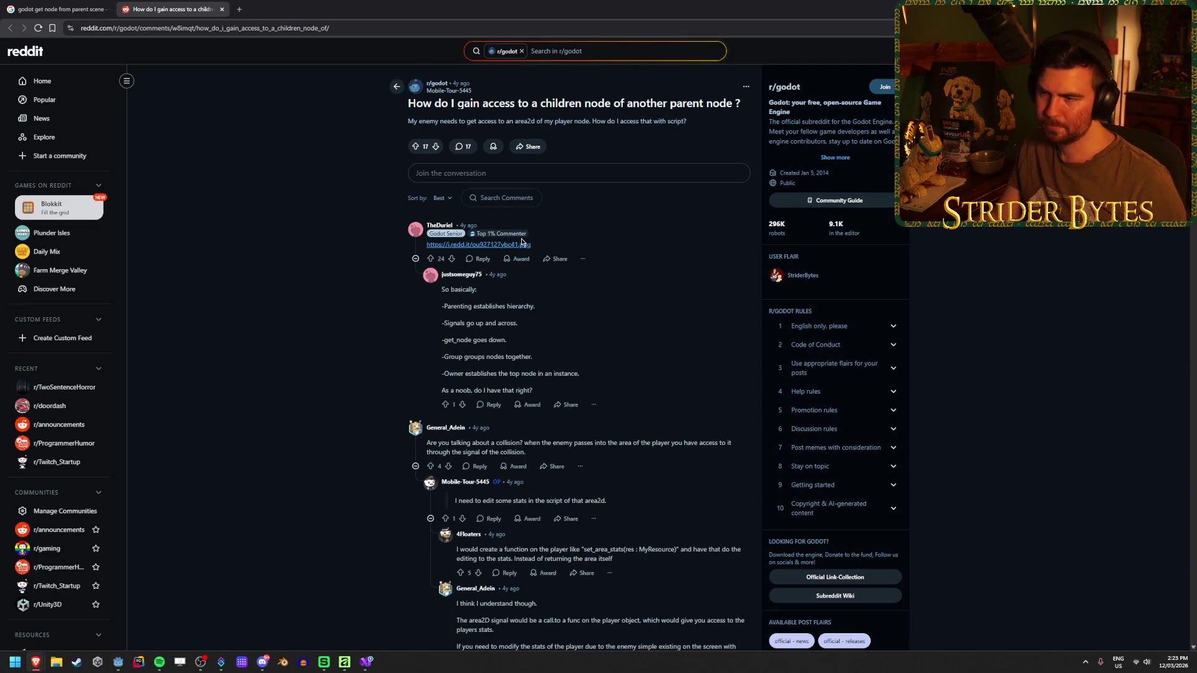
- Open the Scene Tree diagram (signals up, get_node down) from the top comment, then return to Visual Studio
click(478, 244)
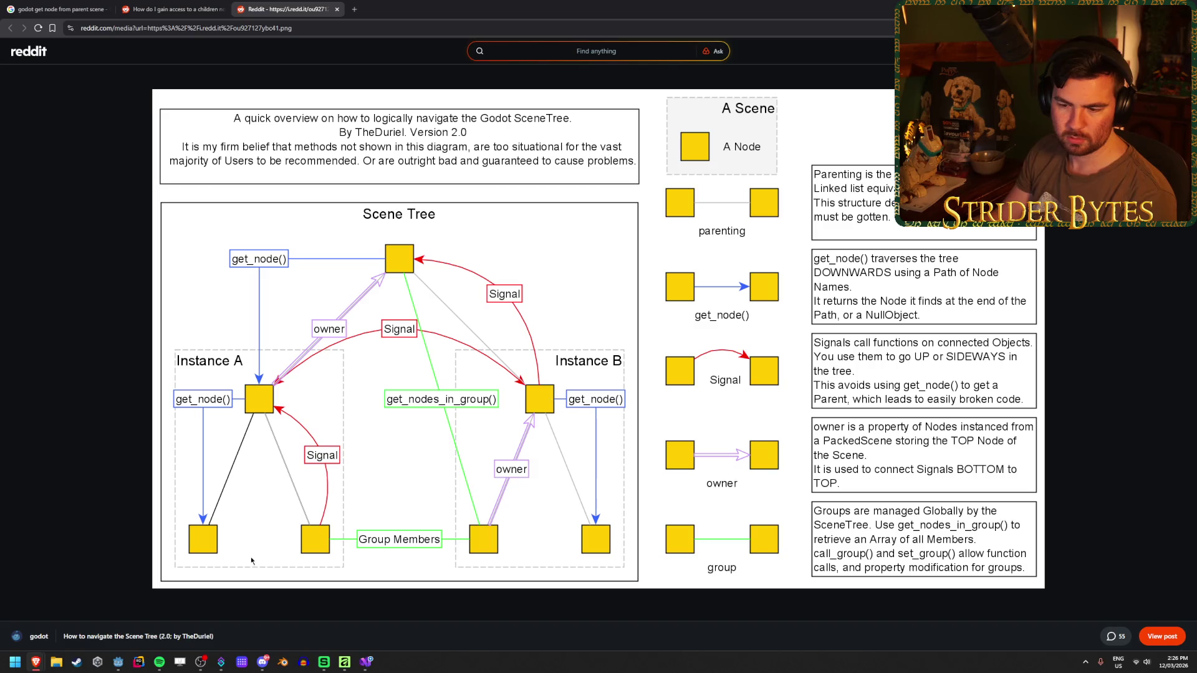
click(366, 662)
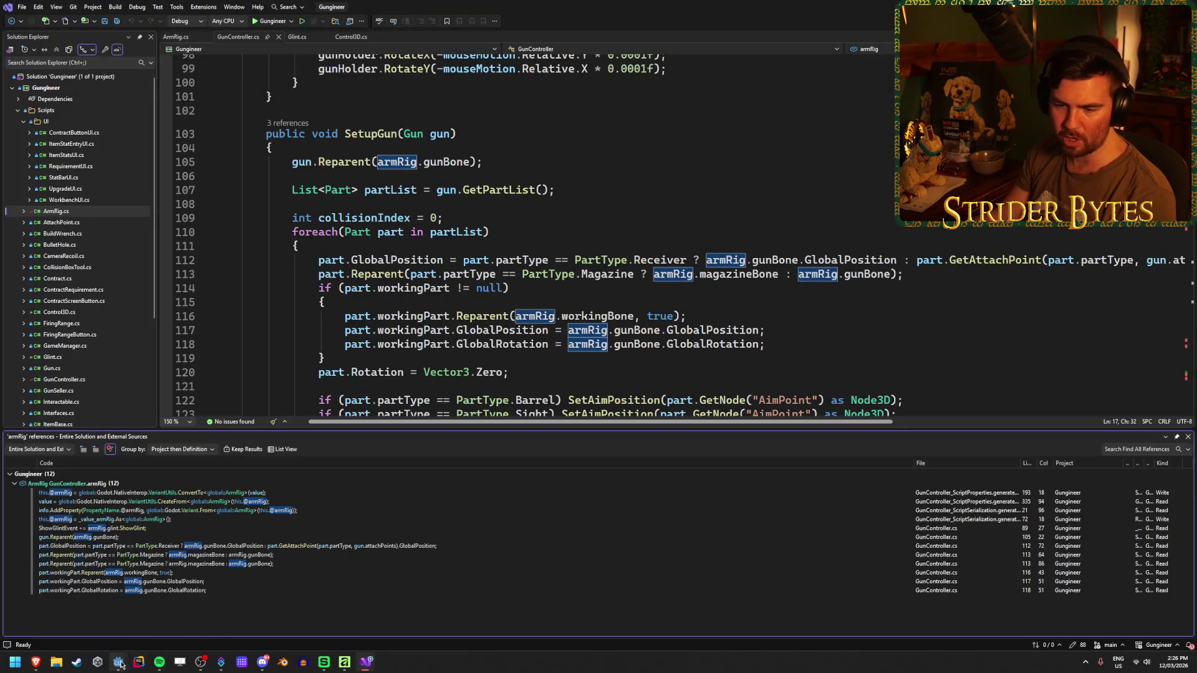
- Bring Godot's Player scene forward and inspect the Gun Recoil and Player root nodes
mouse_move(118, 662)
click(76, 619)
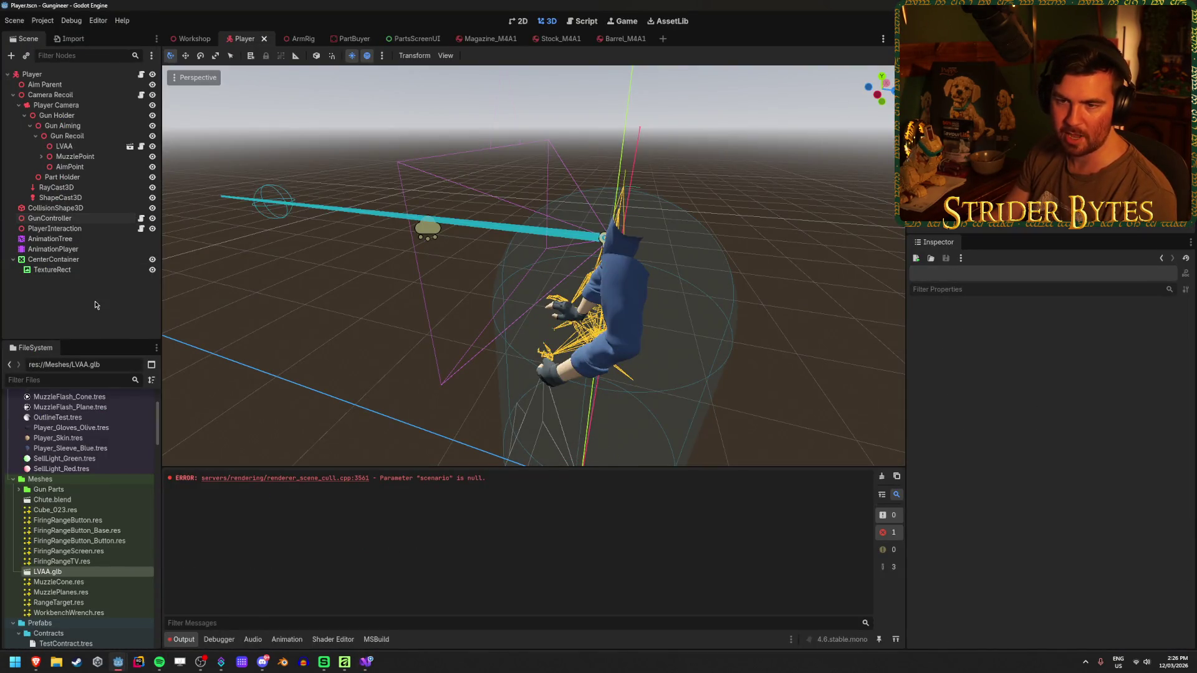
click(67, 136)
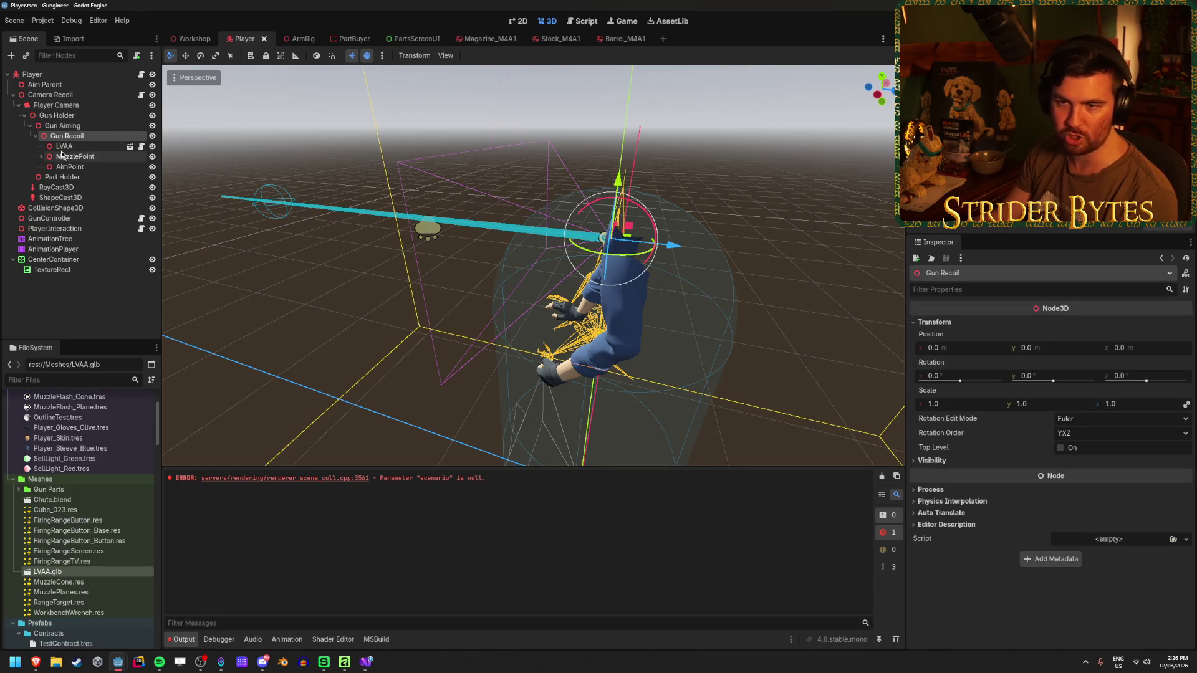
click(41, 76)
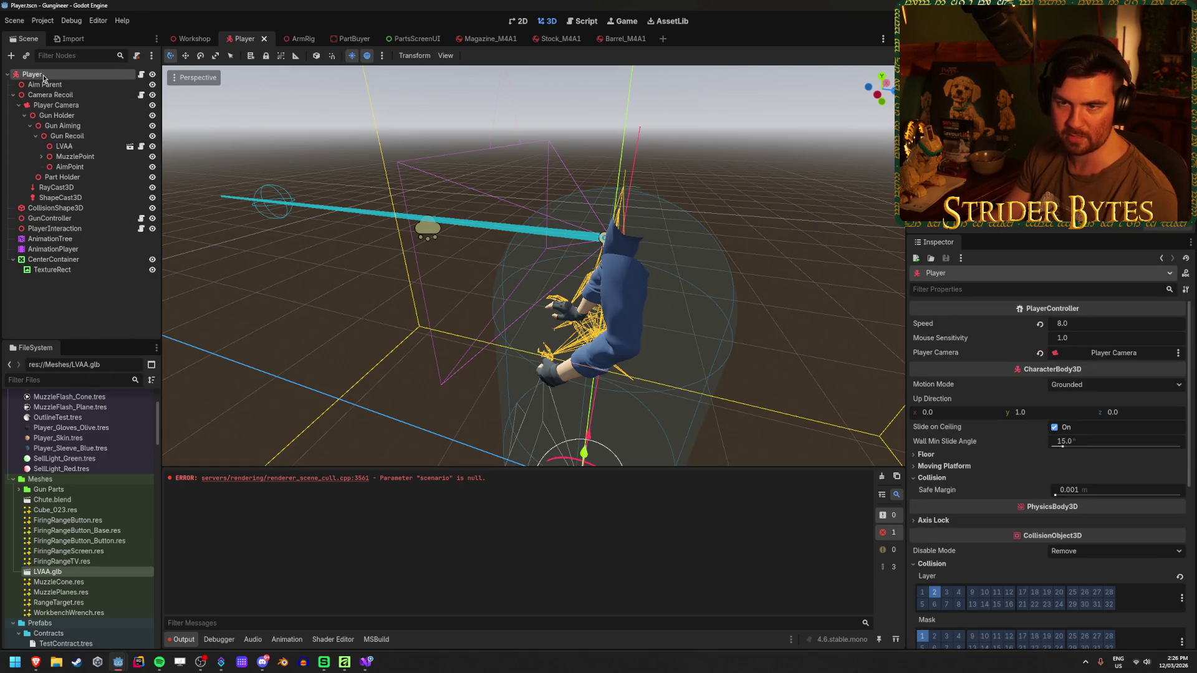
click(66, 136)
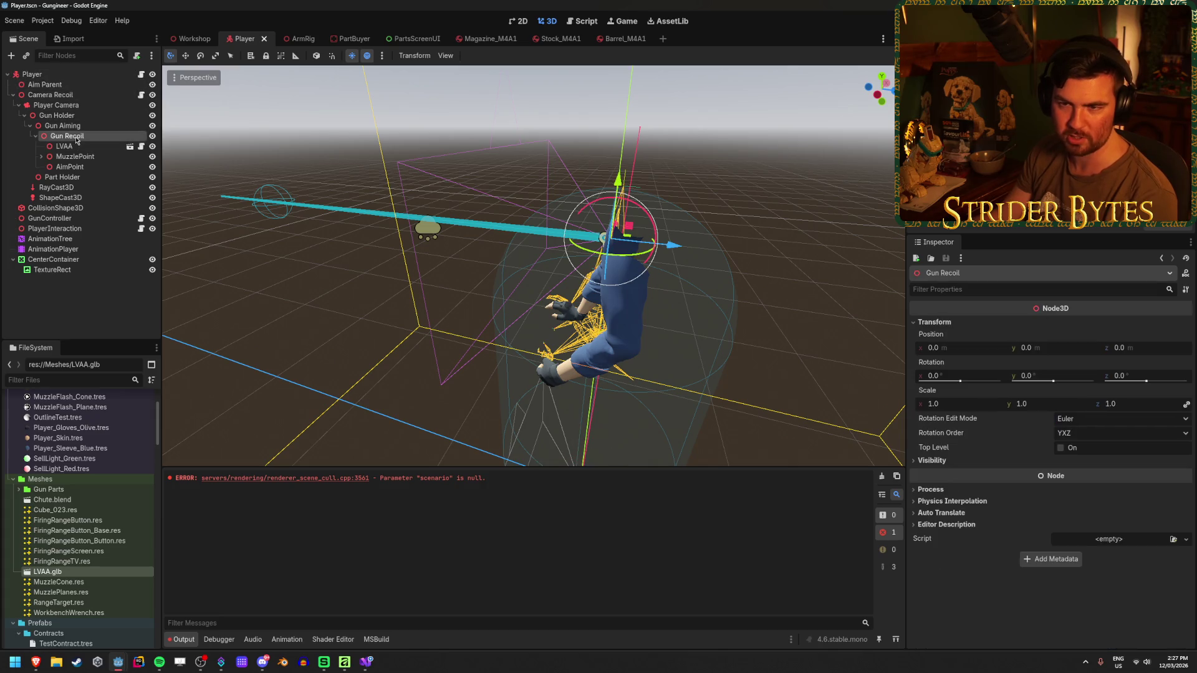
click(39, 74)
click(77, 310)
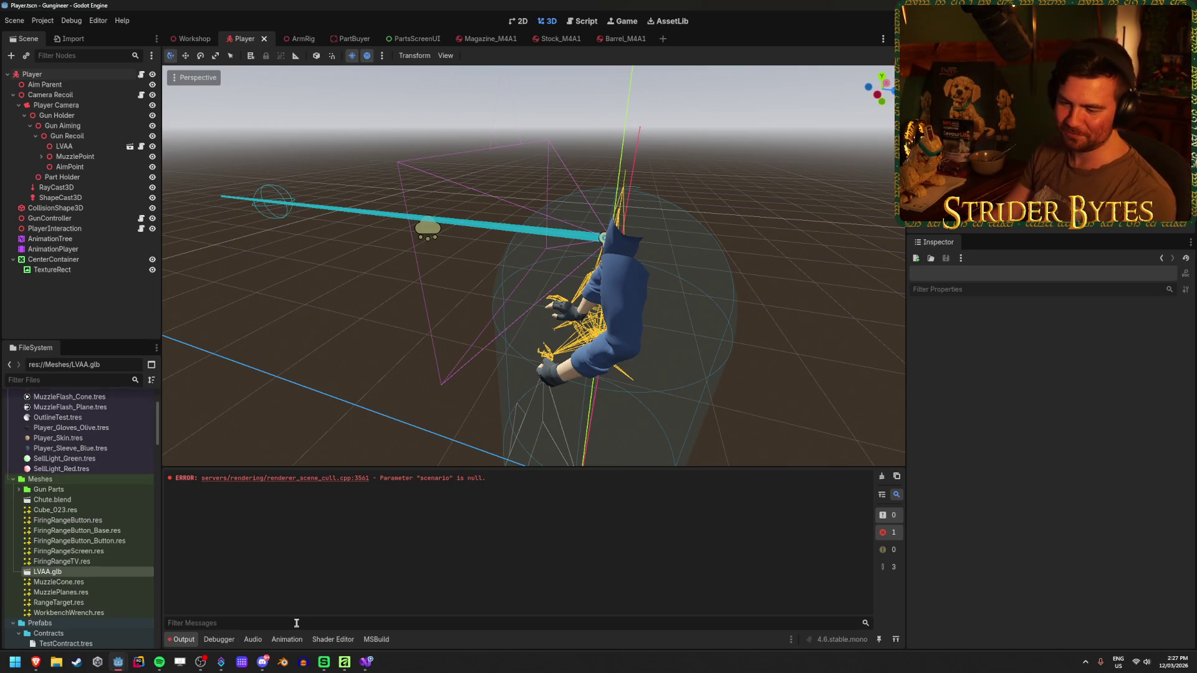
- Close the Reddit SceneTree diagram and discussion tabs, then switch back to Godot
mouse_move(117, 663)
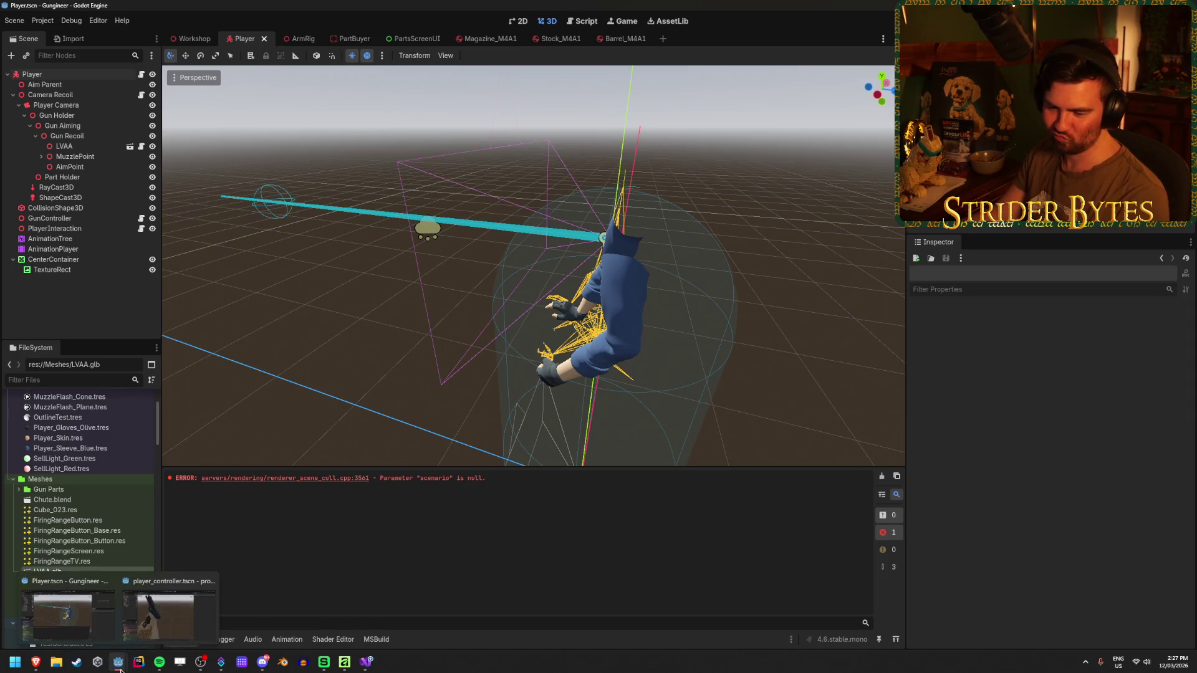
mouse_move(36, 662)
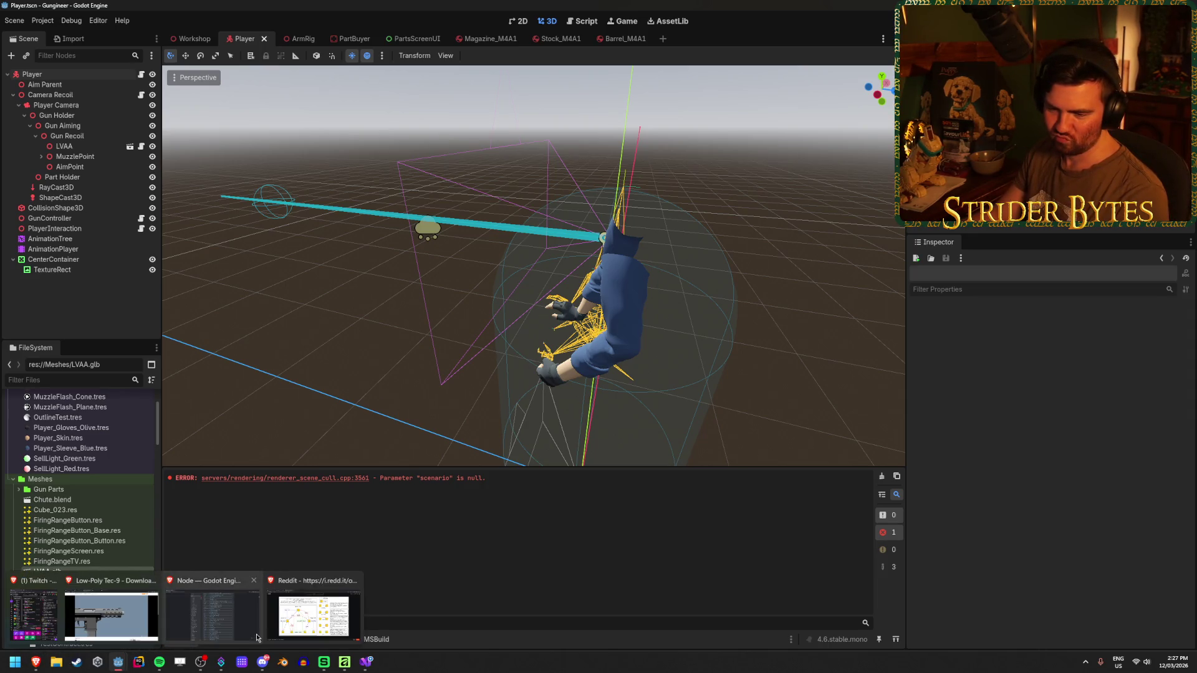
click(303, 618)
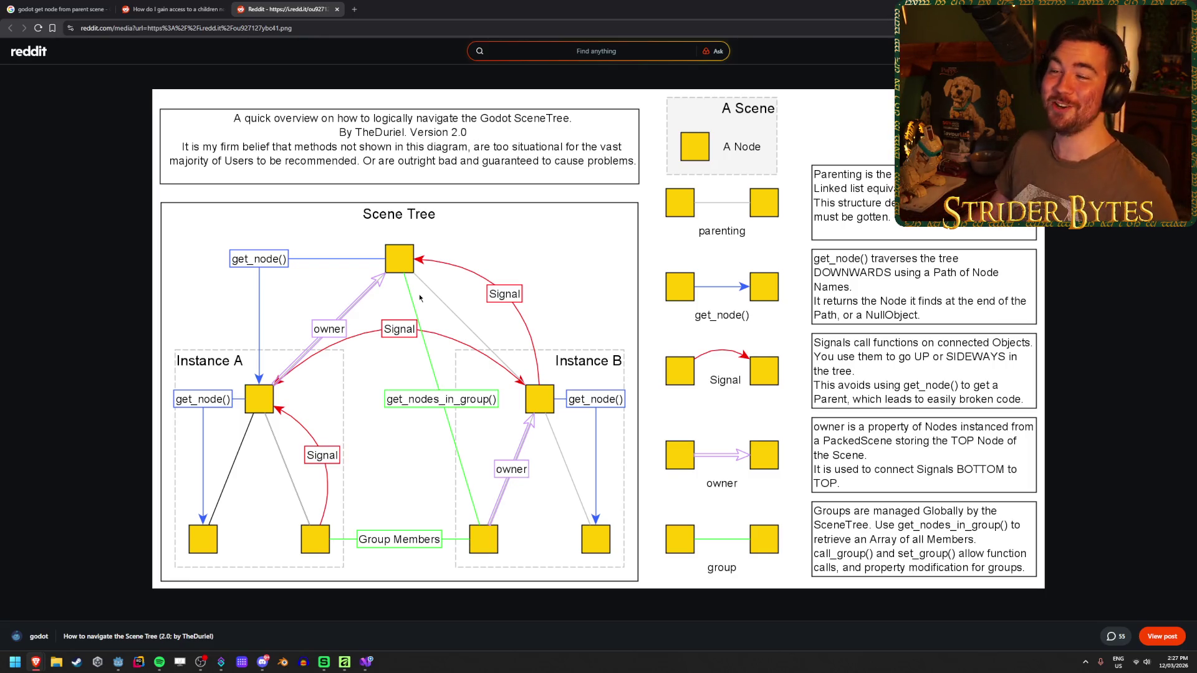
middle_click(292, 4)
middle_click(189, 3)
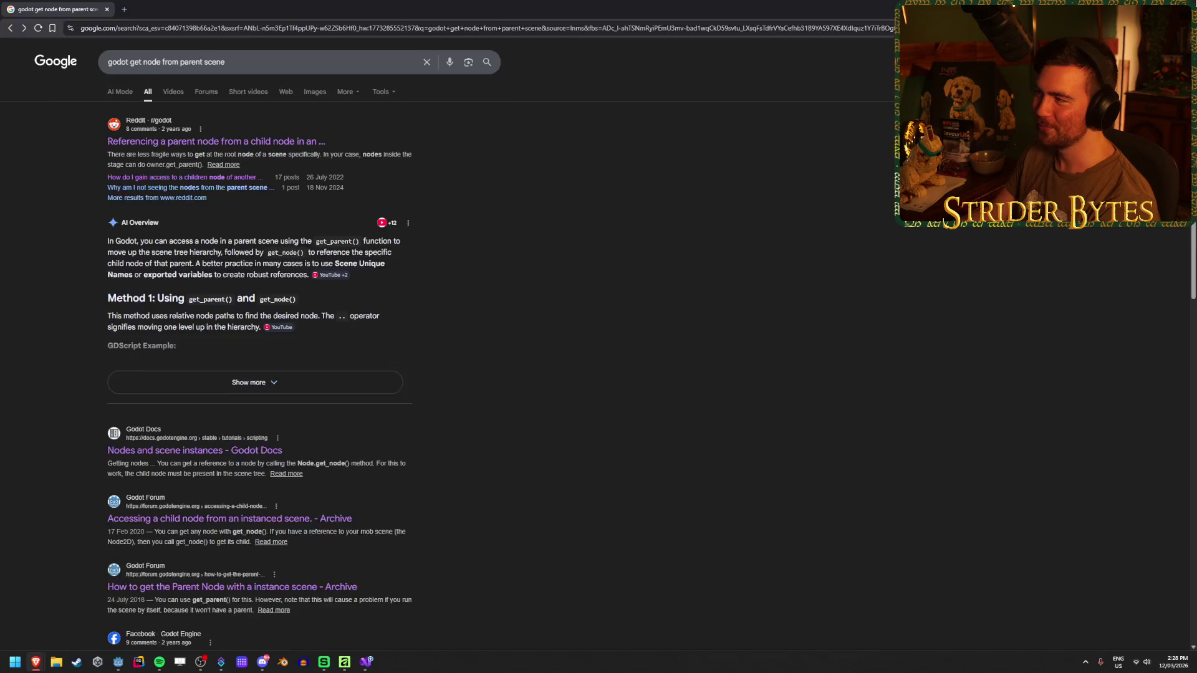
key(alt+Tab)
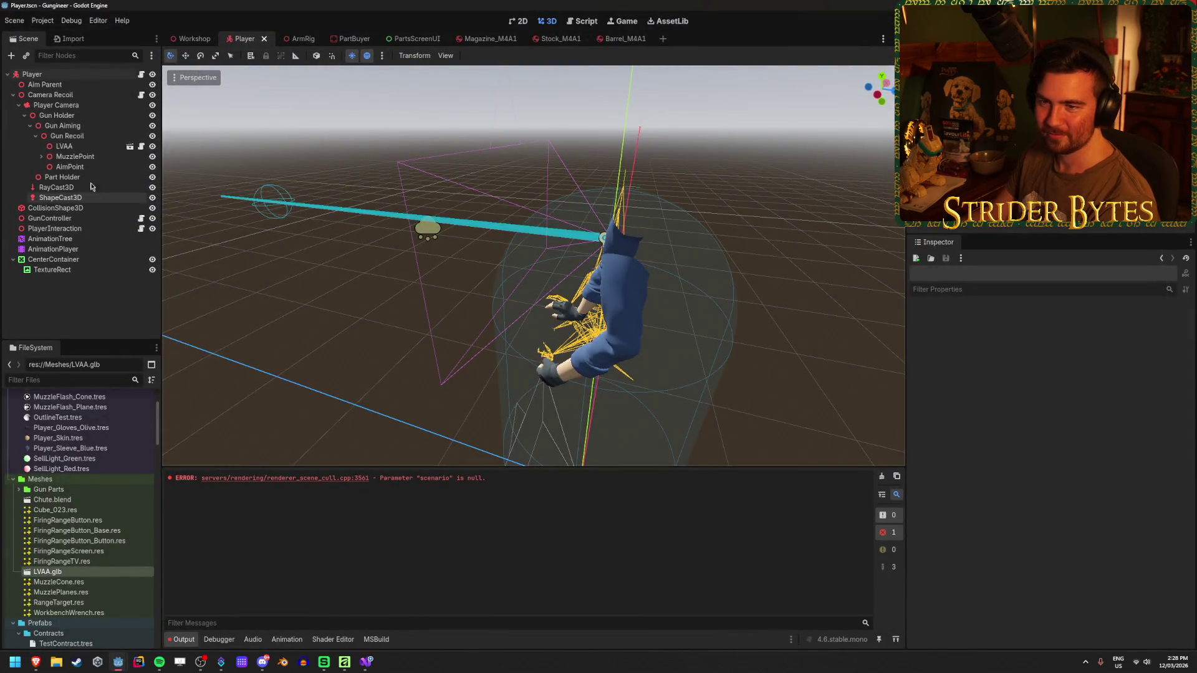
- Inspect LVAA's ArmRig exports, then bring up GunController.cs with its armRig references
click(86, 146)
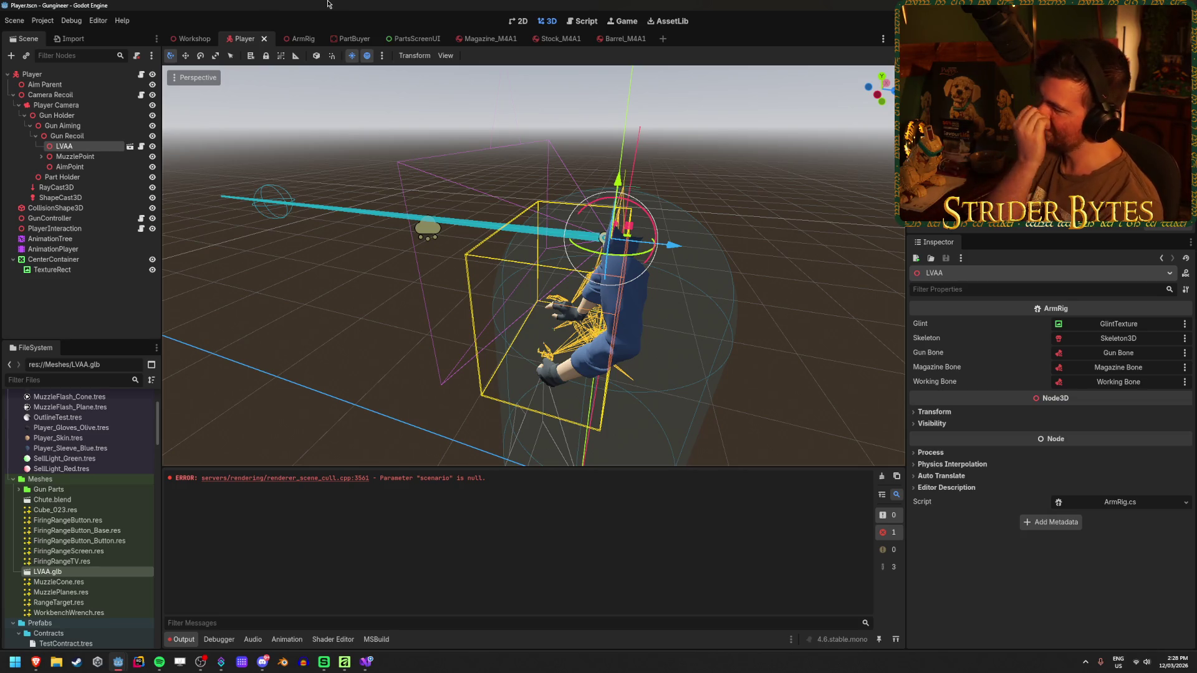
click(366, 662)
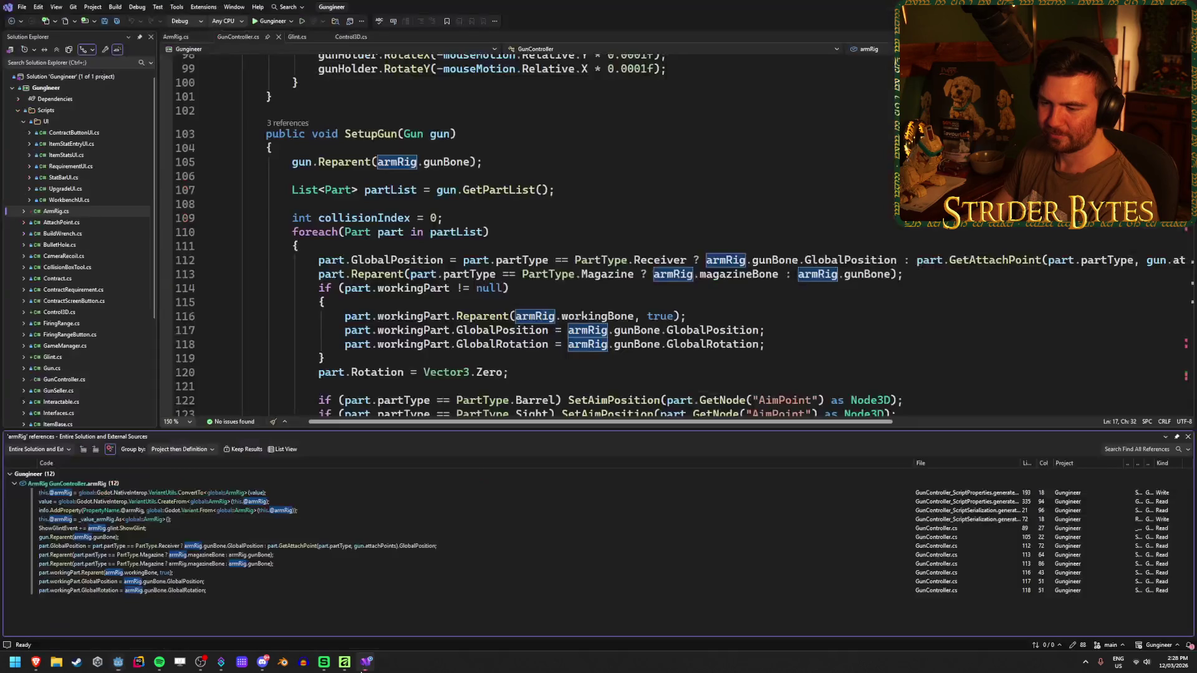
- Remove the Skeleton3D skeleton export line from ArmRig.cs and save it
click(1188, 437)
click(297, 37)
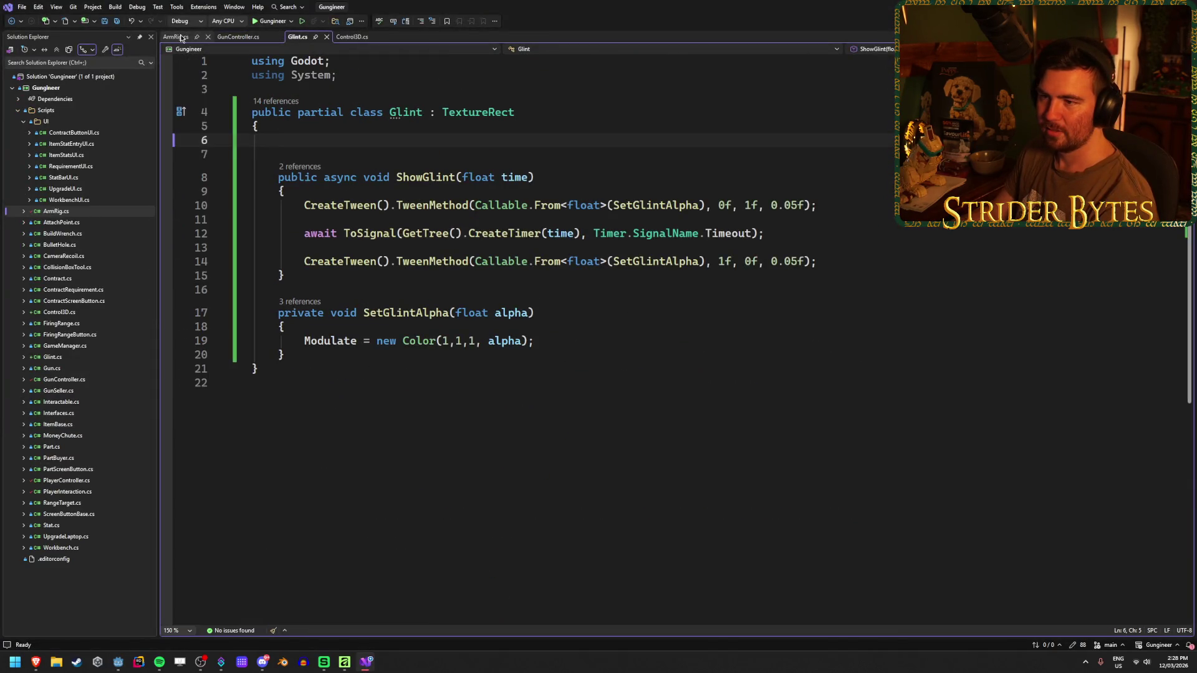
click(180, 36)
click(529, 167)
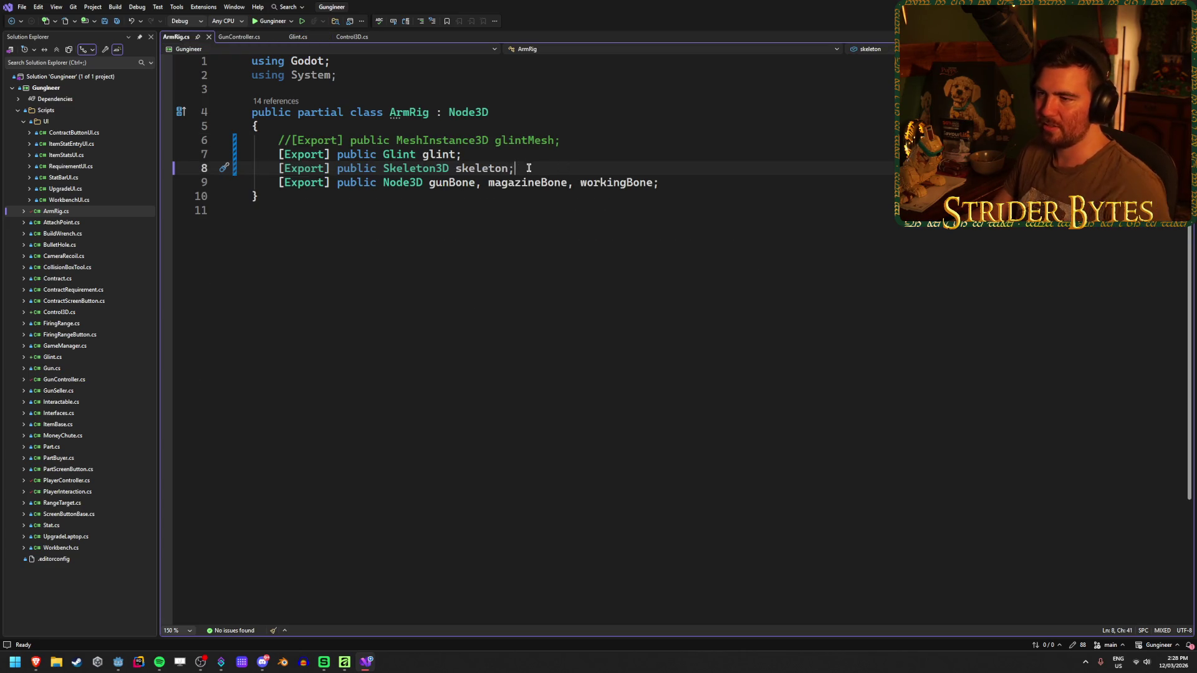
key(ctrl+x)
key(ctrl+s)
- Review the ShowGlintEvent subscription line in GunController's _Ready
click(243, 39)
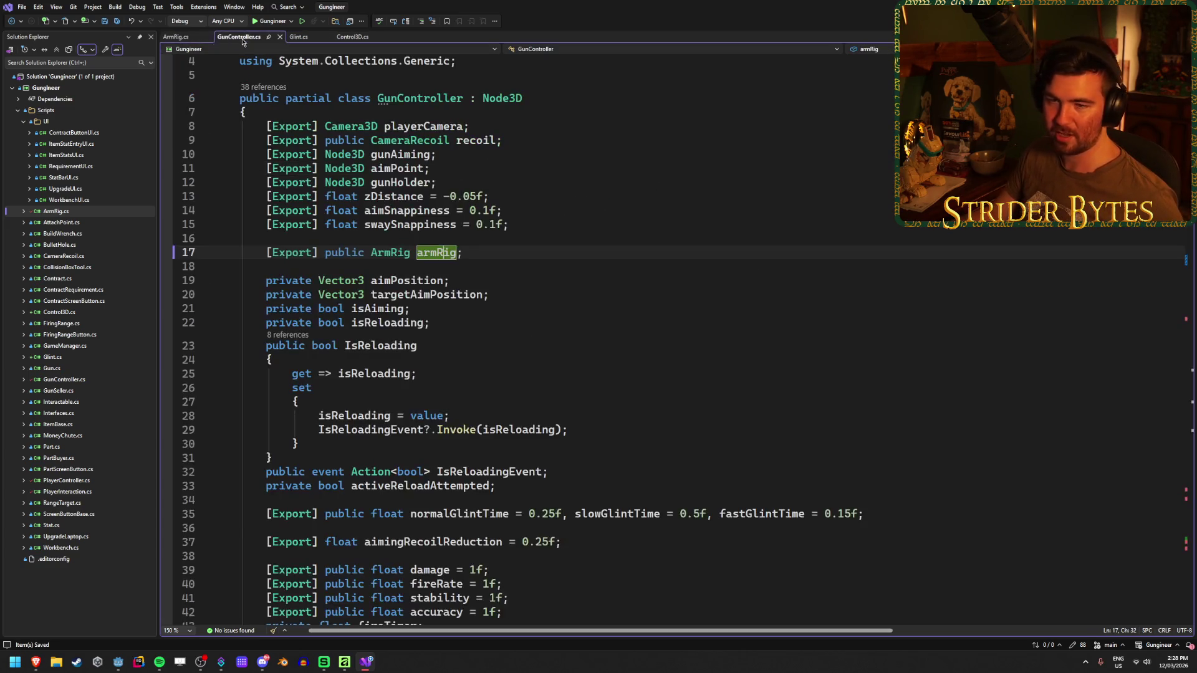
scroll(512, 439, down, 10)
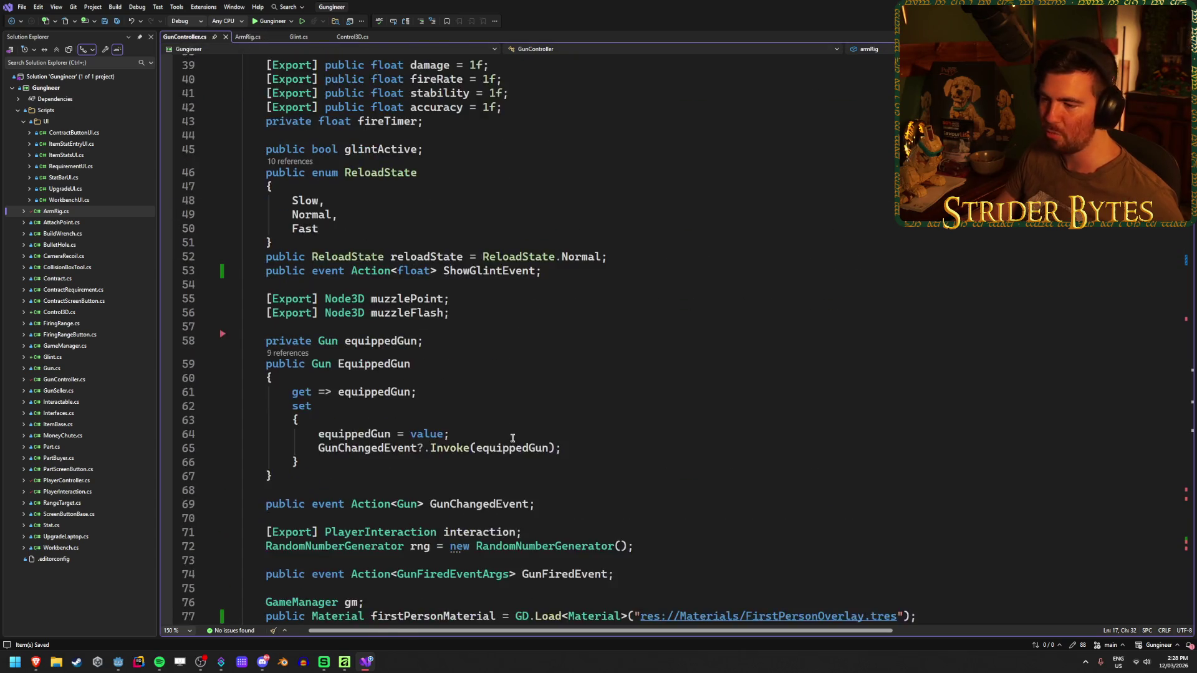
scroll(512, 439, down, 8)
click(586, 426)
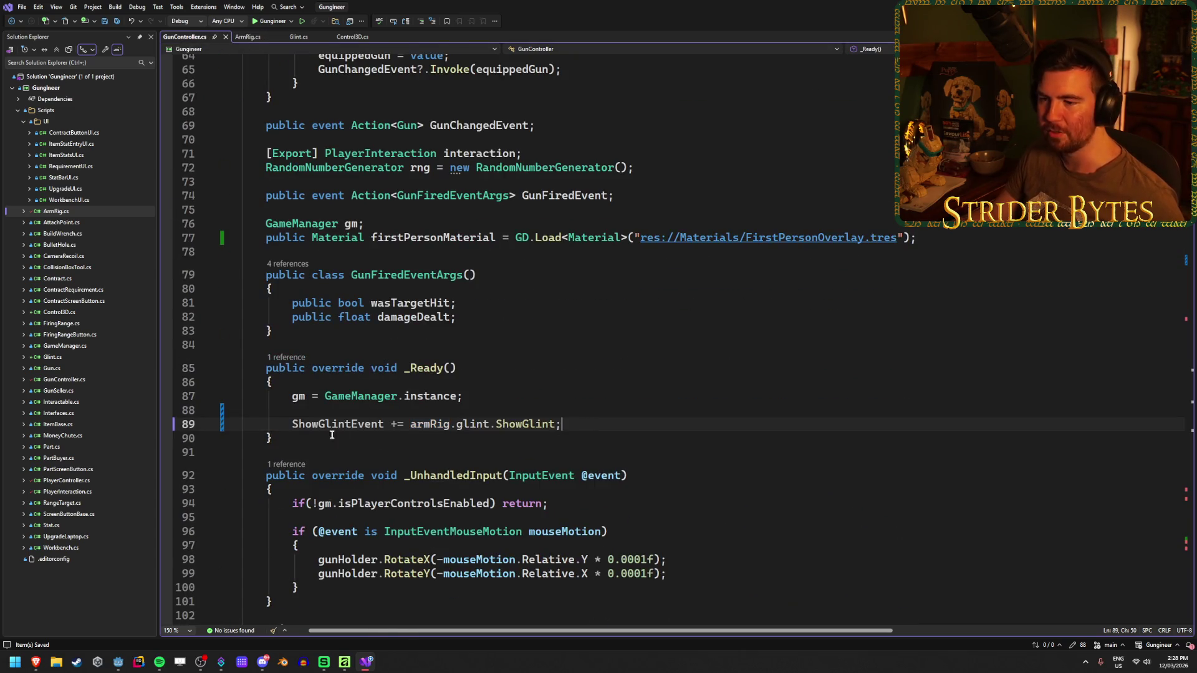
key(shift+Home)
key(shift+End)
key(shift+Up)
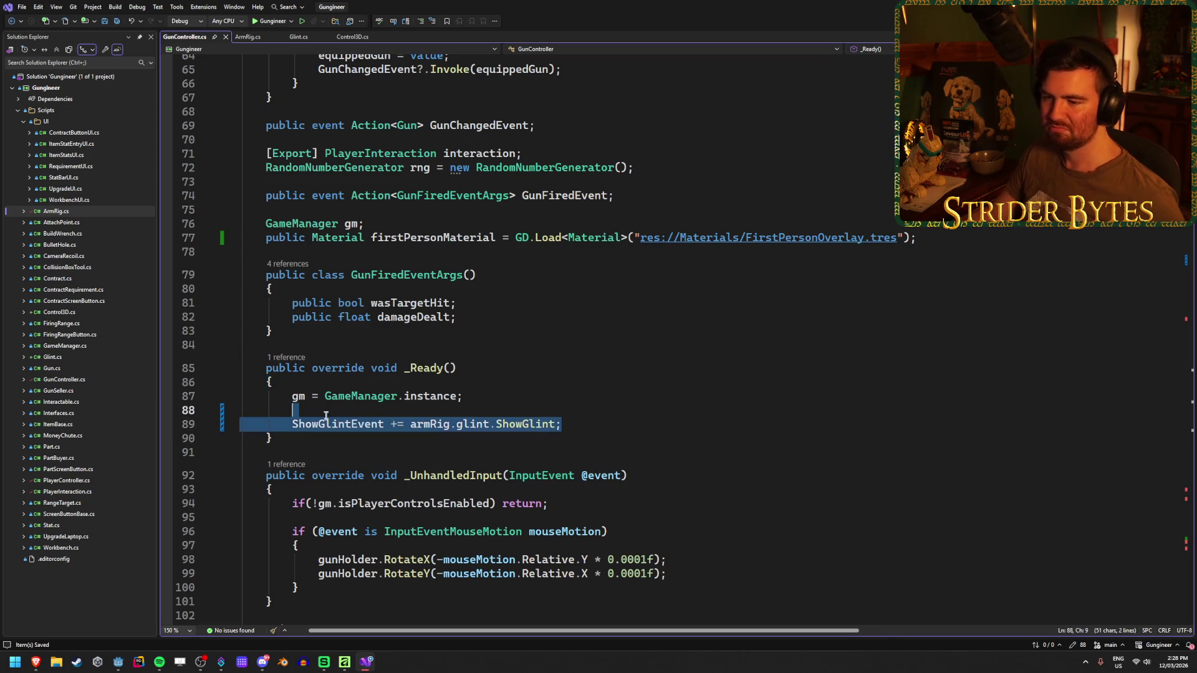
click(590, 425)
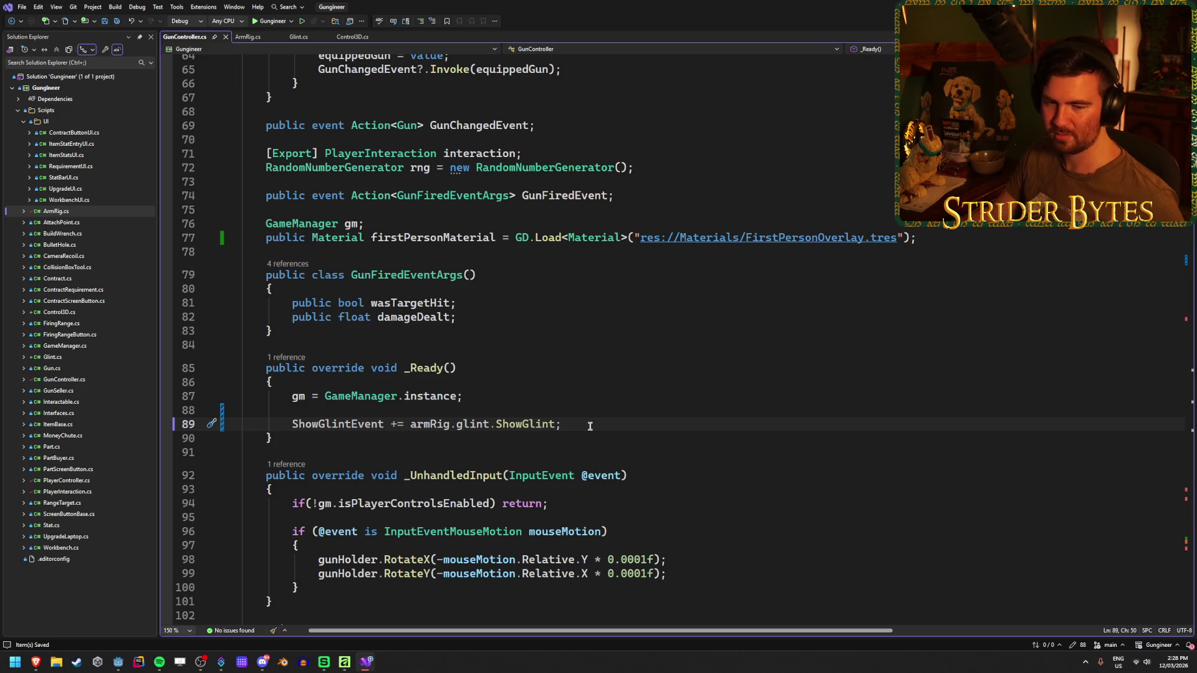
- Delete the extra blank lines above ShowGlint in Glint.cs
click(303, 37)
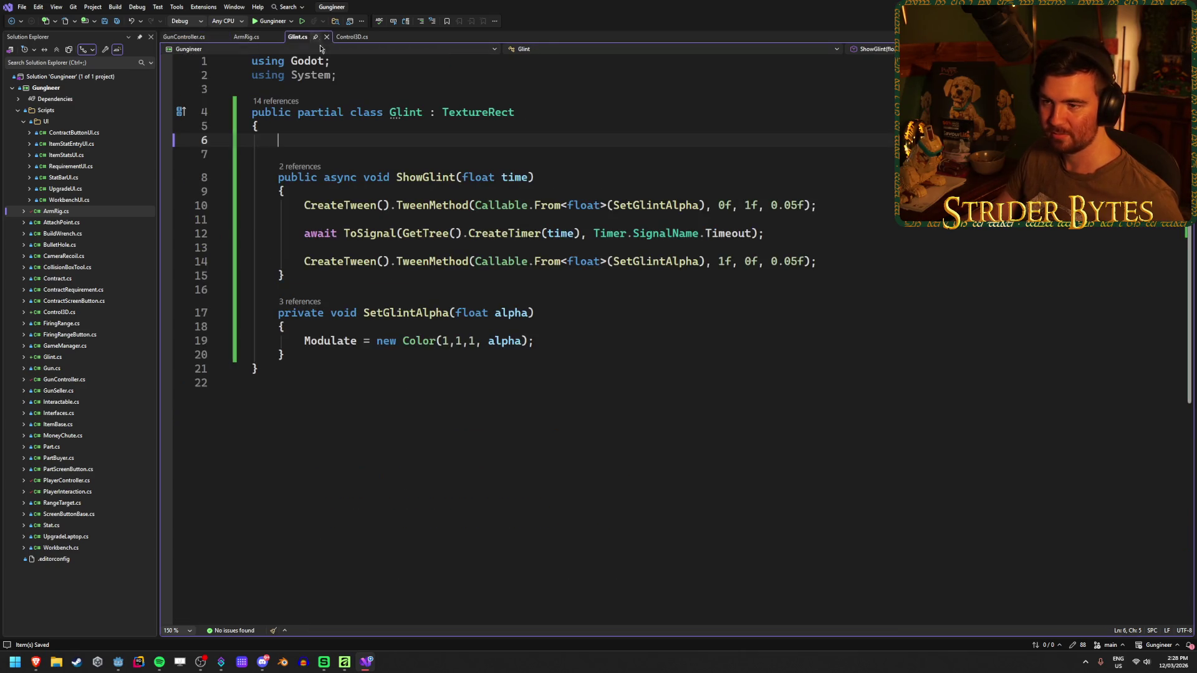
click(306, 156)
key(BackSpace)
key(BackSpace)
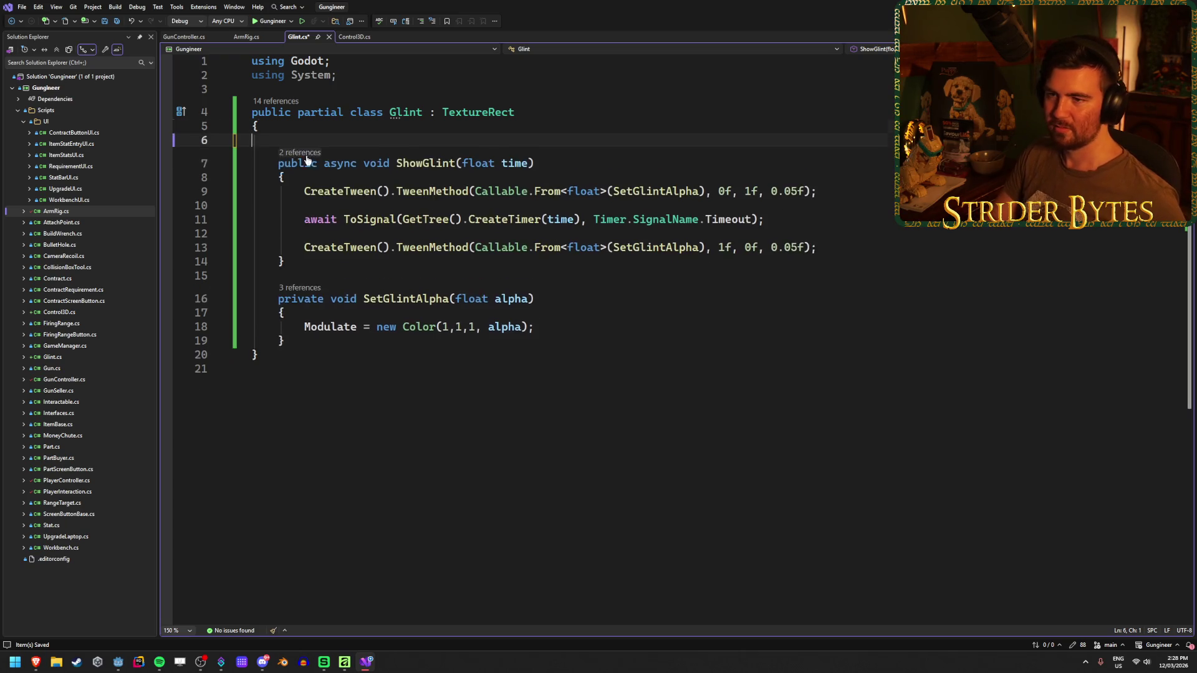
click(245, 37)
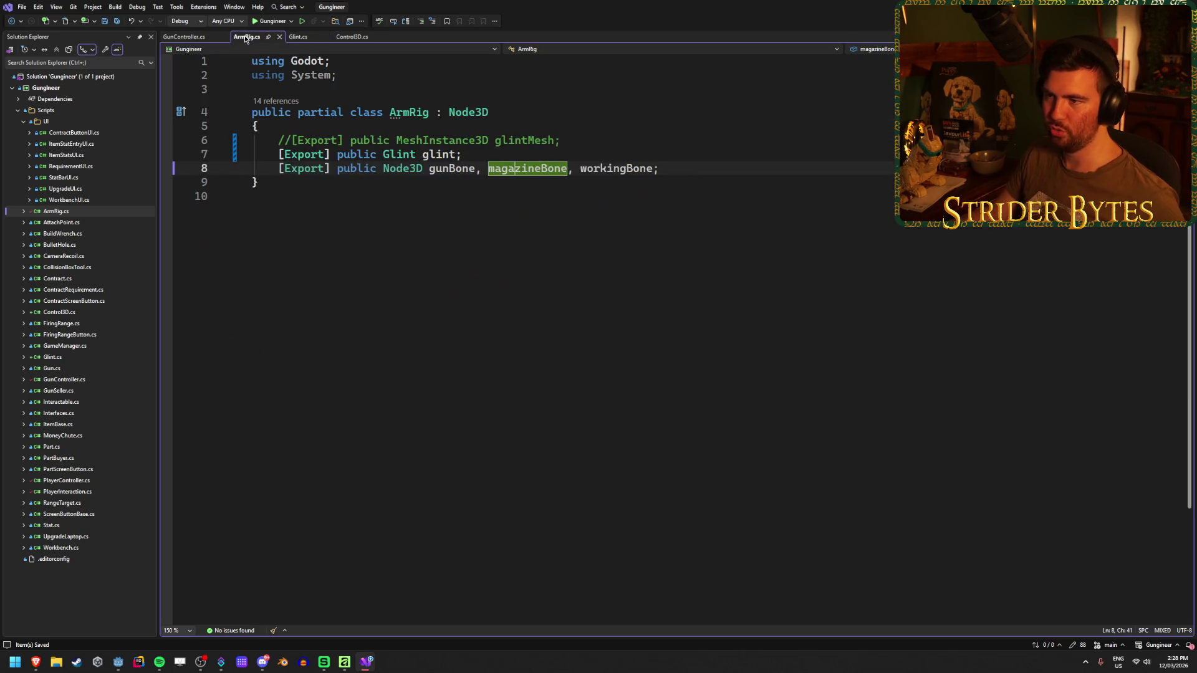
- Back in Godot's ArmRig scene, expand Gun Bone and select Control3D and GlintTexture
key(alt+Tab)
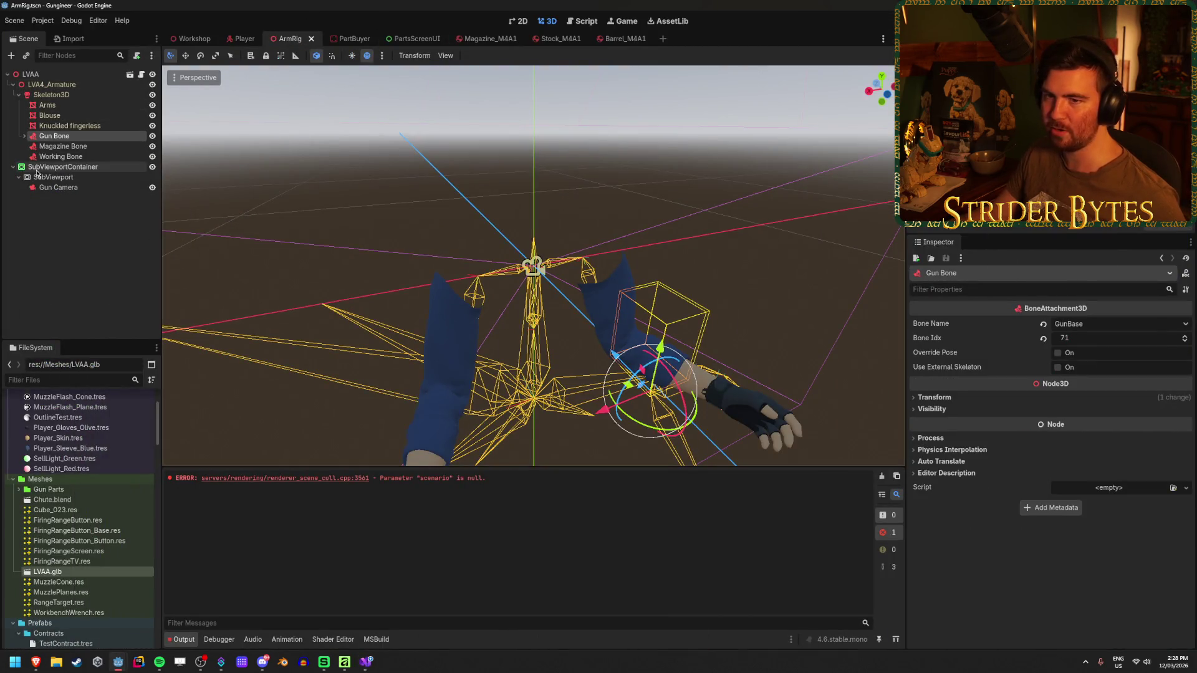
click(24, 136)
click(54, 259)
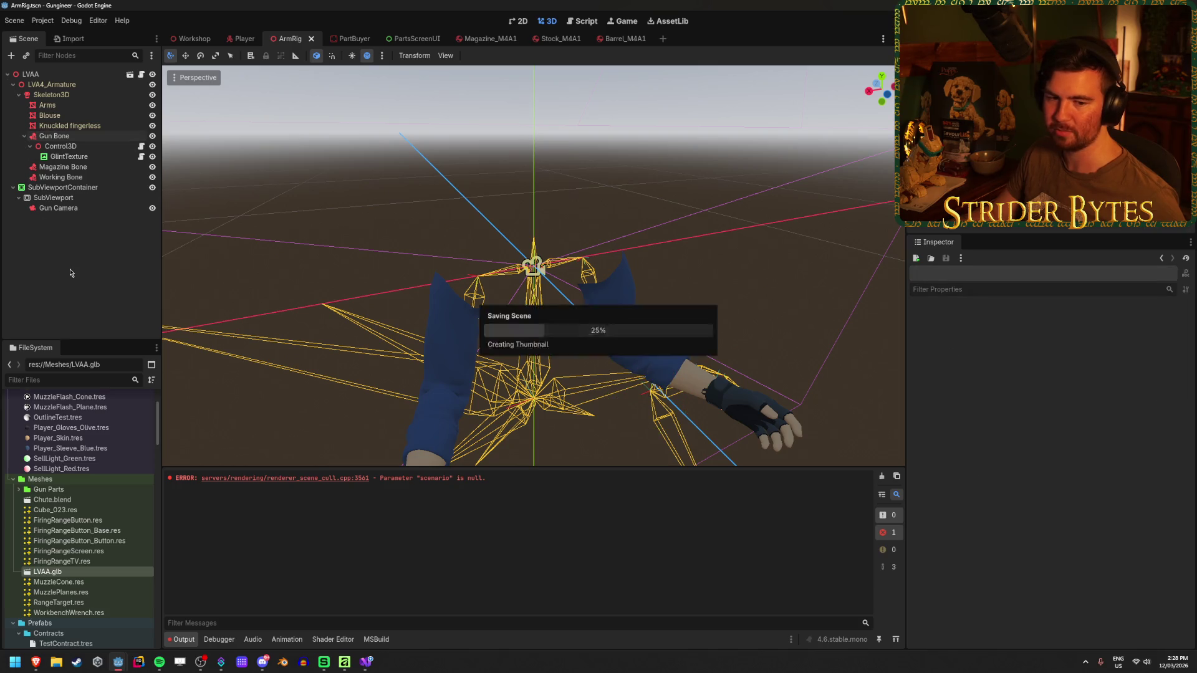
click(61, 146)
click(71, 157)
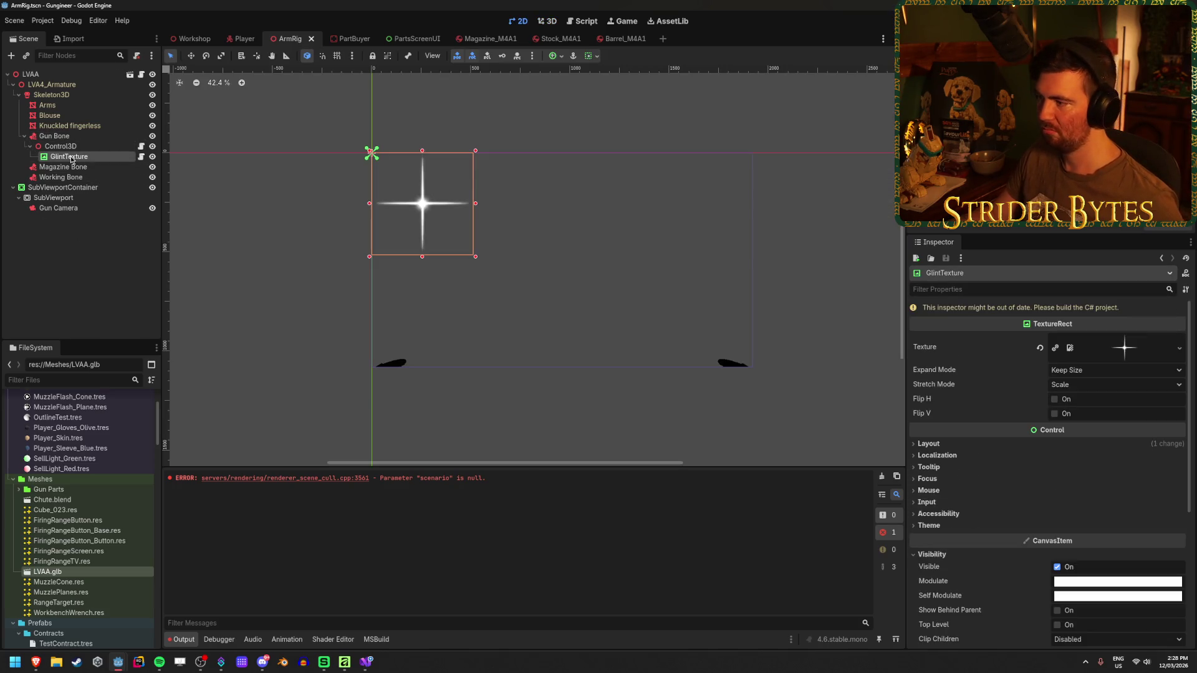
- Build the C# project with Alt+B, then build again to launch the Gungineer game
key(alt+b)
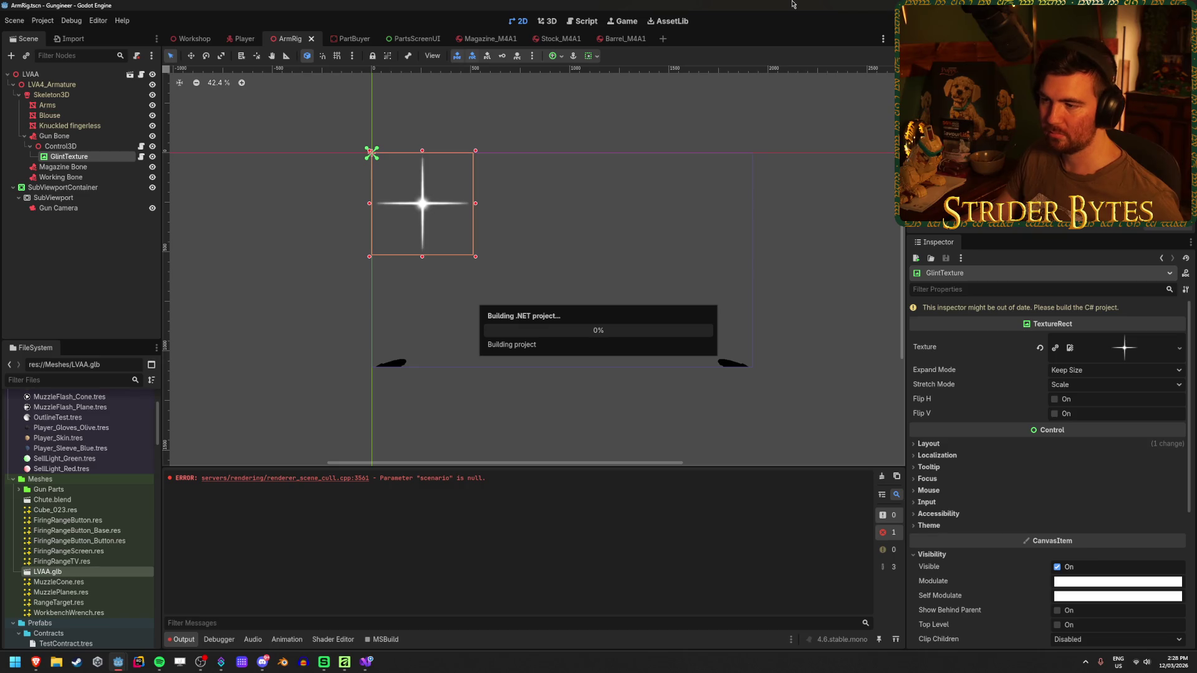
key(alt+b)
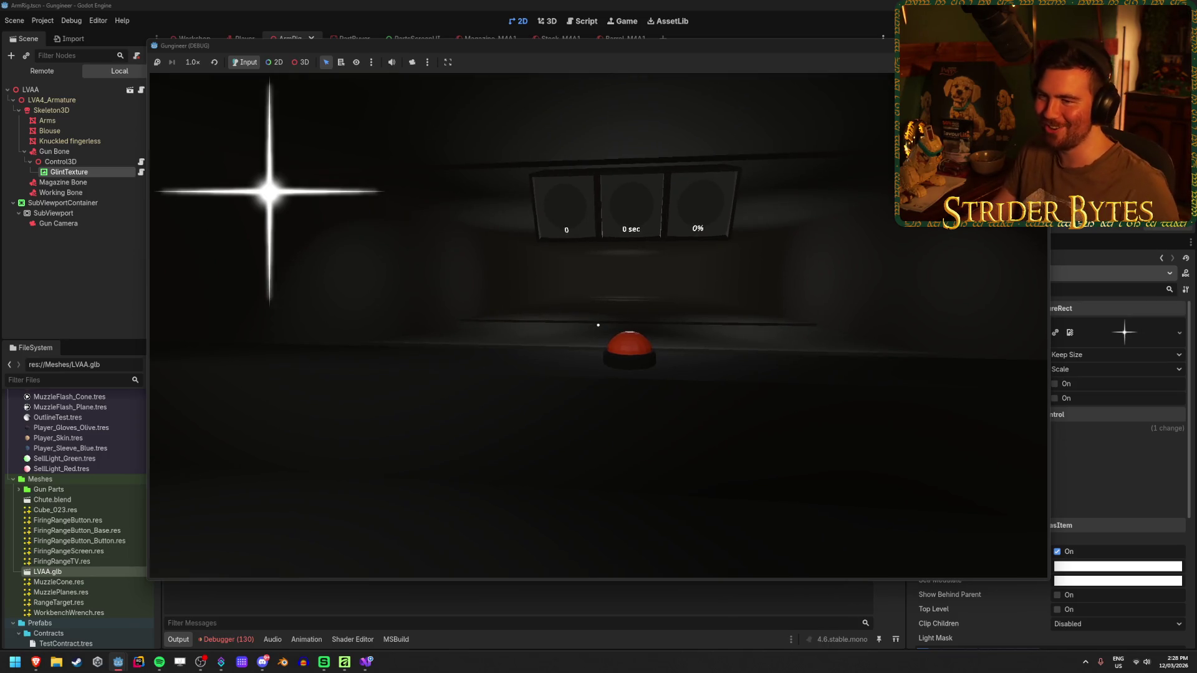
- Move forward in-game to watch the star glint, then stop the game with F8
key(w)
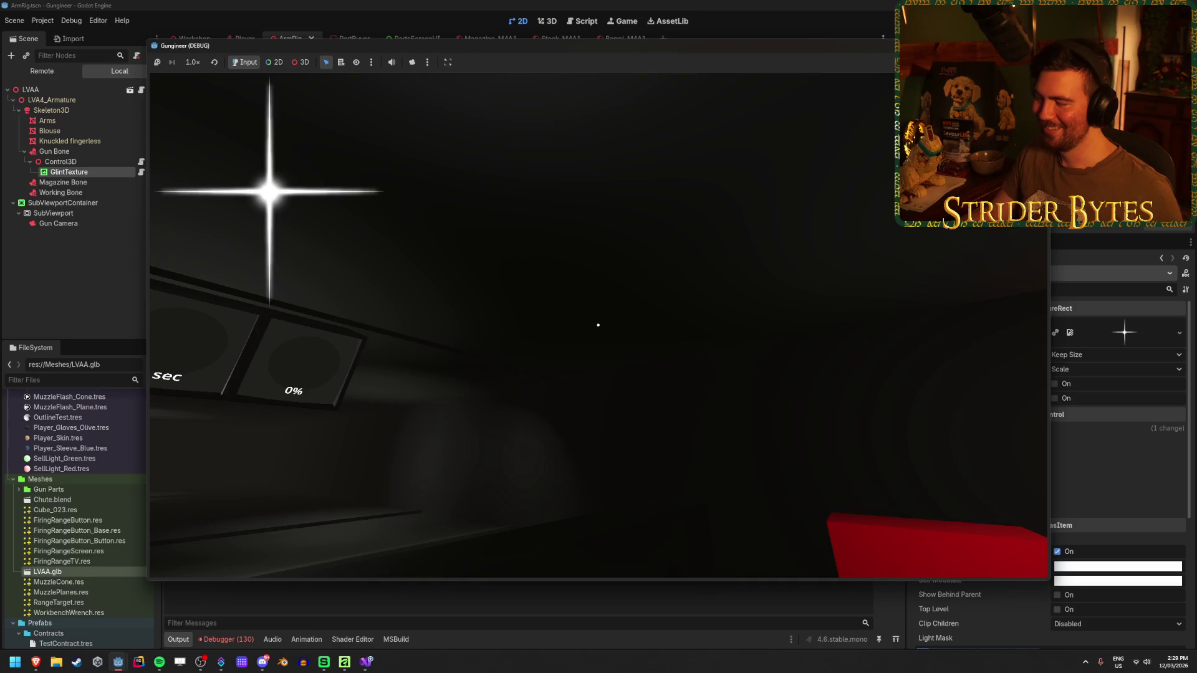
key(F8)
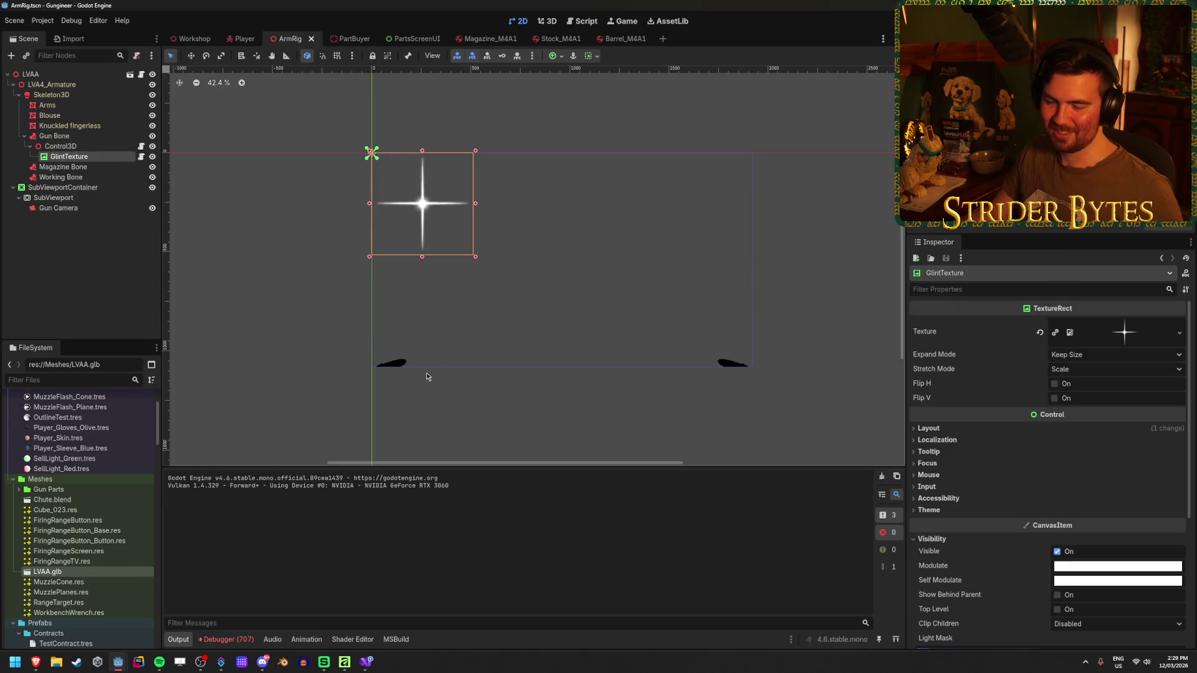
- Go back to the Google results and reopen Reddit's 'How to navigate the Scene Tree (2.0)' diagram in a new tab
mouse_move(36, 662)
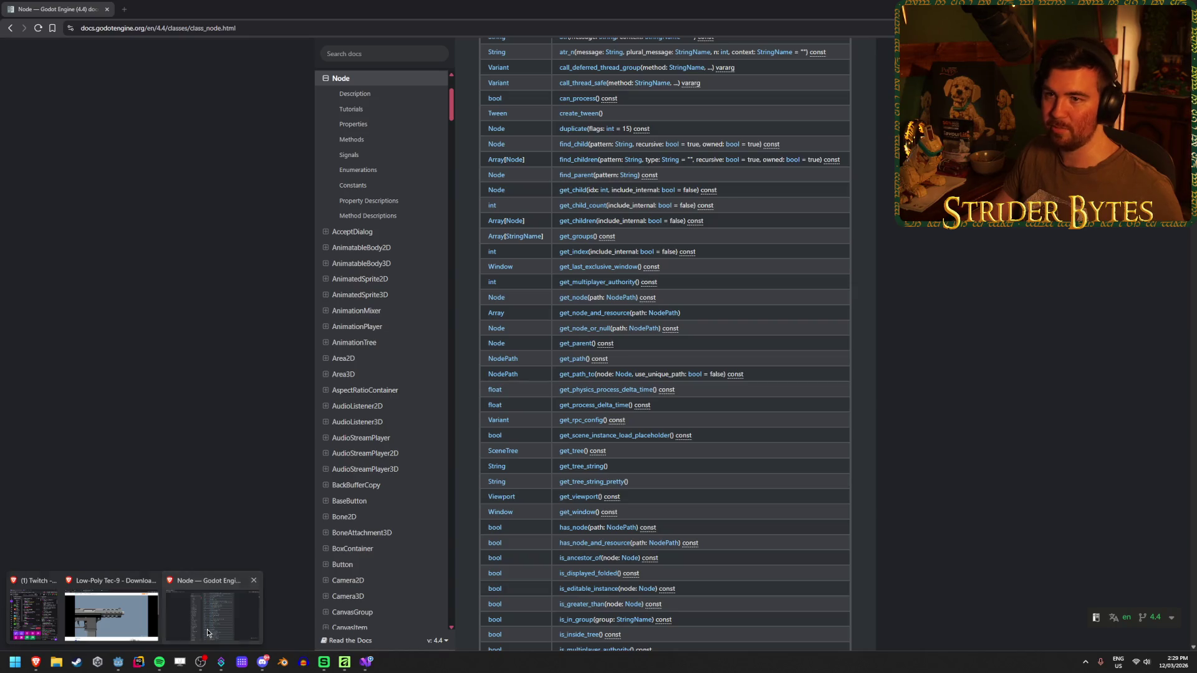
click(207, 633)
key(alt+Left)
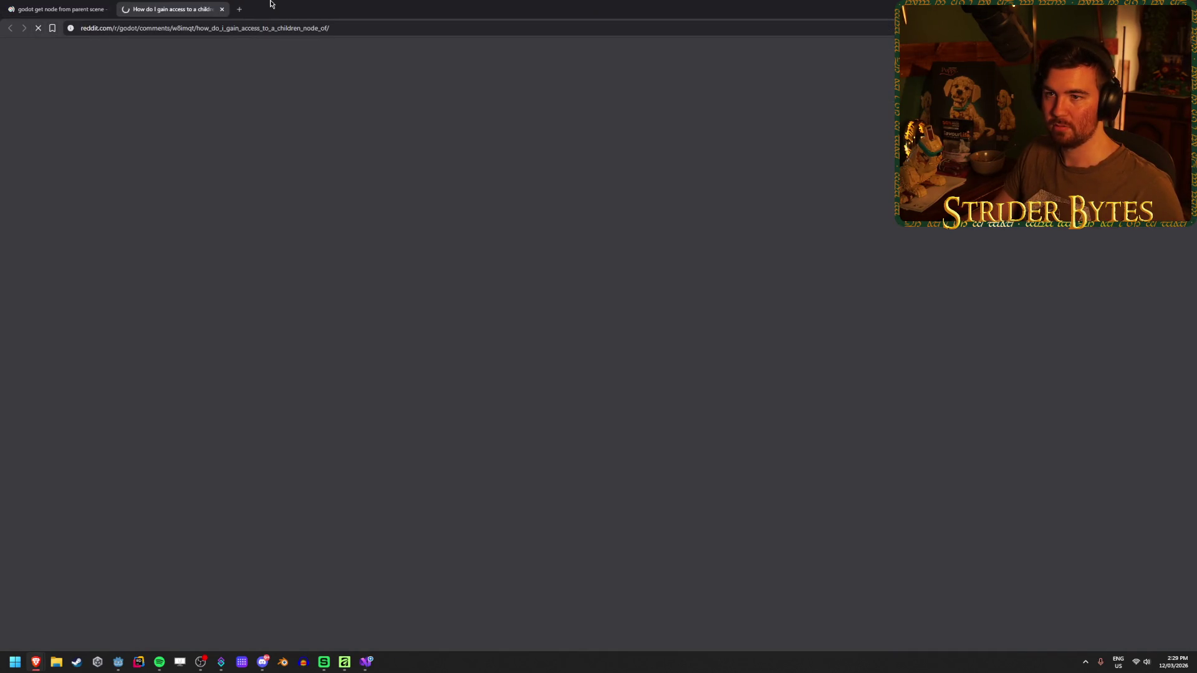
click(272, 27)
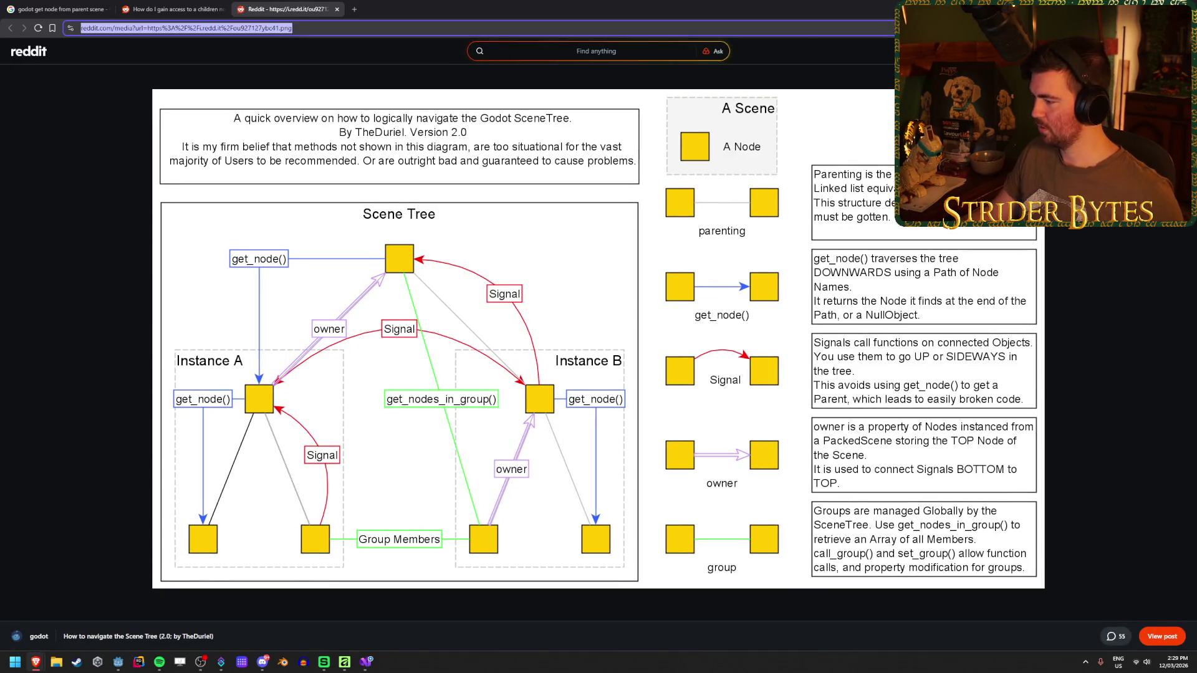
key(alt+Tab)
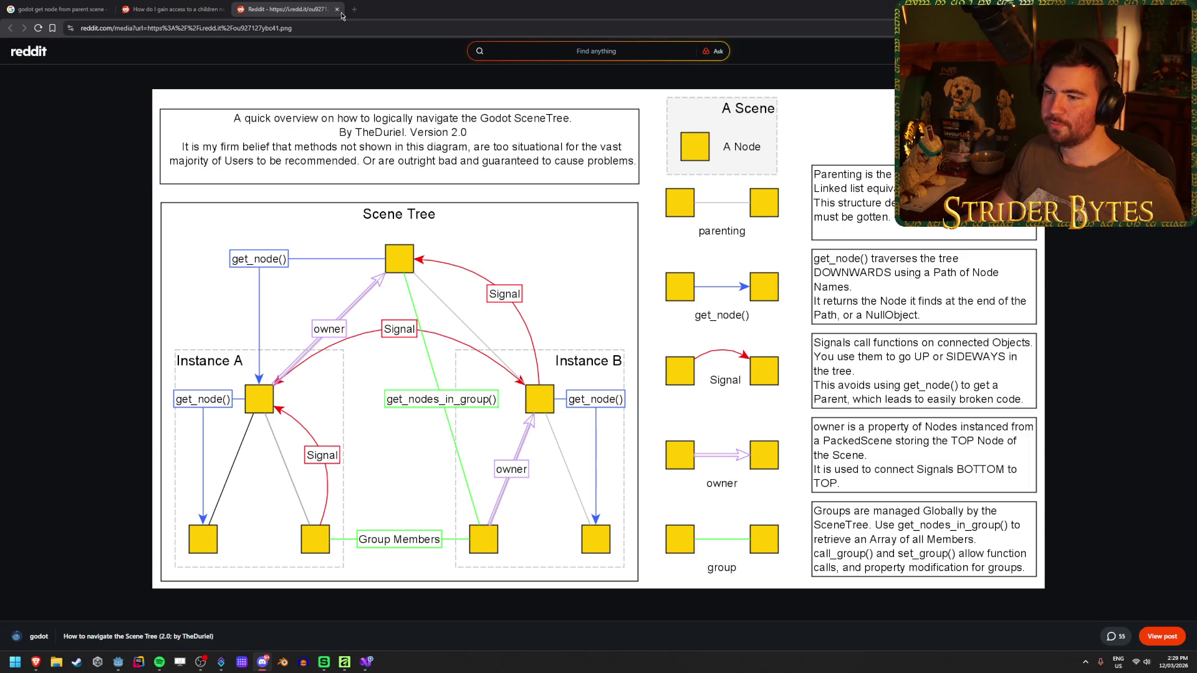
click(527, 4)
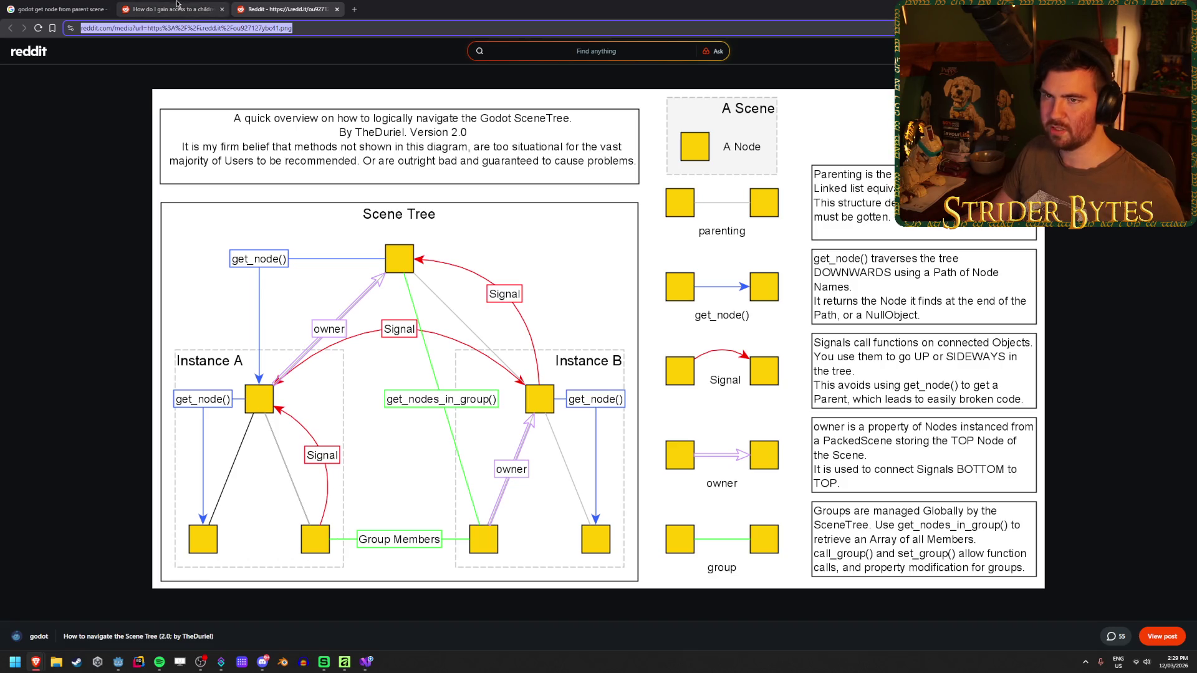
- Search Google for 'signal up hierarchy' and open the Signals Hierarchy Advice thread in the background
click(56, 9)
drag(267, 62, 130, 62)
text(signal)
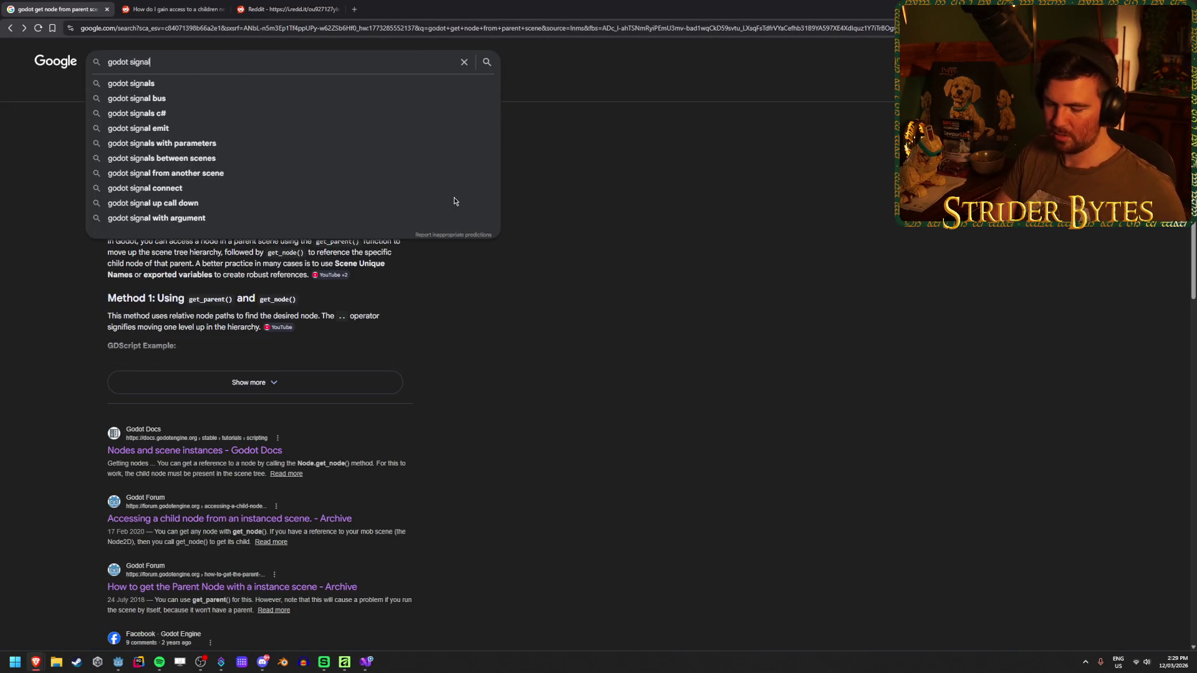
text( up hierarchy)
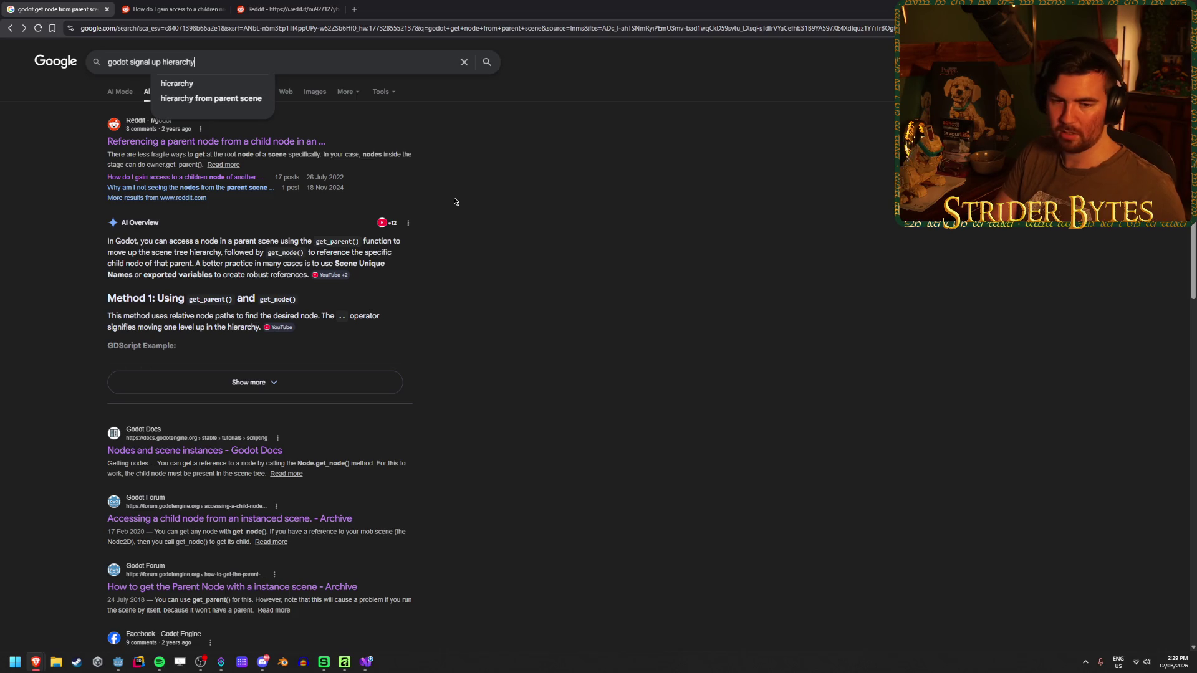
key(Return)
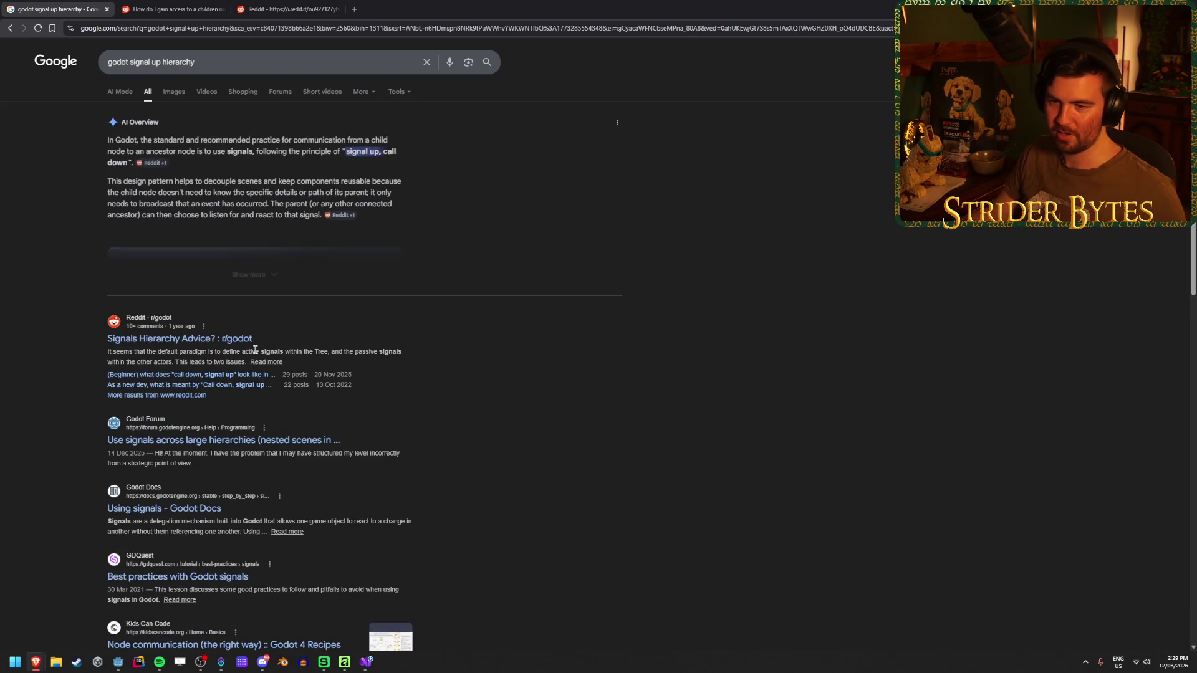
middle_click(237, 338)
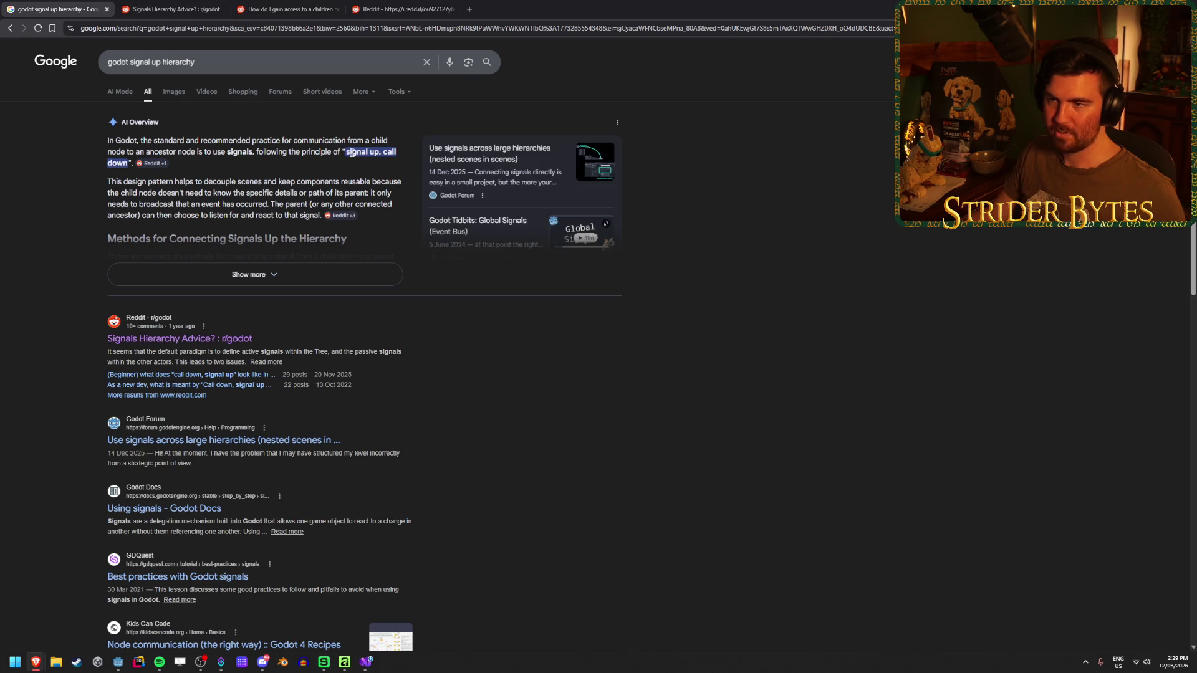
- Read the expanded AI Overview and open the Global Signals video in a background tab
click(249, 274)
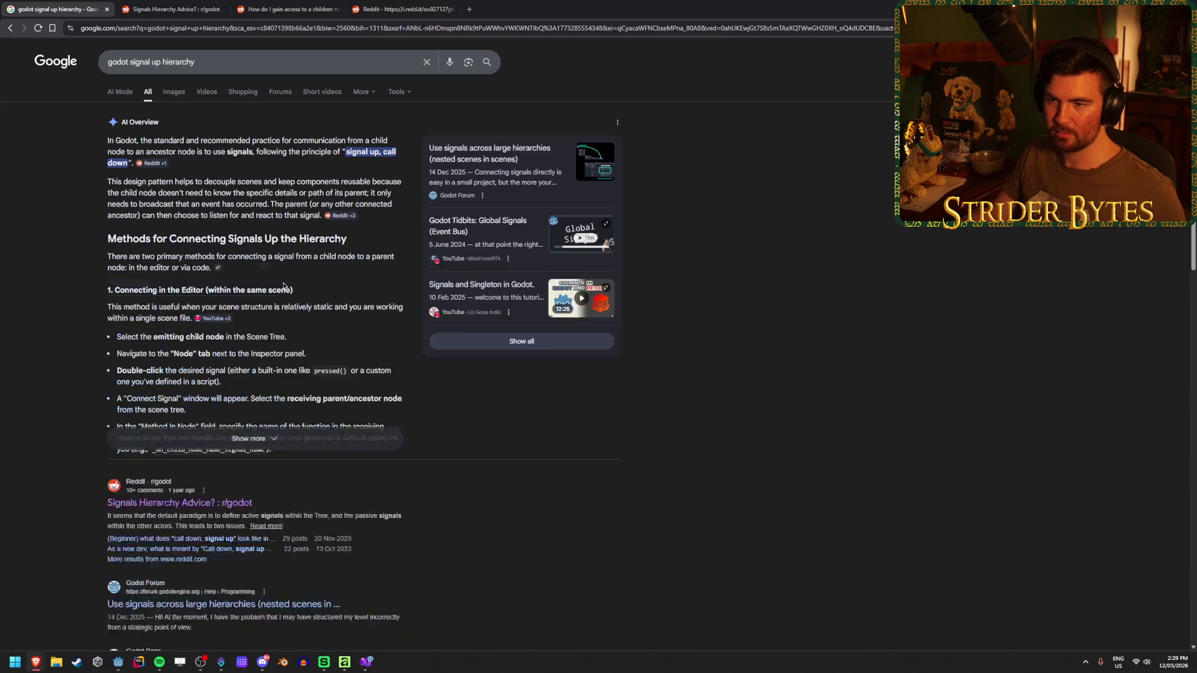
scroll(644, 429, down, 3)
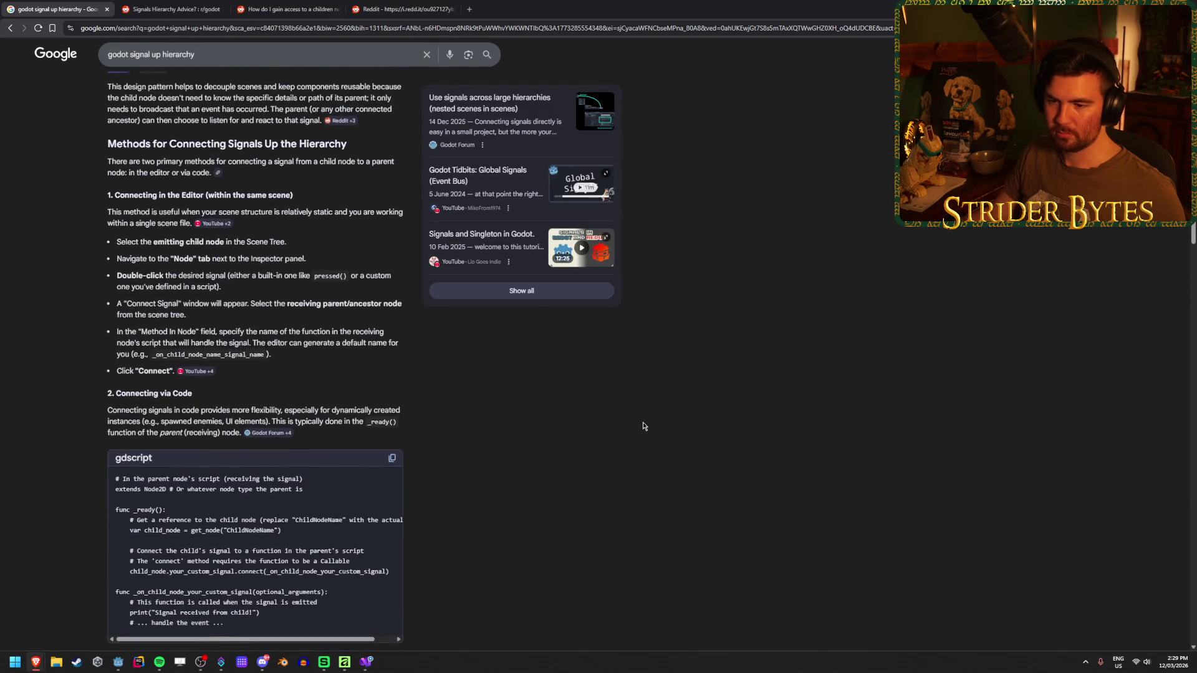
scroll(644, 426, up, 3)
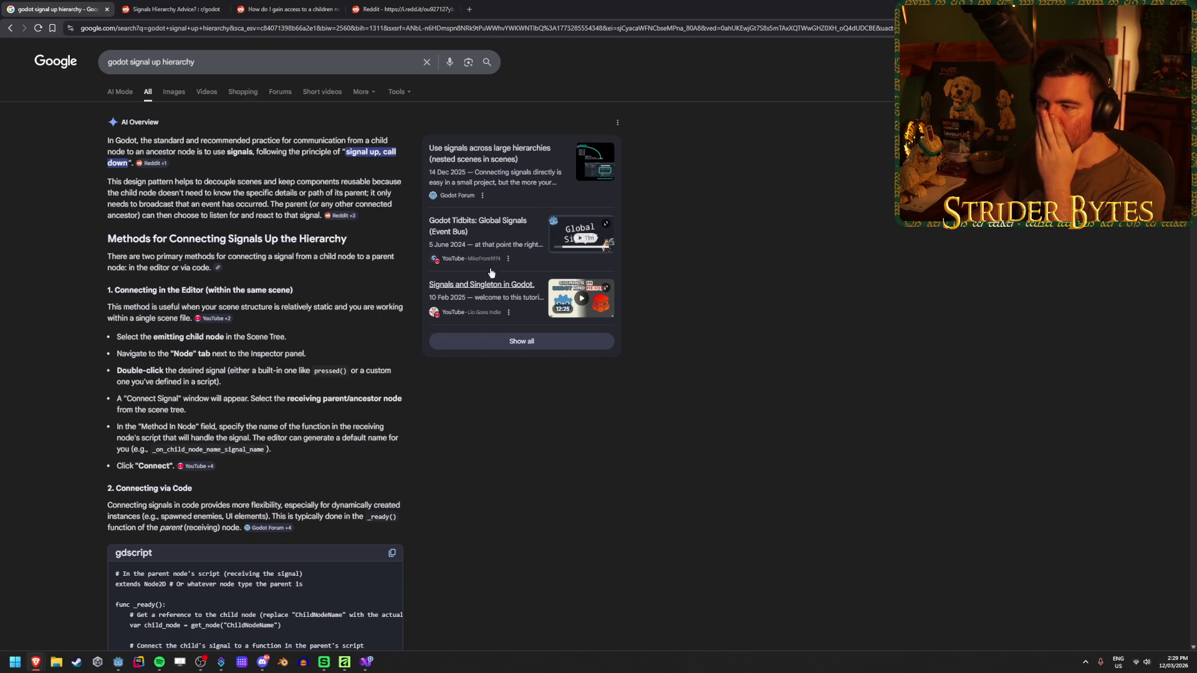
middle_click(481, 225)
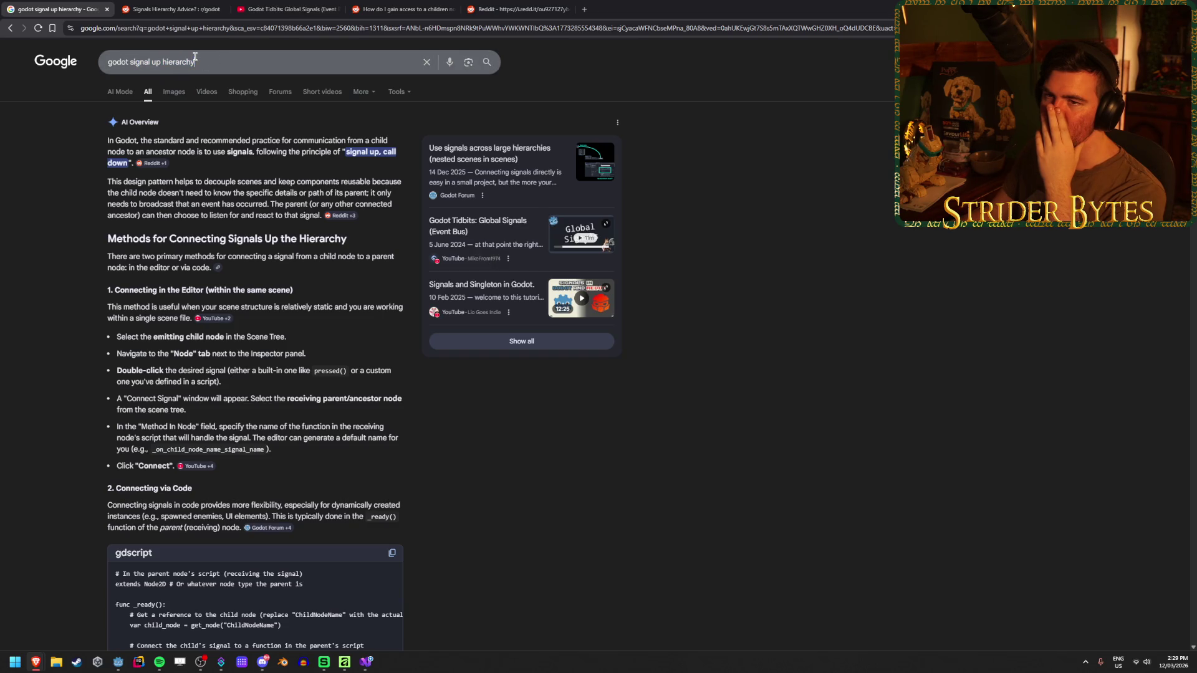
- Close the Godot Tidbits video tab and open the Godot Forum signals-hierarchy result
click(215, 61)
scroll(558, 404, down, 5)
click(558, 404)
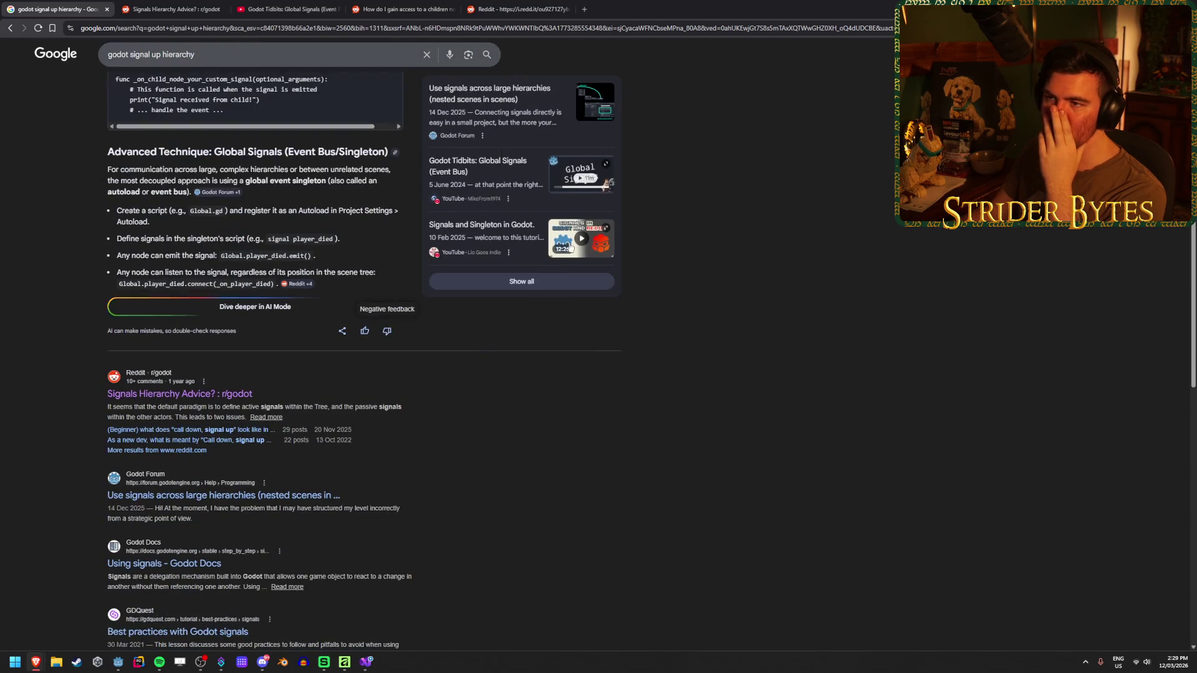
middle_click(282, 3)
scroll(631, 419, down, 4)
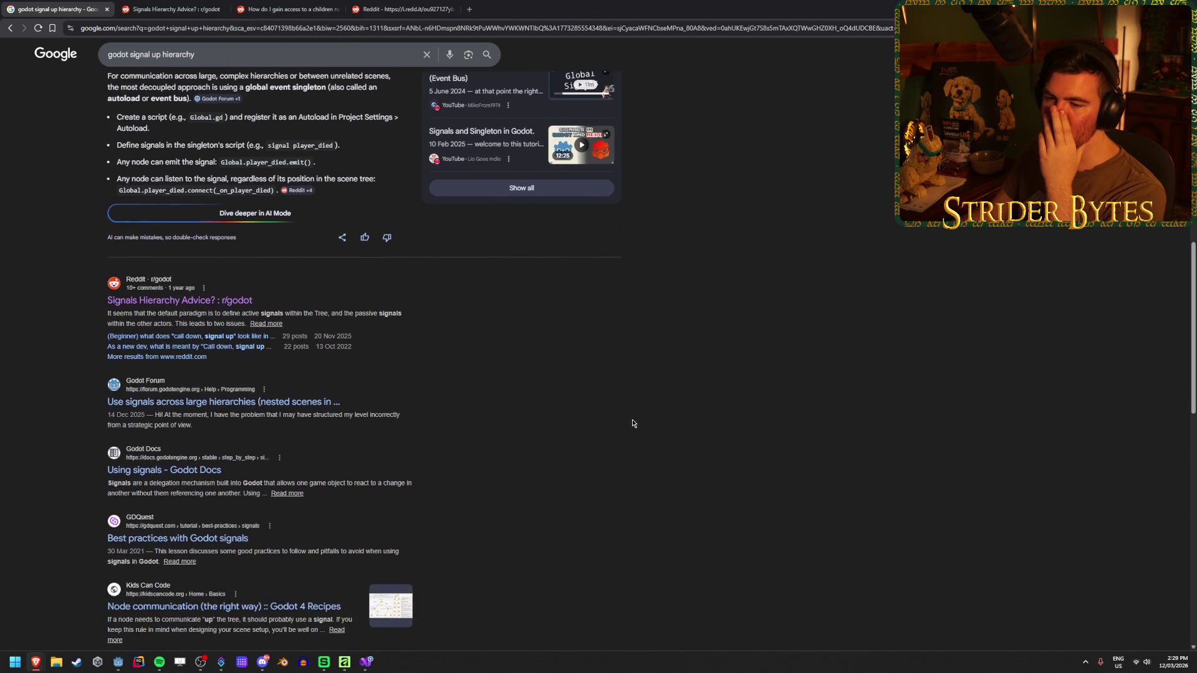
scroll(632, 422, up, 2)
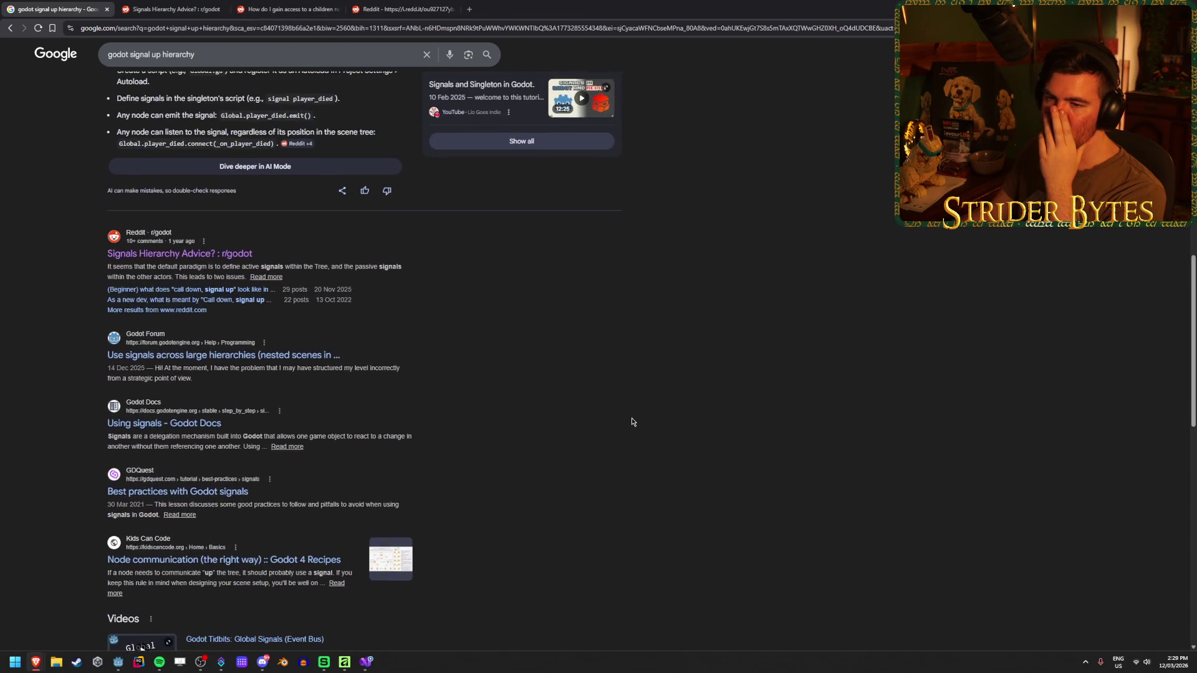
scroll(631, 422, down, 2)
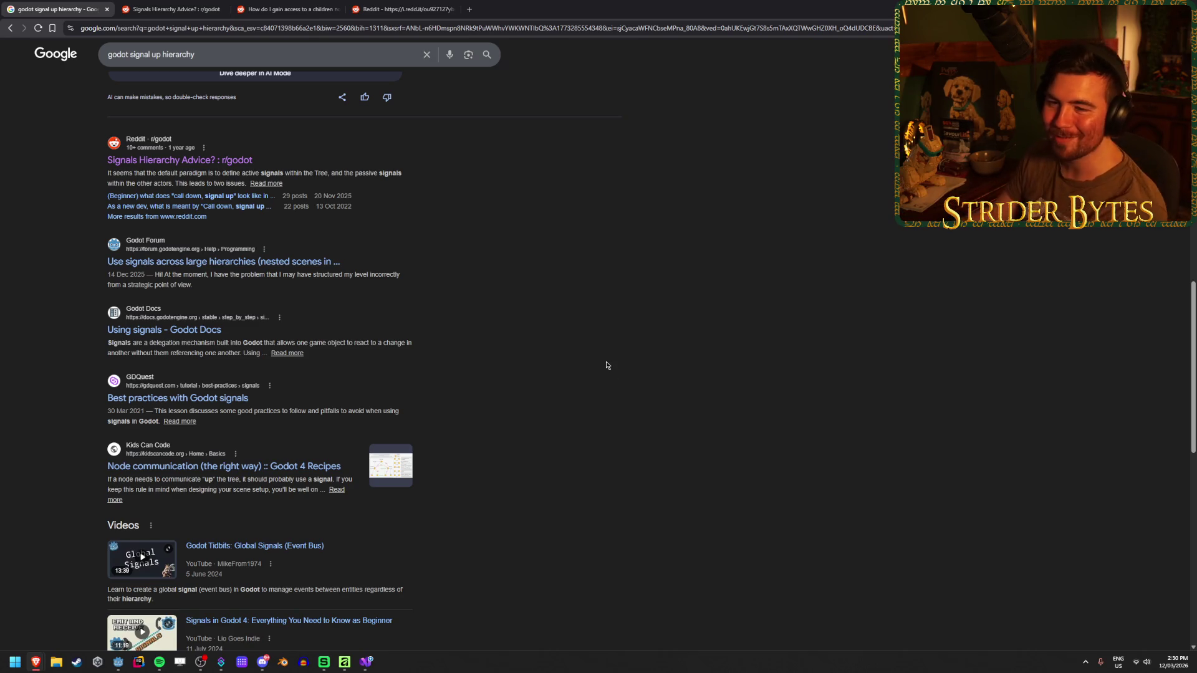
middle_click(277, 262)
click(291, 4)
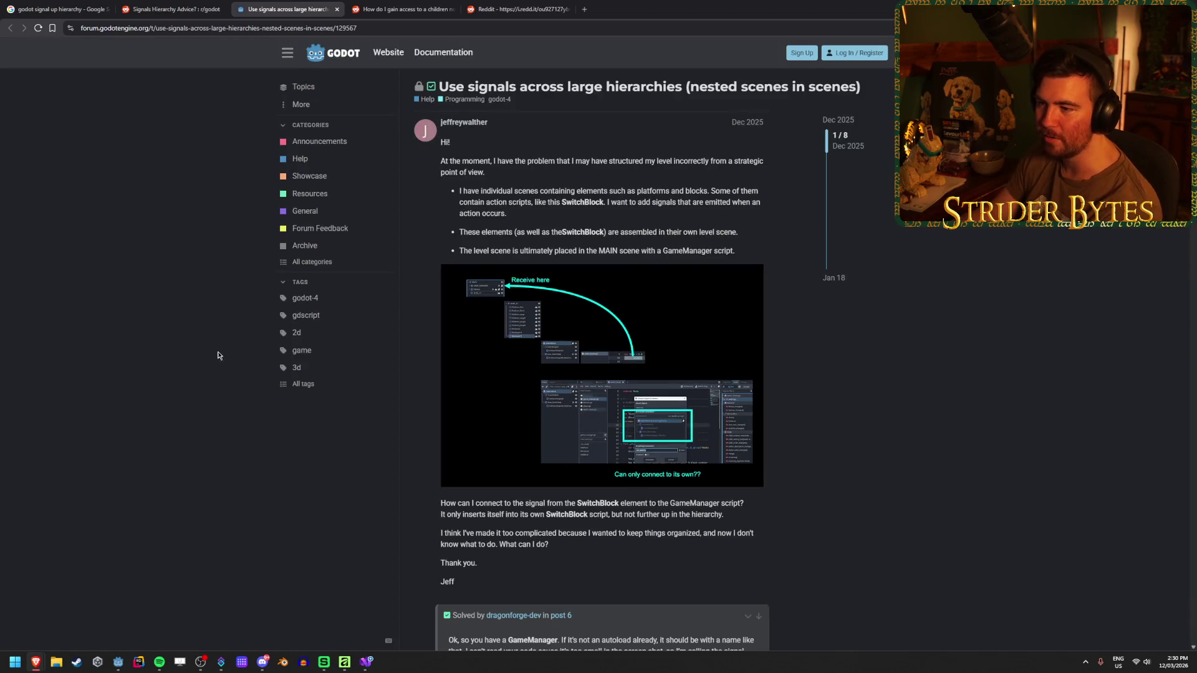
- View the forum post's screenshot enlarged, then read down through the replies
click(559, 363)
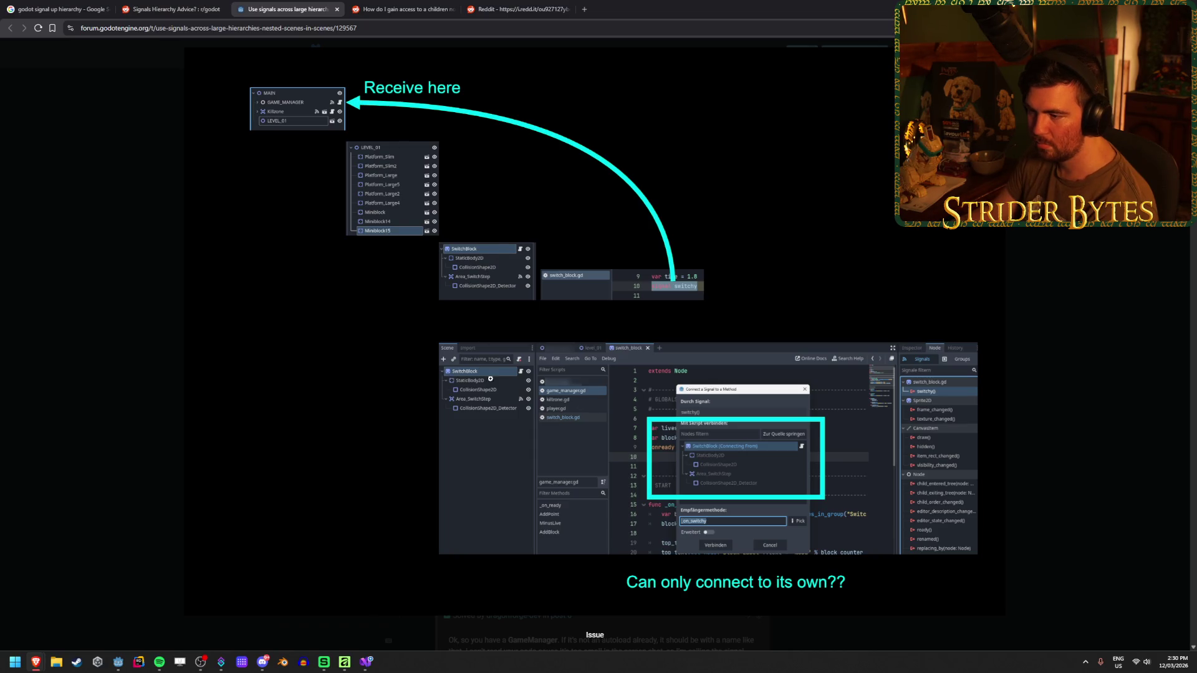
click(758, 432)
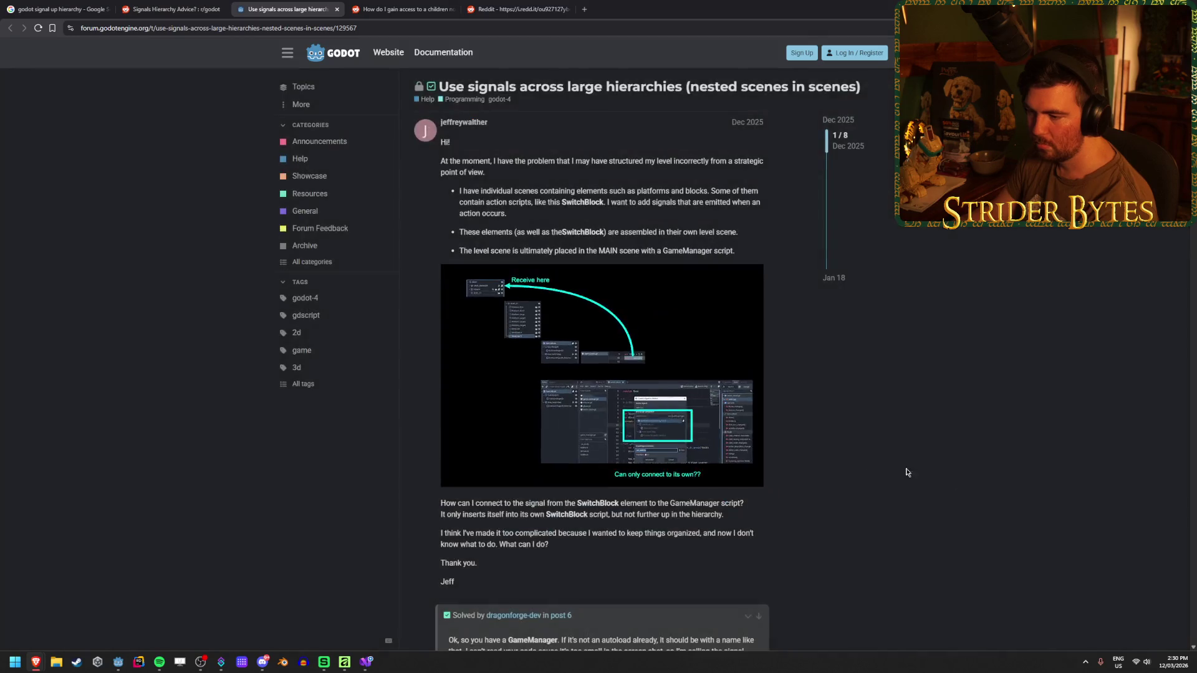
scroll(758, 446, down, 5)
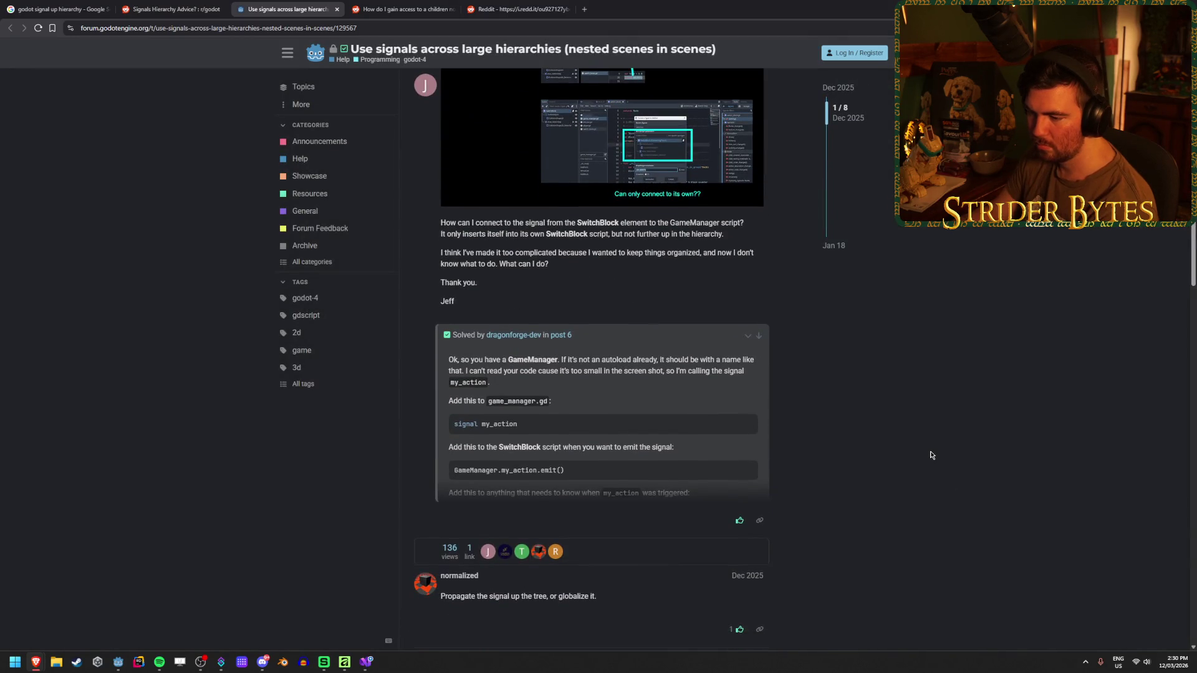
scroll(931, 455, down, 3)
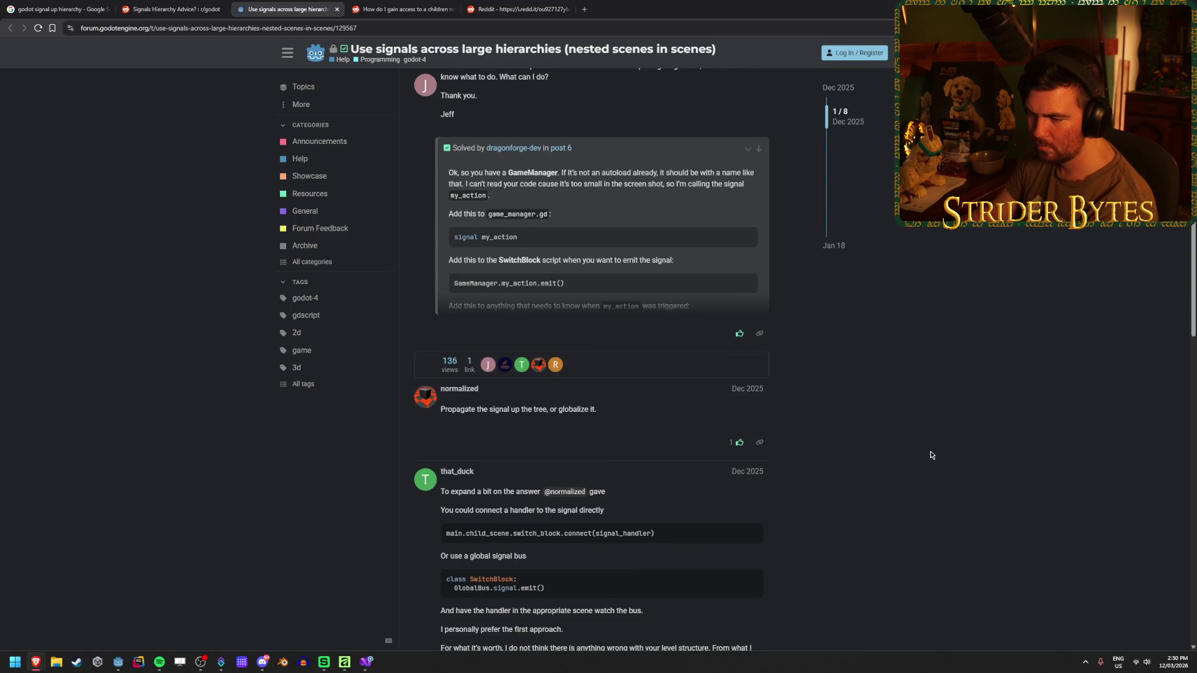
scroll(931, 455, down, 1)
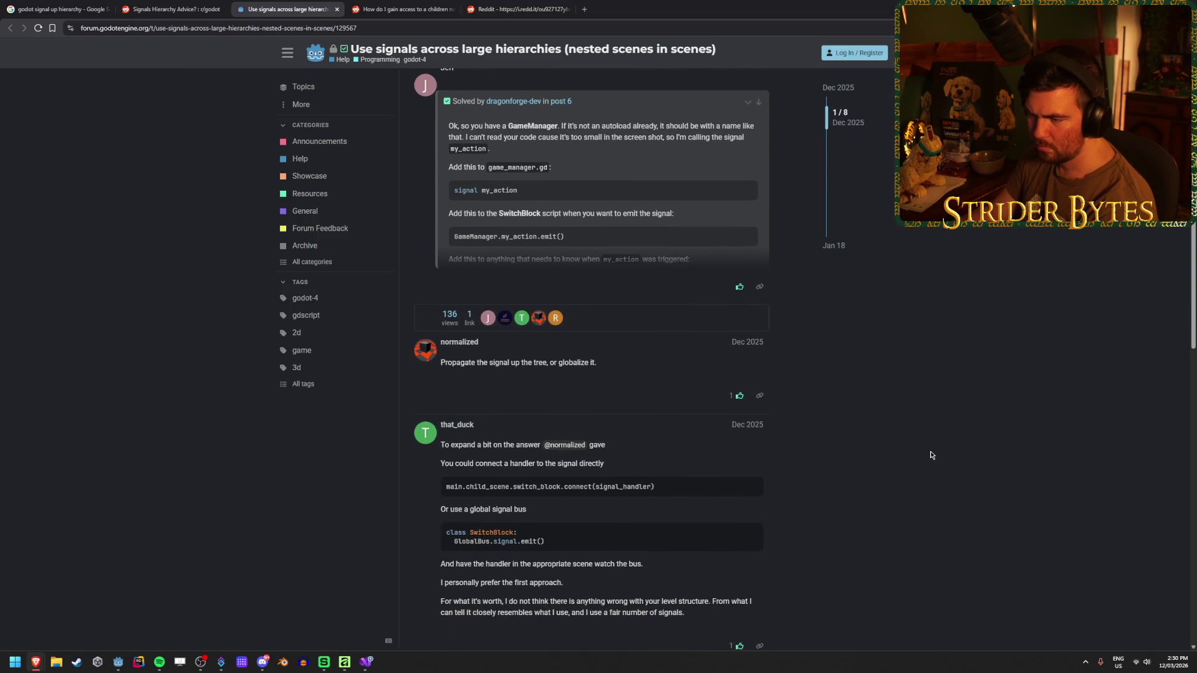
scroll(931, 455, down, 1)
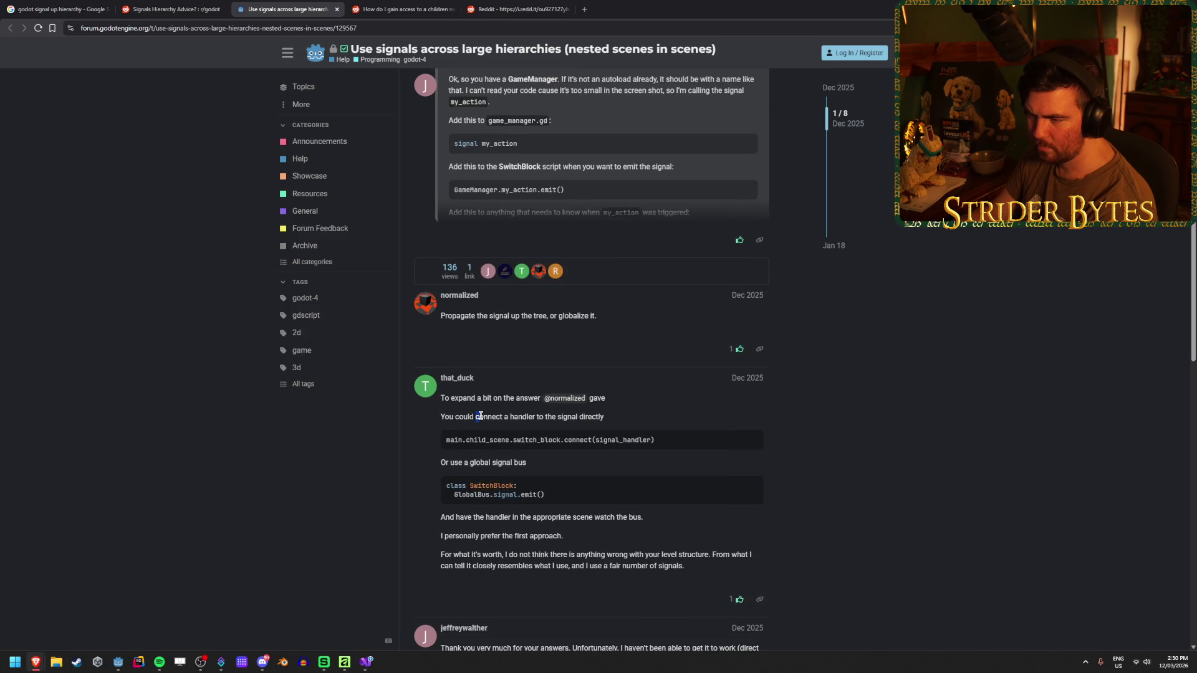
- Study the direct connect() code and the global signal bus suggestion, then close the forum thread
drag(604, 416, 511, 416)
click(511, 416)
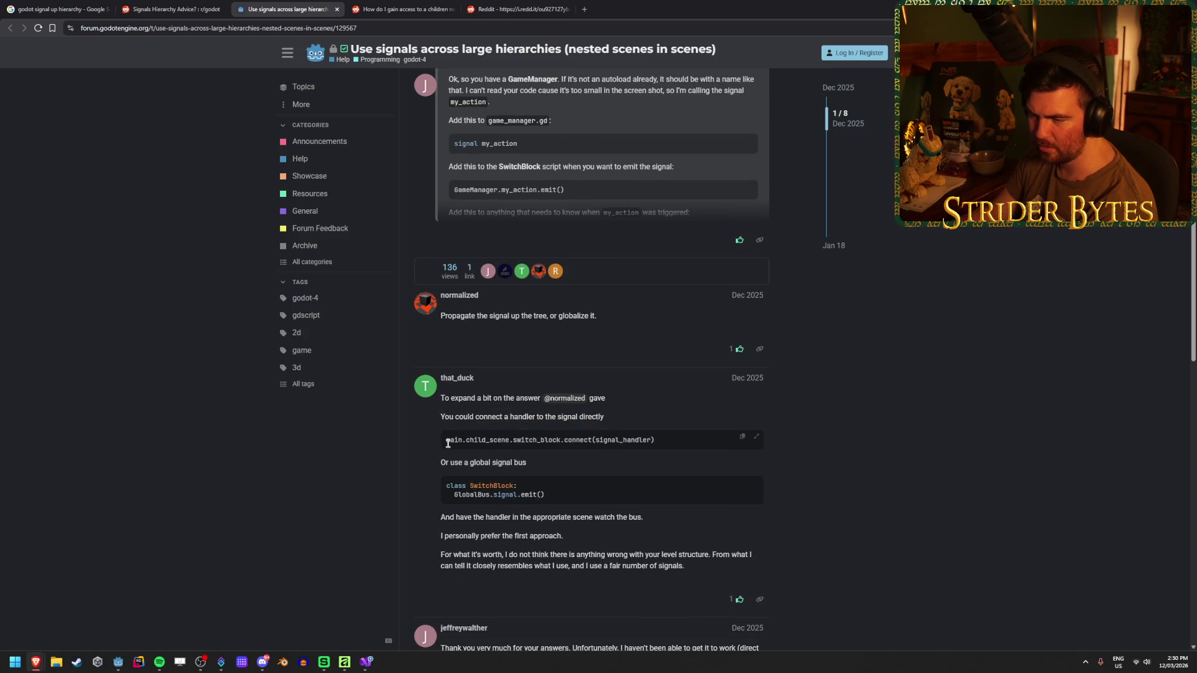
drag(443, 445, 522, 440)
click(468, 436)
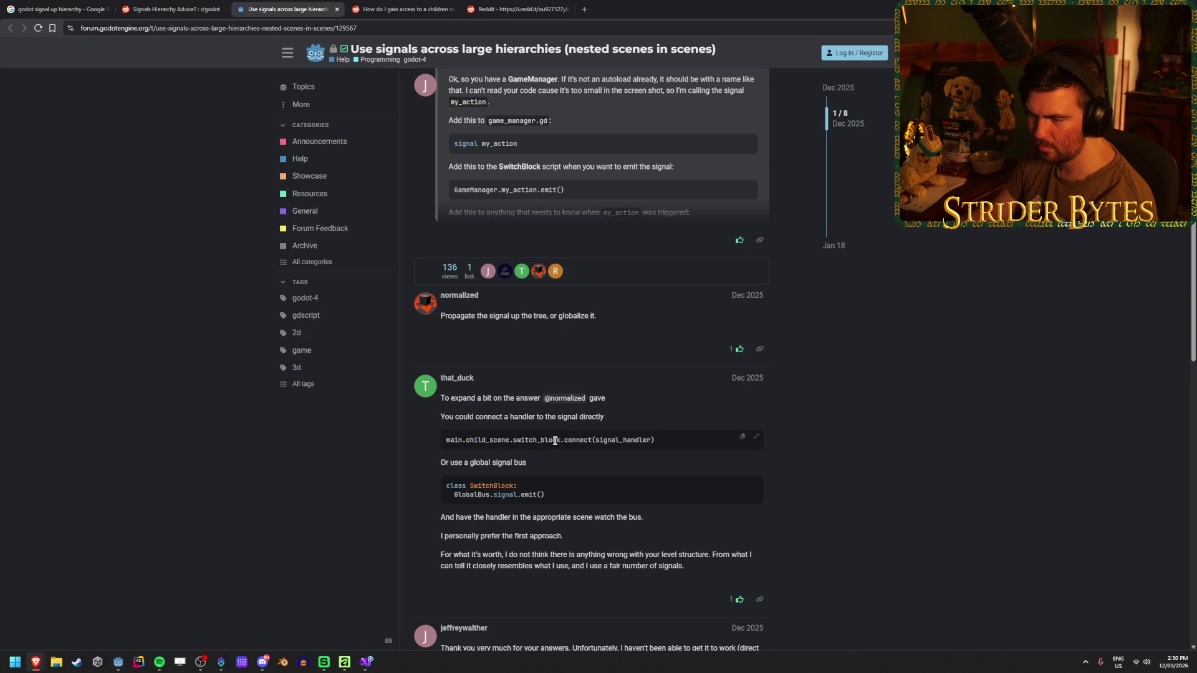
drag(539, 441, 655, 440)
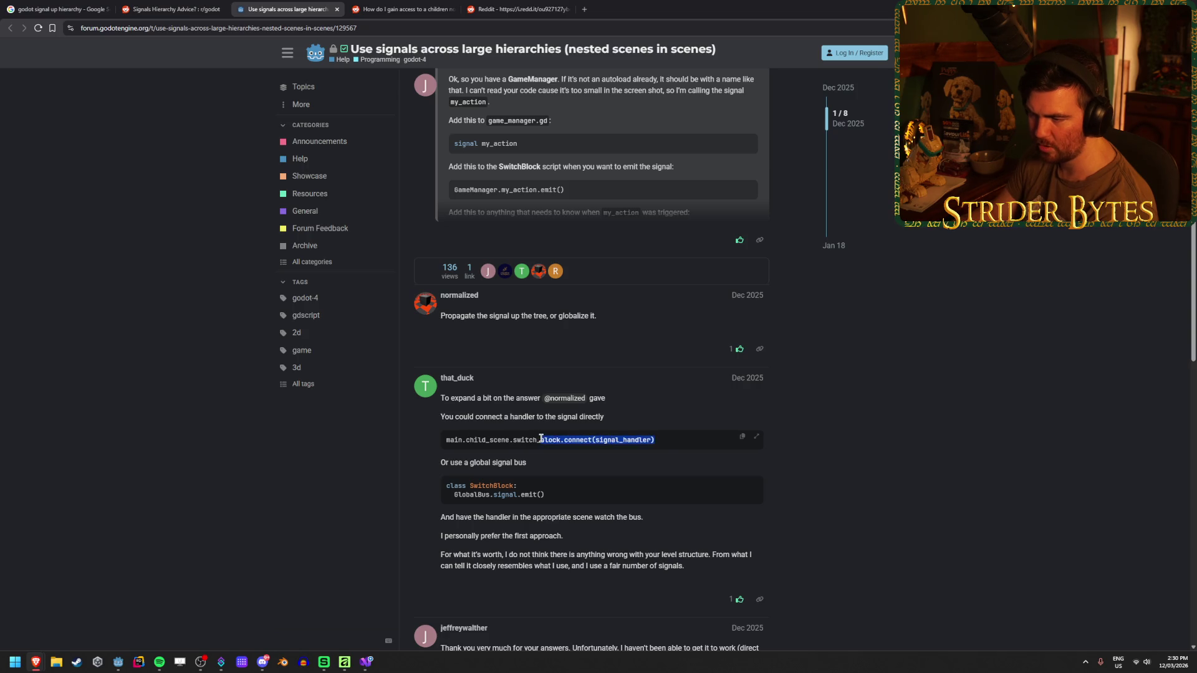
click(561, 439)
drag(551, 497, 440, 461)
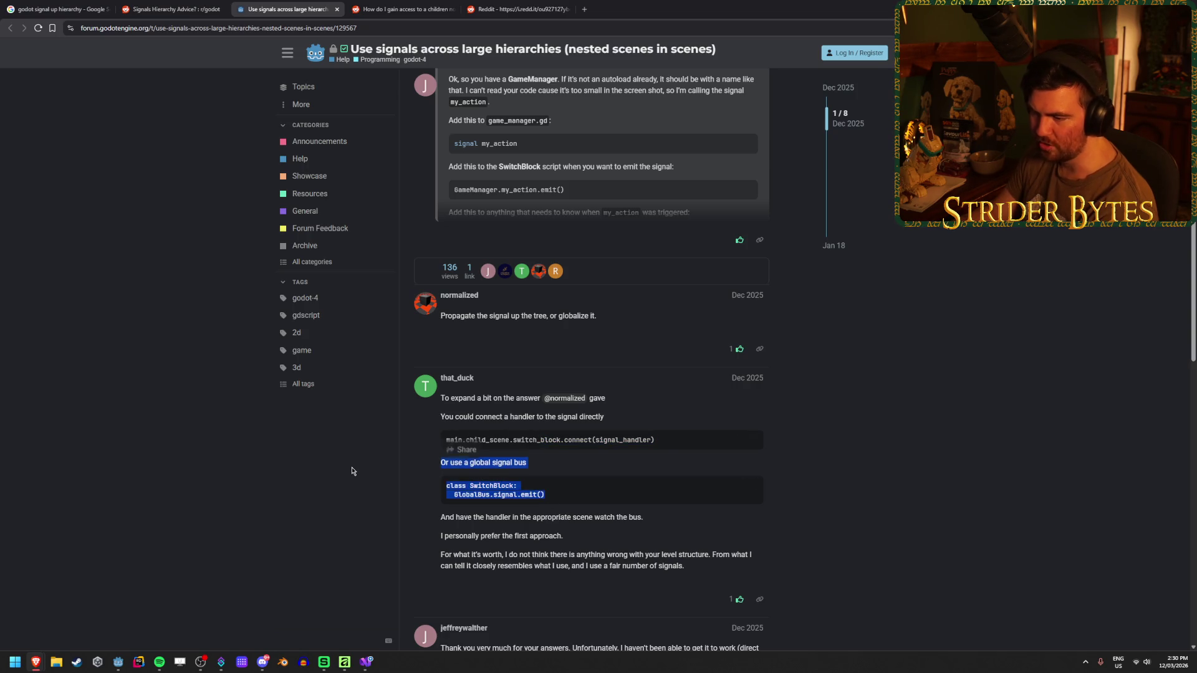
click(856, 467)
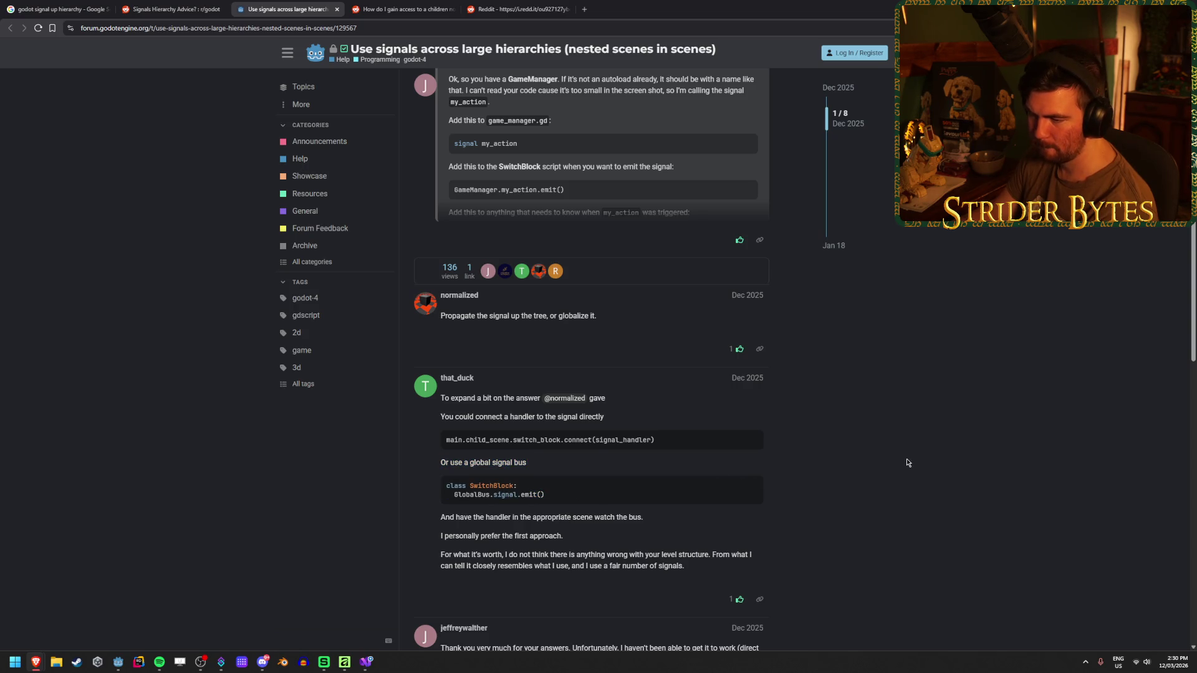
scroll(907, 458, down, 2)
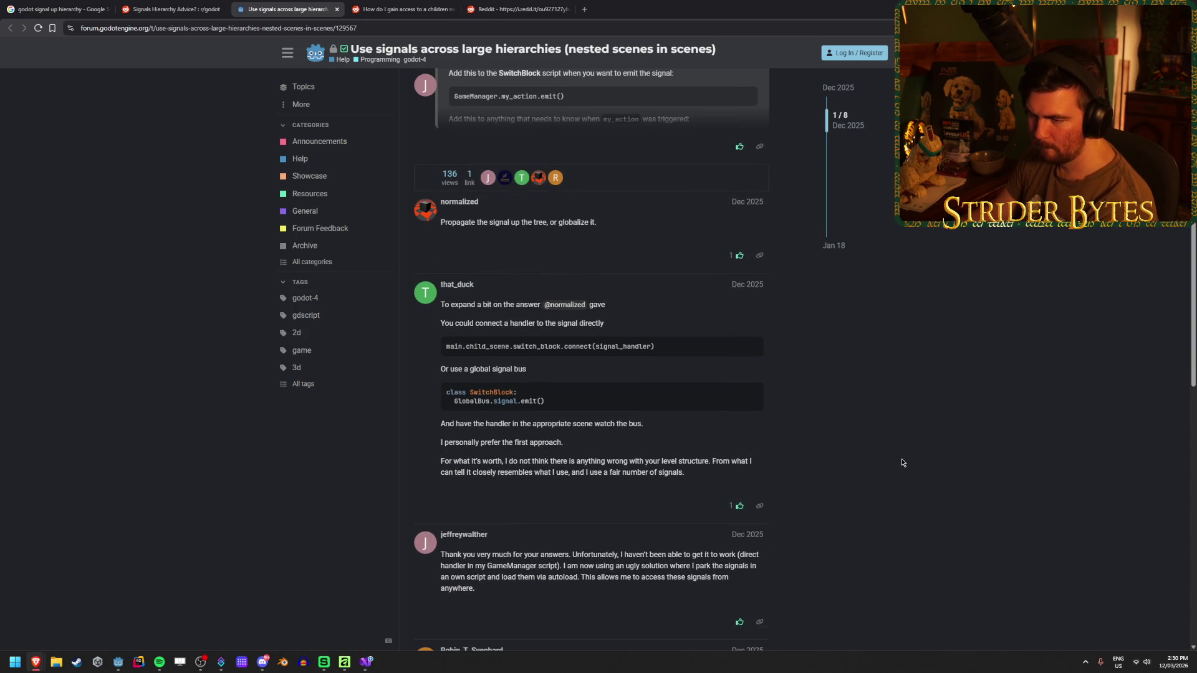
scroll(902, 462, down, 2)
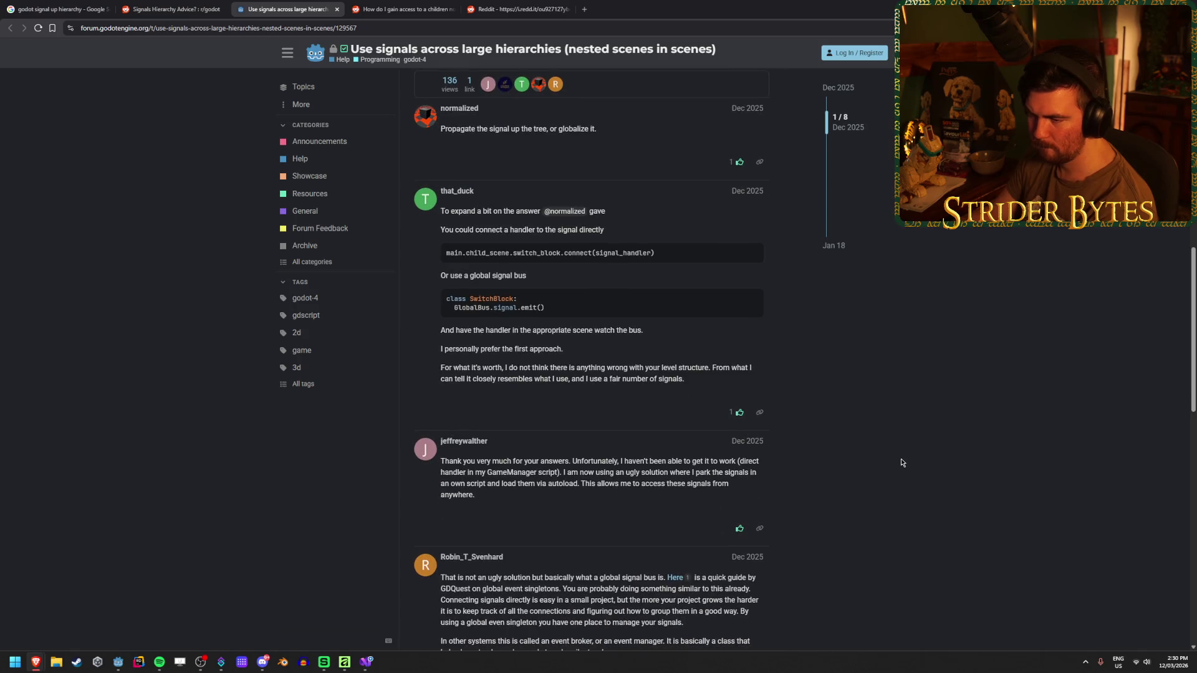
click(337, 9)
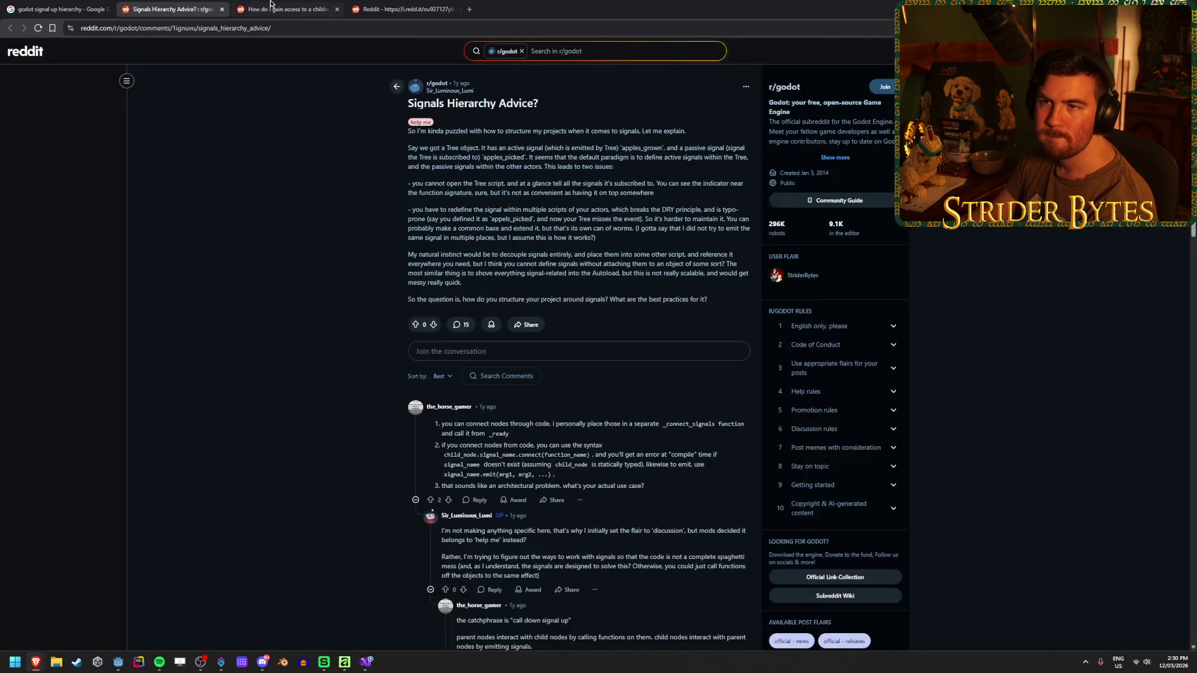
scroll(243, 296, down, 1)
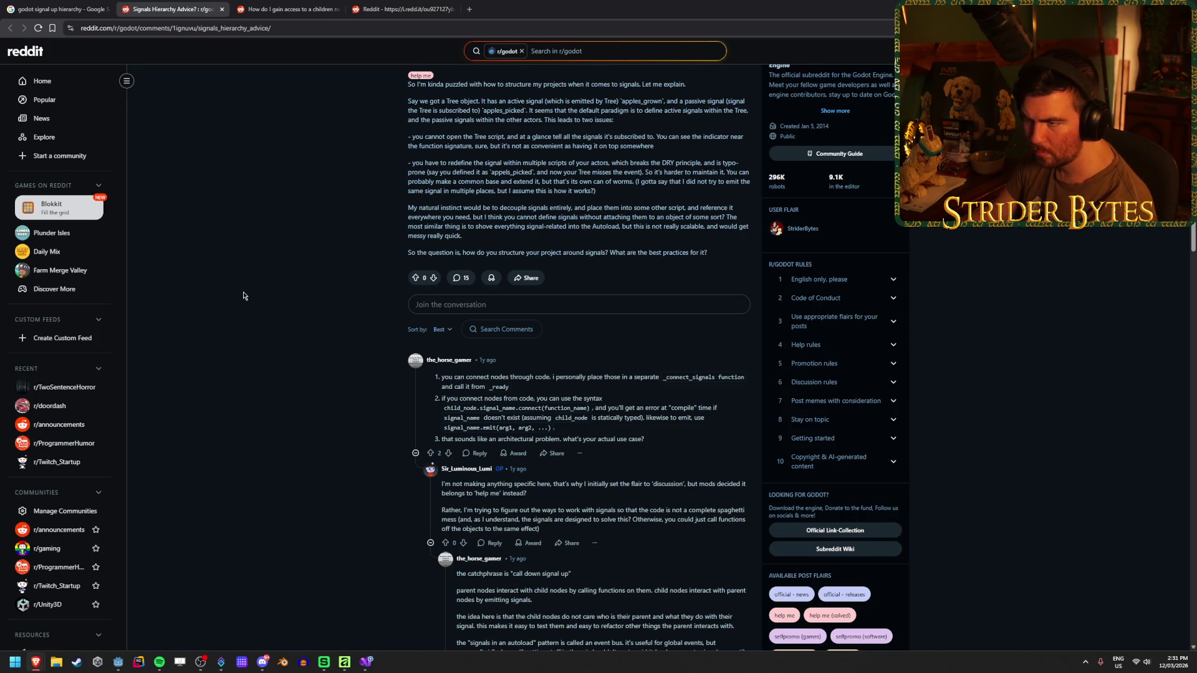
scroll(243, 296, up, 2)
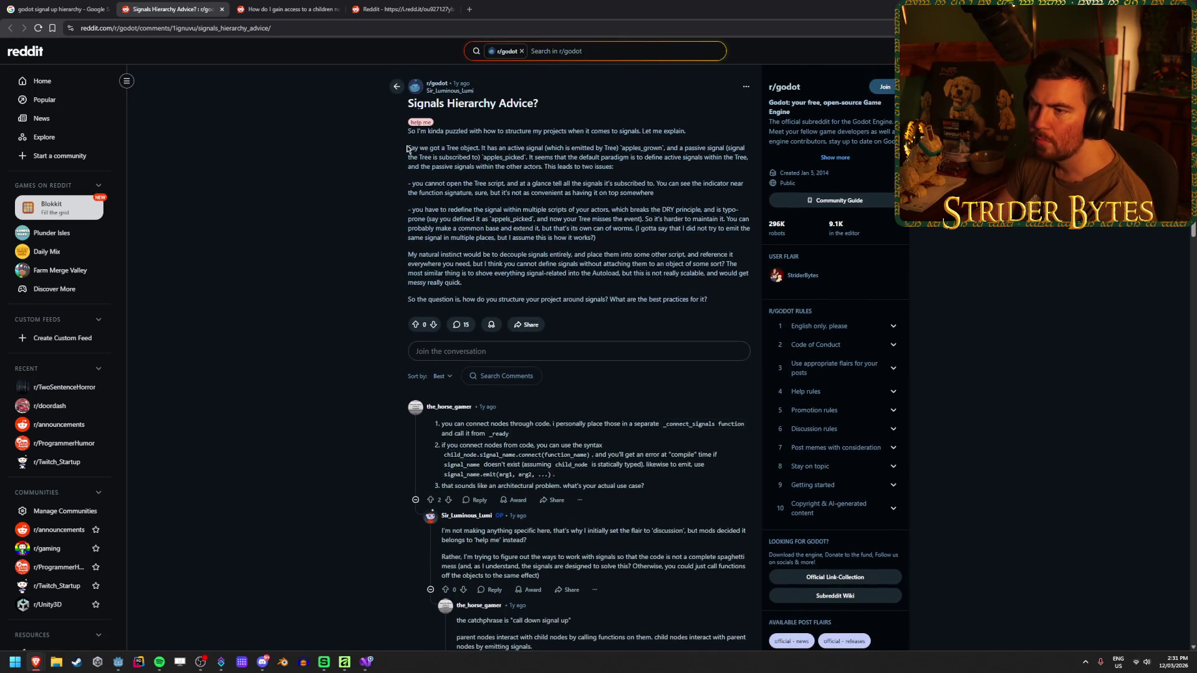
drag(408, 148, 707, 148)
click(443, 148)
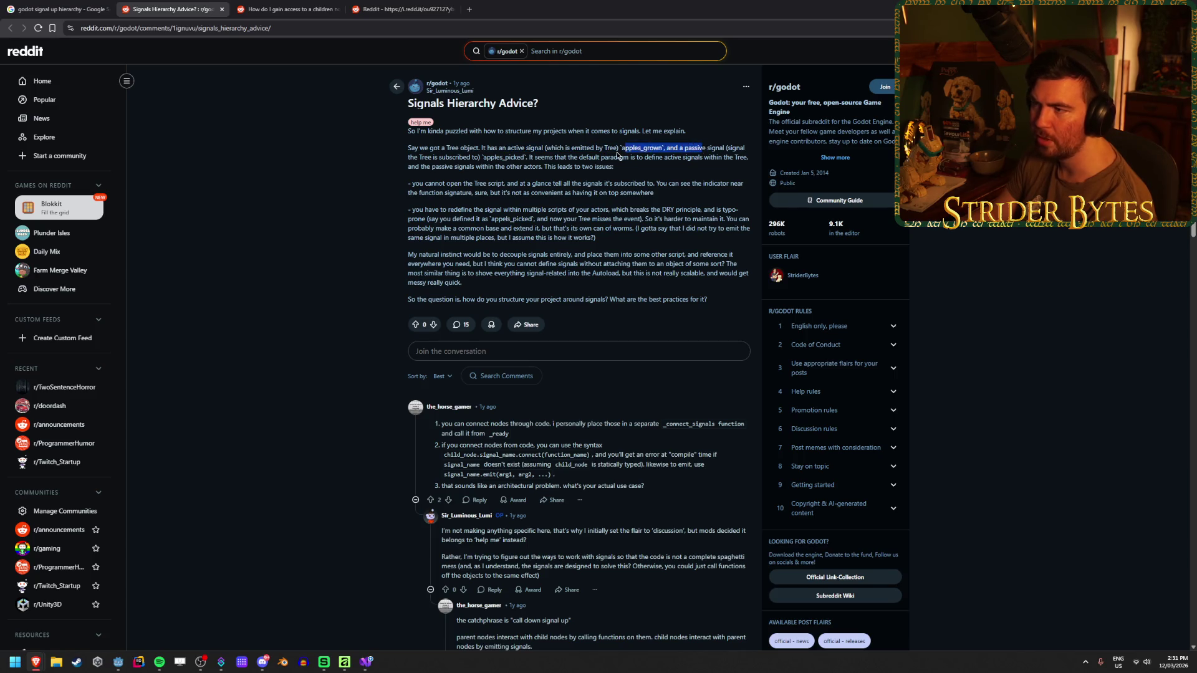
click(618, 156)
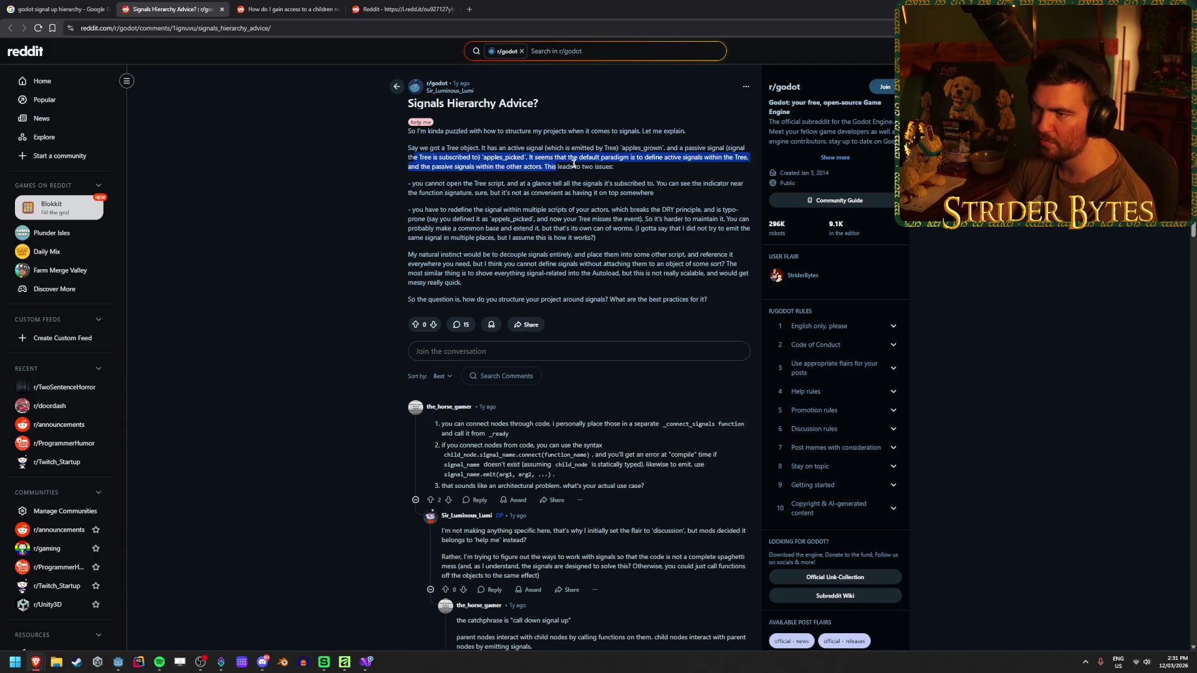
drag(545, 159, 485, 159)
click(459, 159)
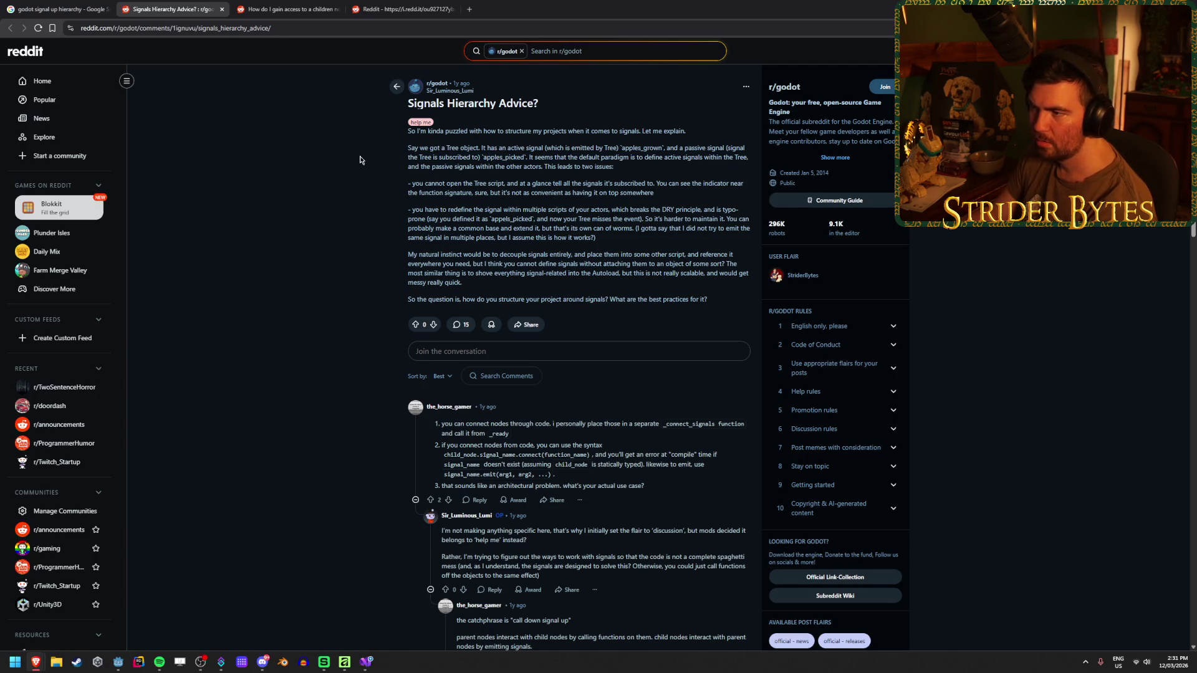
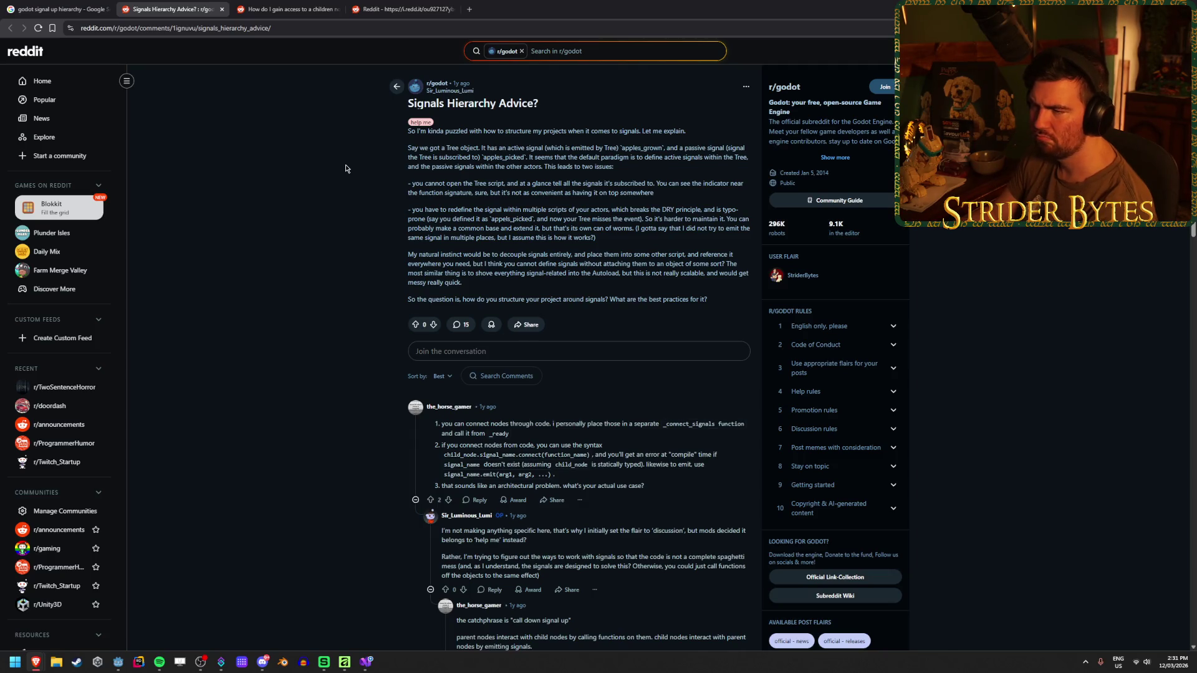
- Return to the GDQuest 'Best practices with Godot signals' article and scroll into it
scroll(341, 279, down, 3)
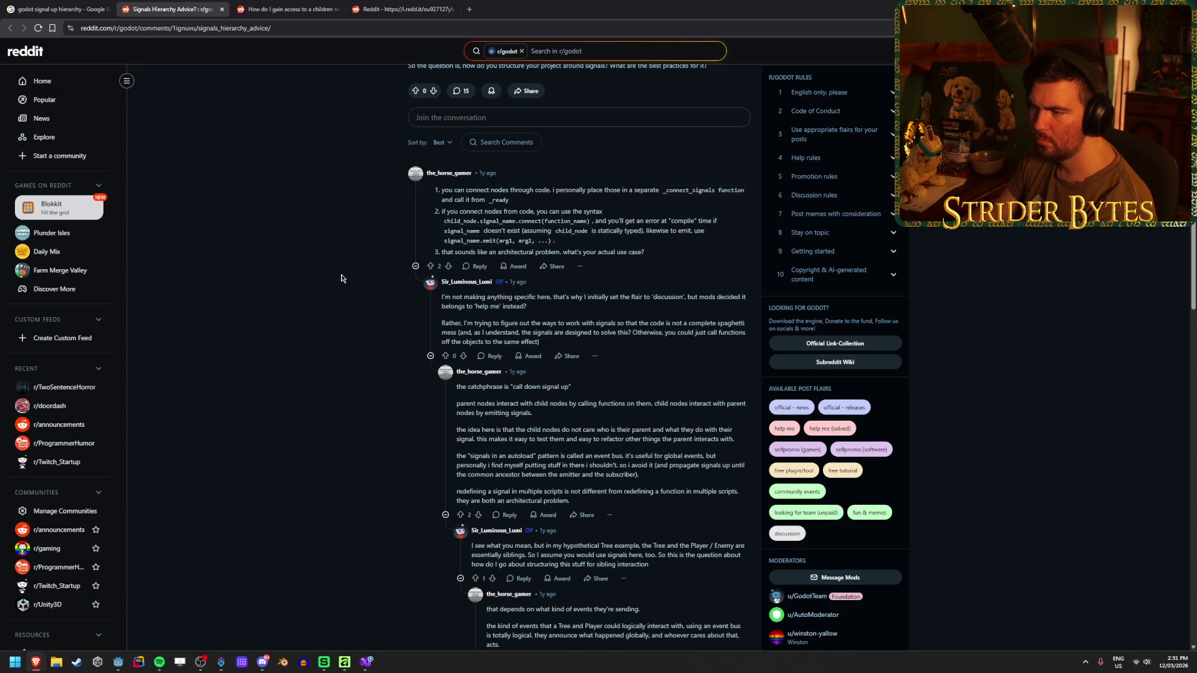
scroll(341, 278, down, 2)
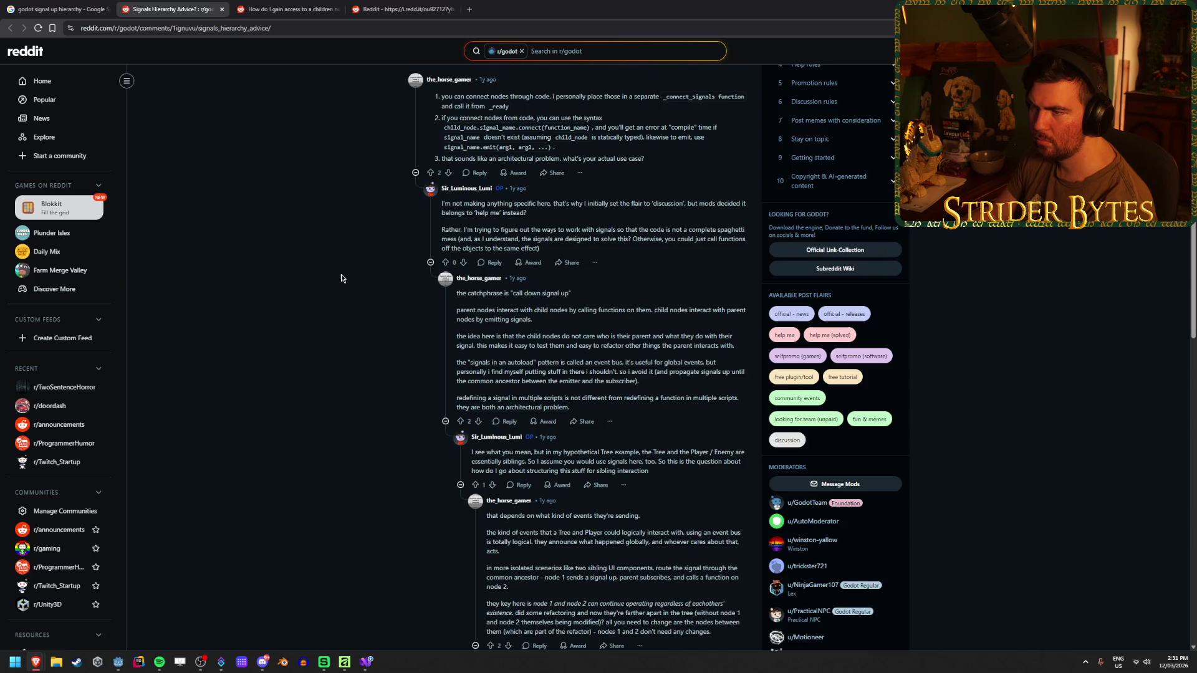
scroll(341, 278, up, 1)
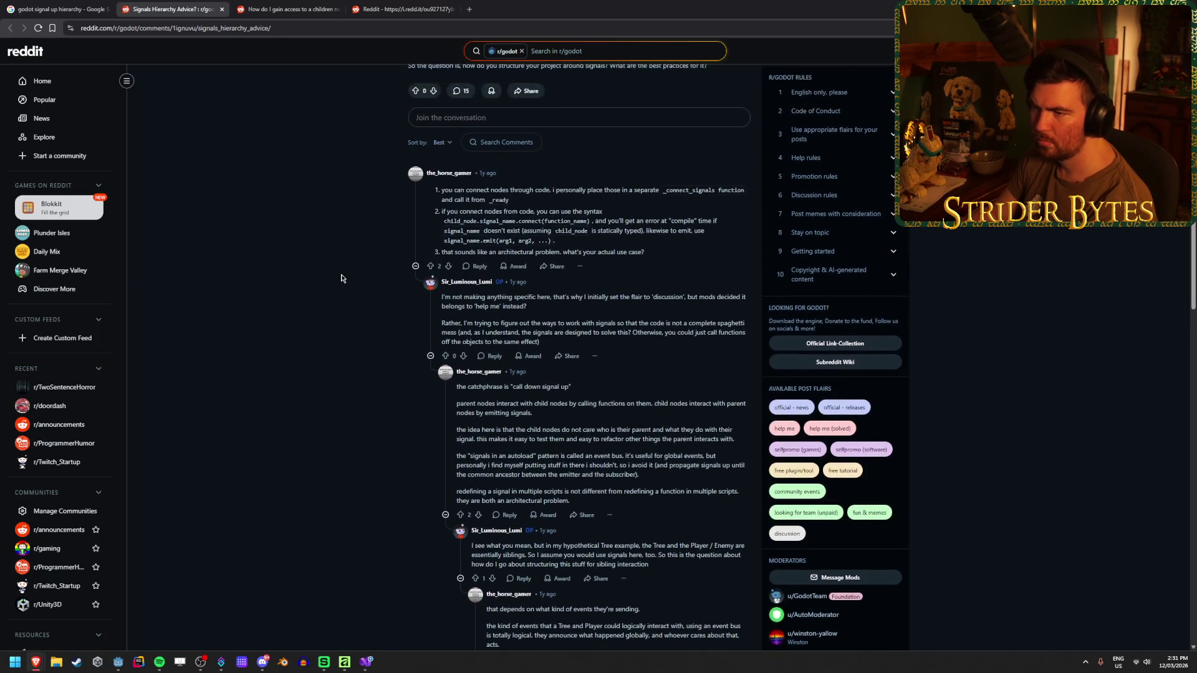
scroll(341, 279, up, 1)
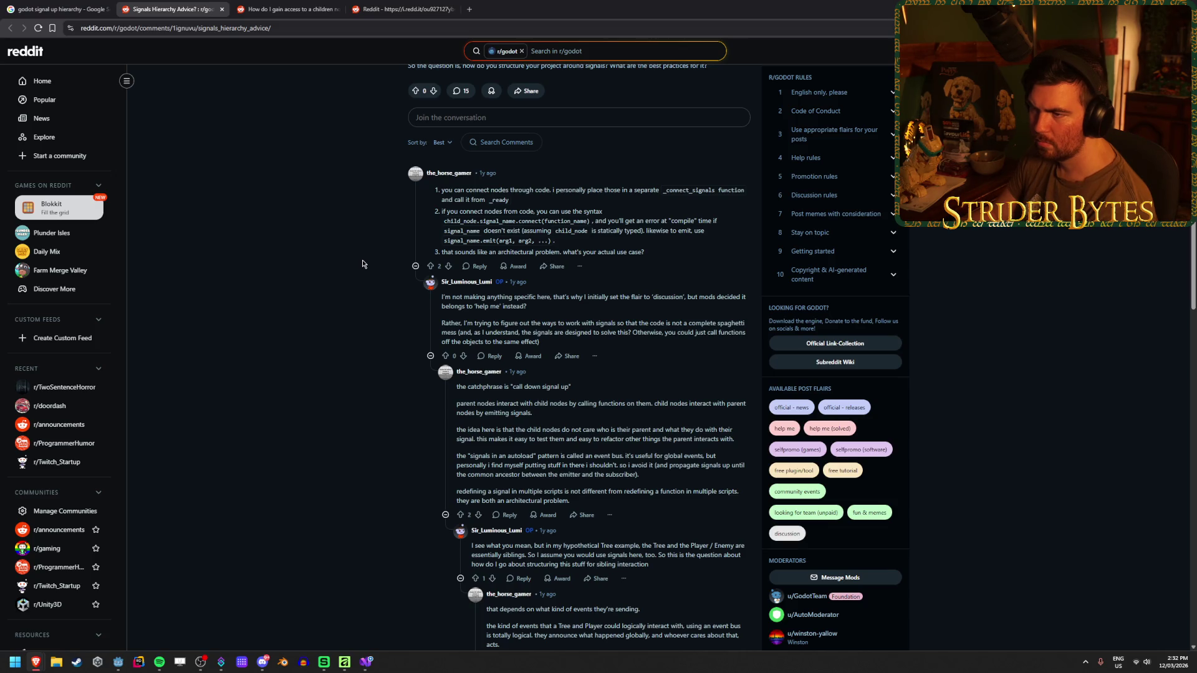
scroll(363, 264, down, 8)
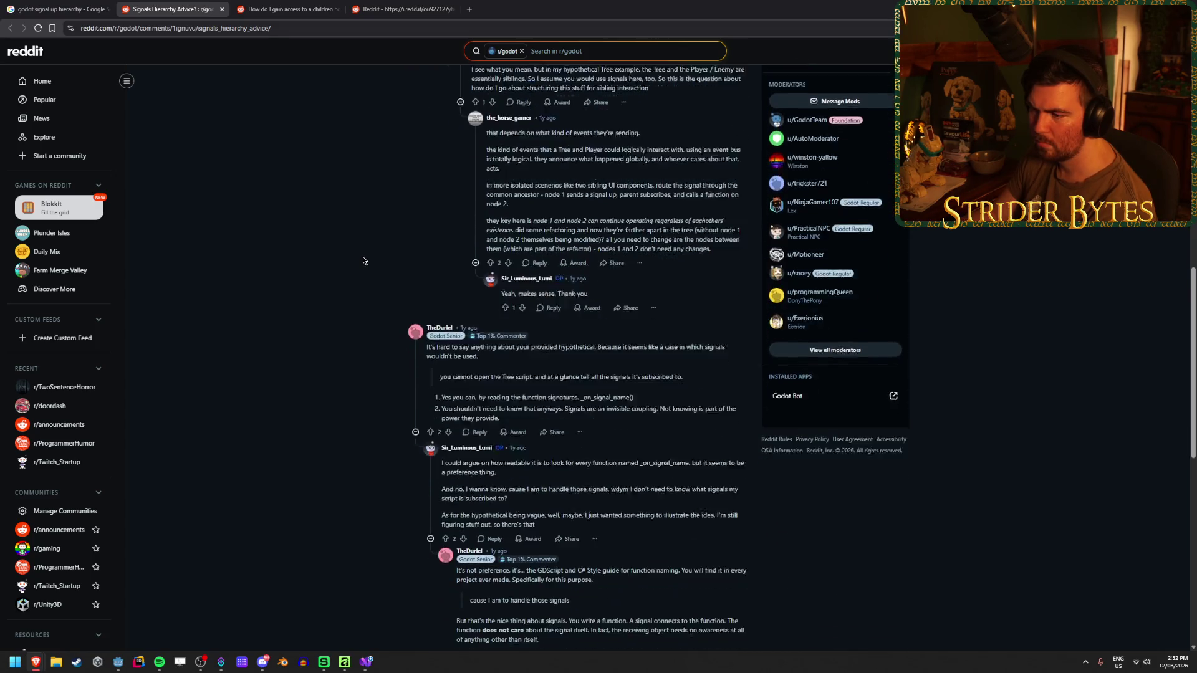
scroll(363, 261, down, 1)
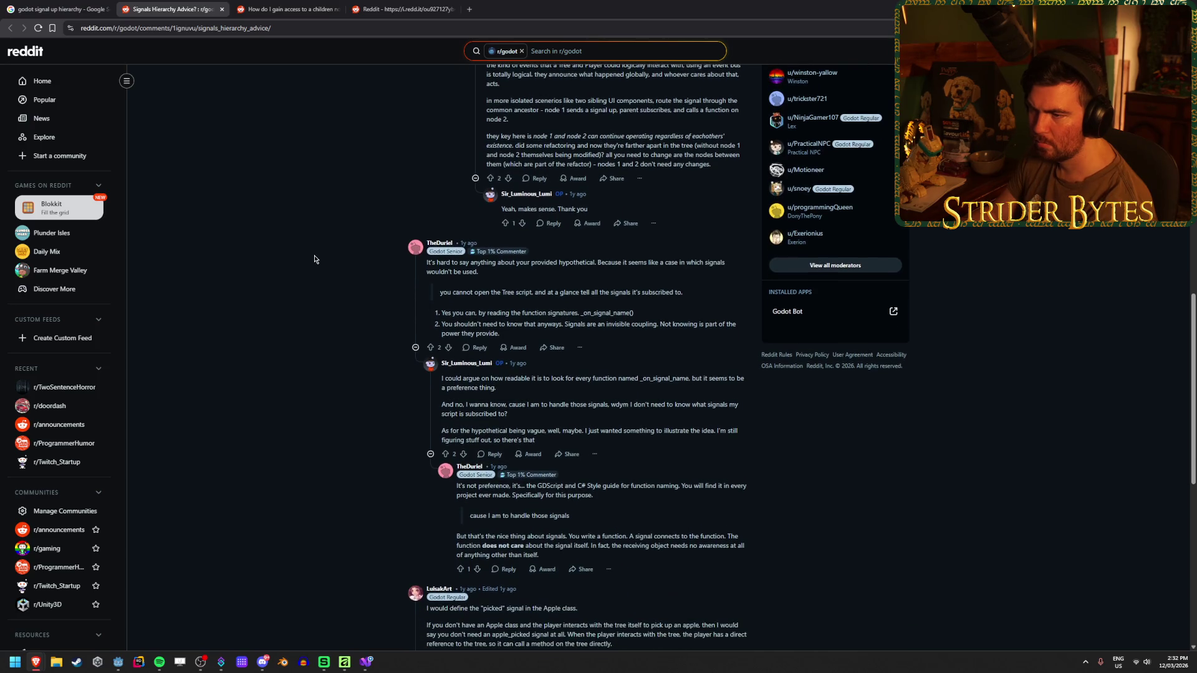
scroll(316, 259, down, 1)
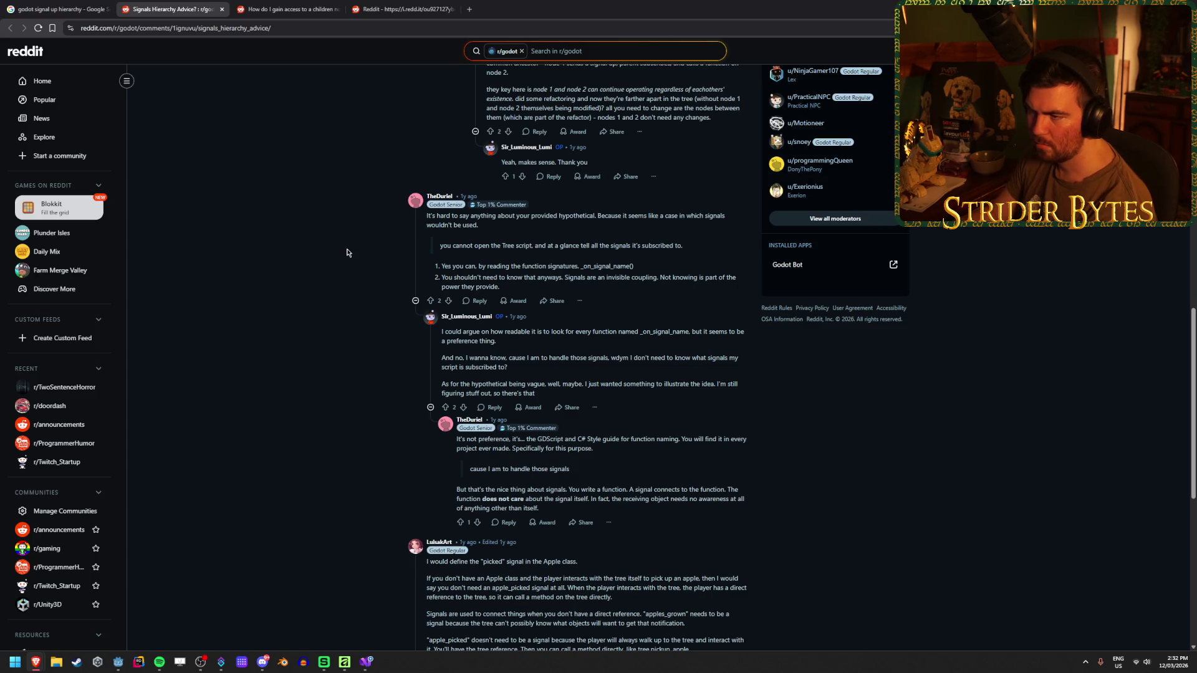
key(alt+Left)
scroll(896, 405, down, 3)
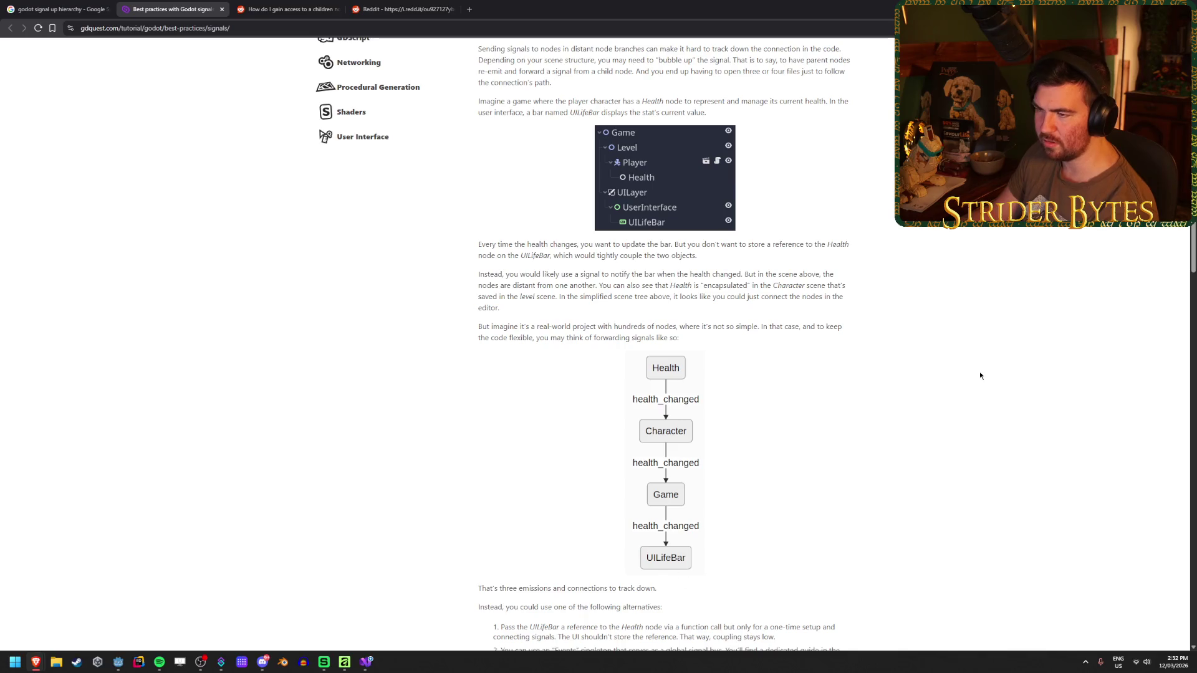
scroll(682, 421, down, 6)
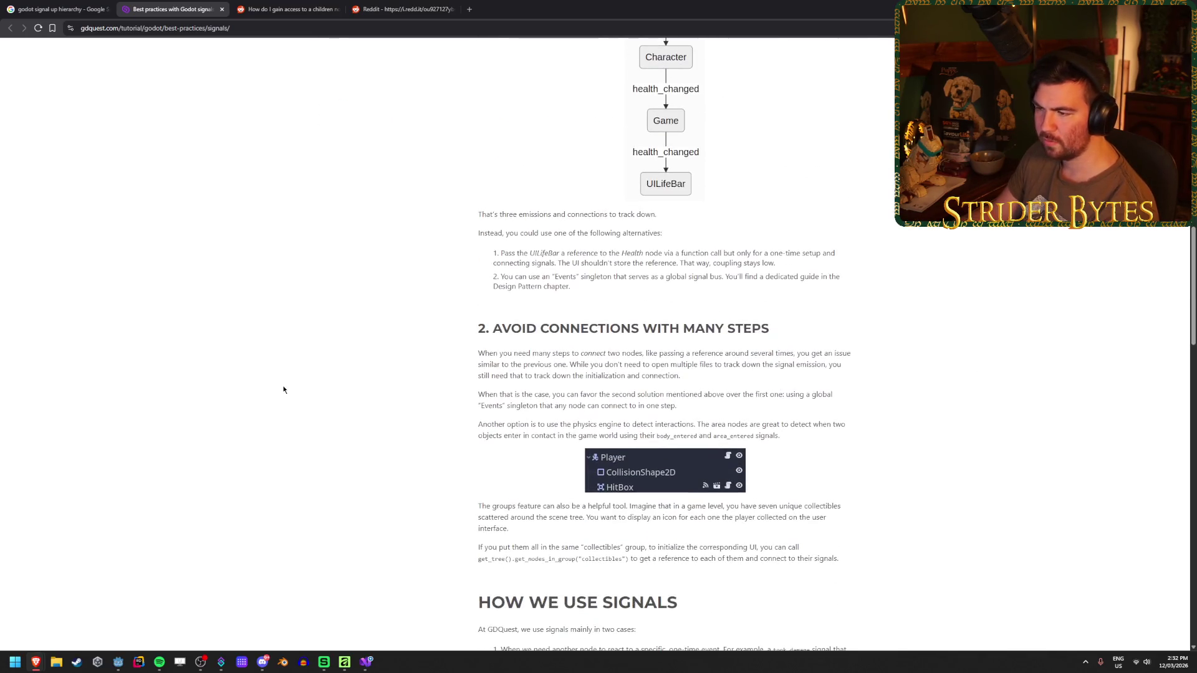
scroll(283, 389, down, 2)
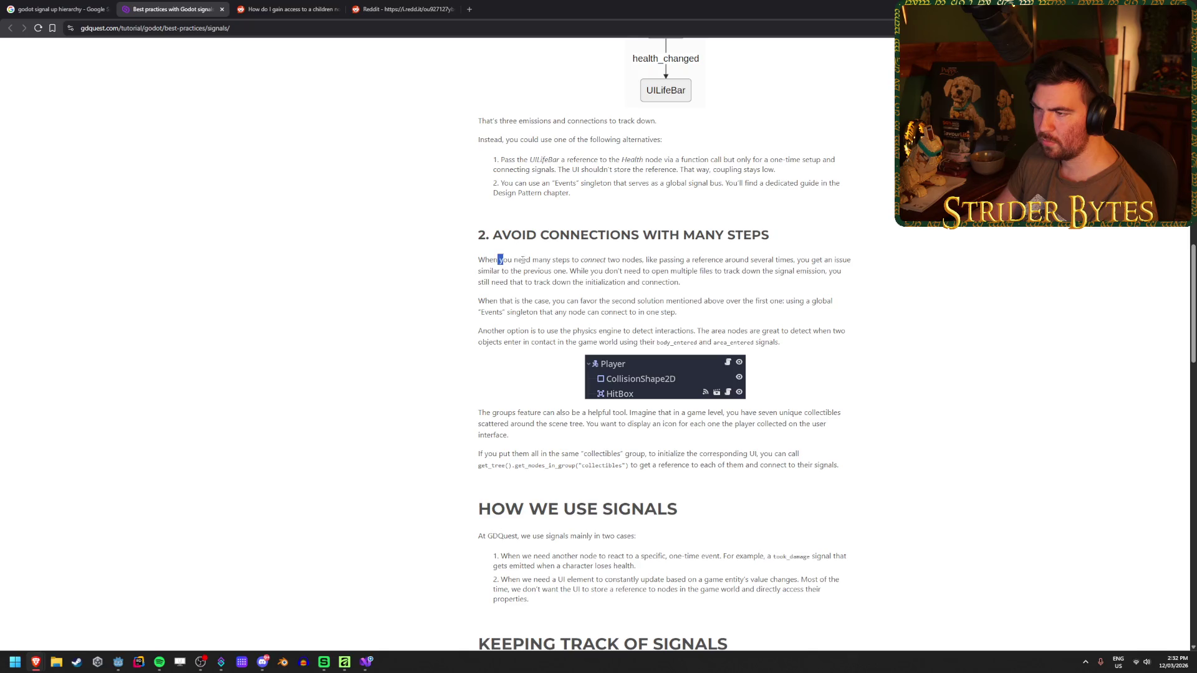
- Highlight the opening paragraphs and the global Events singleton paragraph while reading
drag(699, 260, 463, 252)
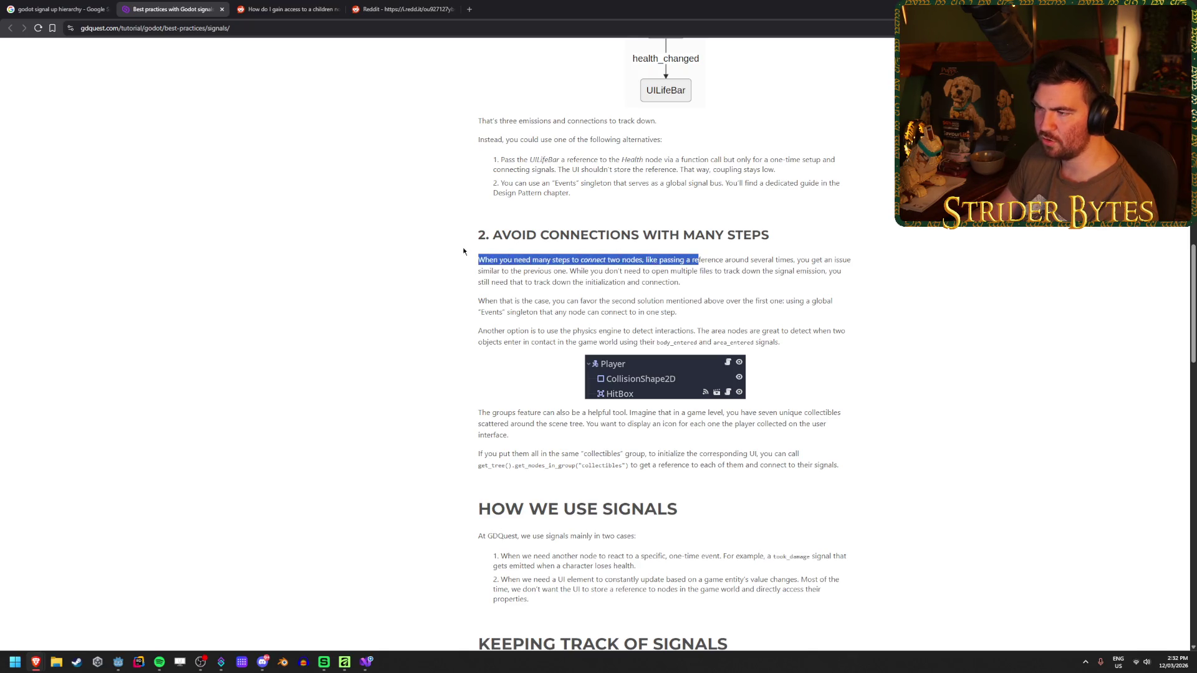
drag(587, 260, 707, 260)
drag(477, 271, 733, 271)
click(518, 272)
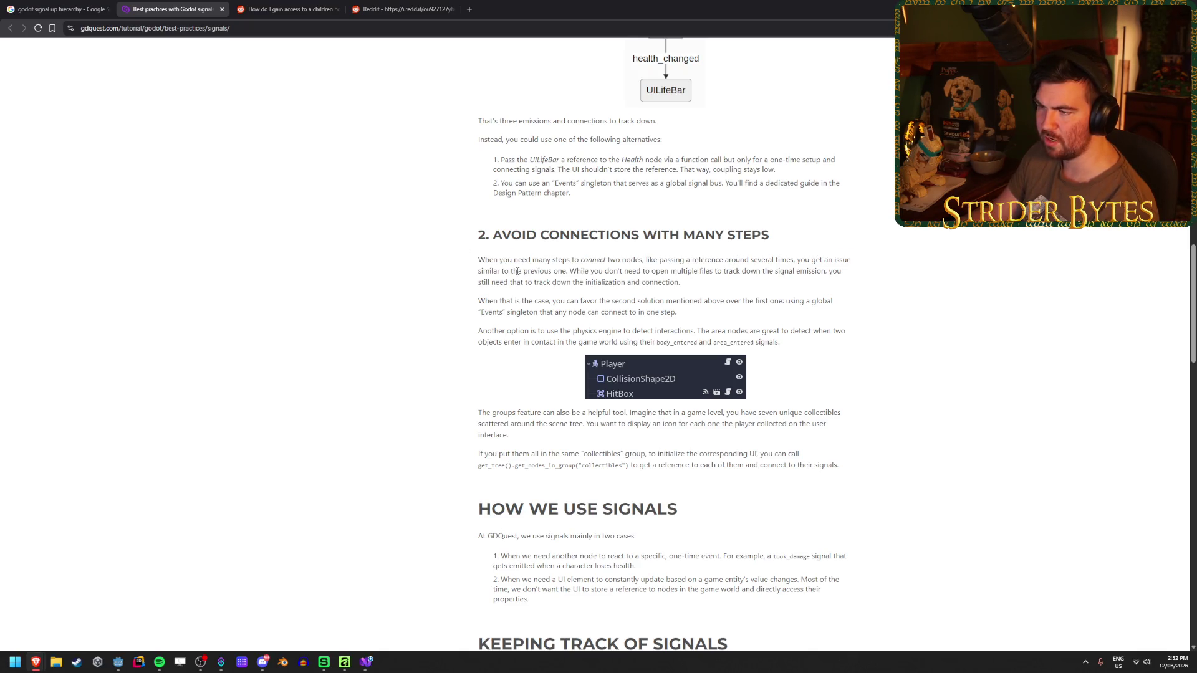
drag(478, 271, 735, 289)
click(735, 289)
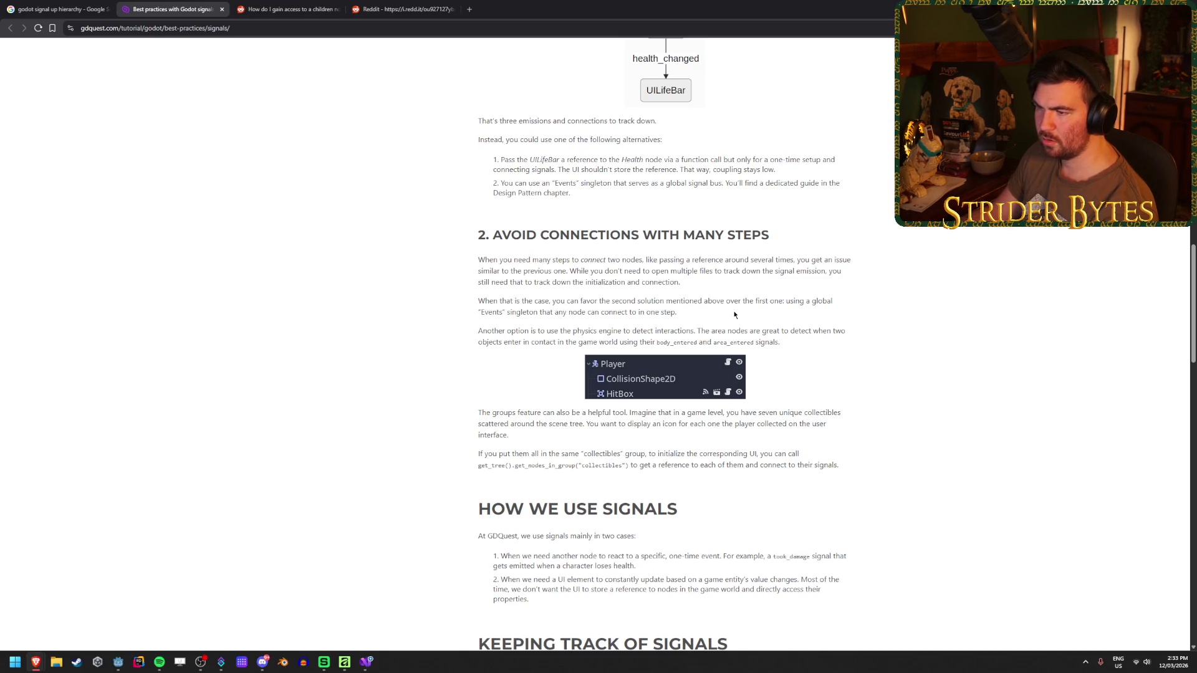
drag(734, 315, 387, 308)
click(388, 307)
drag(717, 315, 387, 307)
click(710, 321)
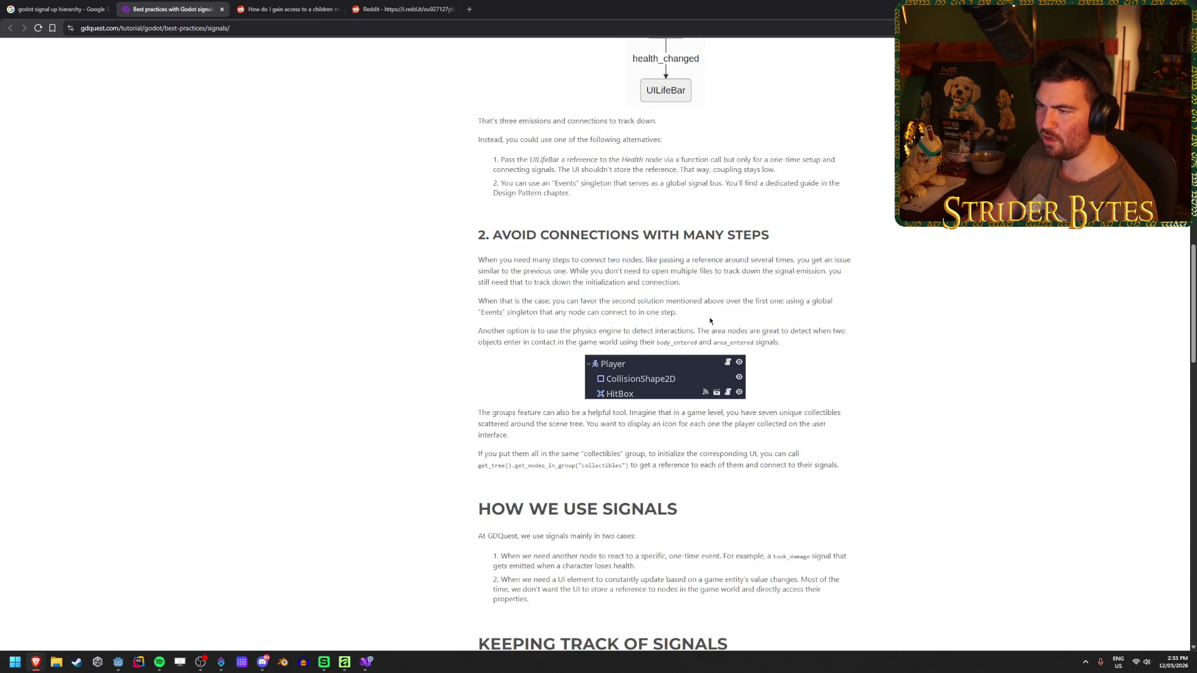
drag(709, 322, 455, 301)
mouse_move(710, 315)
mouse_down()
mouse_move(406, 302)
mouse_move(476, 307)
mouse_up()
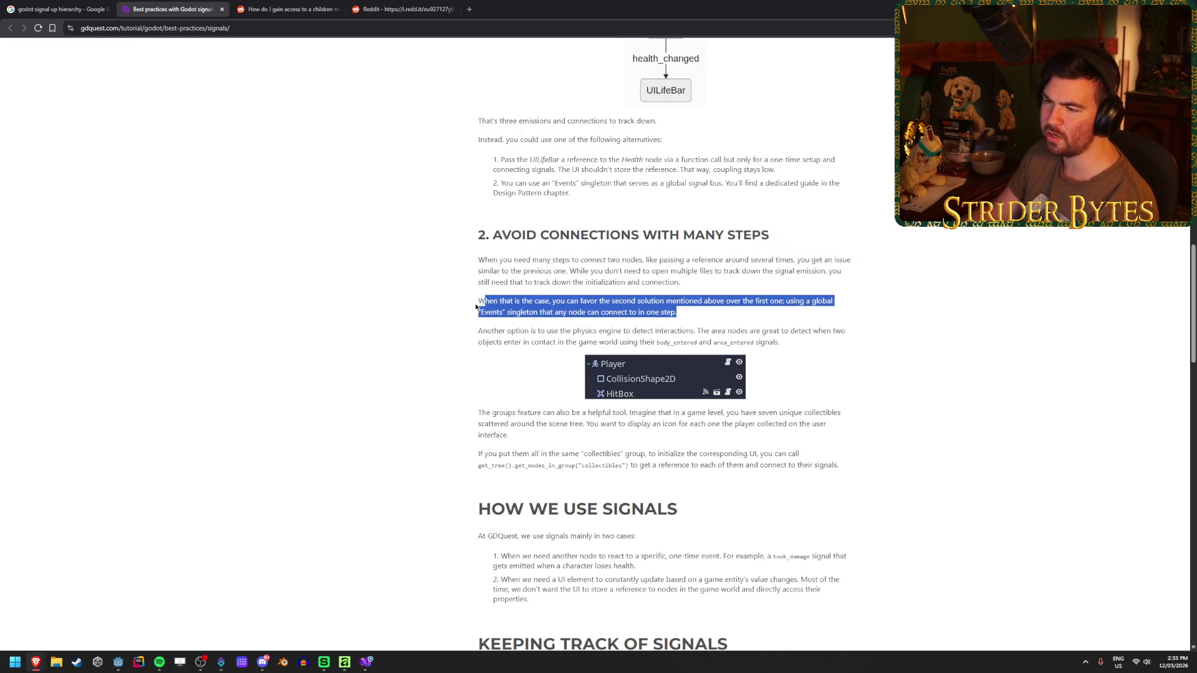
click(466, 305)
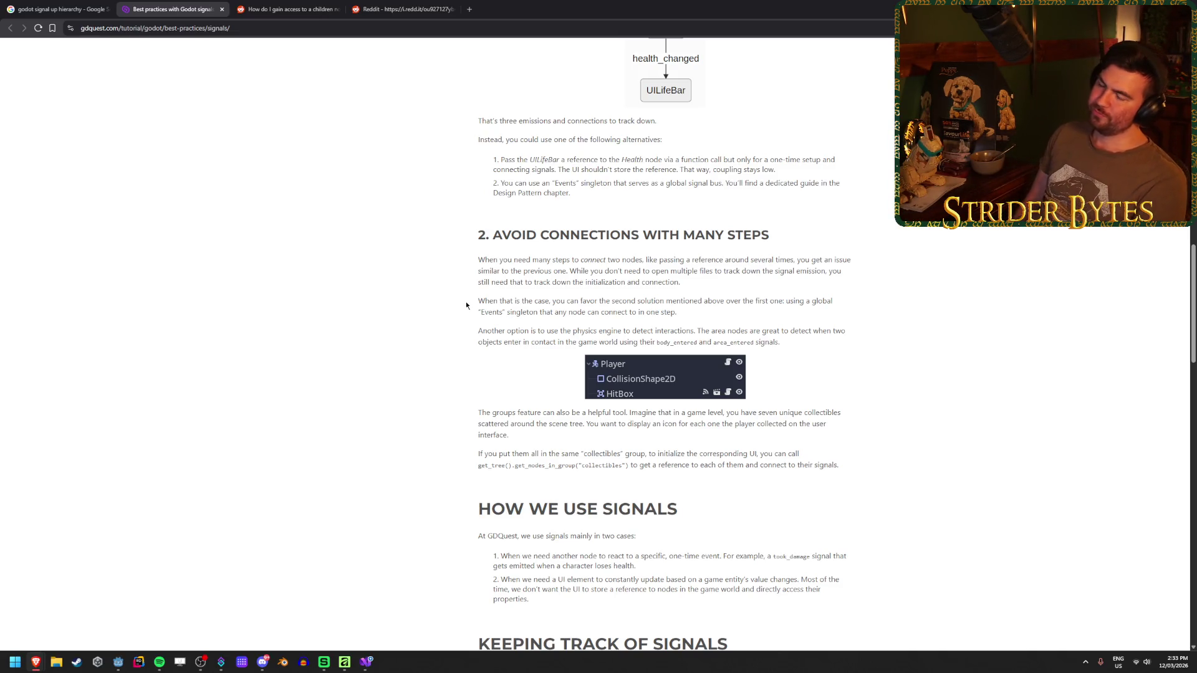
- Scroll through the rest of the article to the end, then close its tab
scroll(396, 265, down, 2)
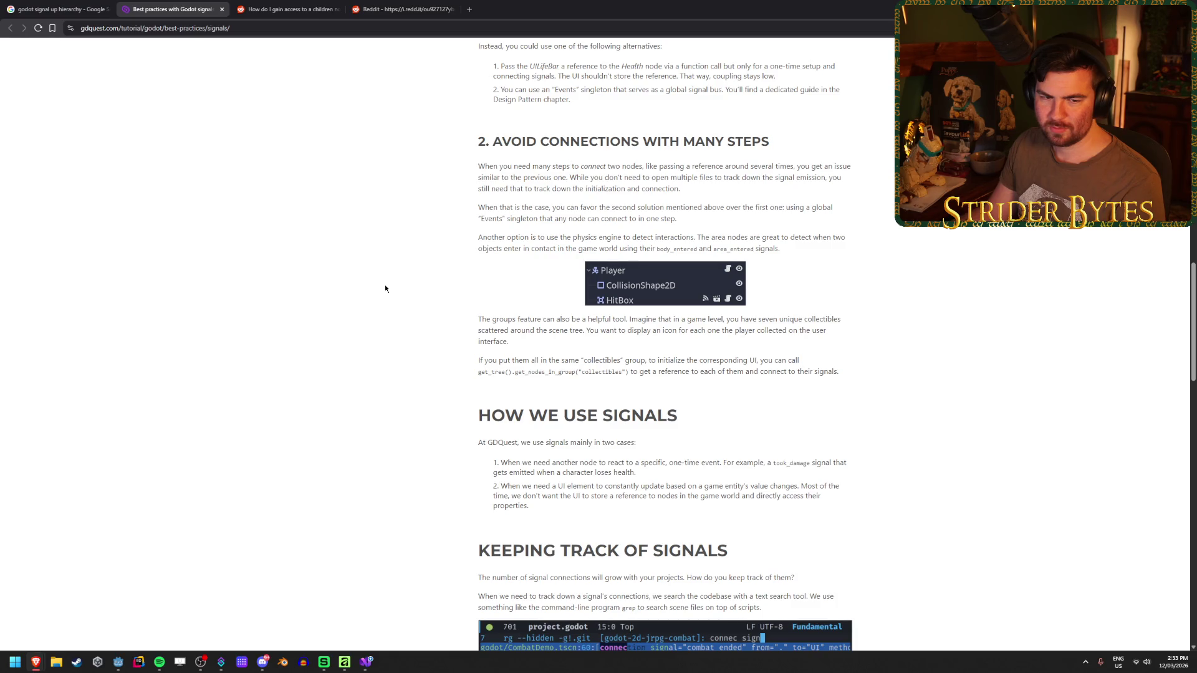
scroll(385, 289, down, 3)
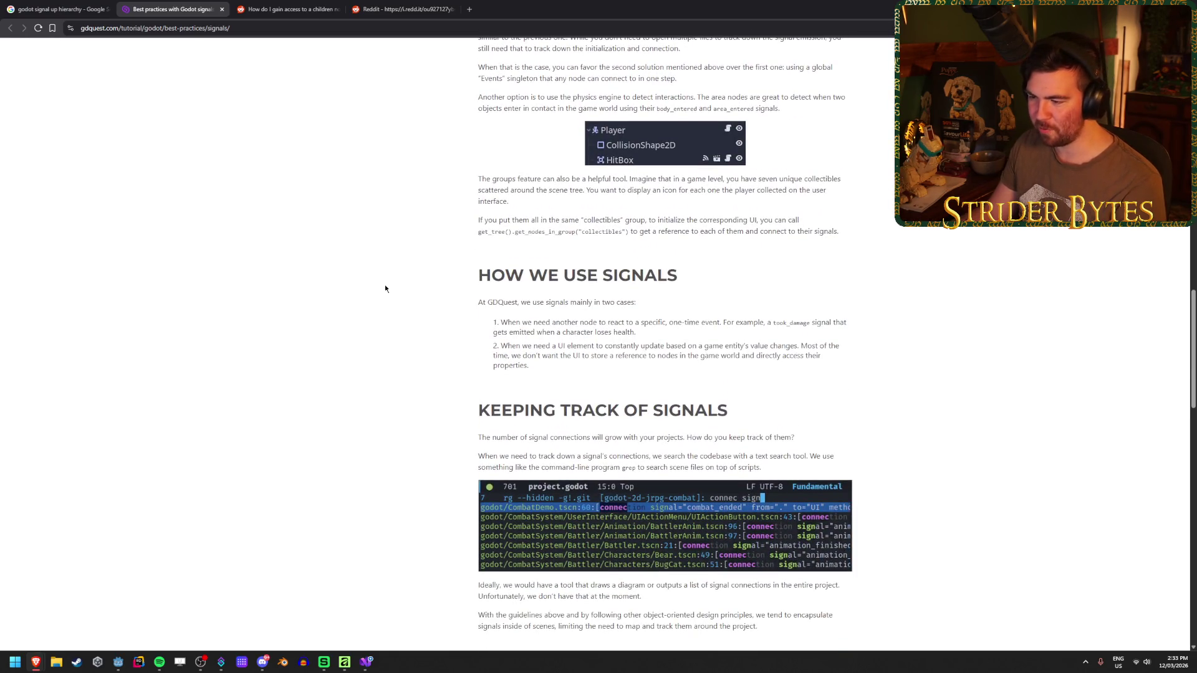
scroll(385, 289, down, 5)
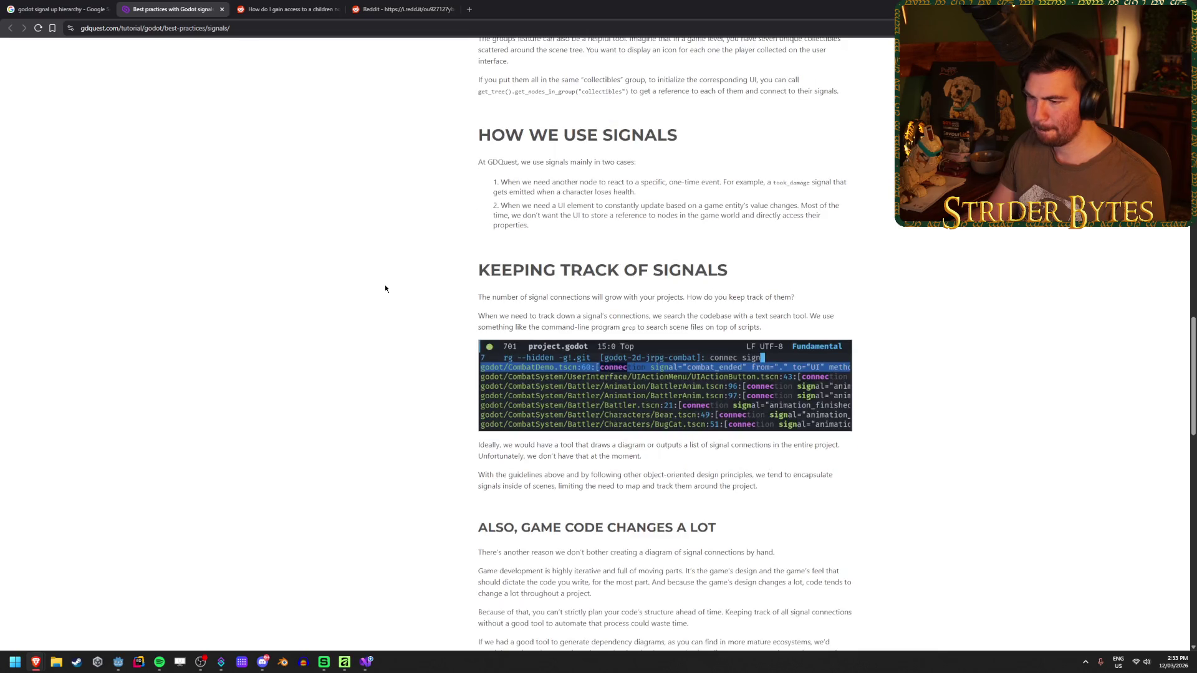
scroll(385, 289, down, 3)
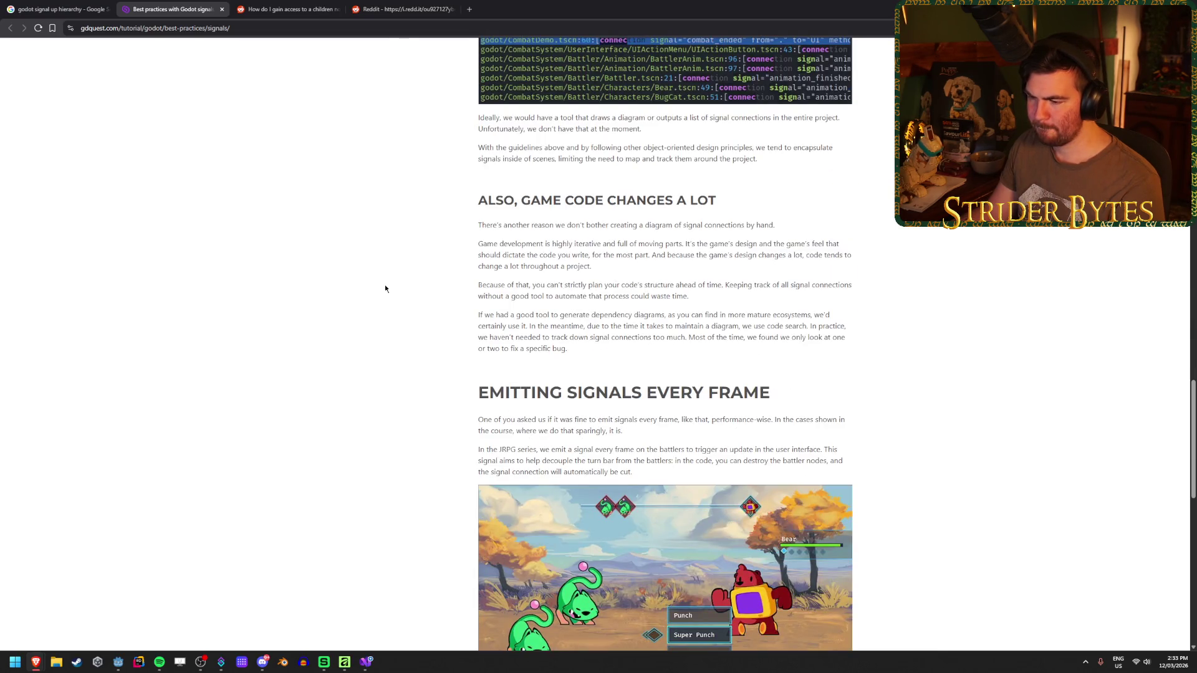
scroll(386, 288, up, 4)
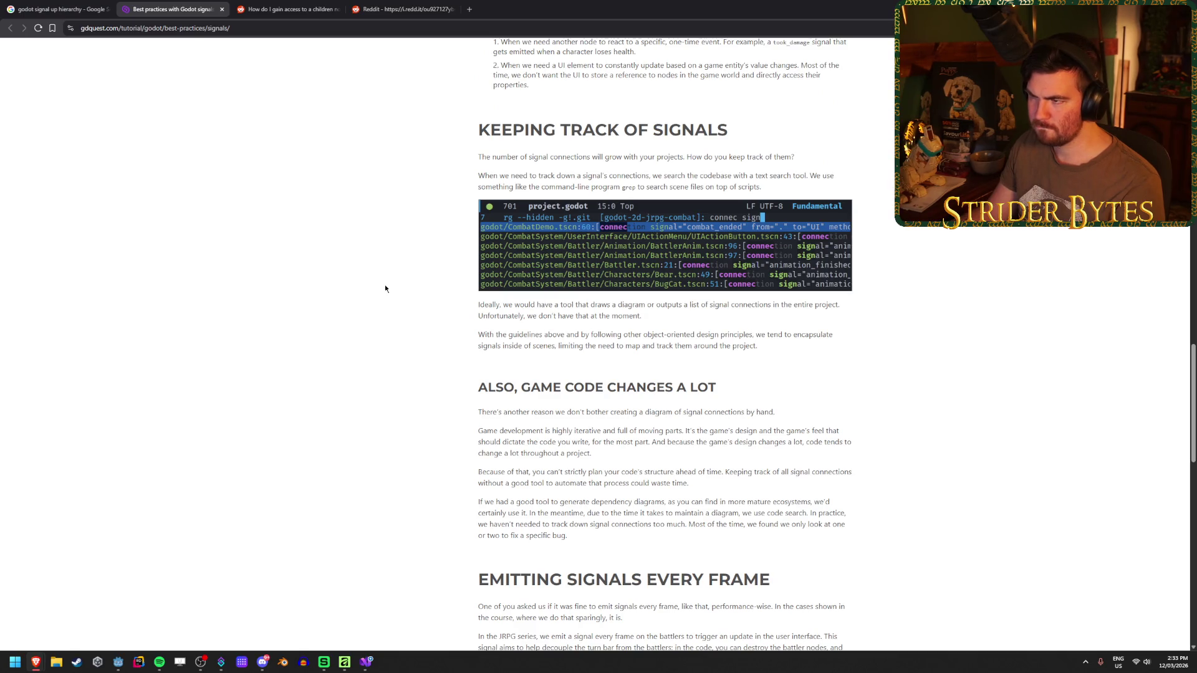
scroll(385, 289, up, 2)
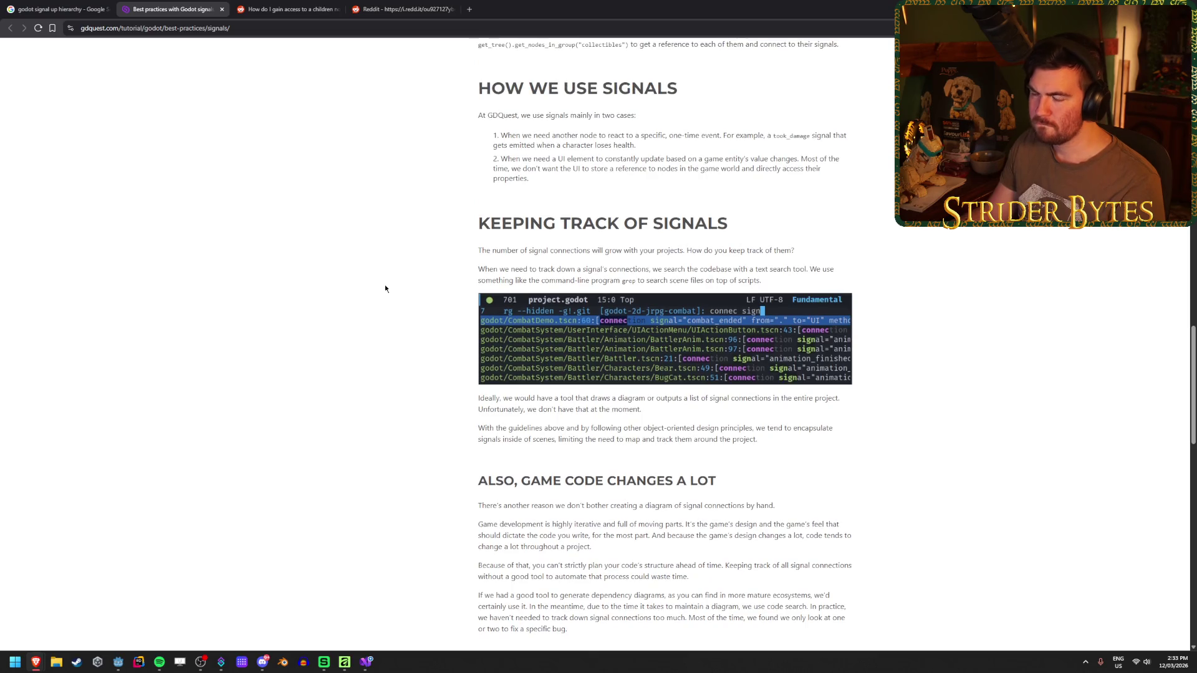
scroll(385, 289, up, 2)
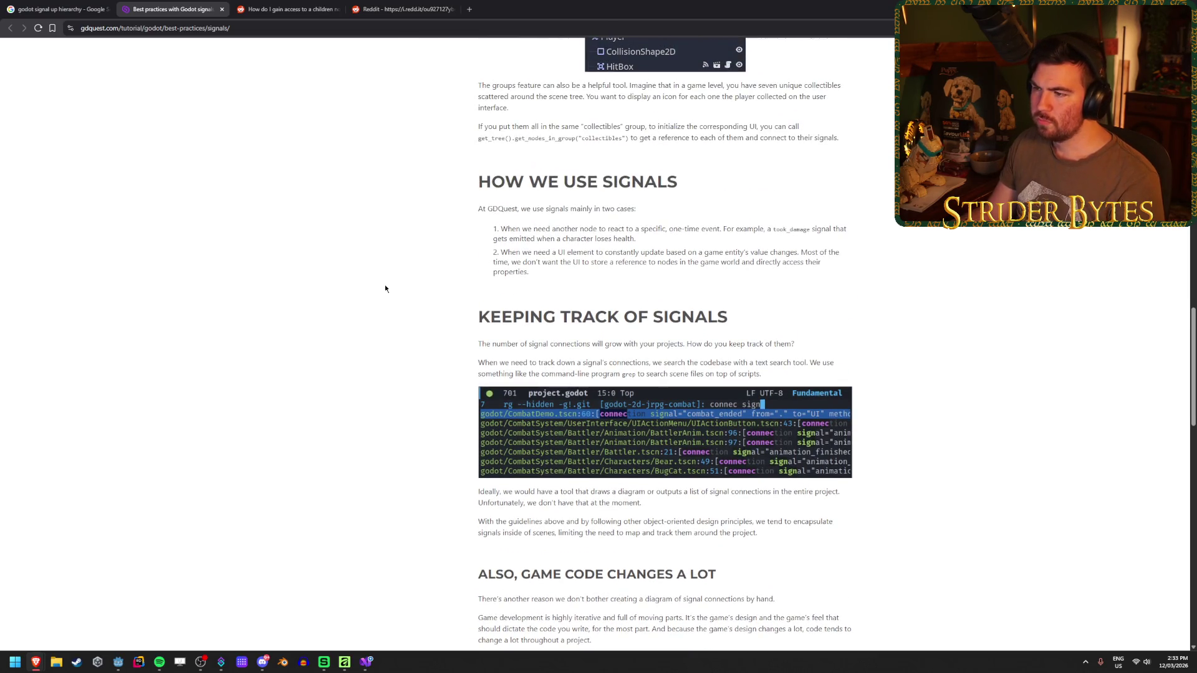
scroll(385, 289, up, 1)
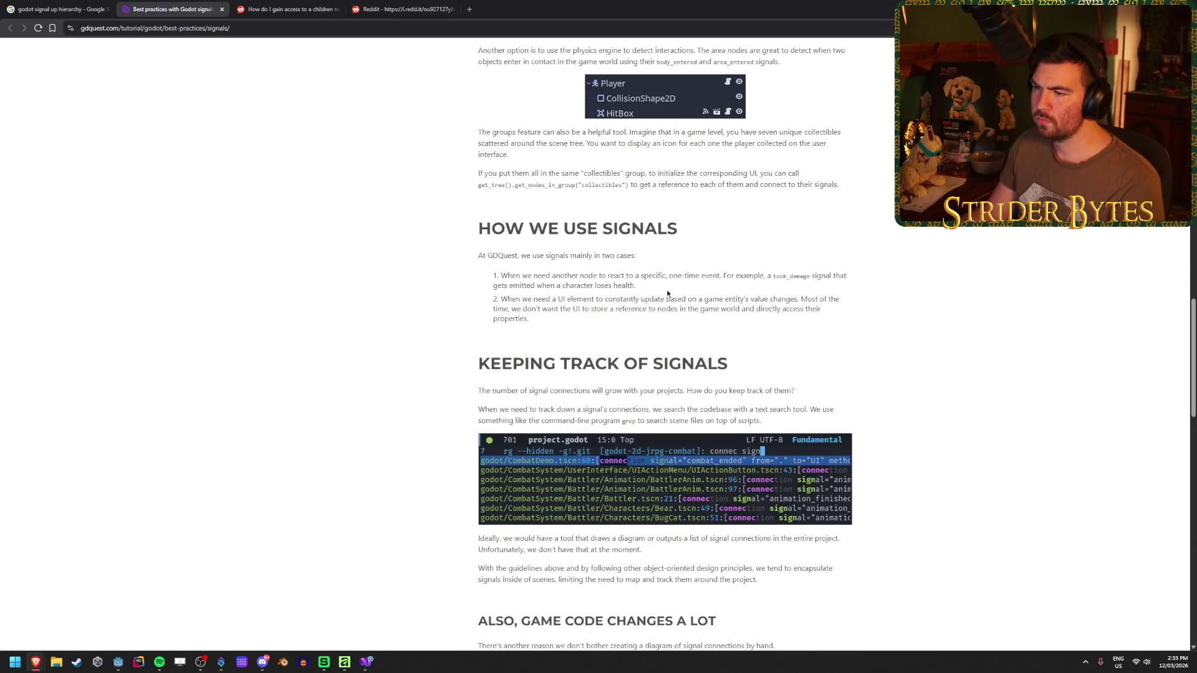
scroll(411, 399, up, 3)
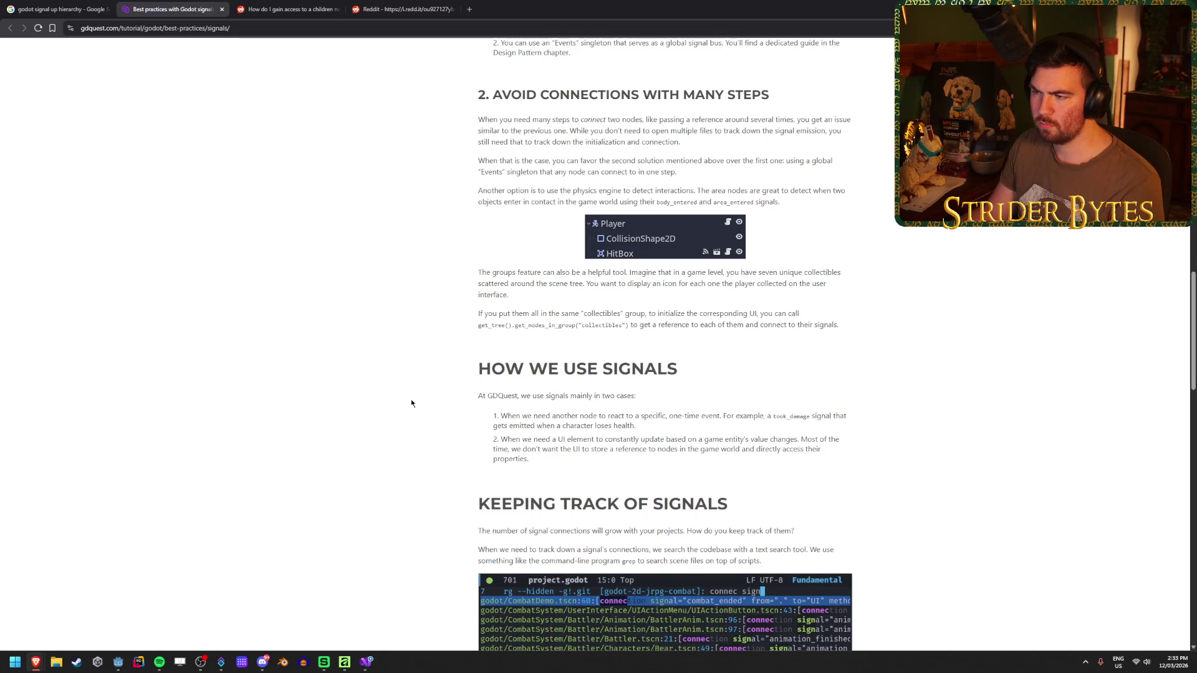
scroll(412, 403, down, 15)
scroll(411, 403, down, 5)
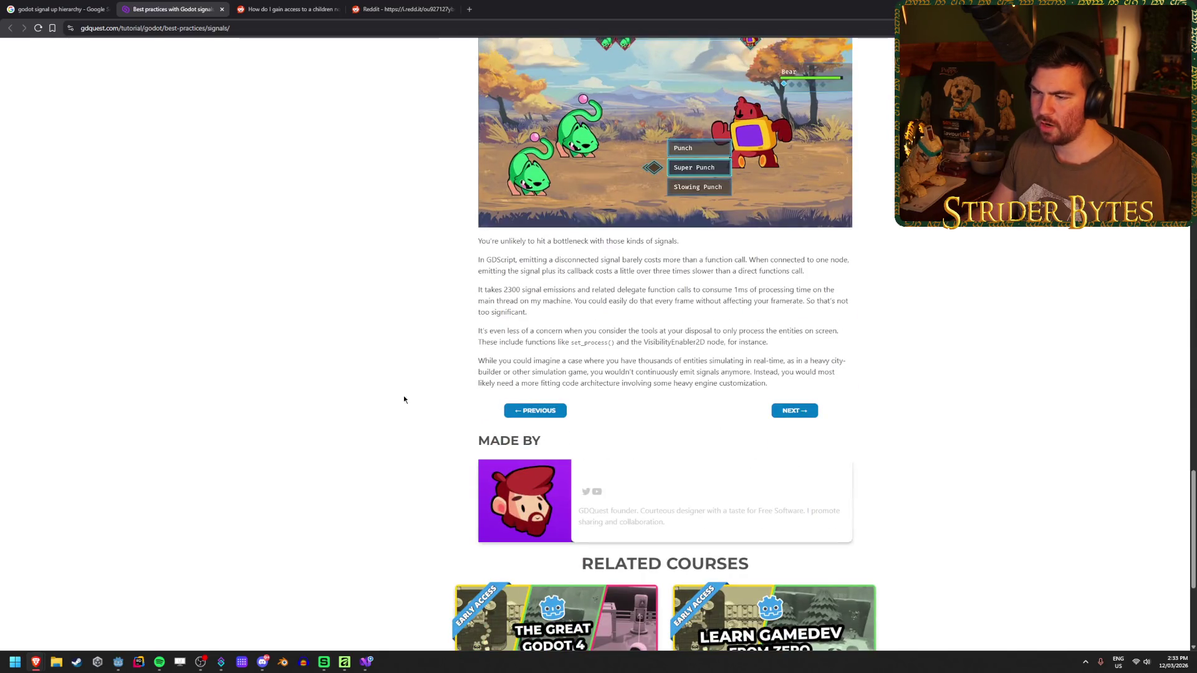
middle_click(127, 11)
- Open the Kids Can Code 'Node communication (the right way)' recipe in a new tab and view it
scroll(559, 361, down, 2)
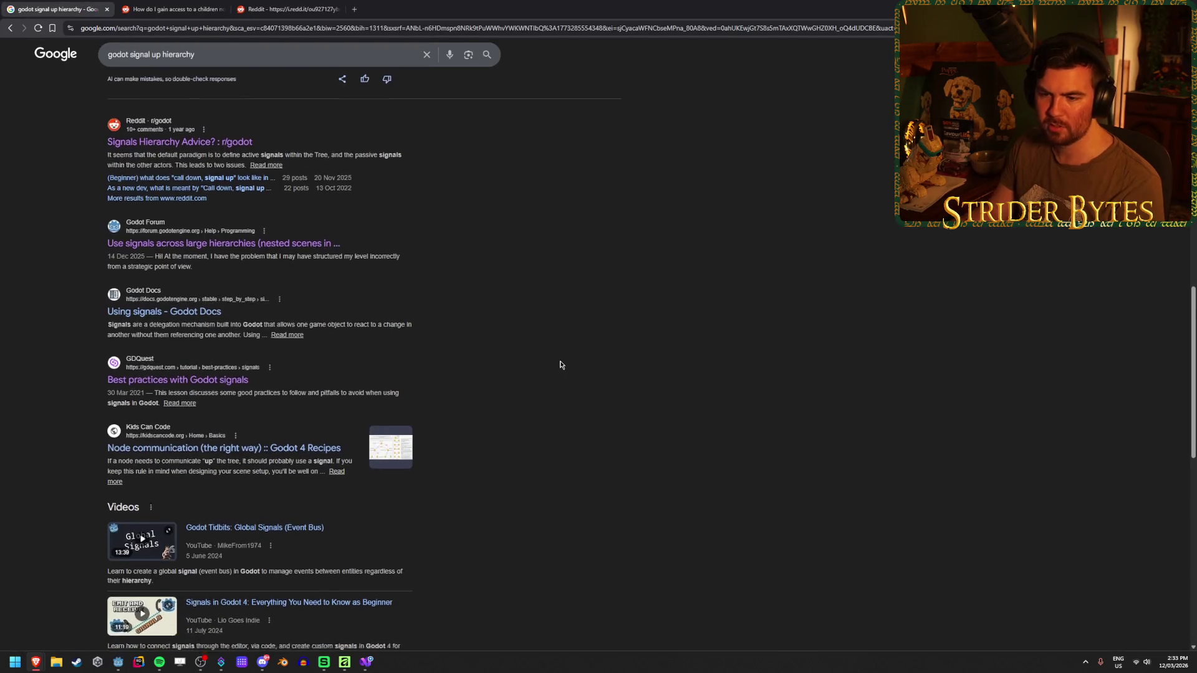
middle_click(246, 373)
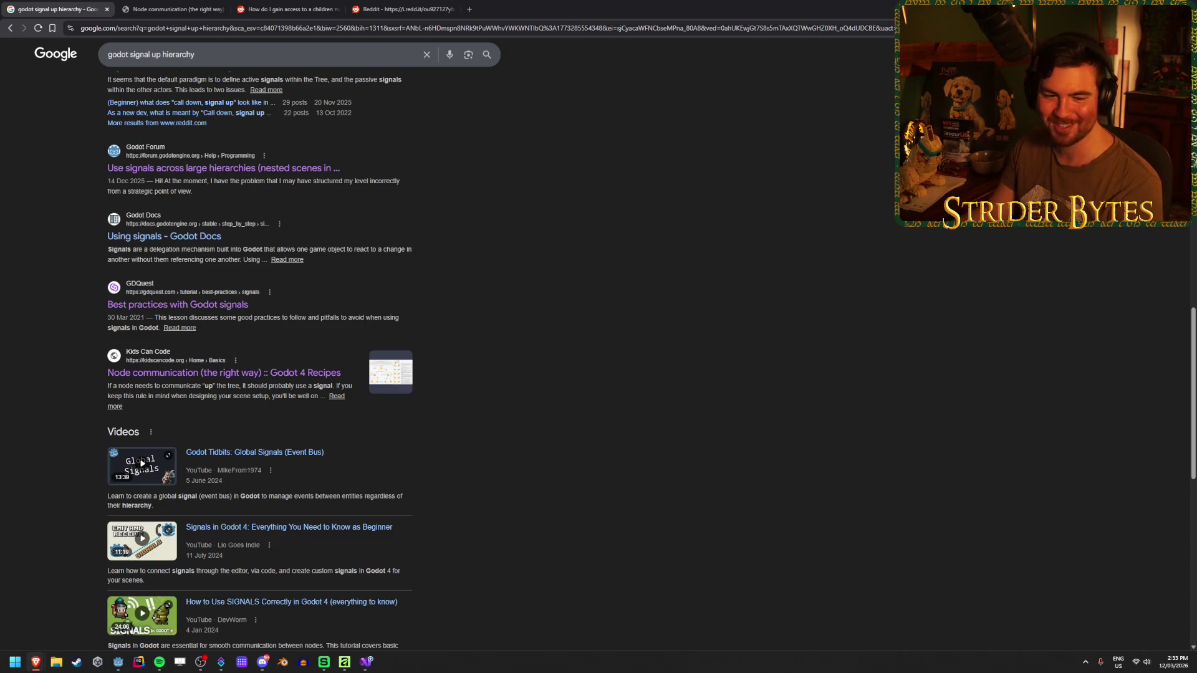
click(162, 7)
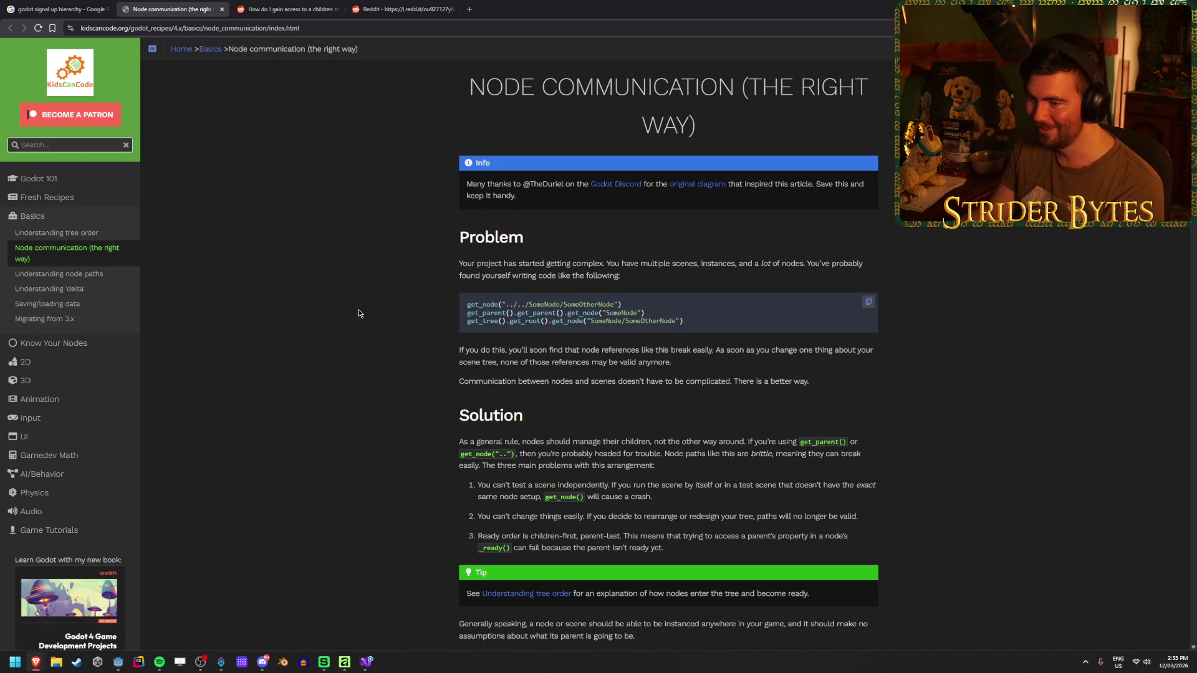
- Read the Problem paragraph, the get_node code example and the Solution paragraph
drag(621, 277, 550, 264)
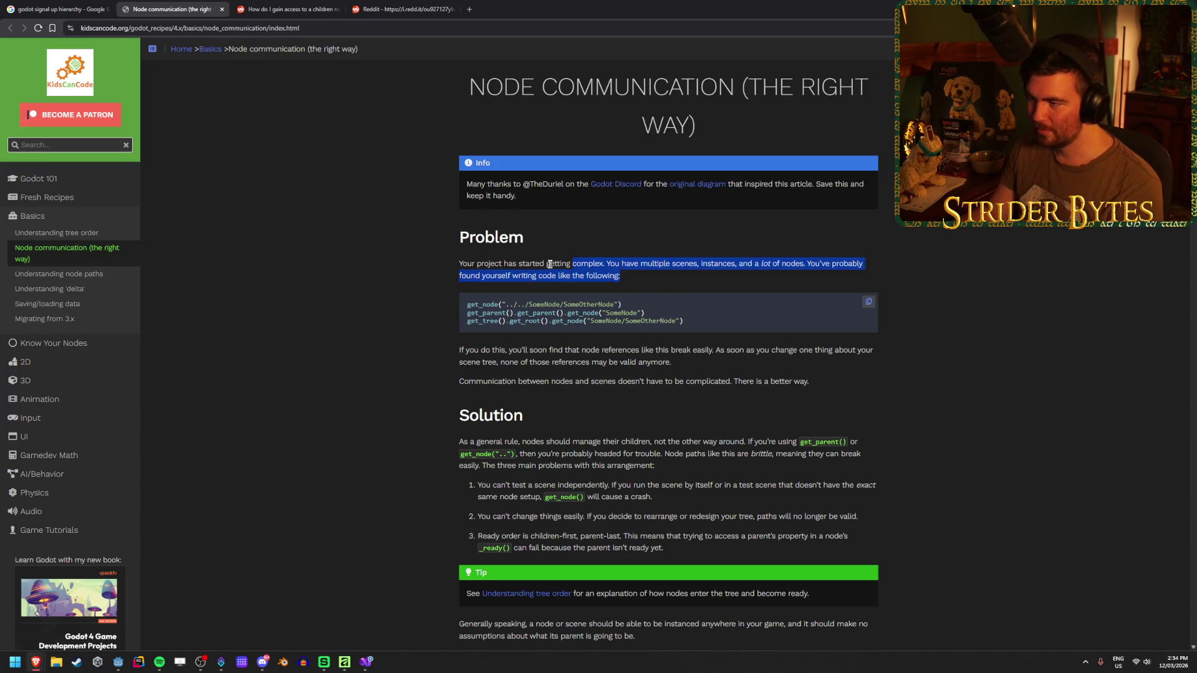
click(448, 258)
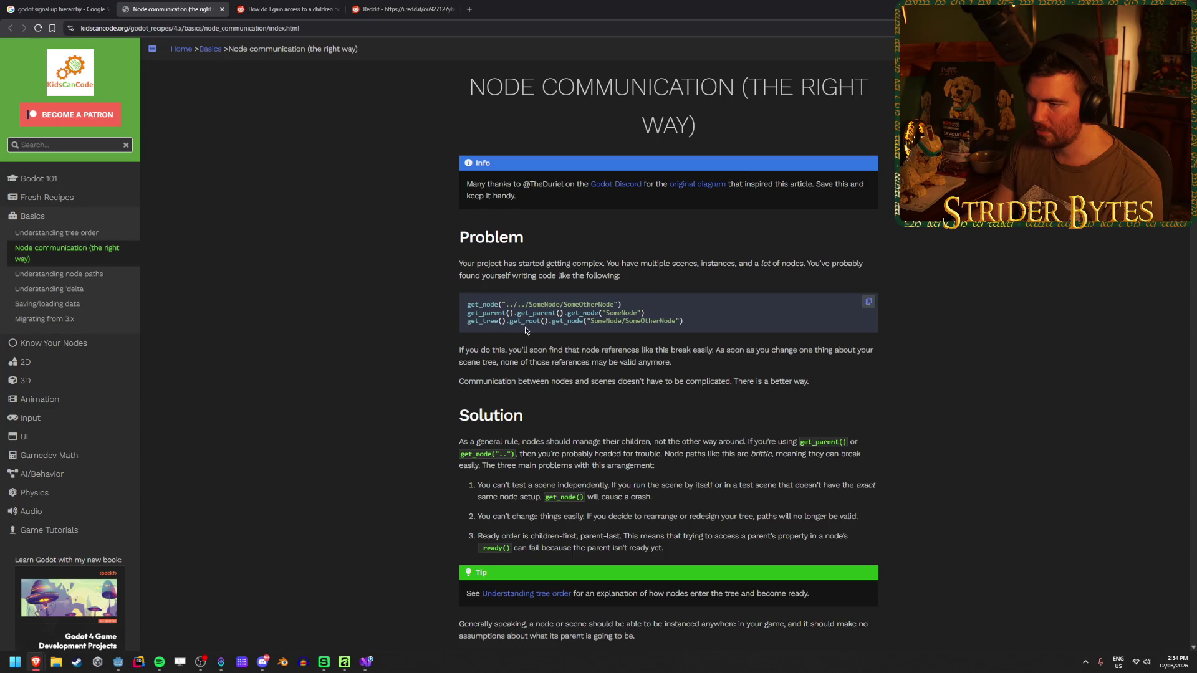
mouse_move(462, 327)
mouse_down()
mouse_move(586, 323)
mouse_move(382, 302)
mouse_up()
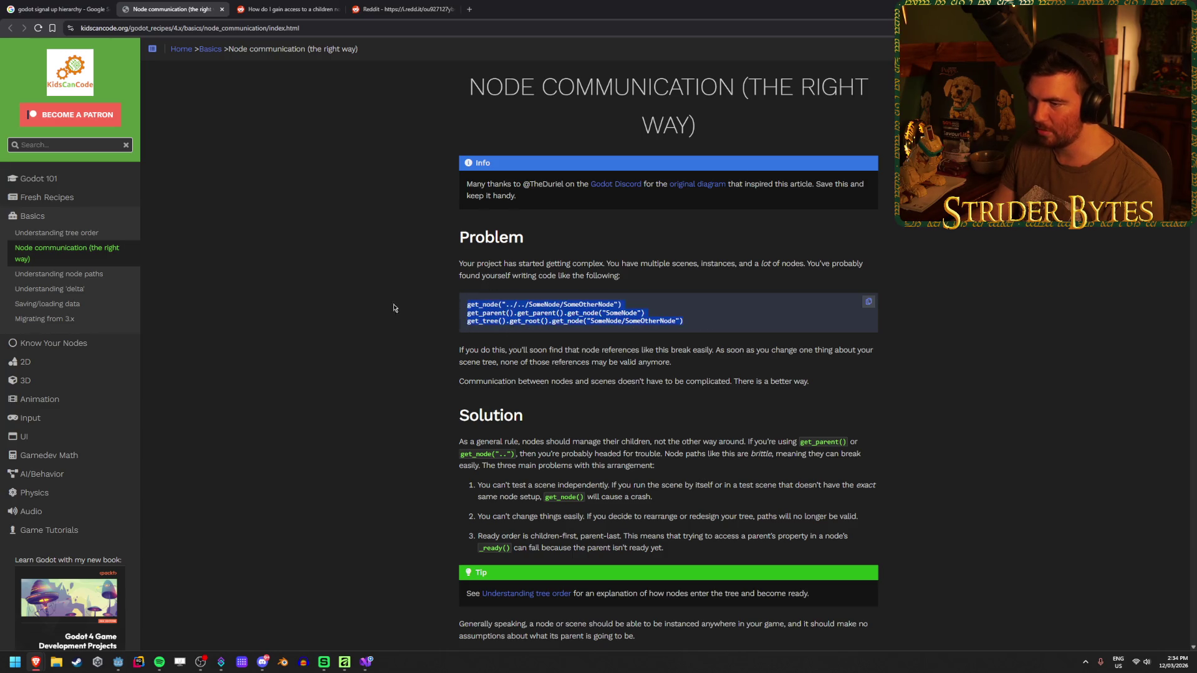
click(356, 285)
scroll(689, 350, down, 3)
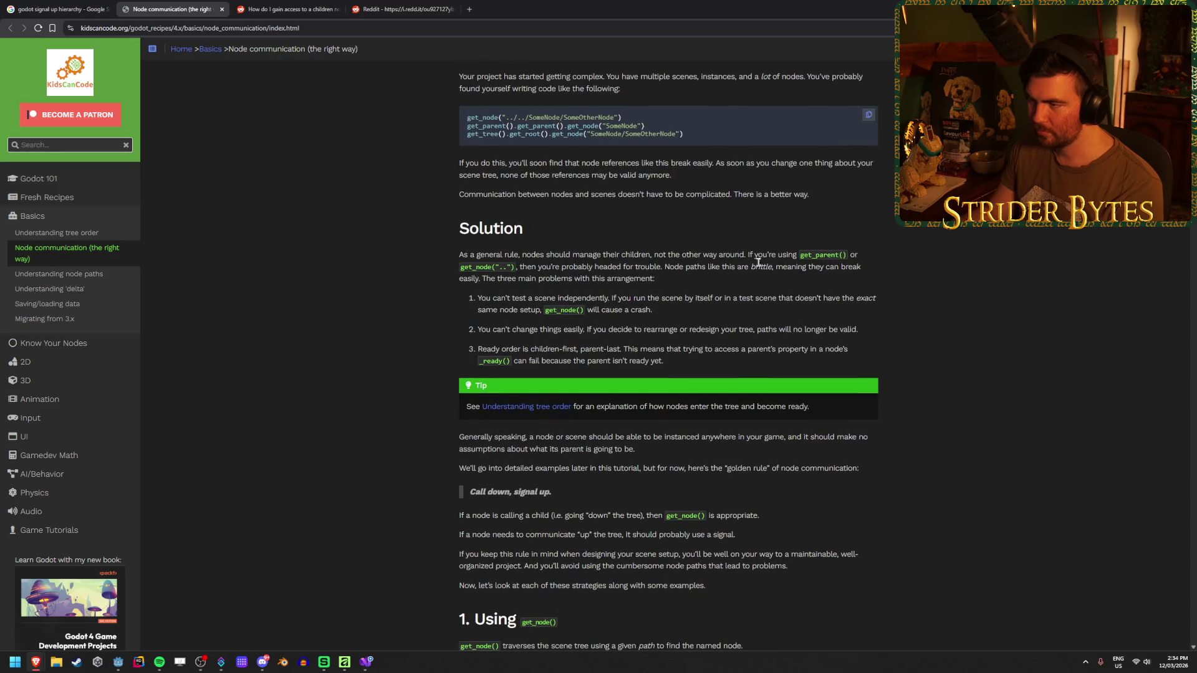
drag(857, 255, 693, 252)
click(693, 251)
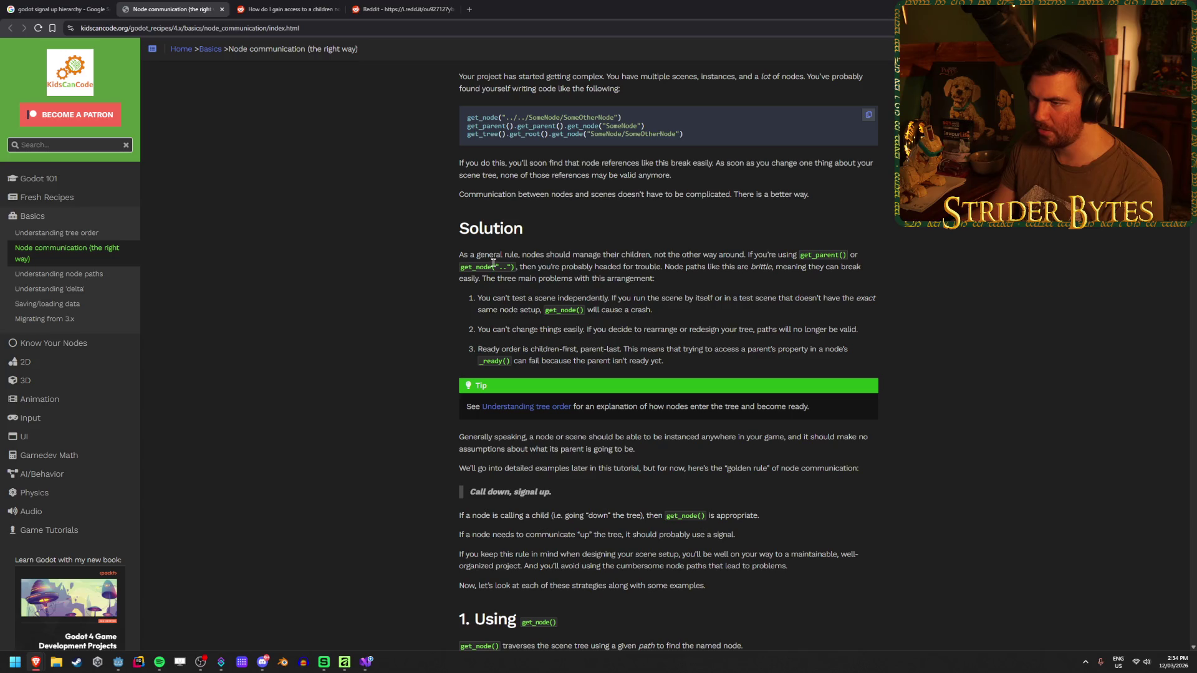
drag(580, 266, 518, 266)
drag(818, 266, 572, 266)
click(321, 213)
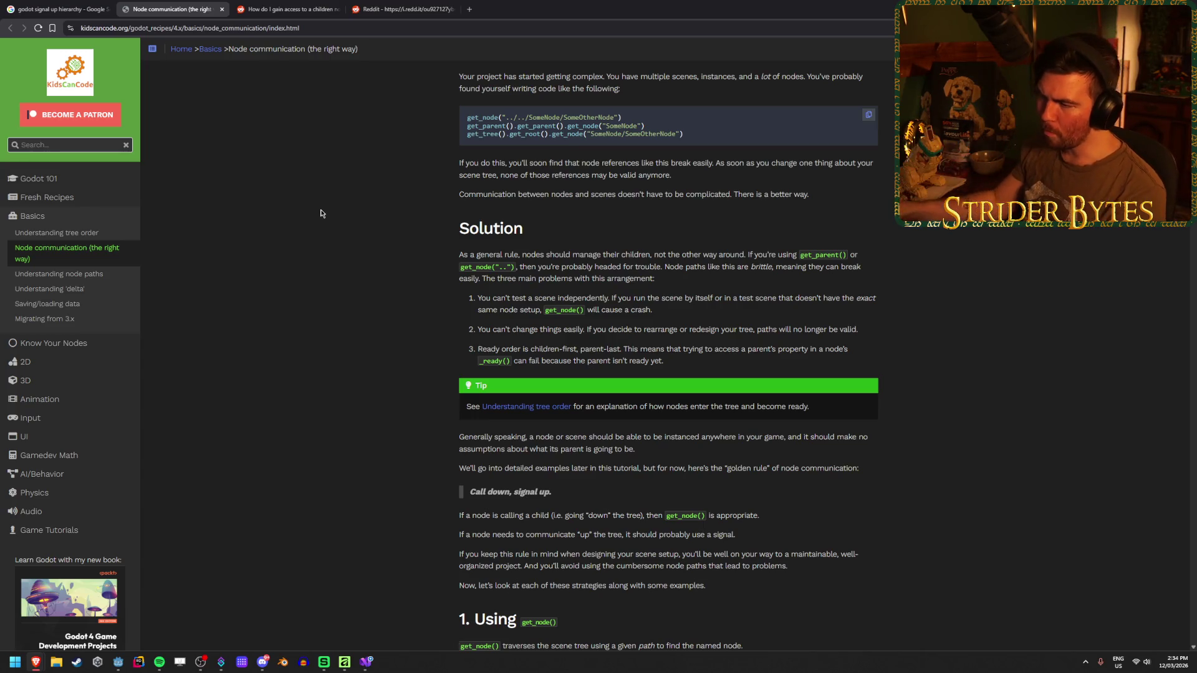
- Read the lines on calling a child and using a signal to communicate up the tree
scroll(352, 231, down, 3)
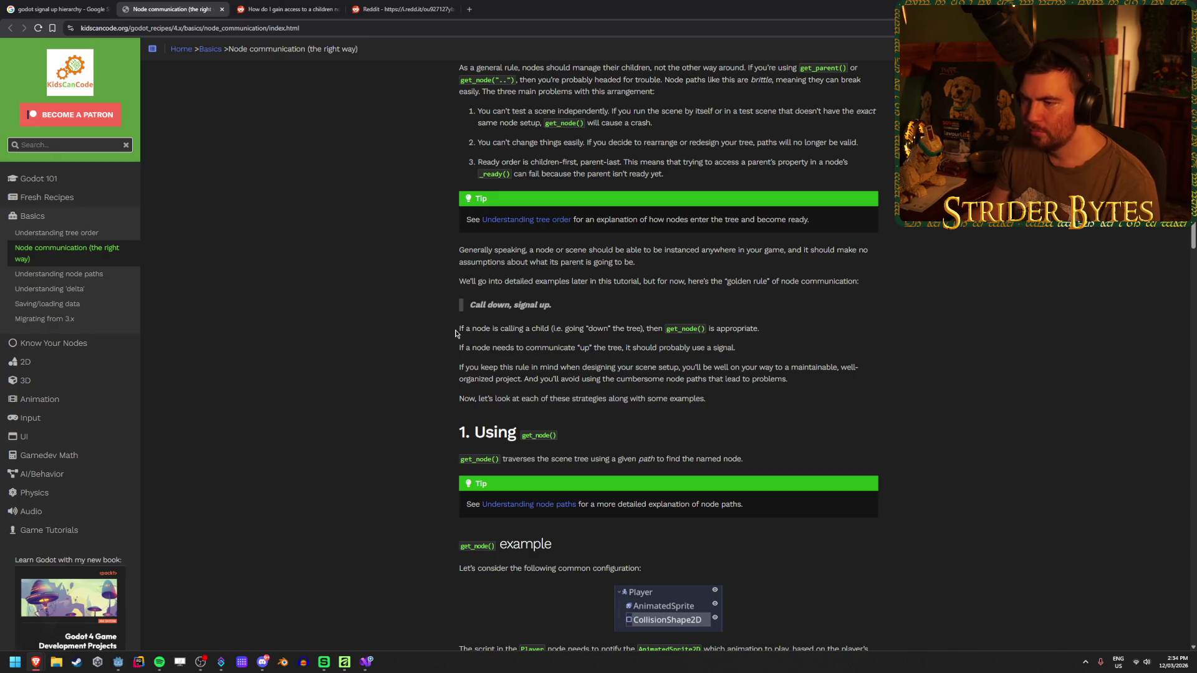
drag(455, 333, 707, 331)
triple_click(428, 322)
click(426, 341)
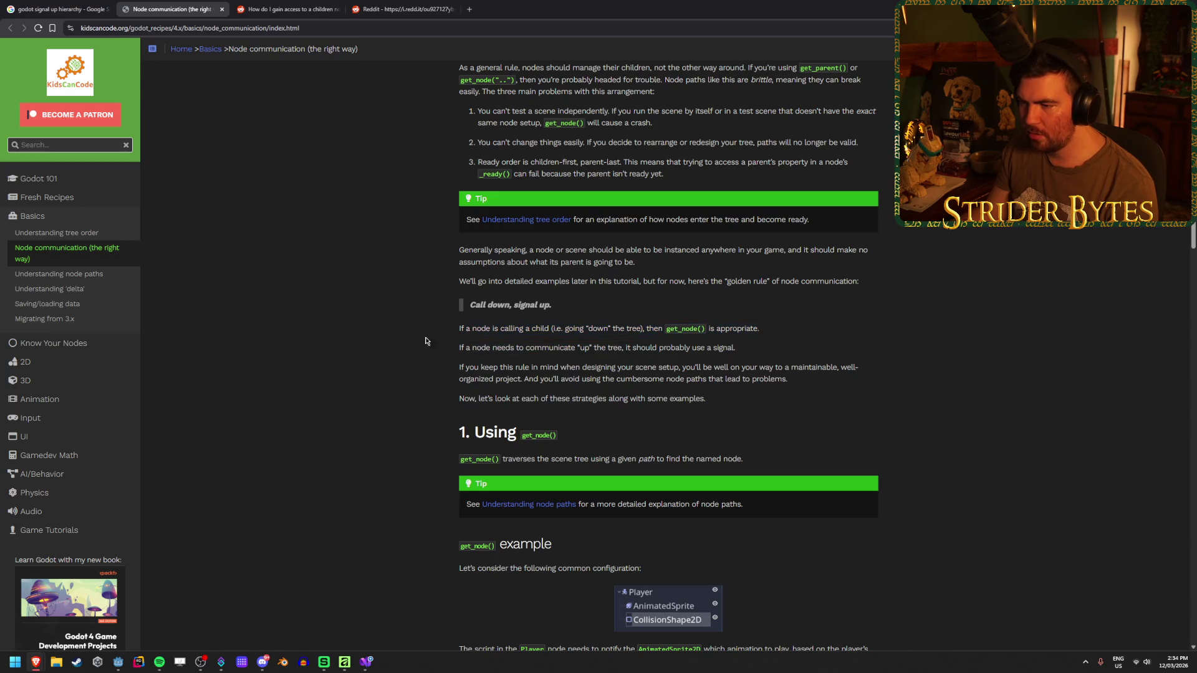
drag(430, 347, 638, 347)
click(530, 347)
click(638, 348)
drag(735, 347, 510, 347)
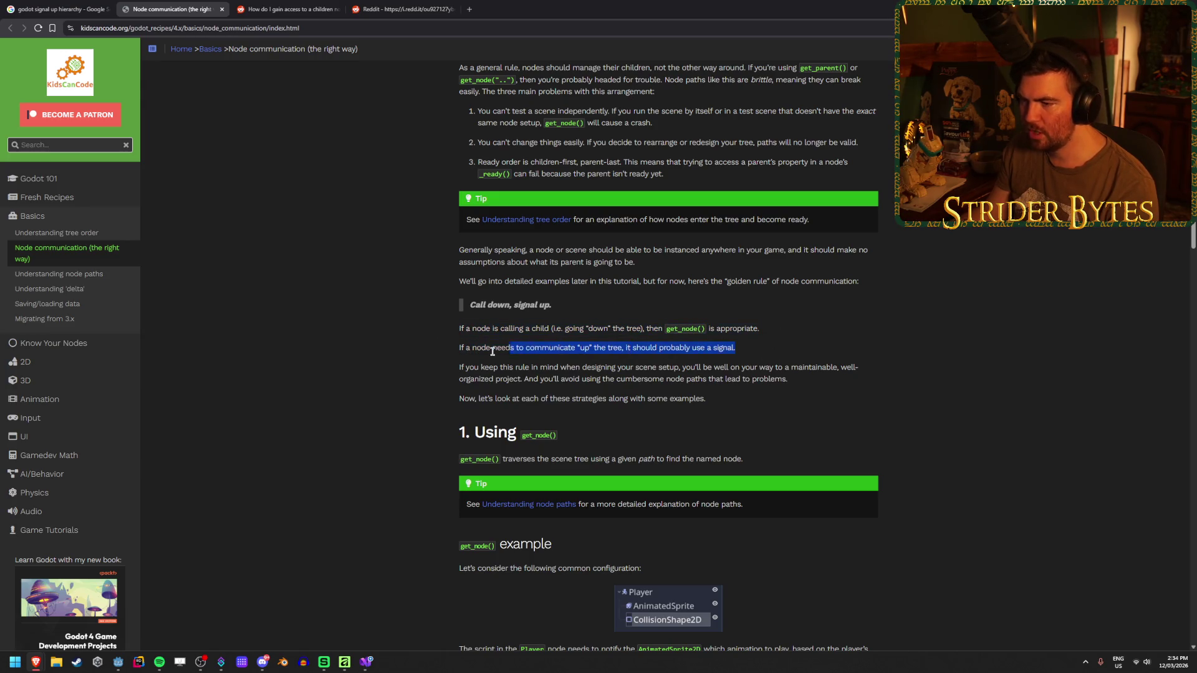
click(492, 351)
scroll(361, 349, down, 2)
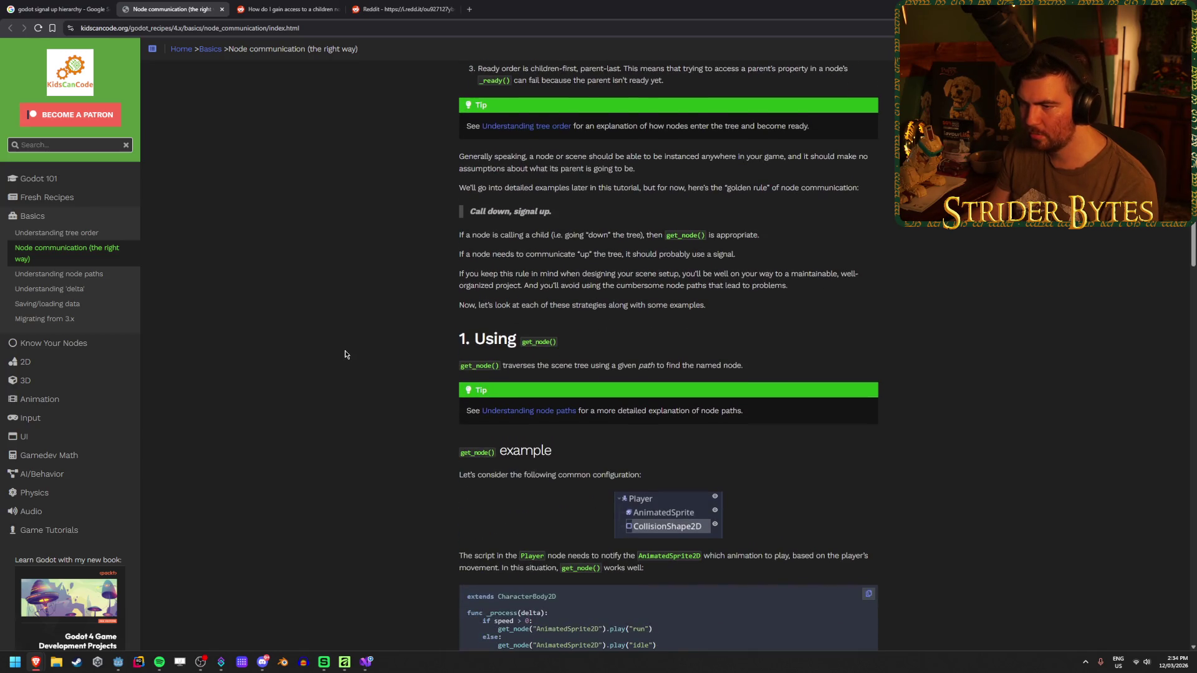
scroll(345, 354, down, 8)
scroll(345, 354, up, 4)
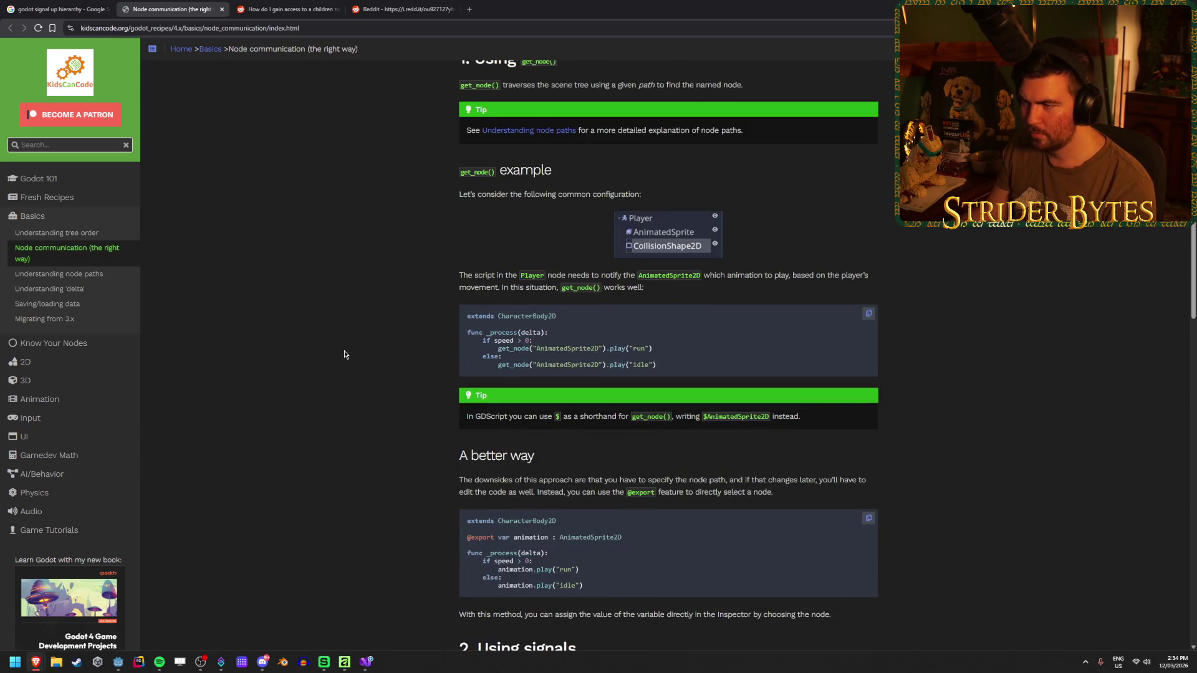
scroll(345, 354, up, 2)
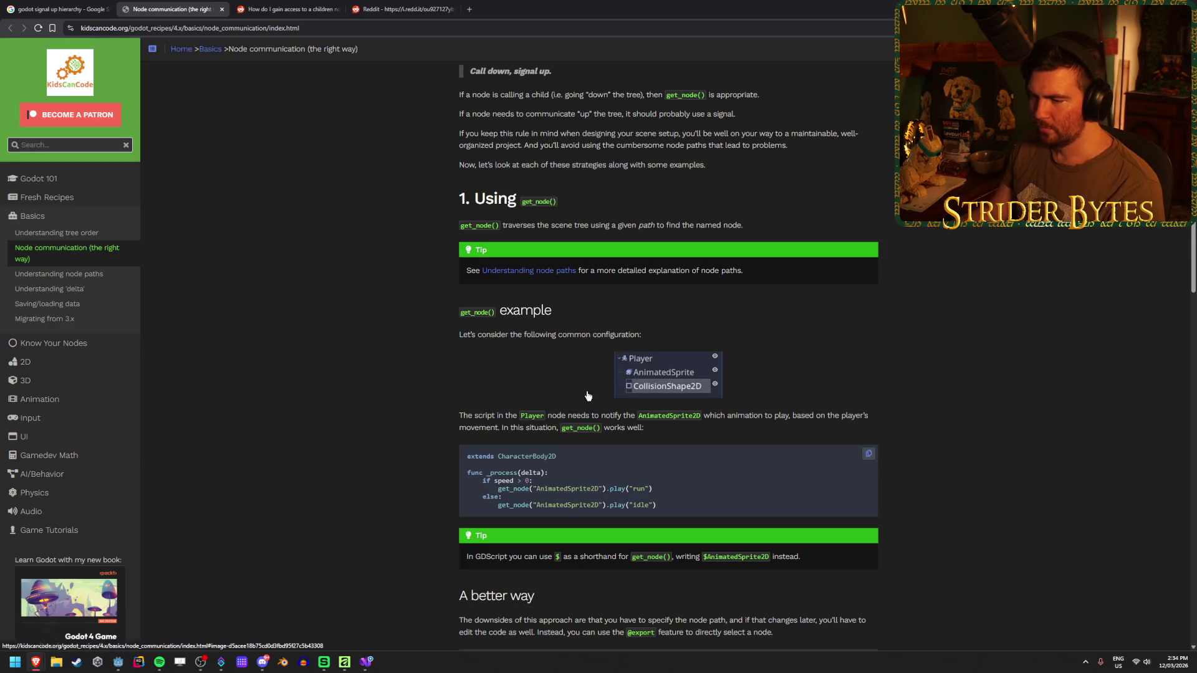
scroll(510, 320, down, 2)
drag(447, 329, 524, 323)
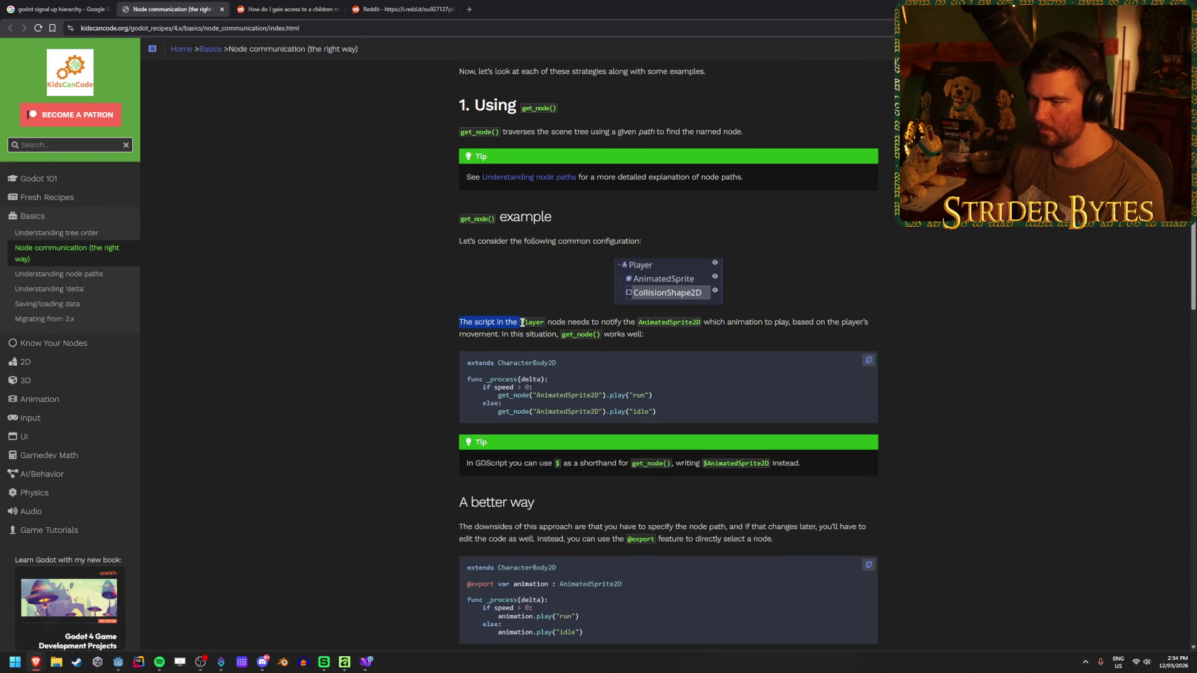
click(522, 323)
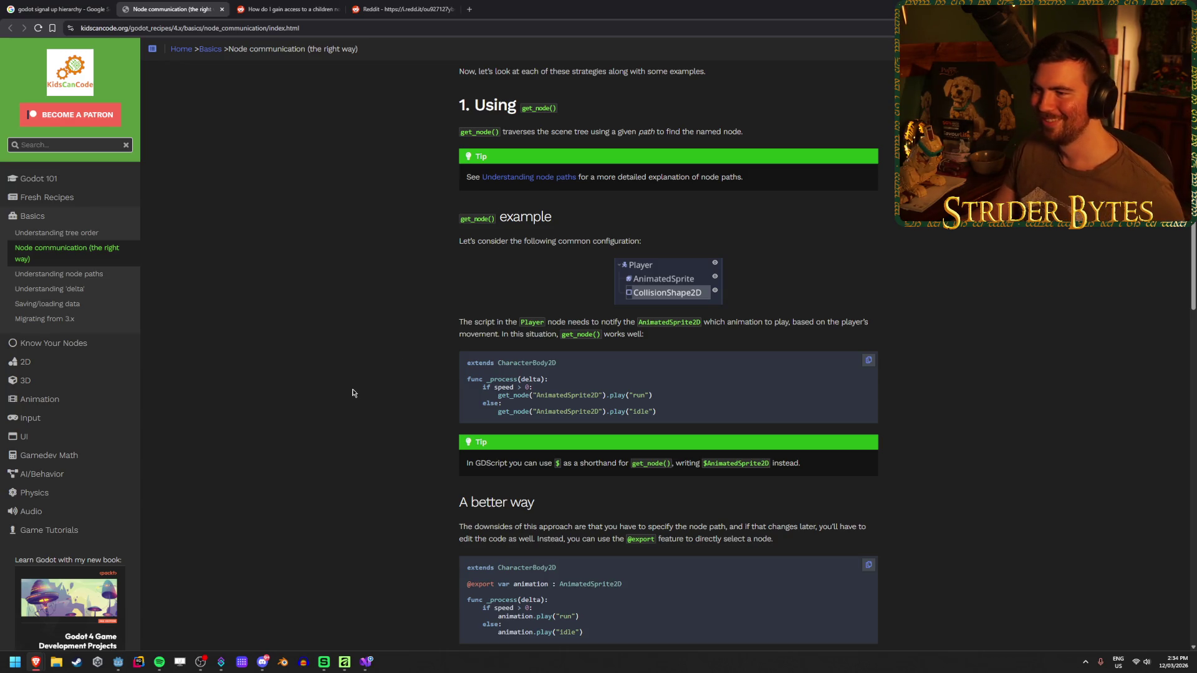
ctrl+scroll(352, 393, up, 4)
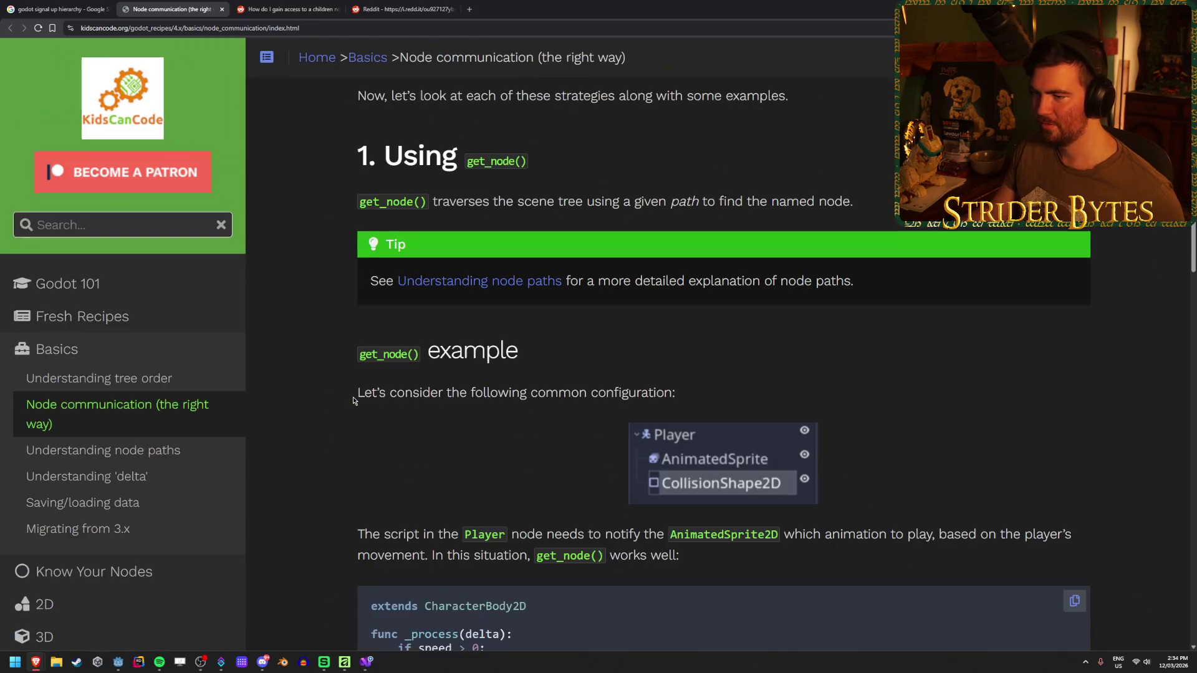
scroll(586, 472, down, 5)
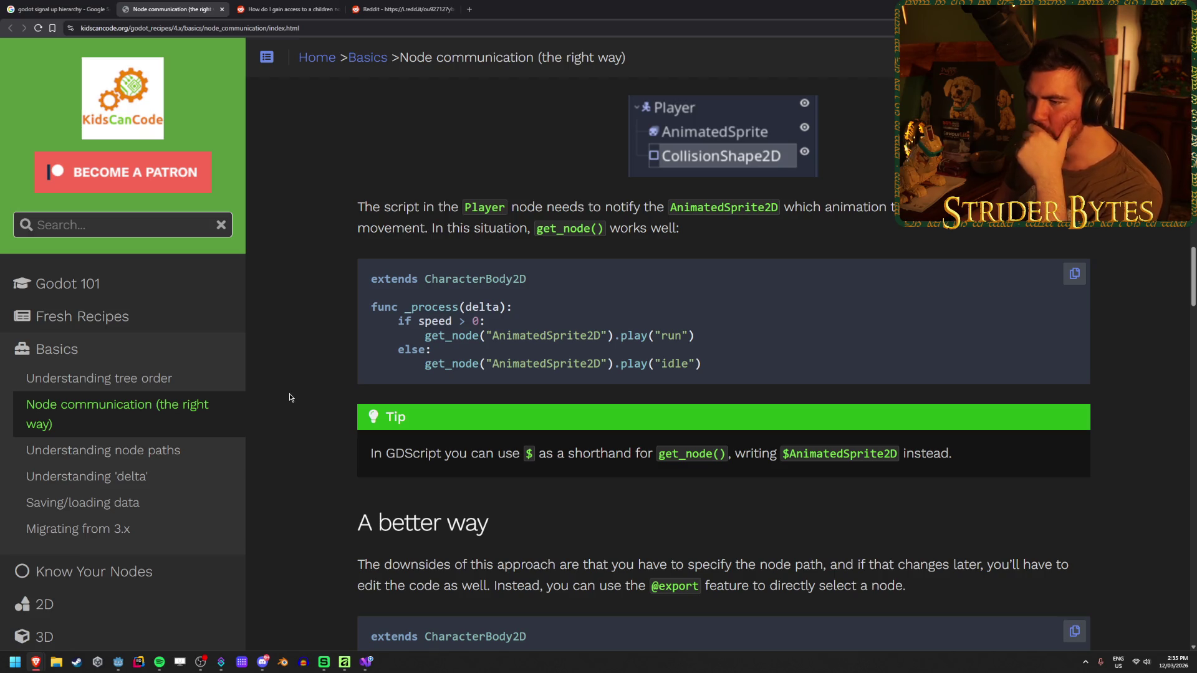
scroll(291, 396, up, 1)
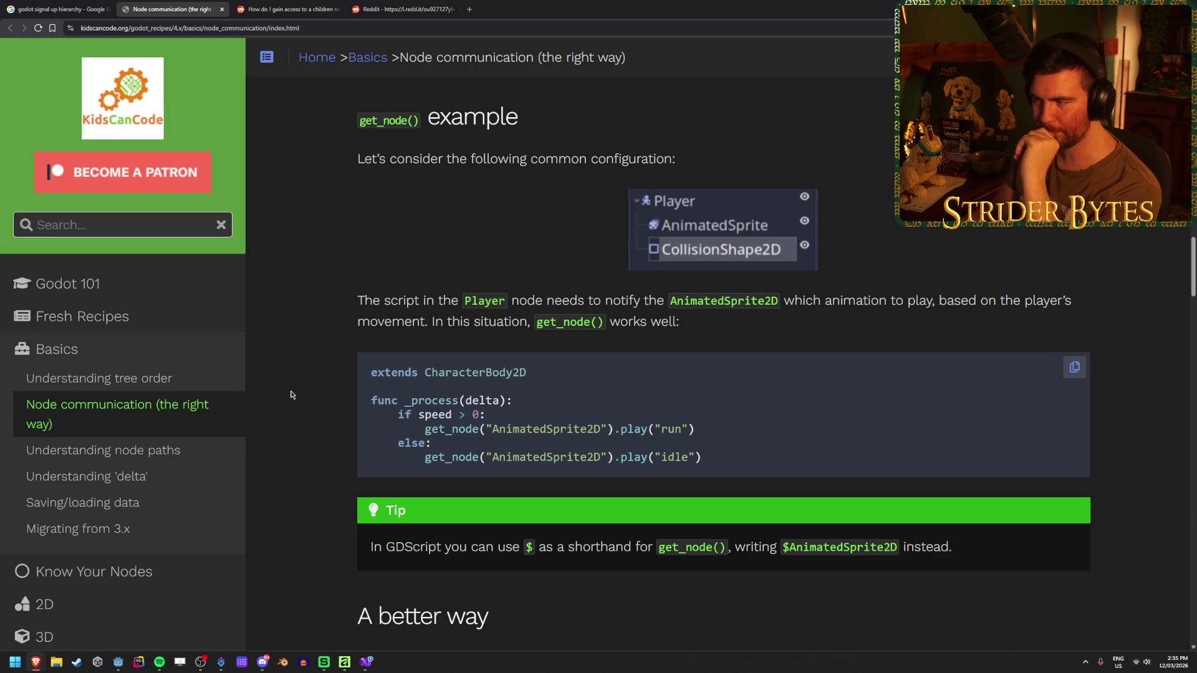
scroll(293, 386, down, 4)
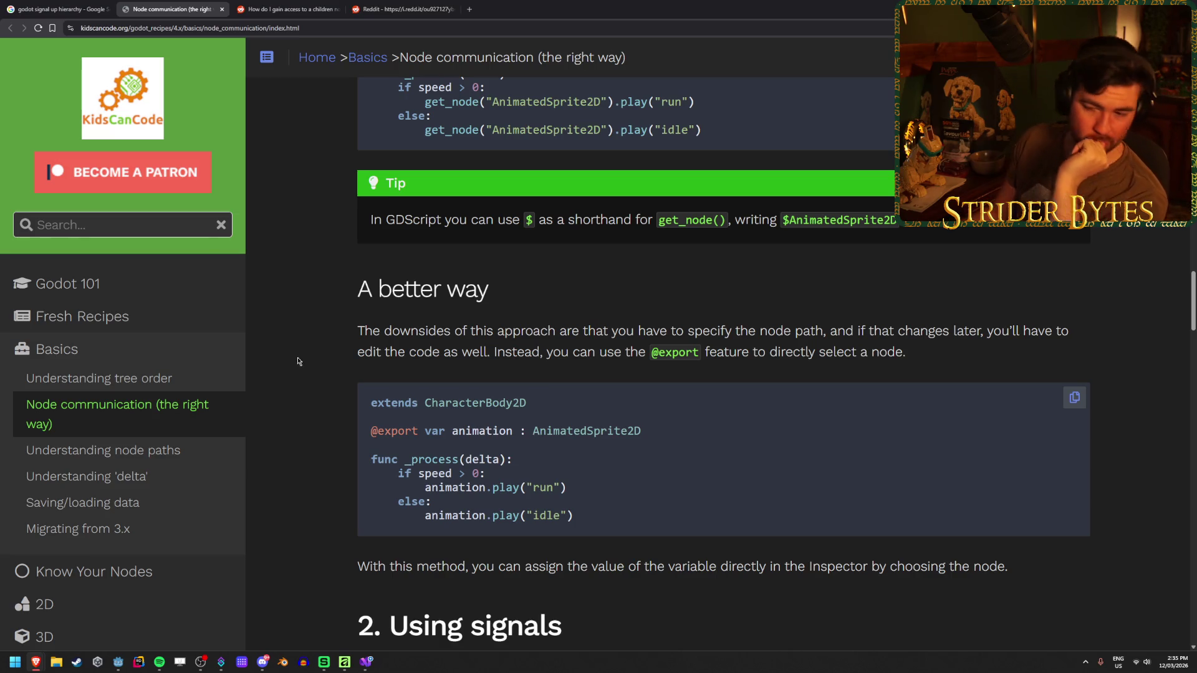
scroll(298, 363, down, 1)
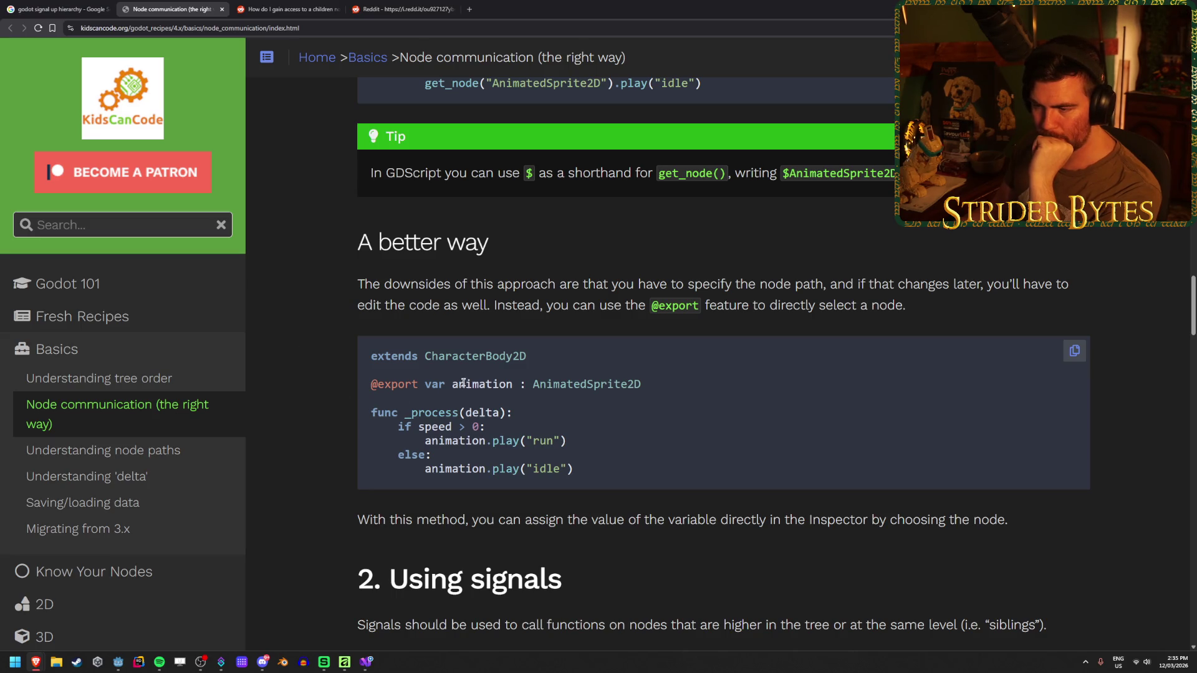
drag(371, 384, 547, 381)
mouse_move(649, 385)
mouse_down()
mouse_move(663, 388)
mouse_move(359, 374)
mouse_up()
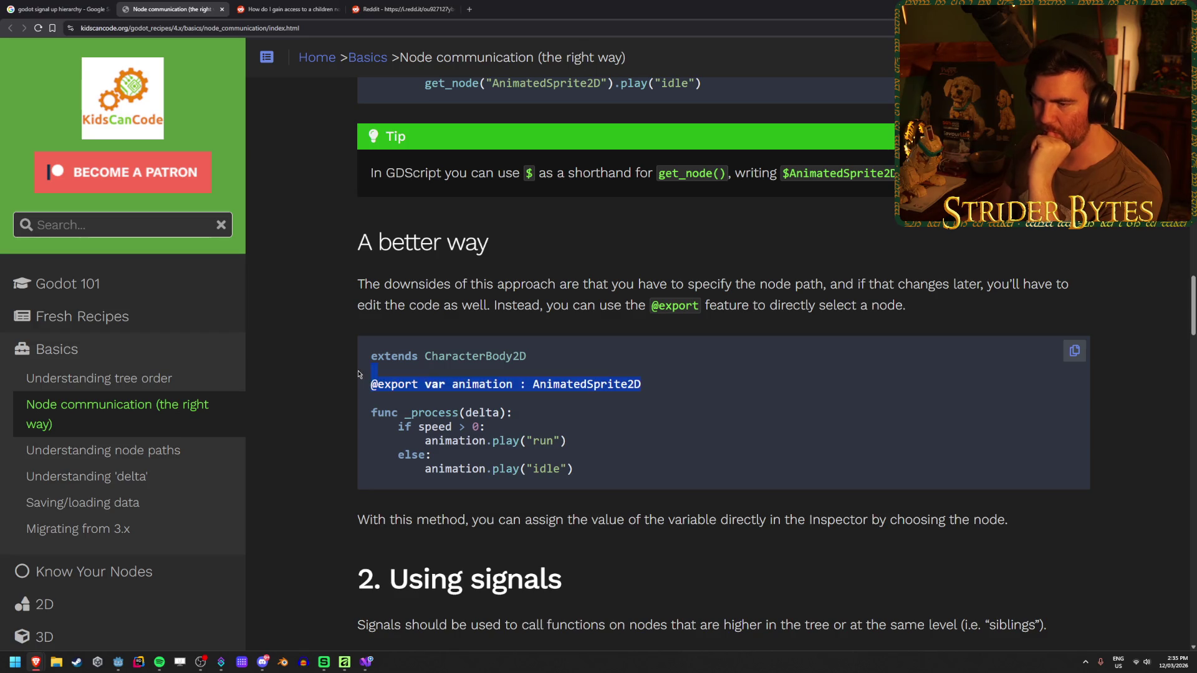
click(532, 376)
scroll(436, 383, down, 6)
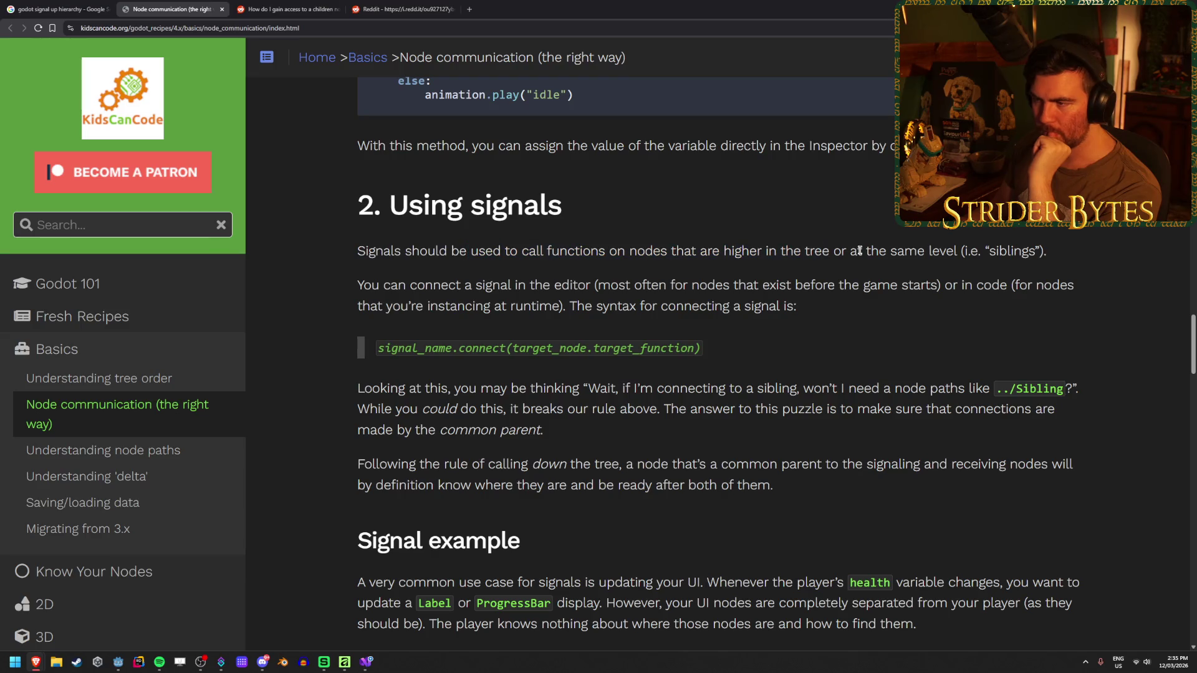
drag(879, 252, 643, 252)
drag(917, 252, 623, 252)
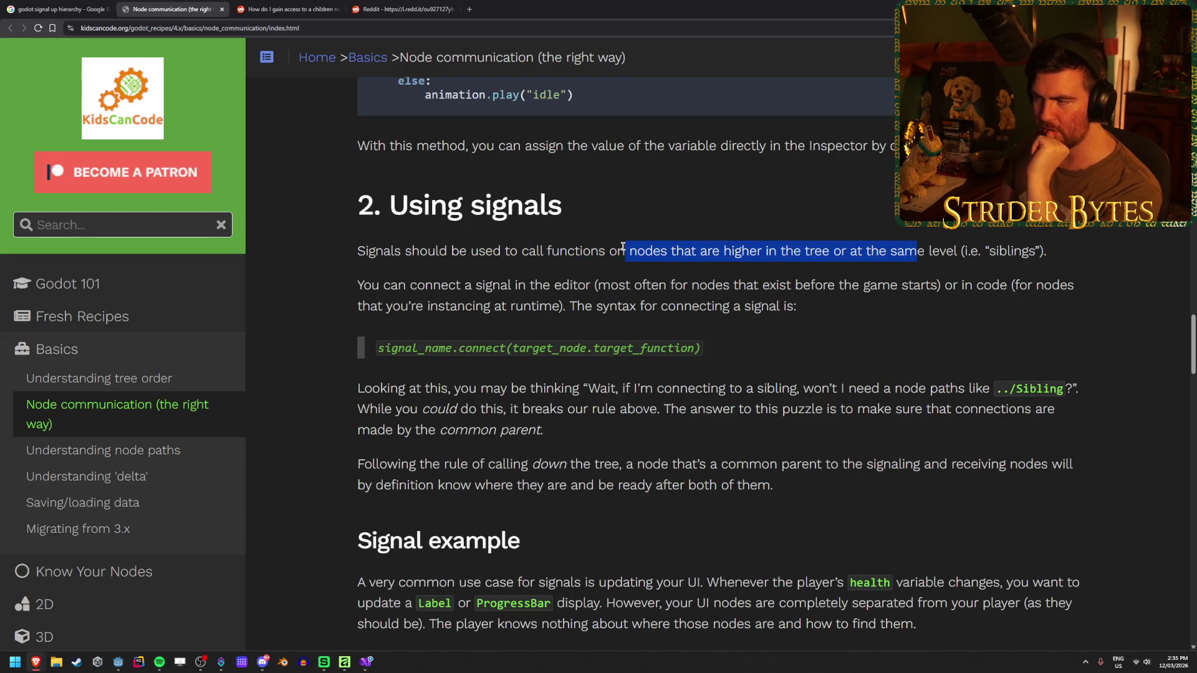
drag(1141, 253, 352, 252)
click(317, 256)
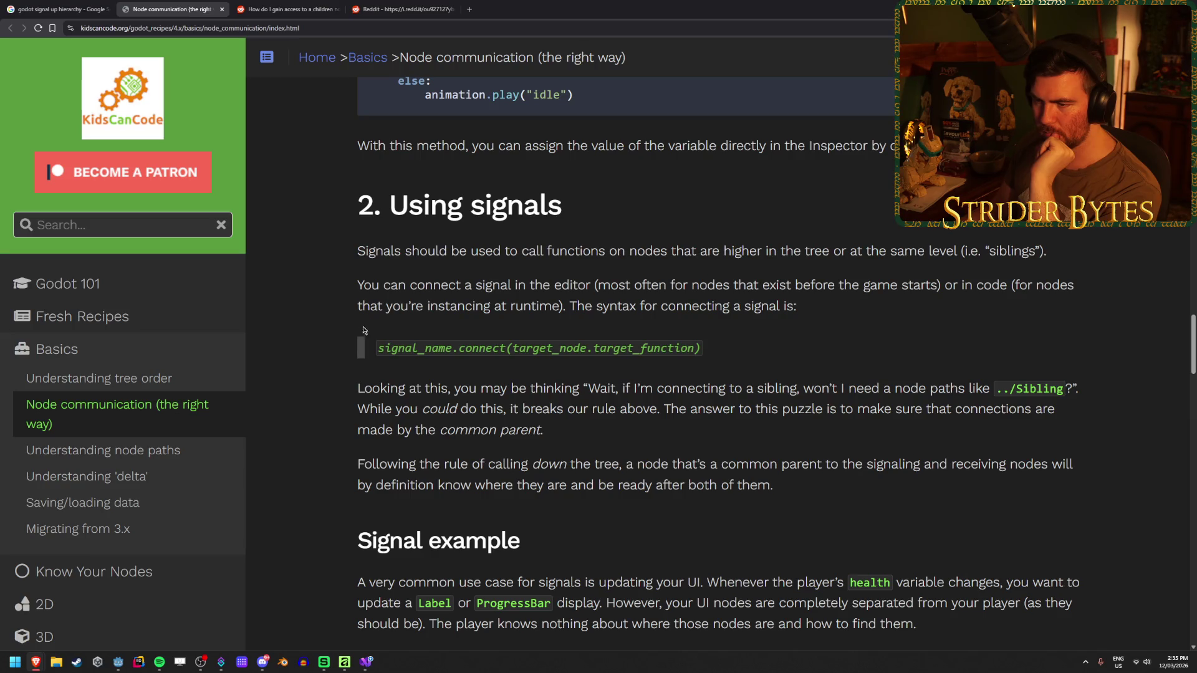
drag(357, 351, 525, 350)
click(525, 350)
drag(738, 346, 378, 348)
click(317, 327)
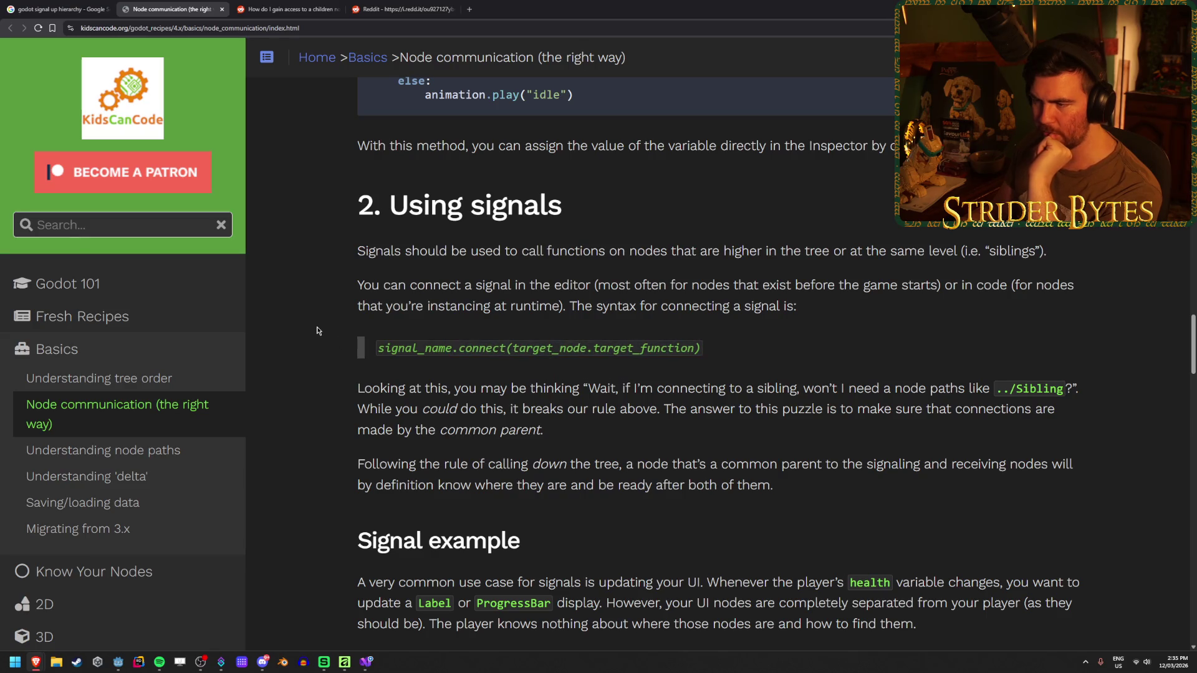
scroll(316, 328, down, 1)
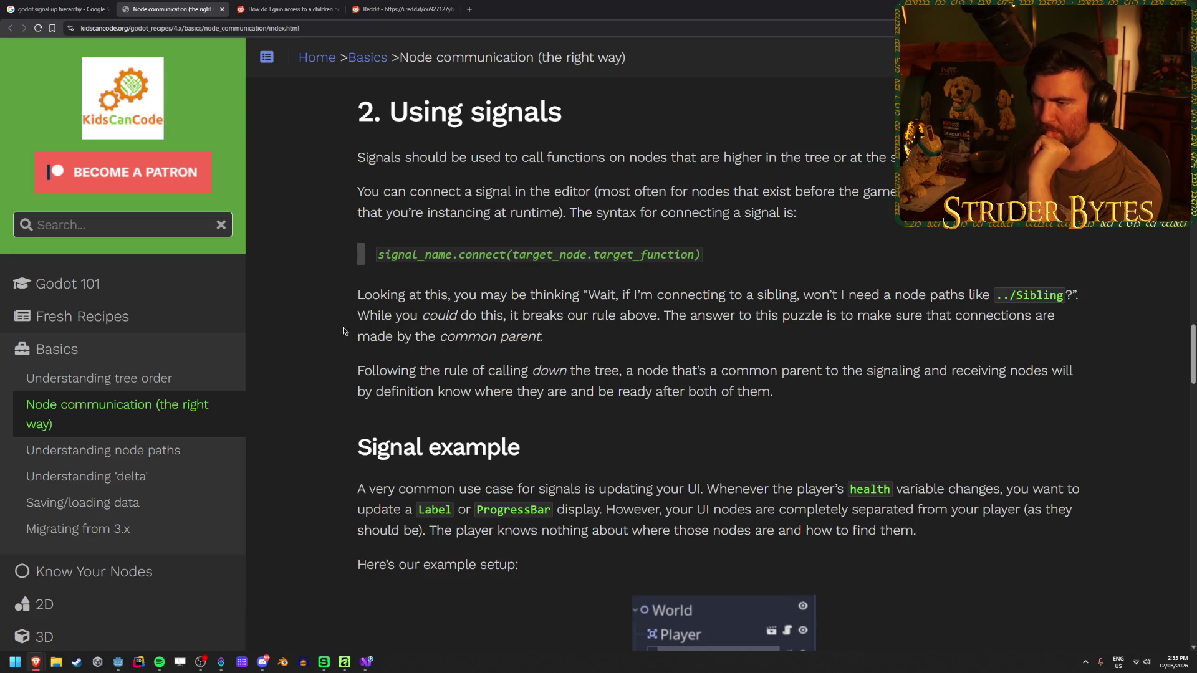
drag(358, 316, 498, 318)
click(614, 323)
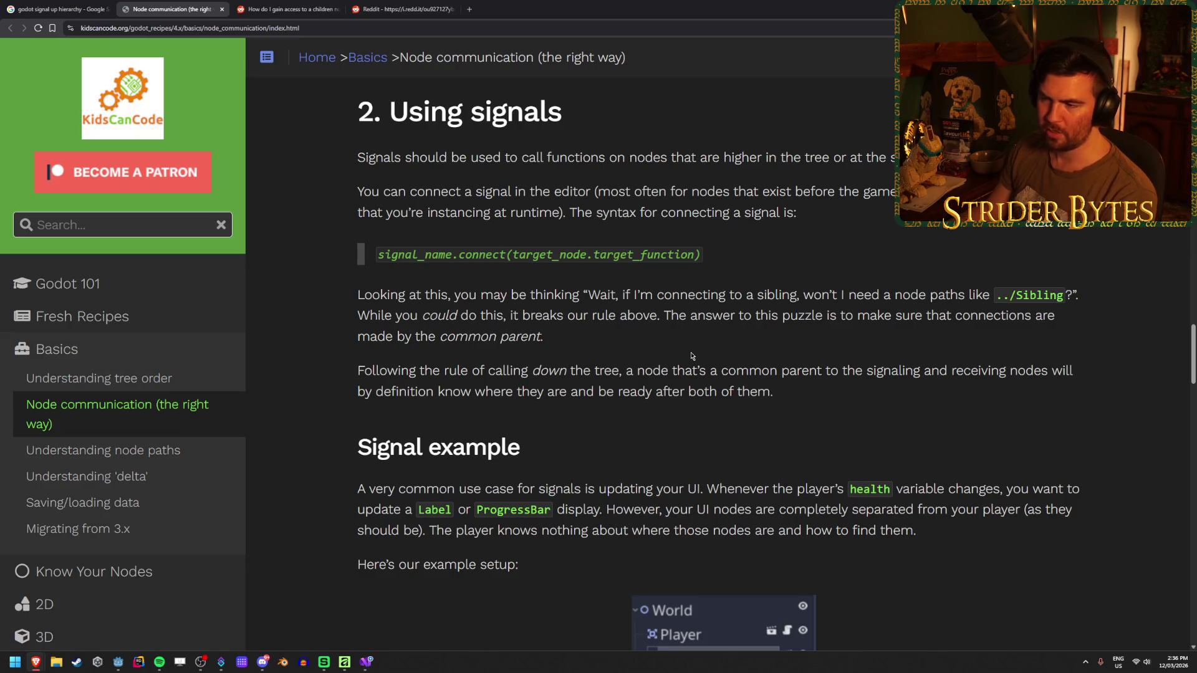
- Read the sentences about the contained nodes and the player's health_changed signal
scroll(690, 352, down, 2)
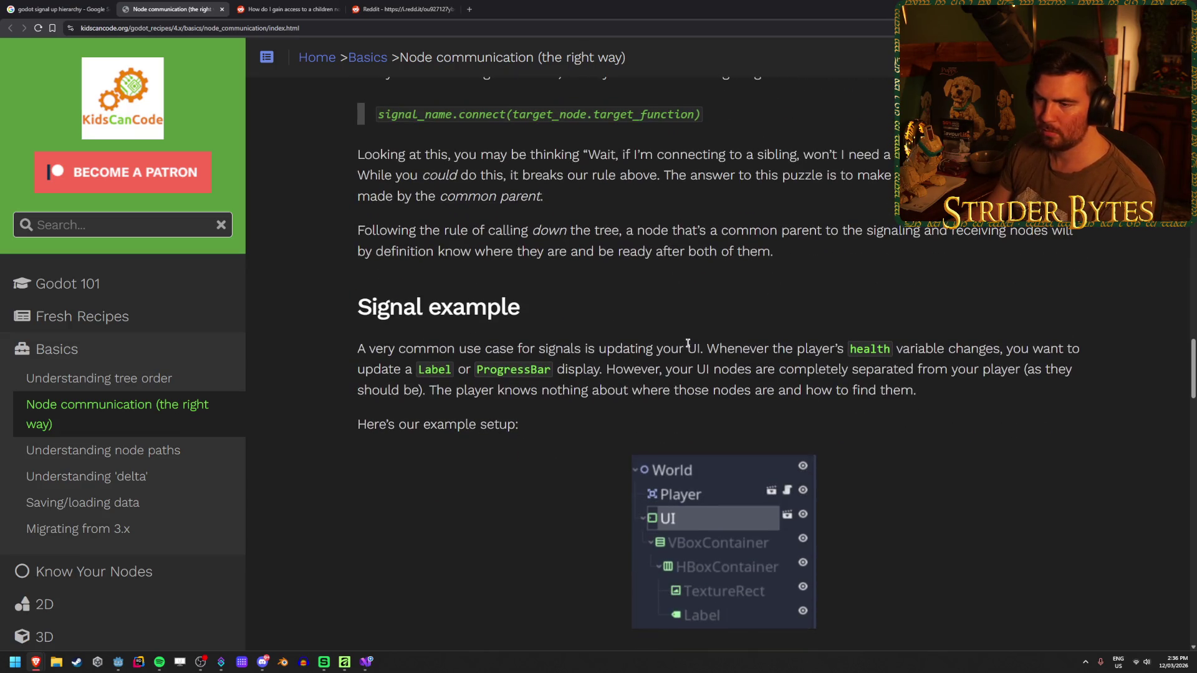
scroll(689, 349, up, 1)
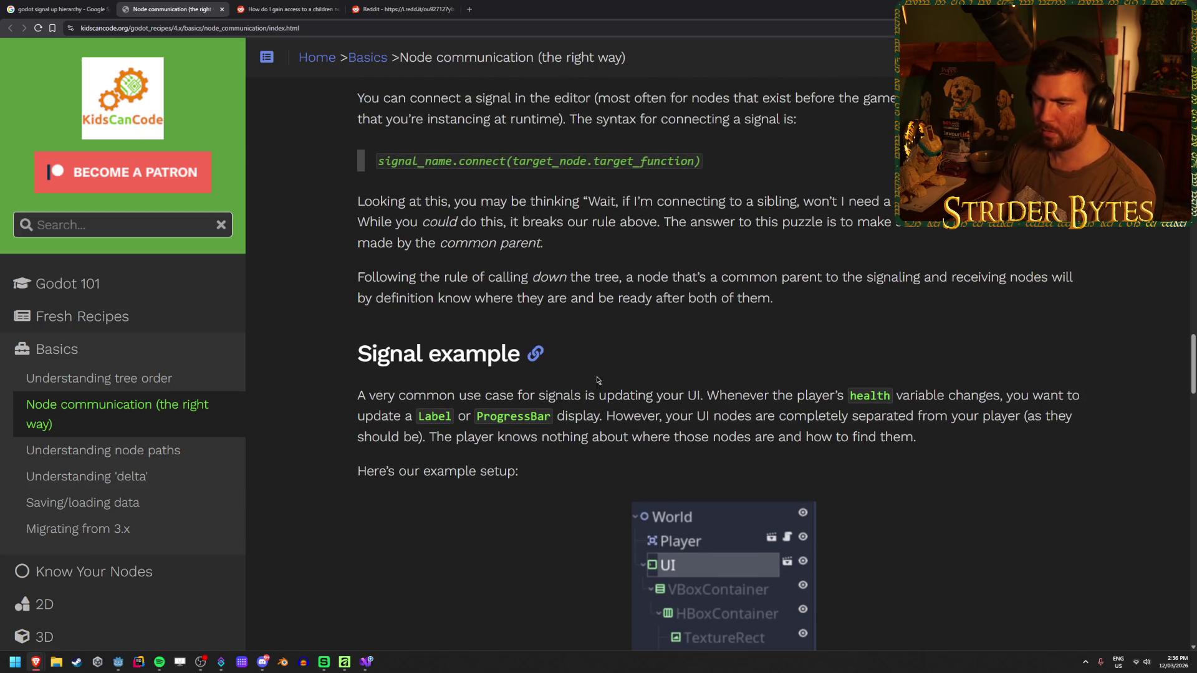
scroll(411, 350, down, 4)
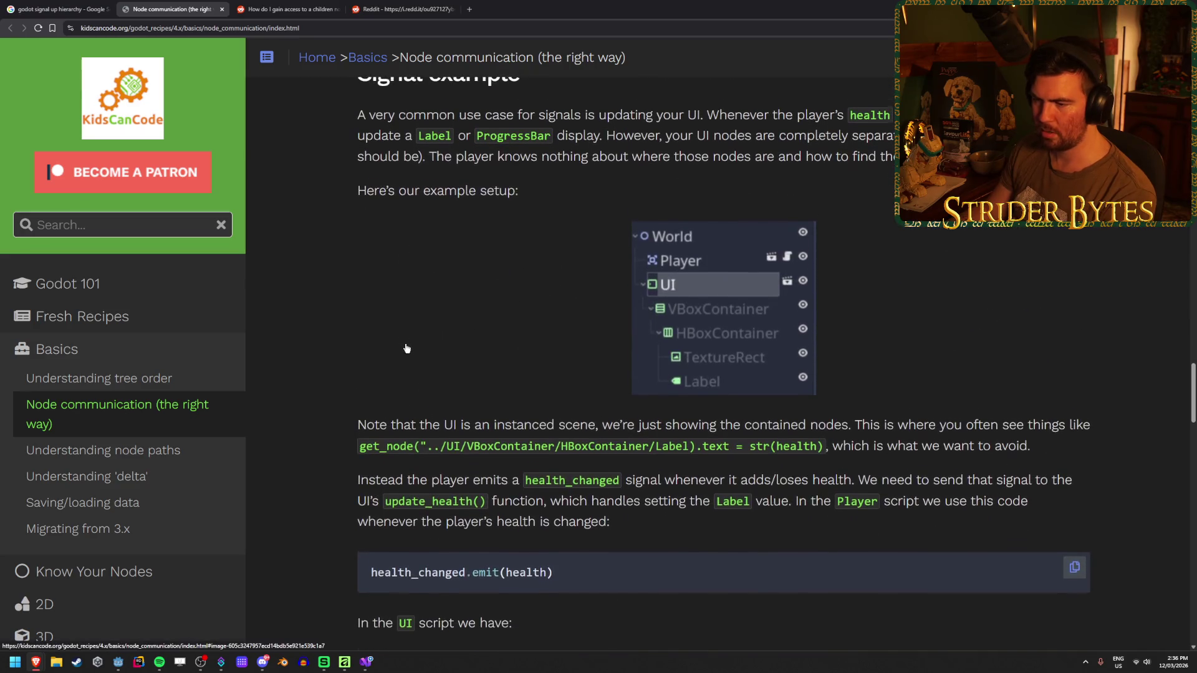
scroll(406, 349, down, 1)
drag(376, 378, 622, 385)
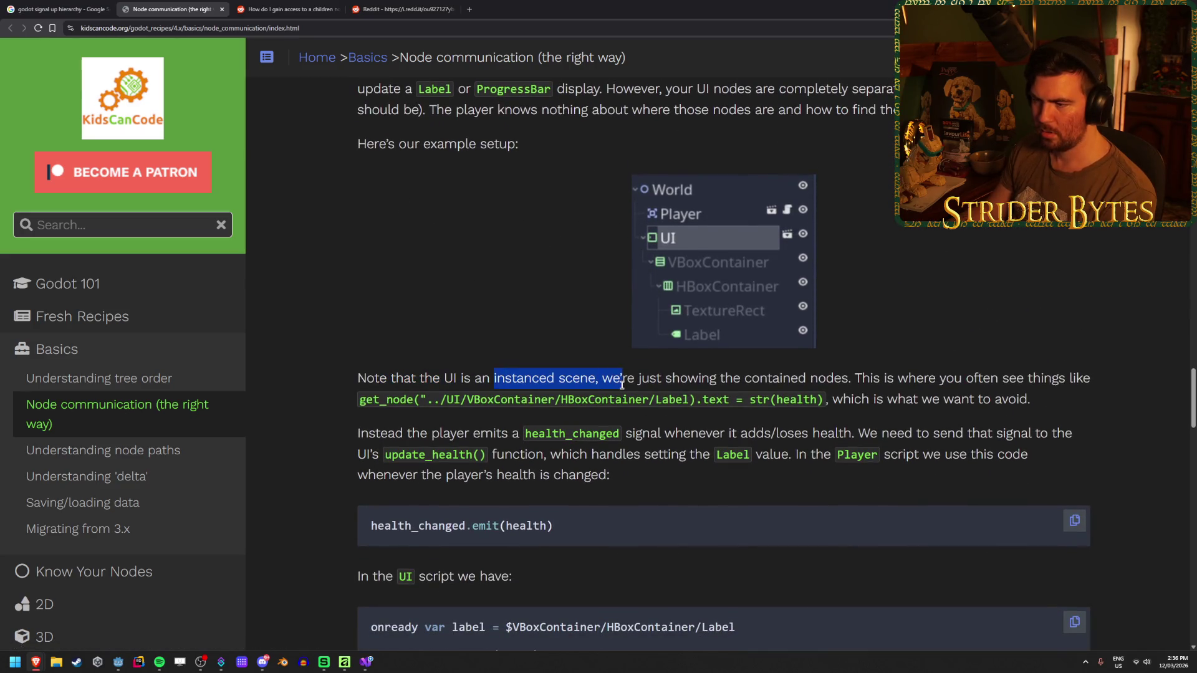
drag(991, 378, 704, 378)
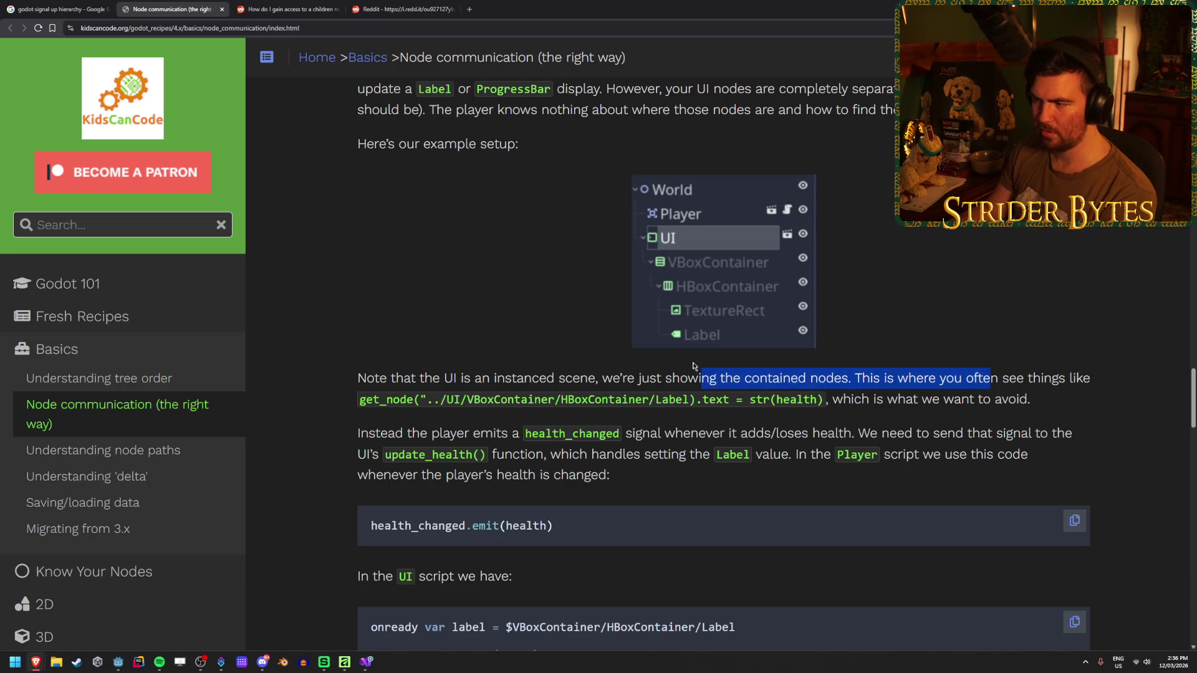
click(694, 366)
scroll(338, 357, down, 1)
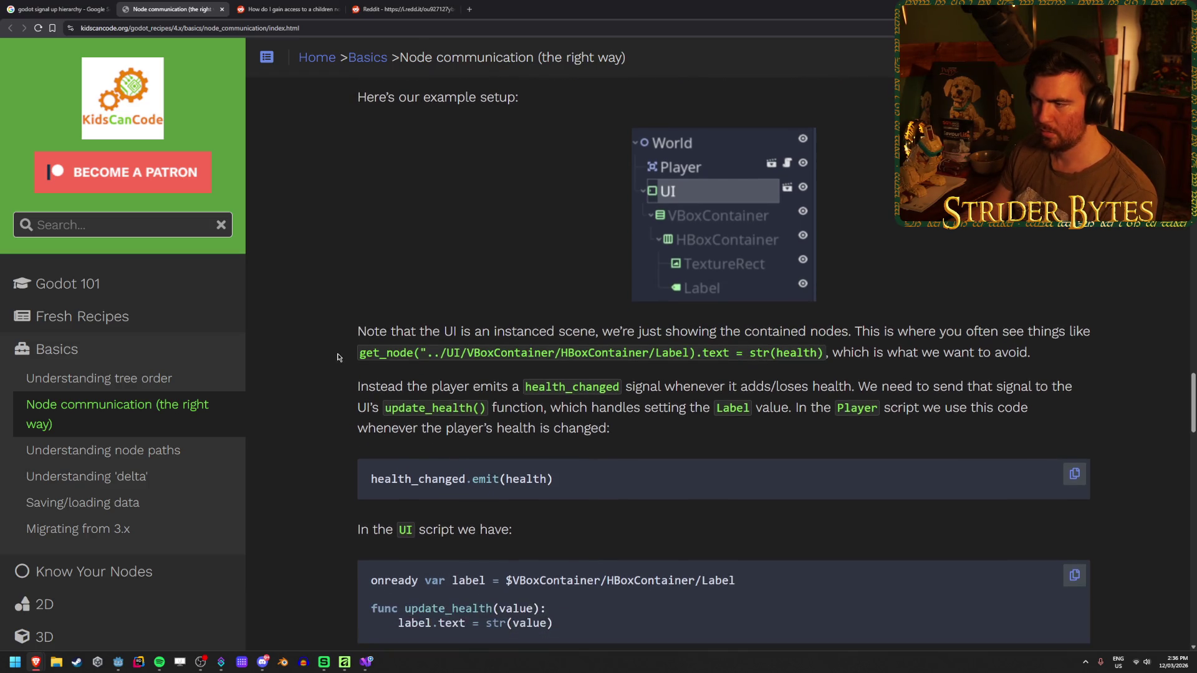
scroll(339, 356, down, 1)
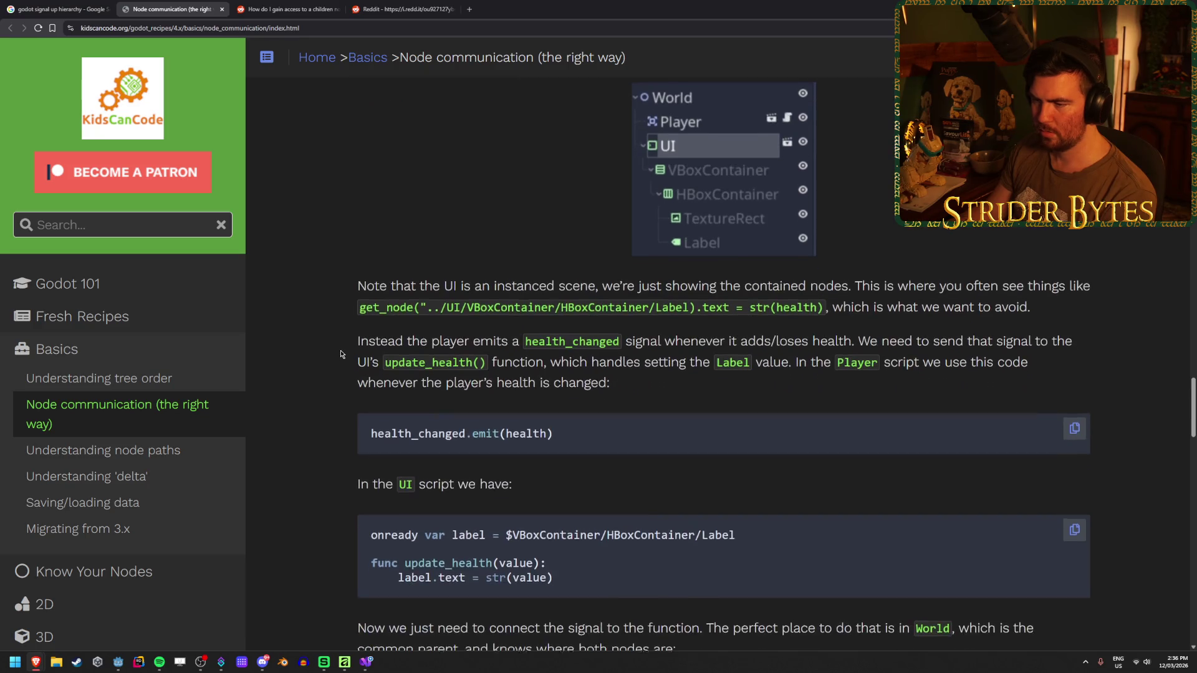
drag(469, 340, 634, 342)
click(640, 342)
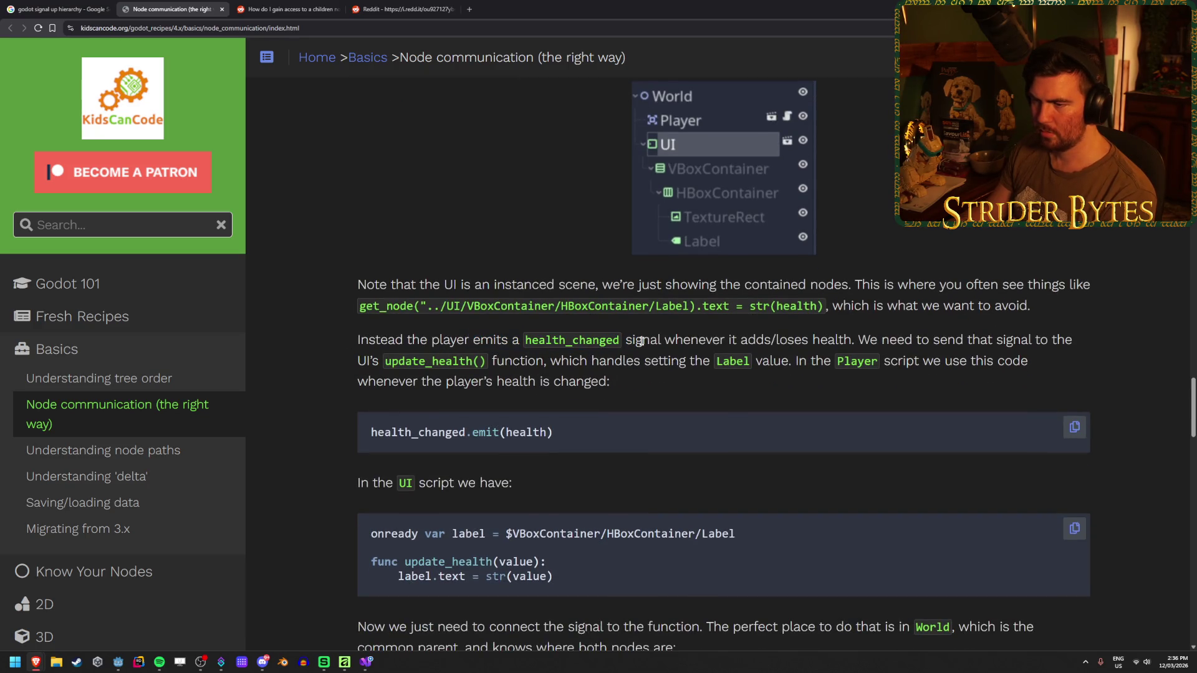
drag(409, 341, 802, 336)
click(909, 337)
mouse_move(909, 339)
mouse_down()
mouse_move(829, 340)
mouse_move(964, 340)
mouse_up()
click(964, 340)
- Scroll on to the UI's update_health function and the World _ready connect code
scroll(409, 419, up, 1)
scroll(409, 419, up, 2)
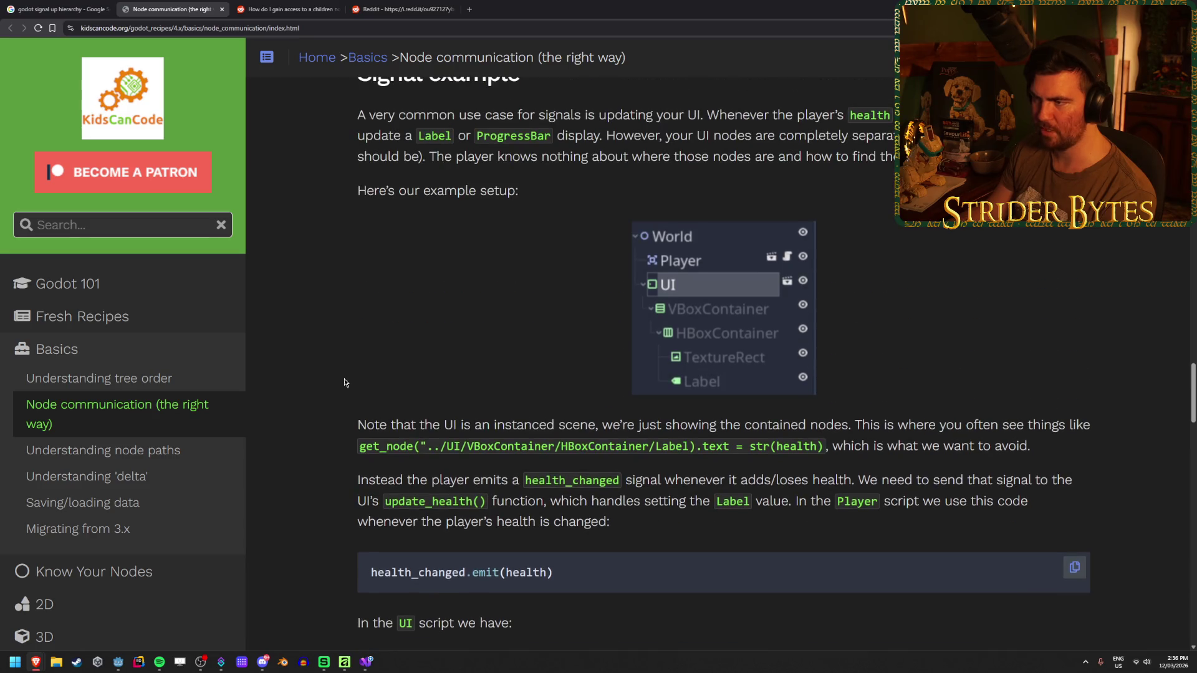
scroll(337, 401, down, 1)
scroll(336, 401, down, 1)
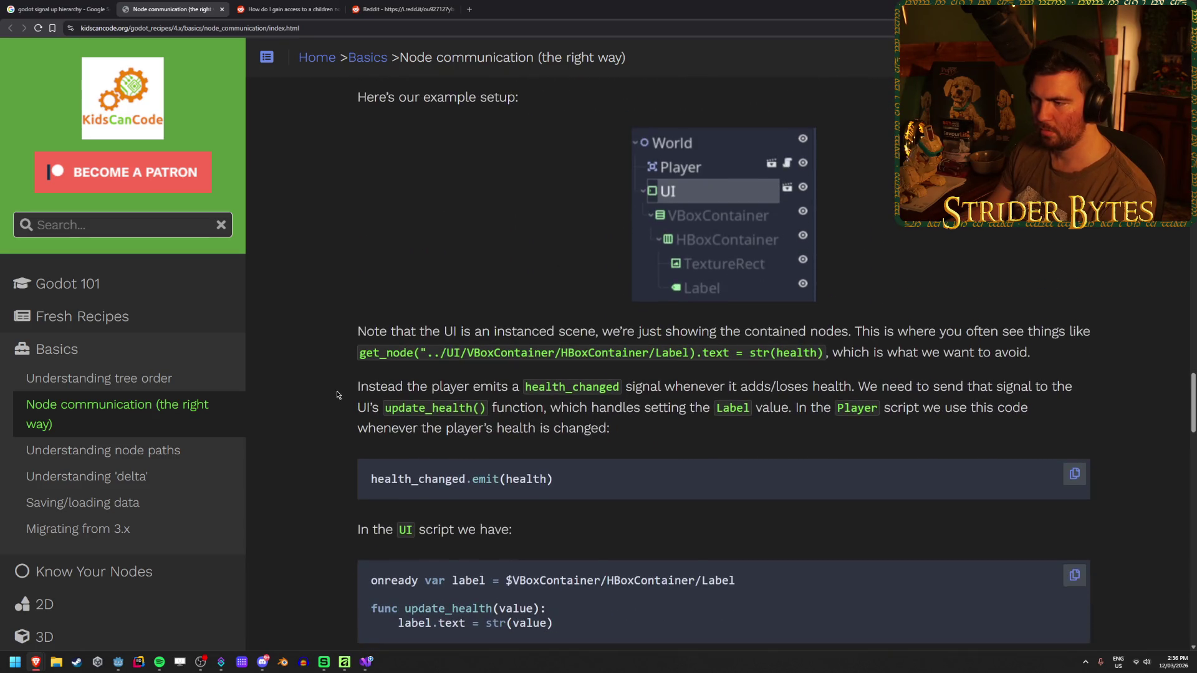
scroll(338, 389, down, 1)
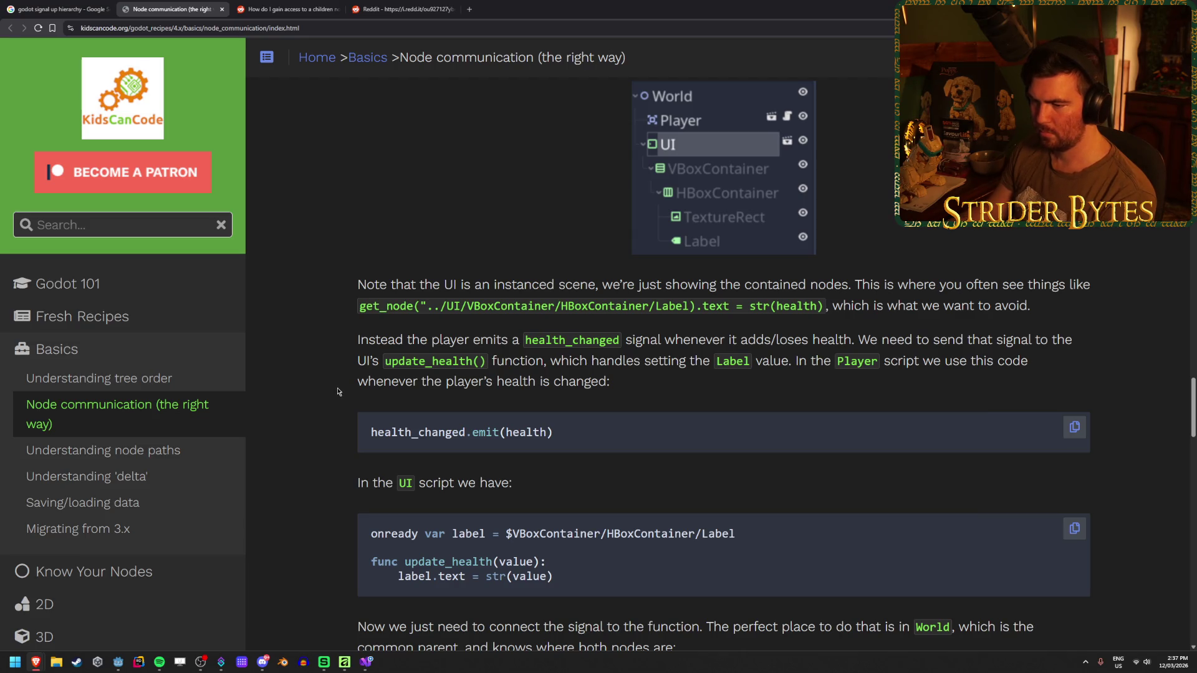
scroll(338, 392, down, 1)
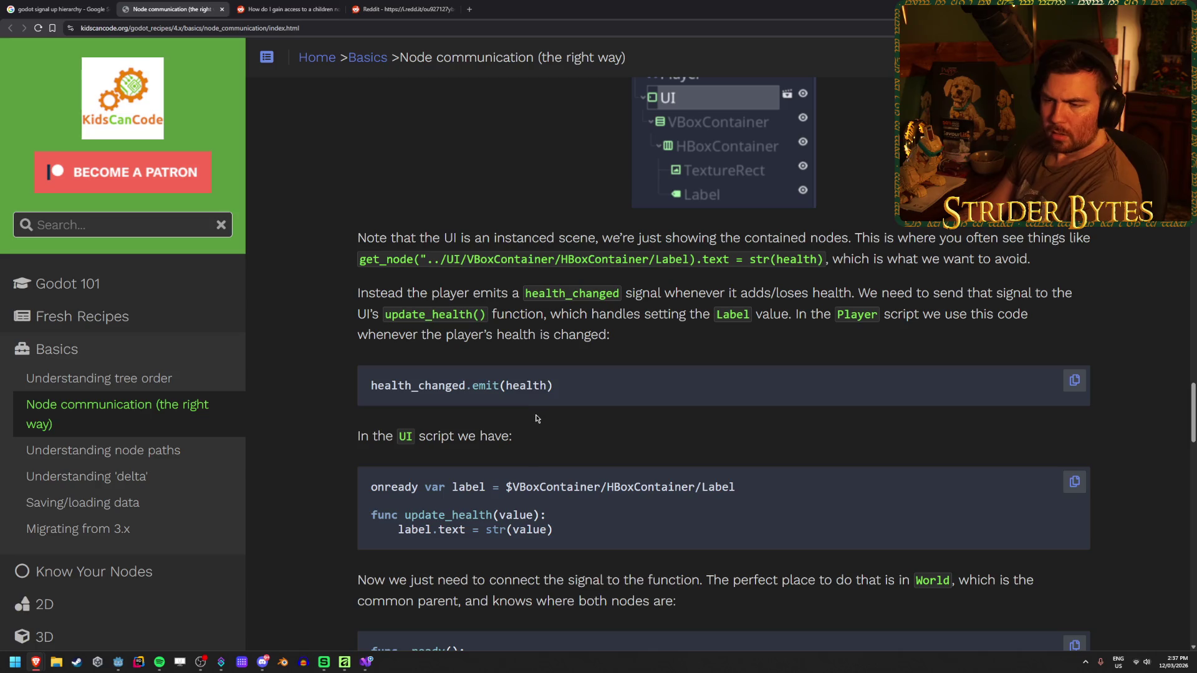
scroll(690, 144, up, 1)
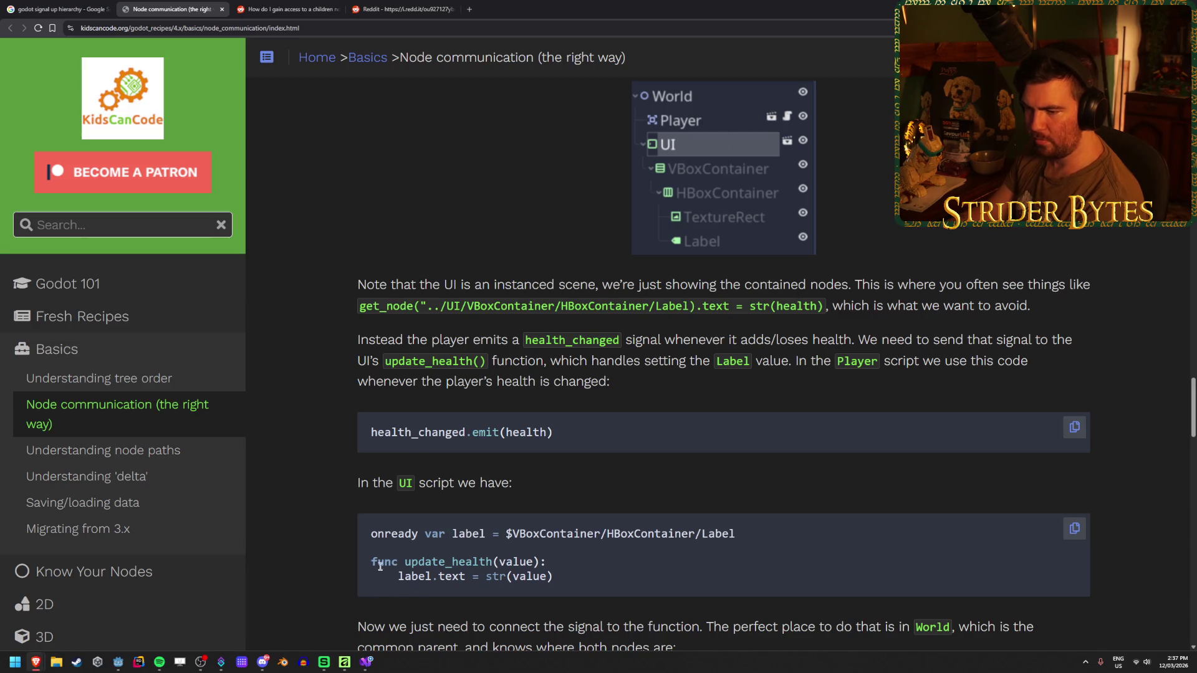
drag(372, 562, 539, 562)
click(405, 567)
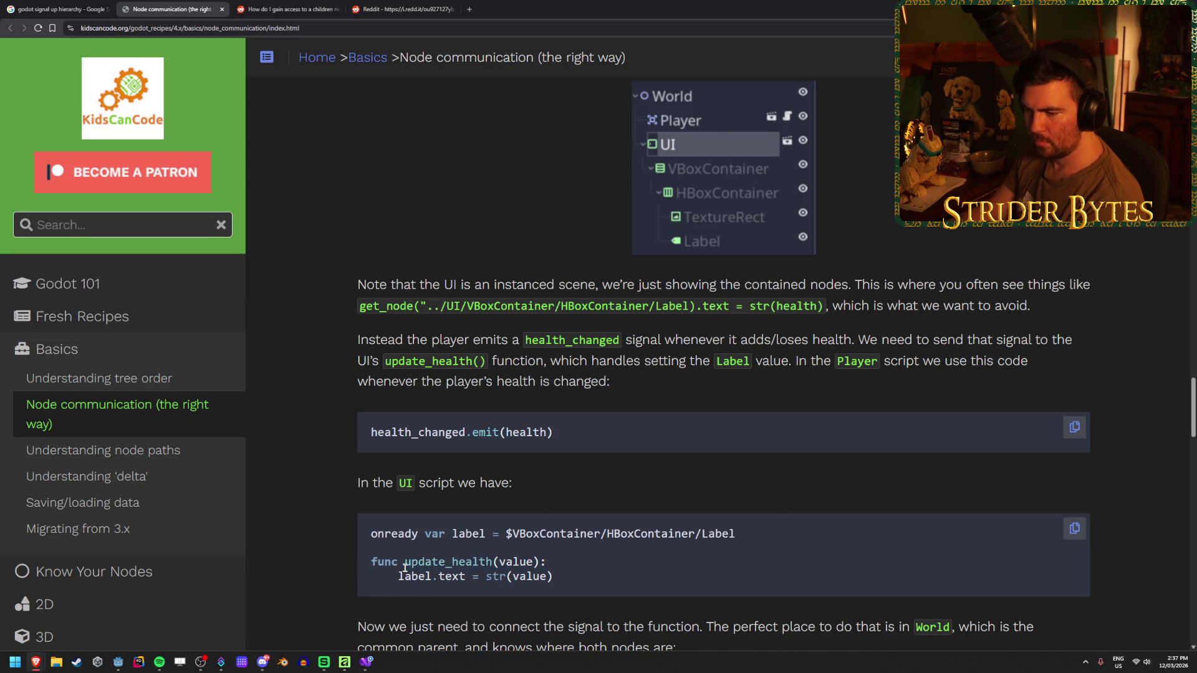
scroll(411, 530, down, 1)
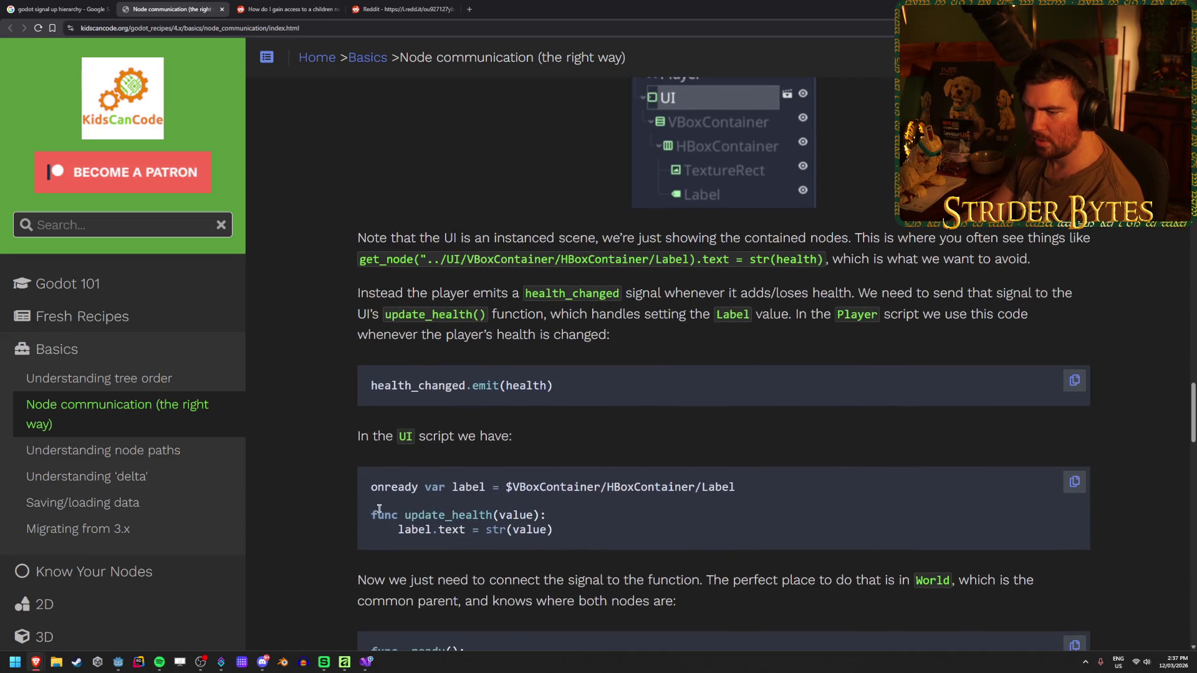
scroll(417, 492, down, 3)
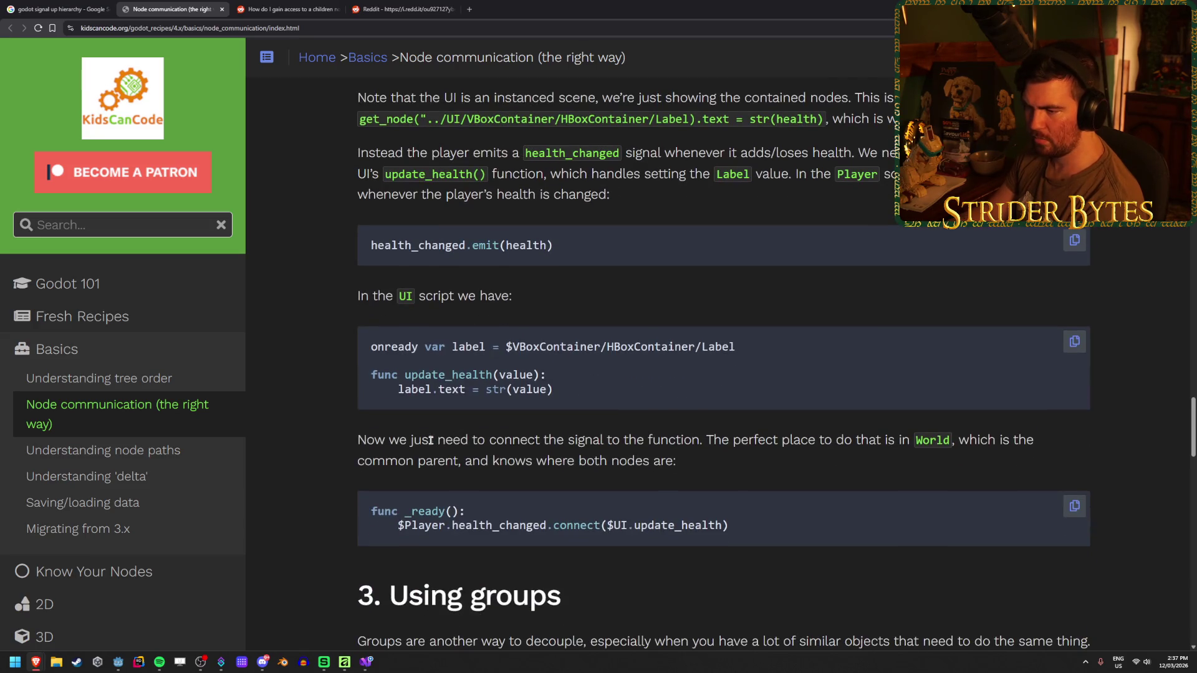
- Highlight the 'Now we just need to connect…' sentence about connecting the signal
drag(430, 441, 801, 440)
click(810, 481)
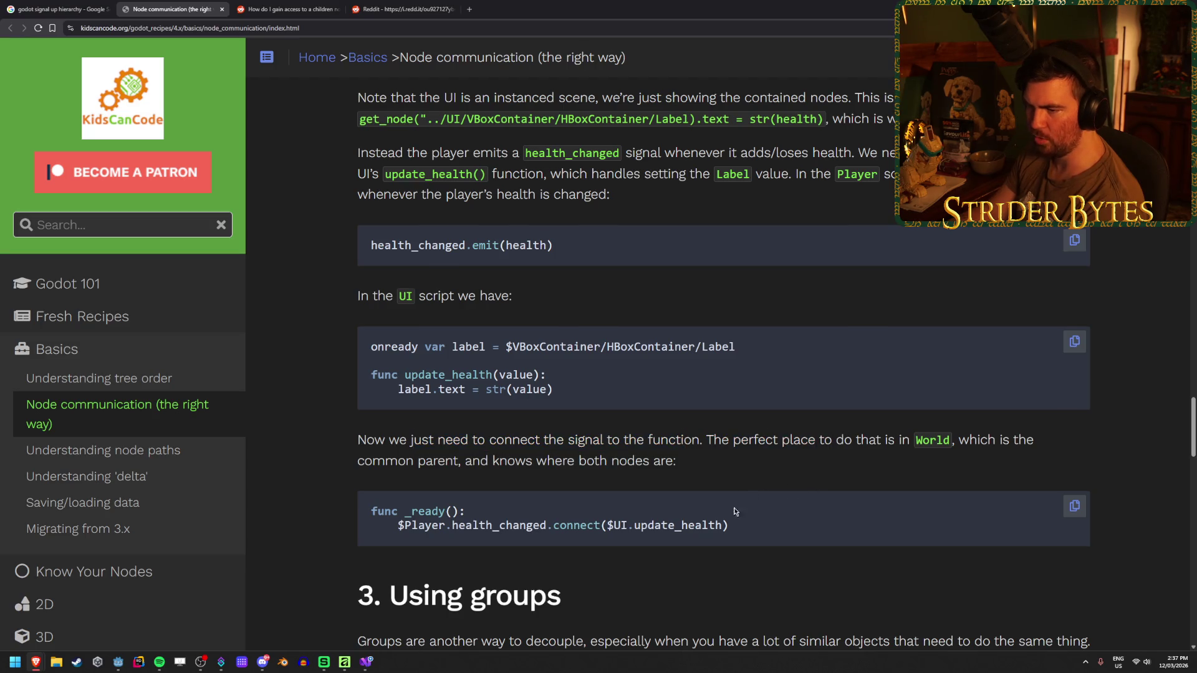
scroll(735, 511, up, 6)
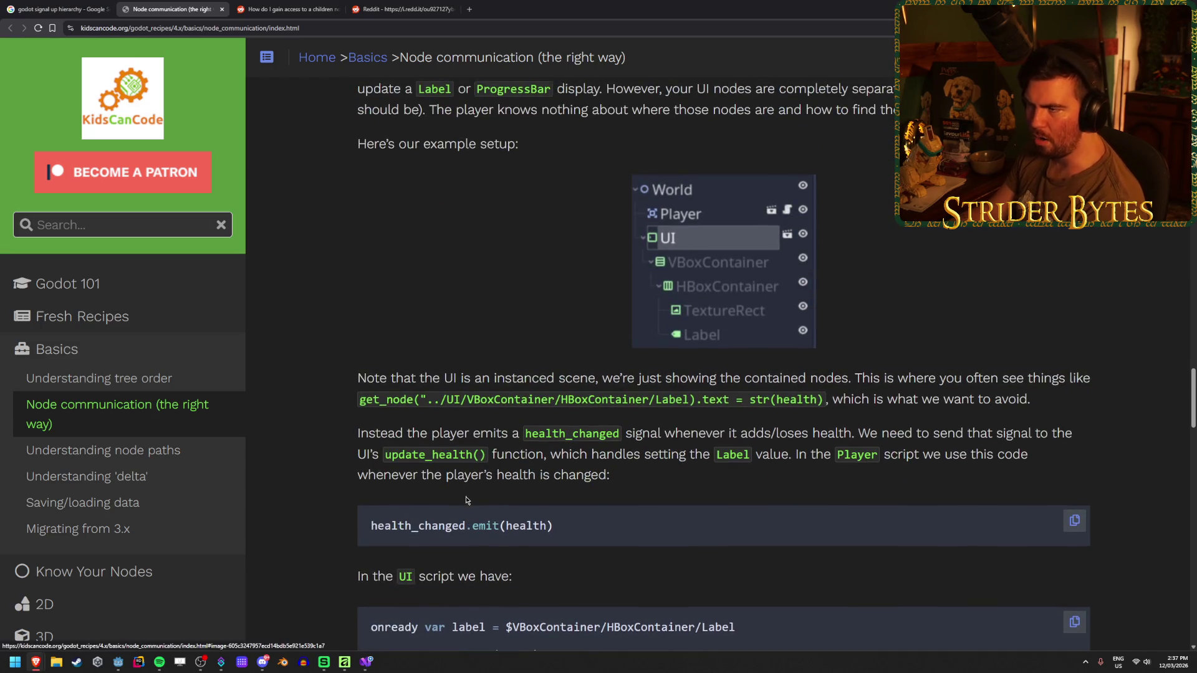
scroll(467, 496, down, 6)
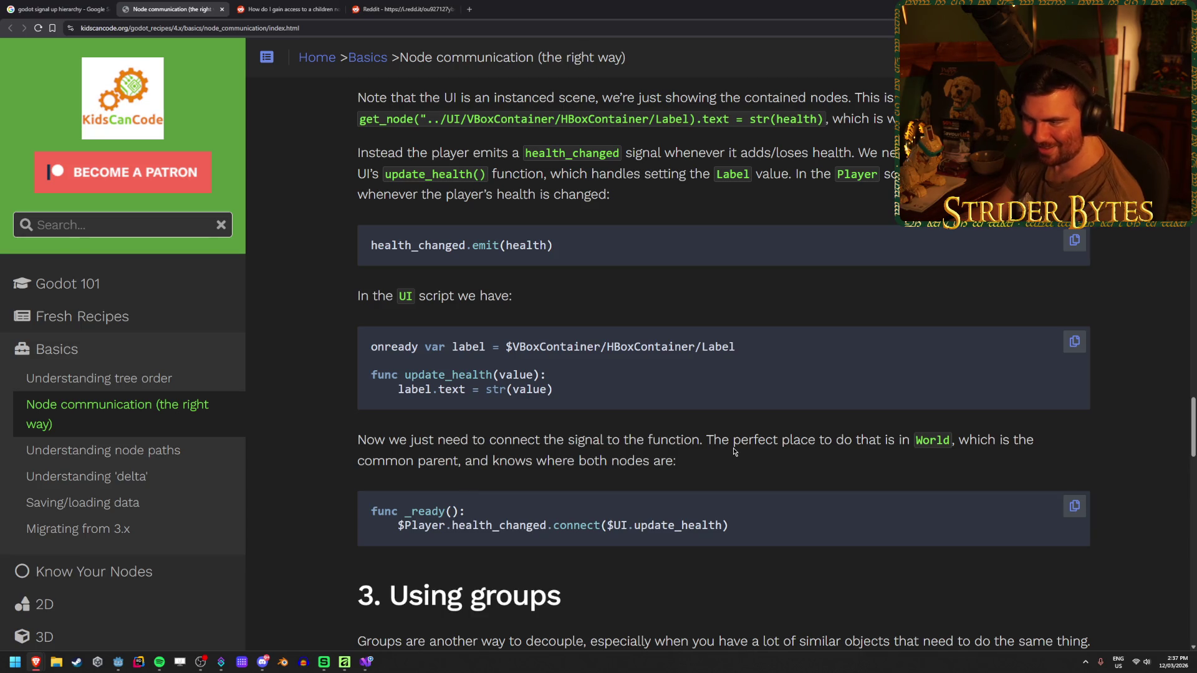
- Read the paragraph about both nodes sharing a common parent, then scroll toward '3. Using groups'
drag(698, 461, 489, 461)
drag(405, 462, 473, 462)
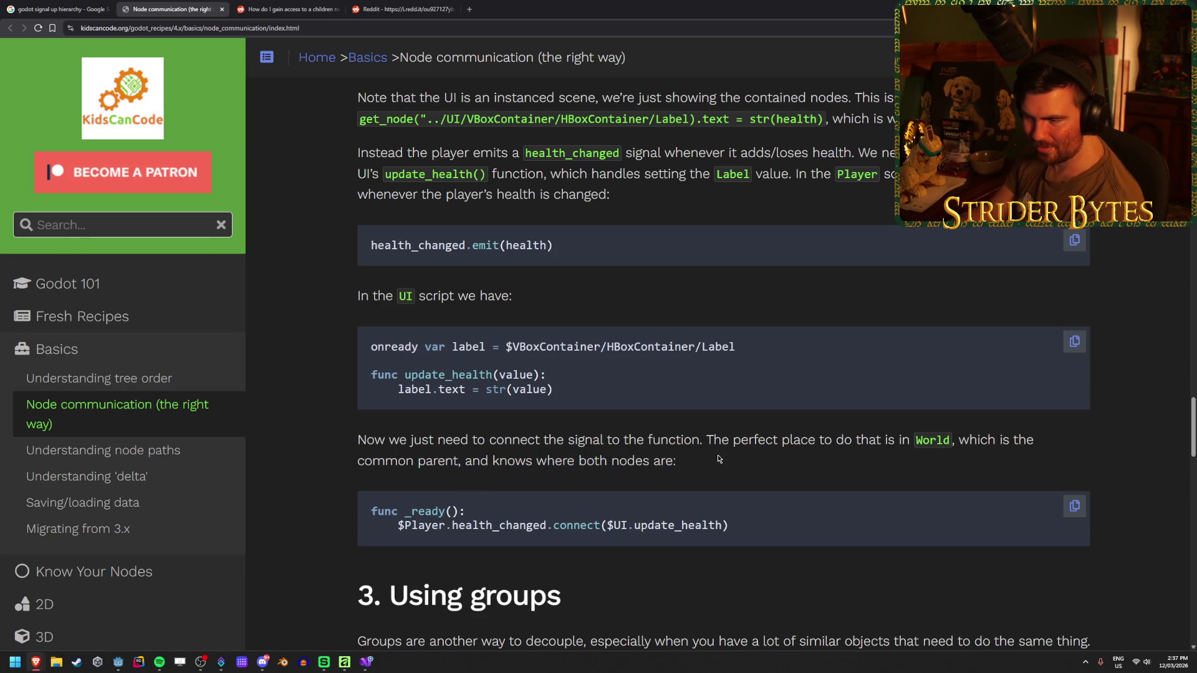
mouse_move(717, 457)
mouse_down()
mouse_move(422, 457)
mouse_move(743, 457)
mouse_move(355, 448)
mouse_up()
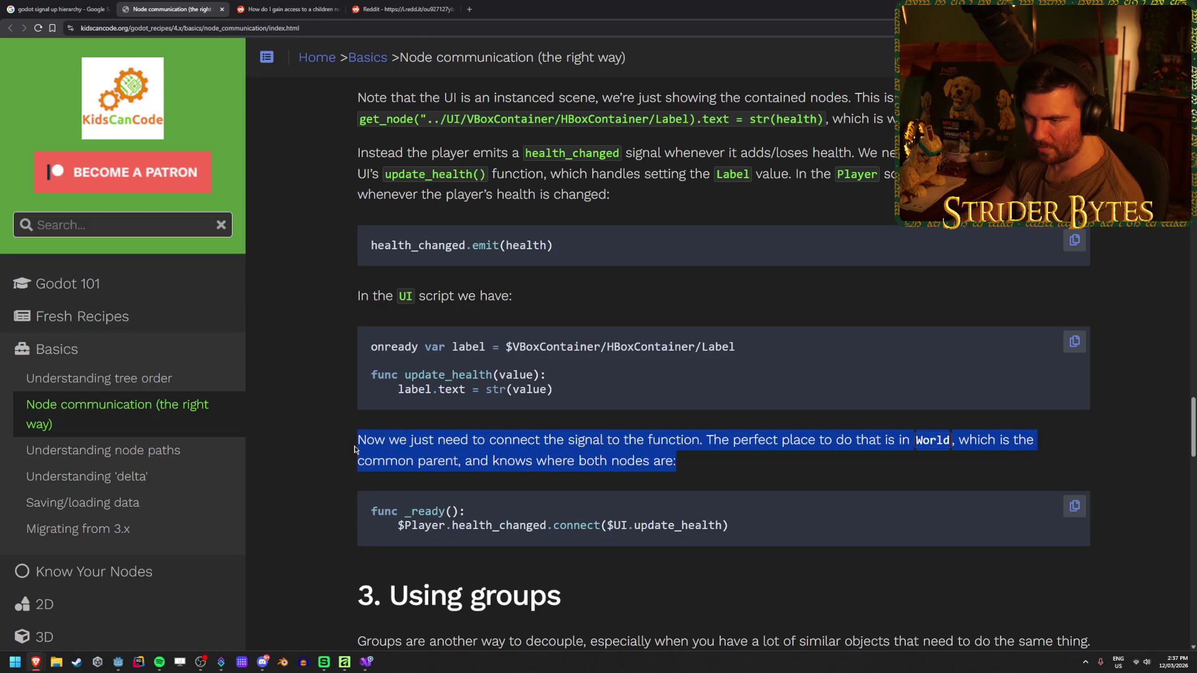
click(355, 449)
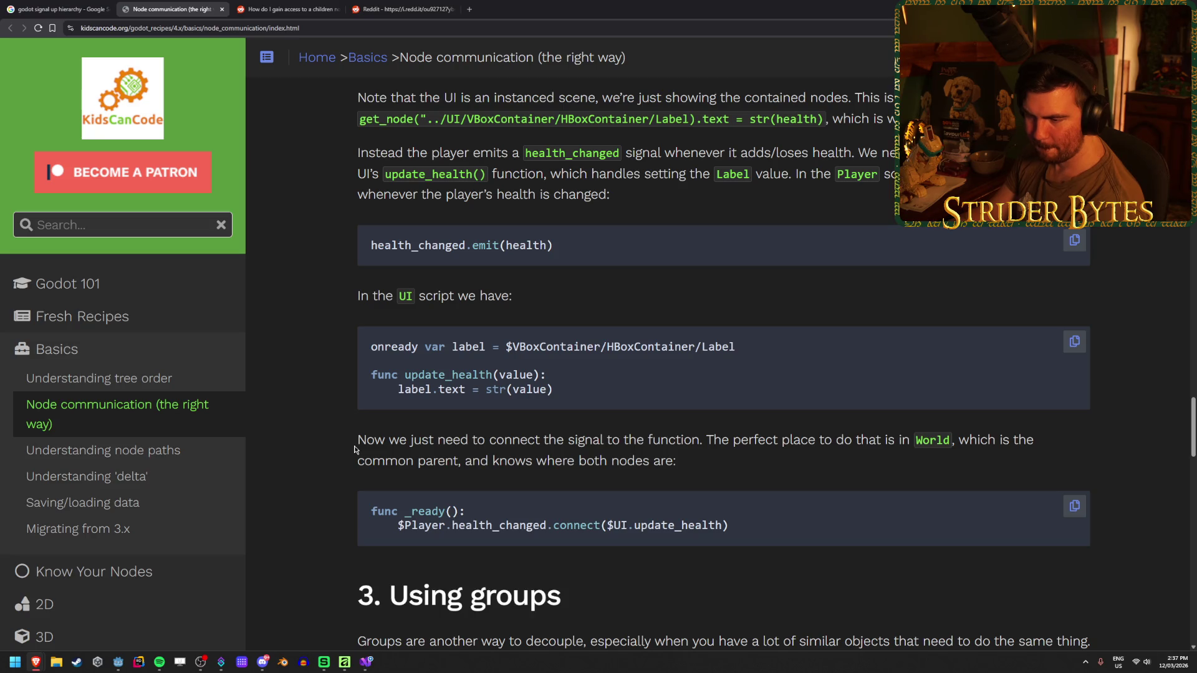
scroll(355, 449, down, 2)
scroll(355, 449, up, 2)
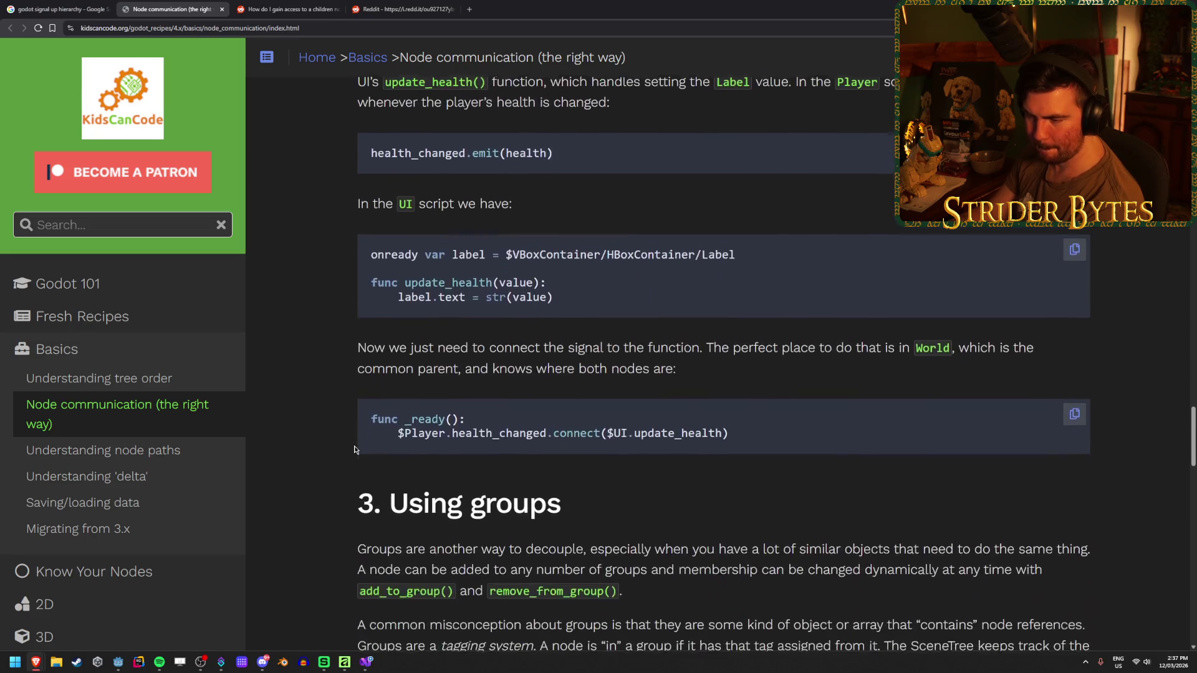
scroll(354, 449, up, 1)
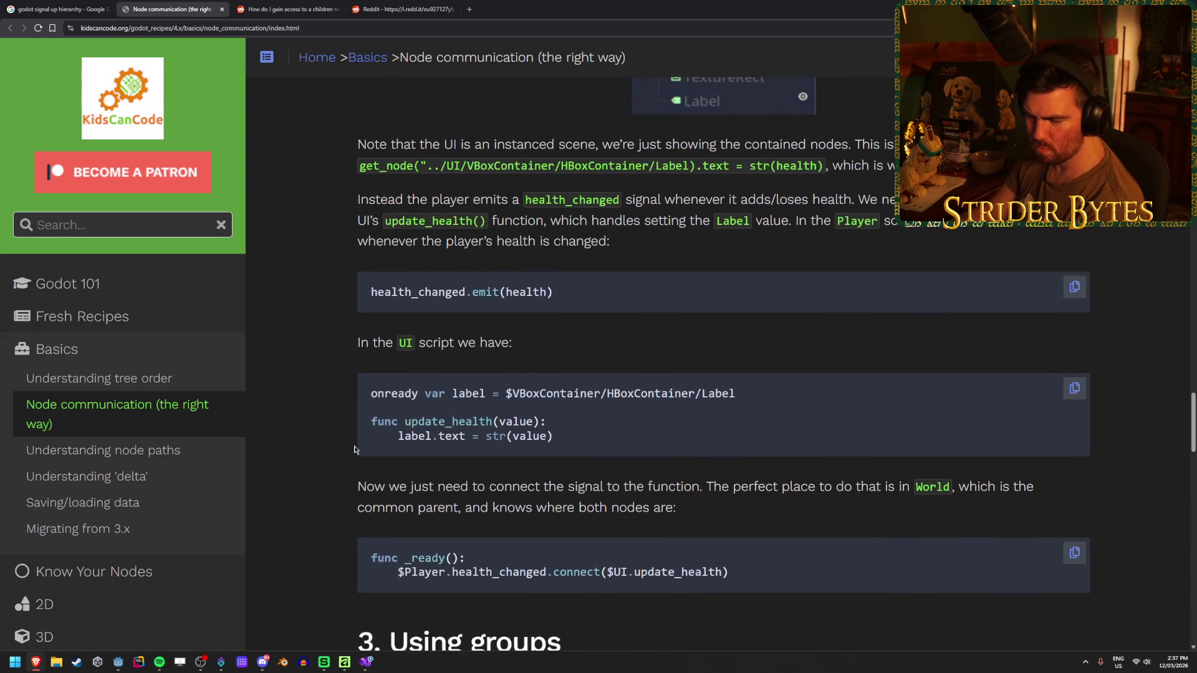
scroll(355, 449, down, 6)
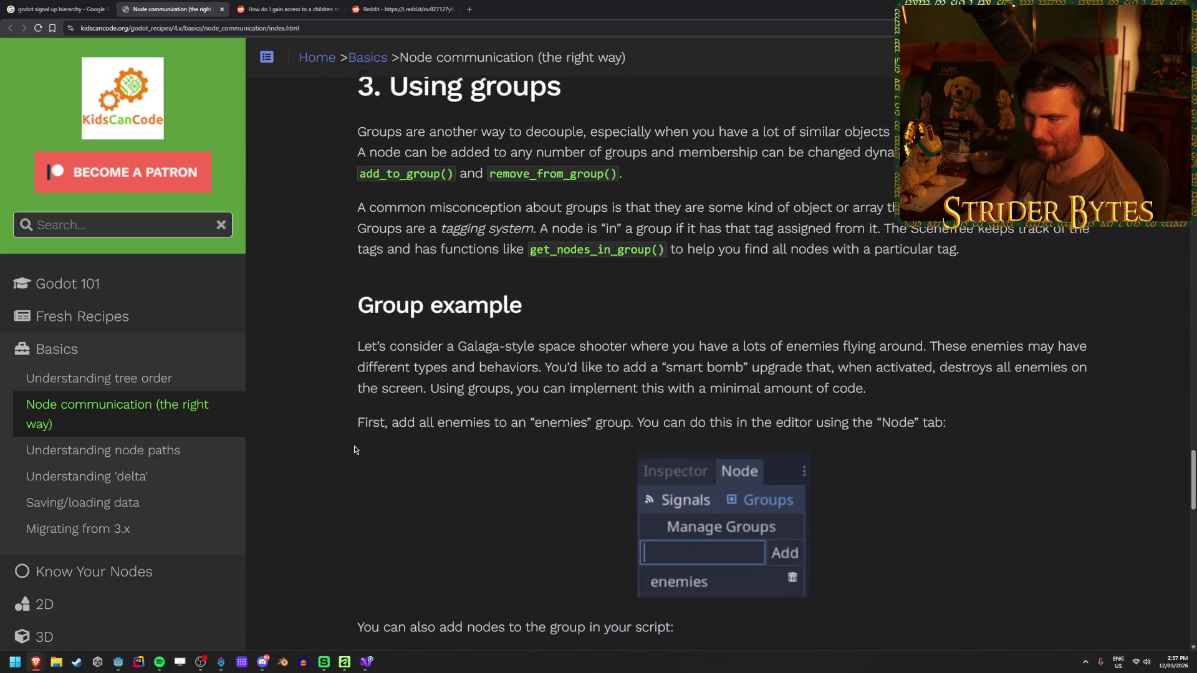
- Scroll through the UI script and World _ready connect code, then close the recipe tab
scroll(355, 449, down, 2)
scroll(355, 449, up, 2)
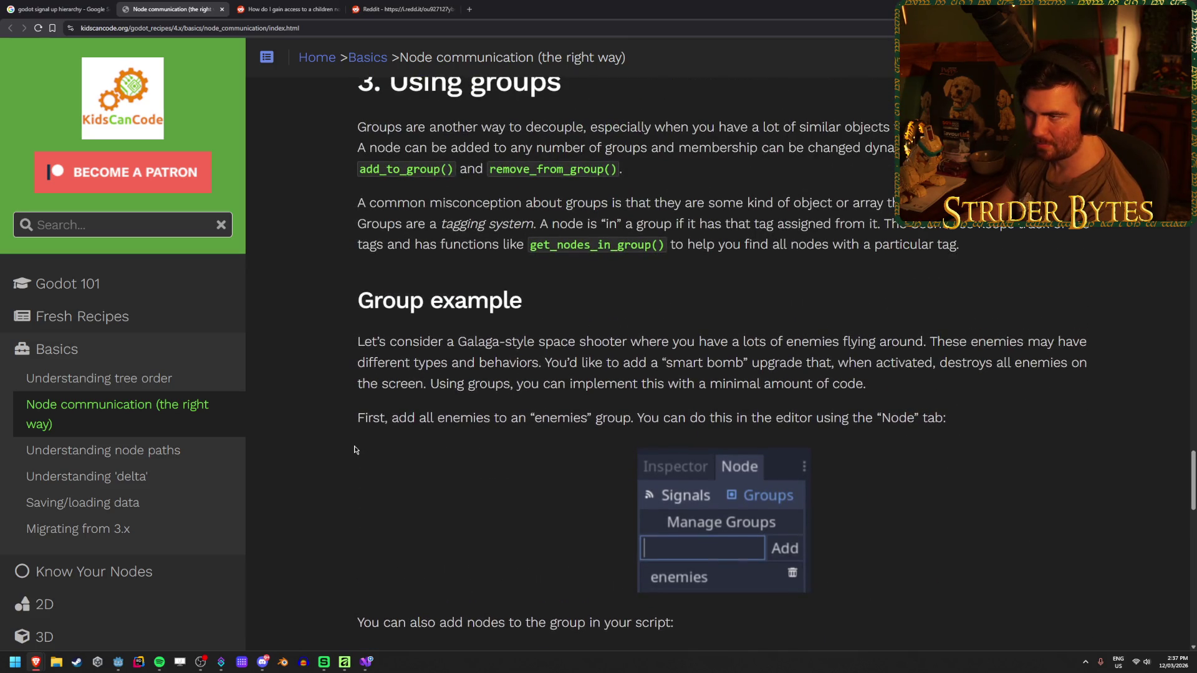
scroll(355, 450, up, 1)
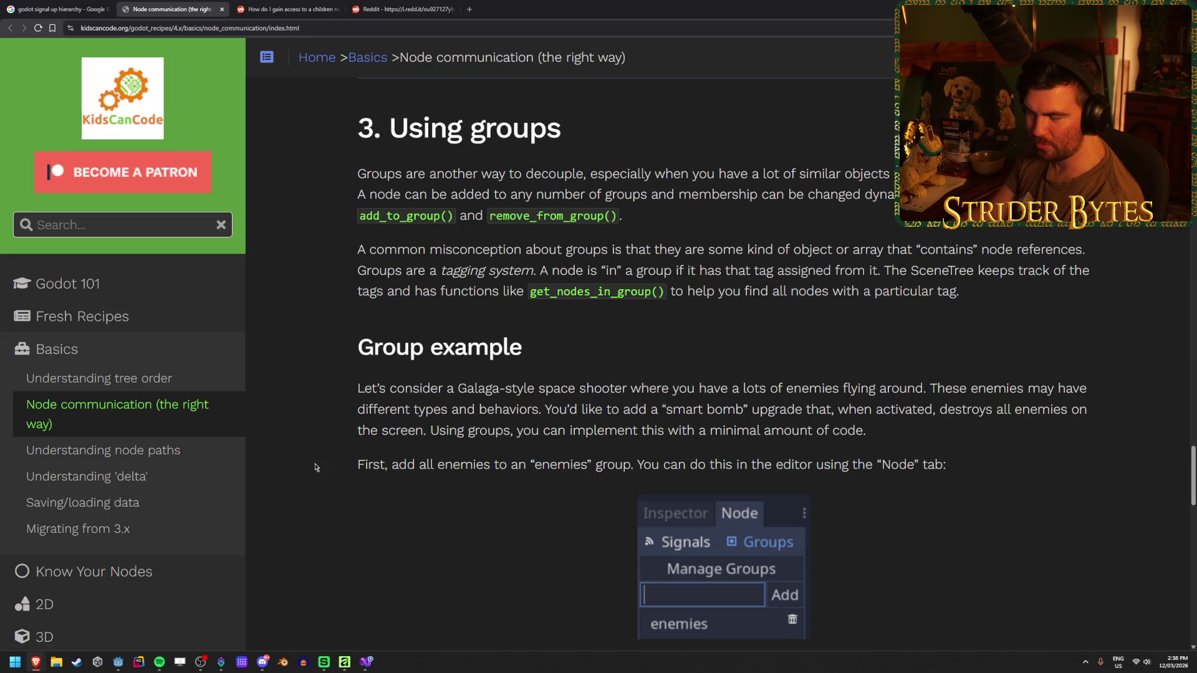
scroll(315, 467, down, 10)
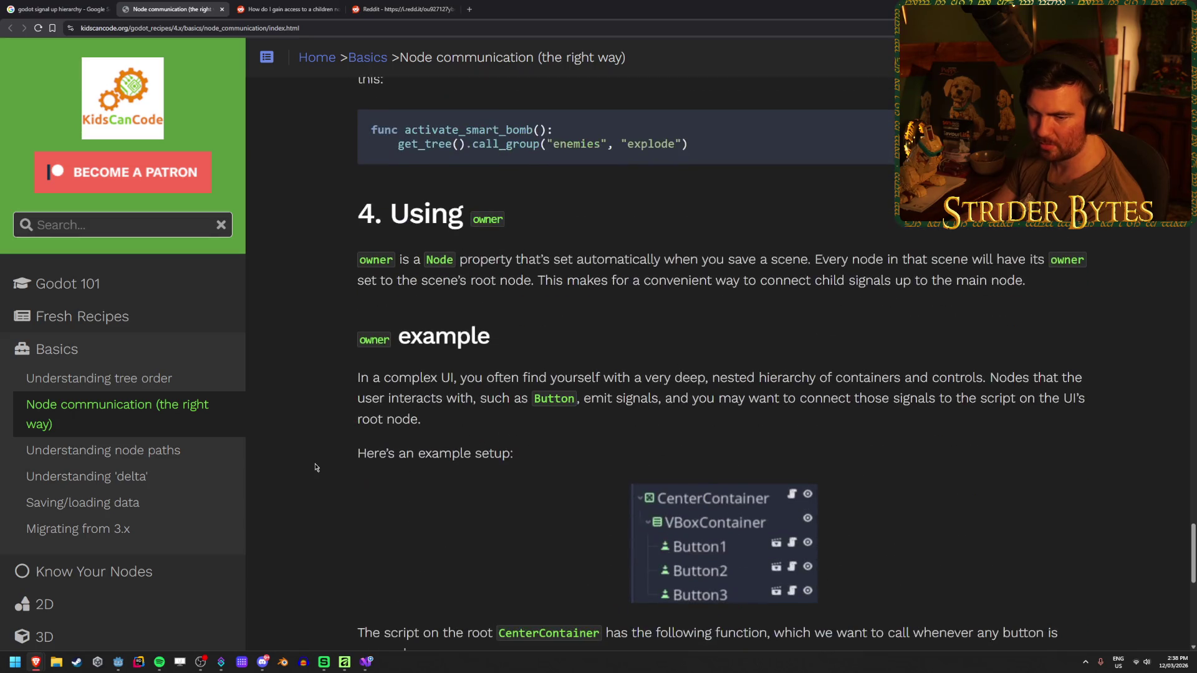
scroll(315, 467, down, 5)
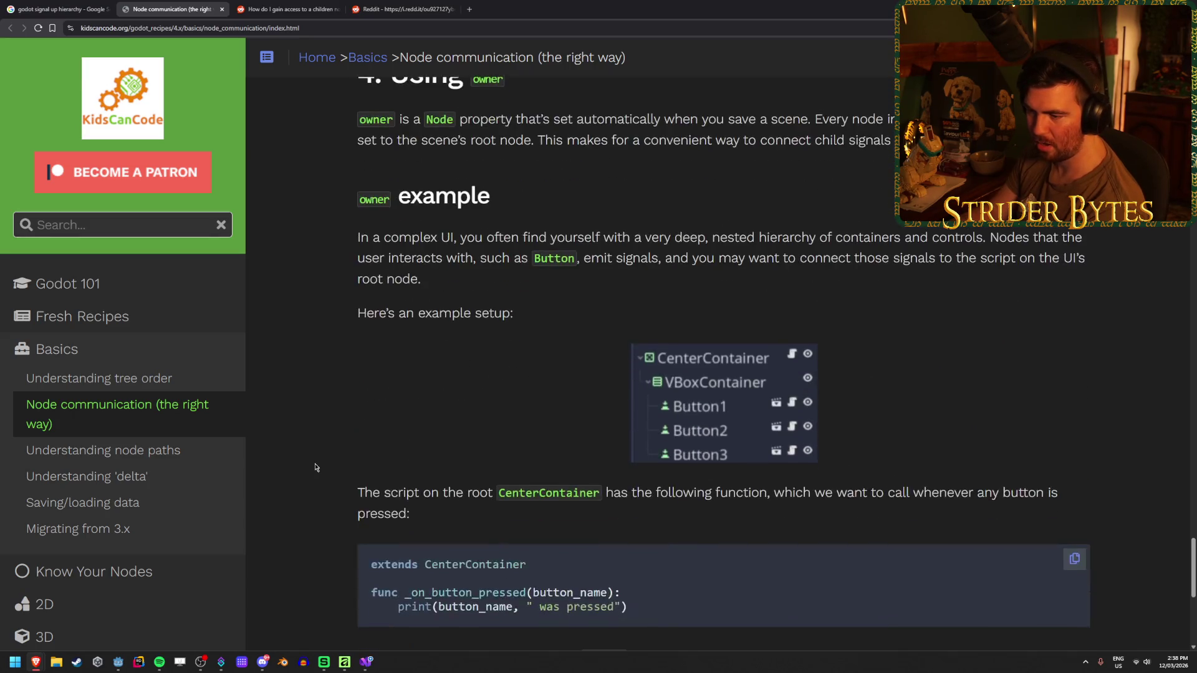
scroll(316, 467, down, 3)
scroll(316, 467, up, 20)
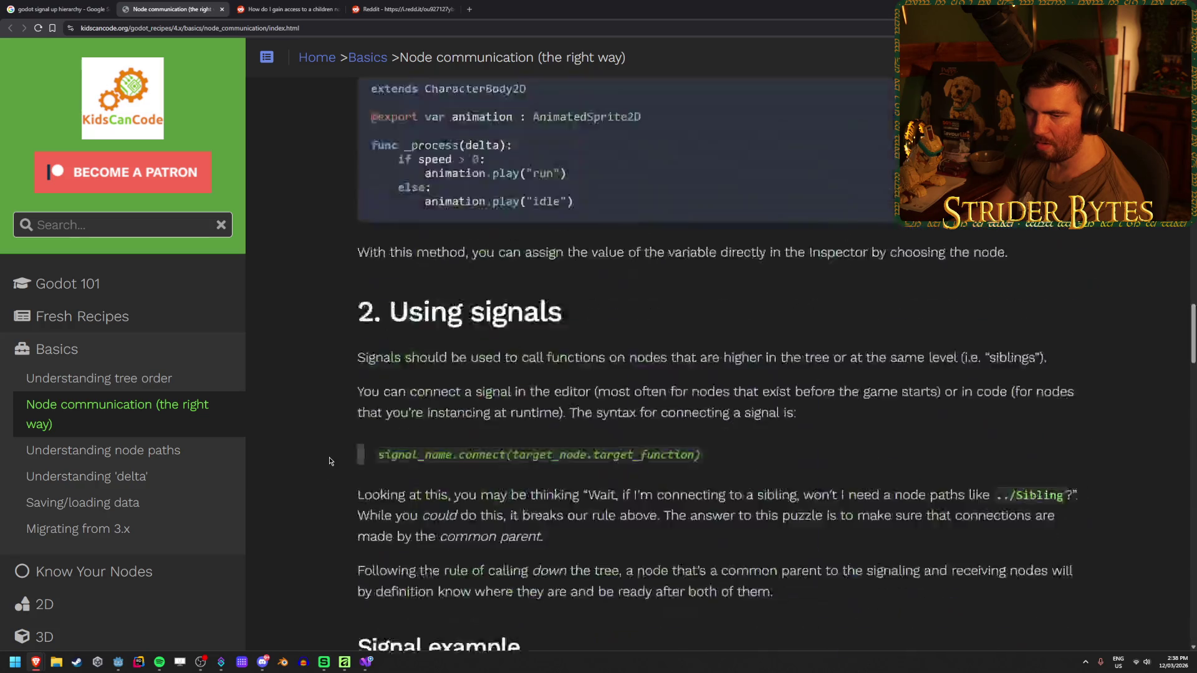
scroll(330, 461, down, 3)
scroll(330, 462, down, 3)
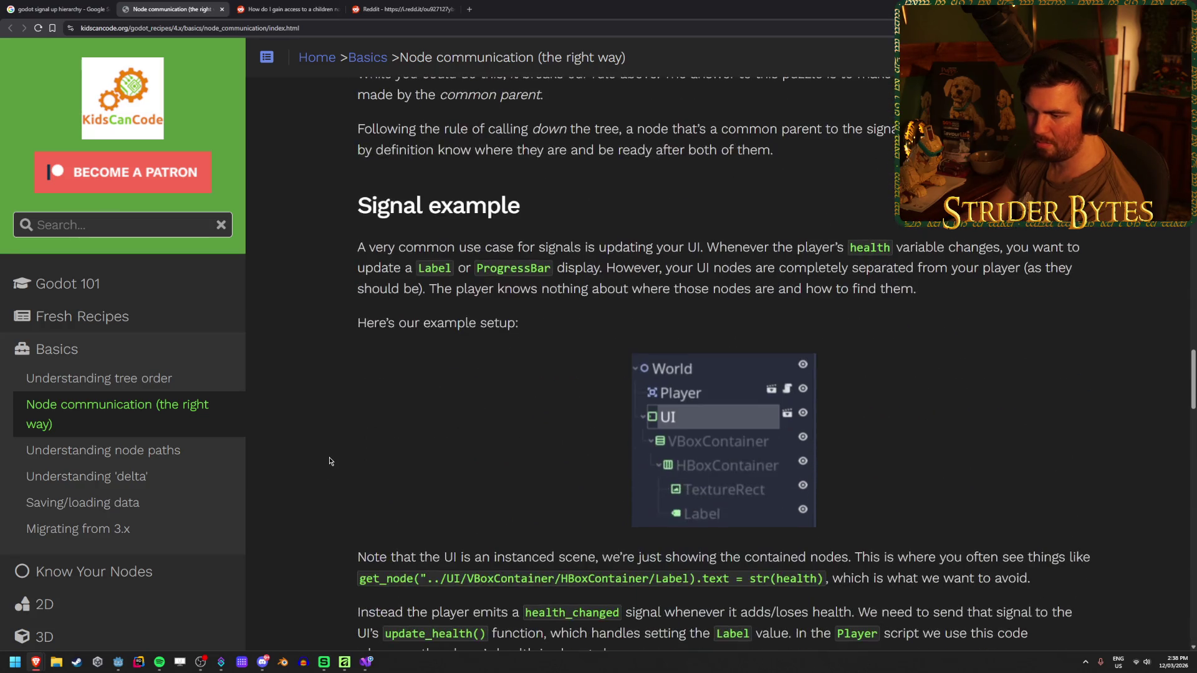
scroll(330, 461, down, 2)
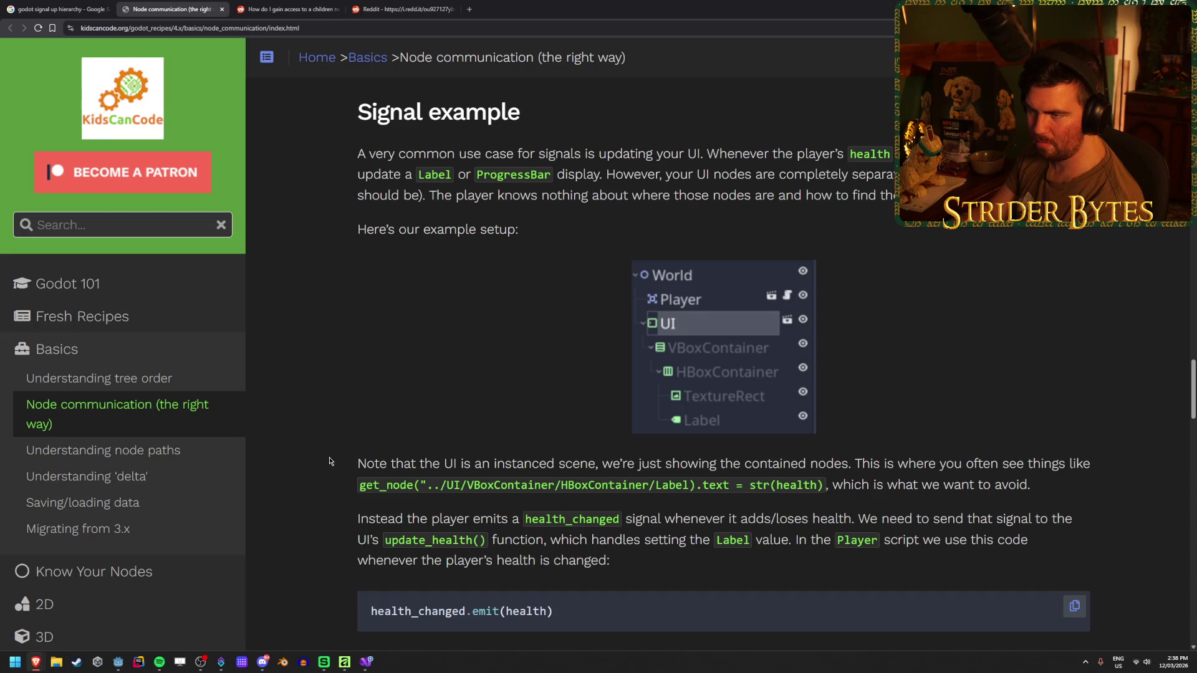
scroll(835, 454, down, 1)
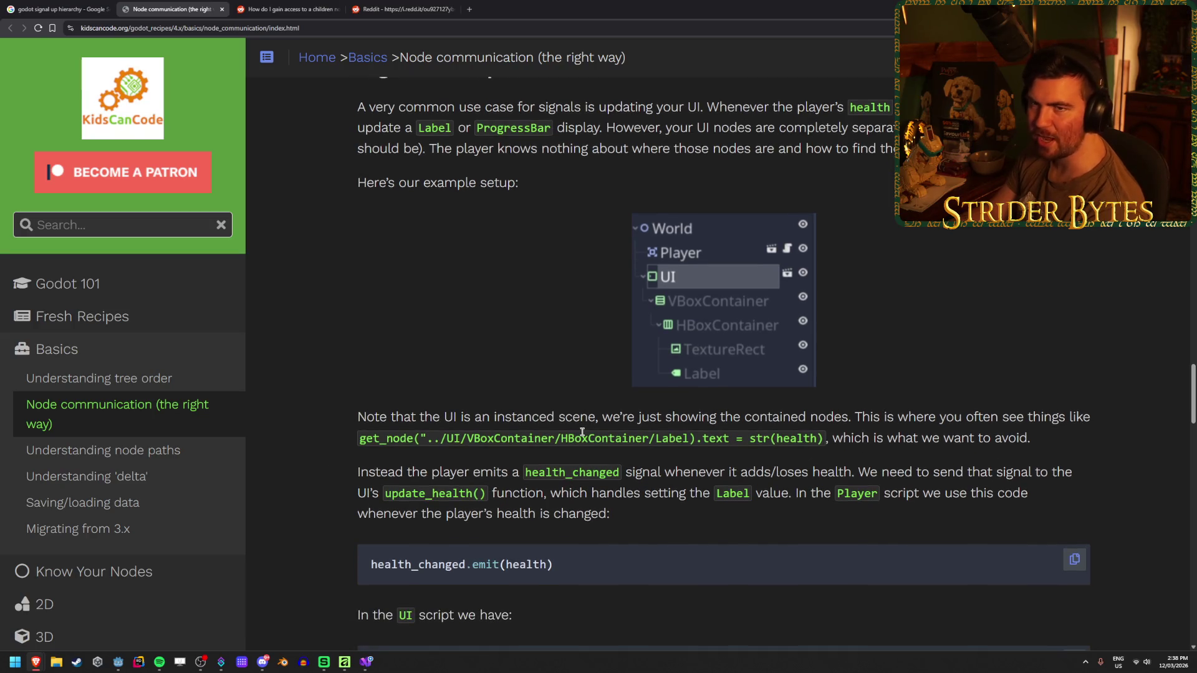
scroll(583, 432, down, 2)
scroll(360, 275, down, 4)
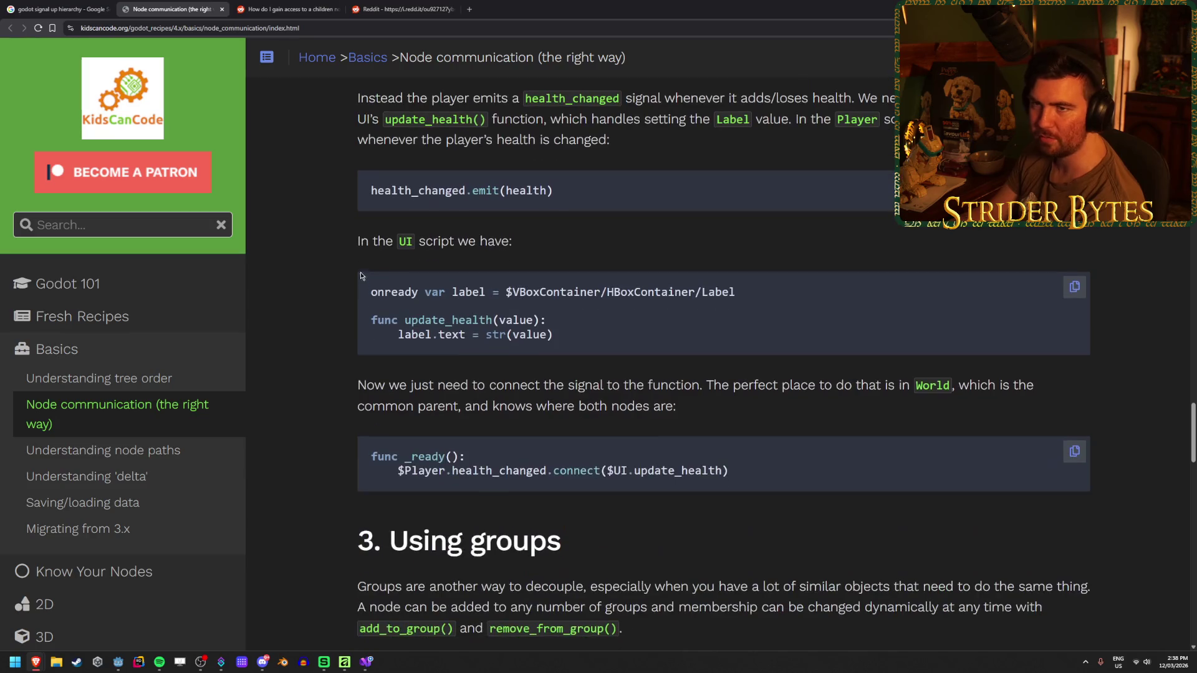
middle_click(169, 4)
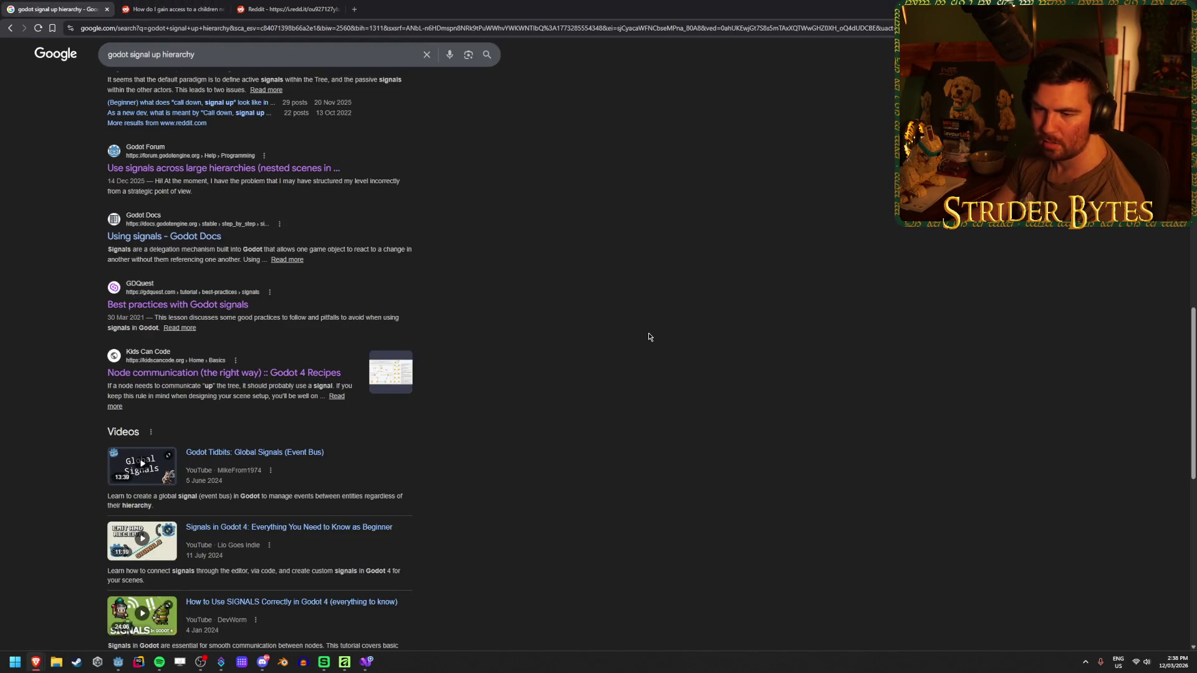
- Open DevWorm's 'How to Use SIGNALS Correctly in Godot 4' video in a new tab and view it
scroll(647, 333, down, 2)
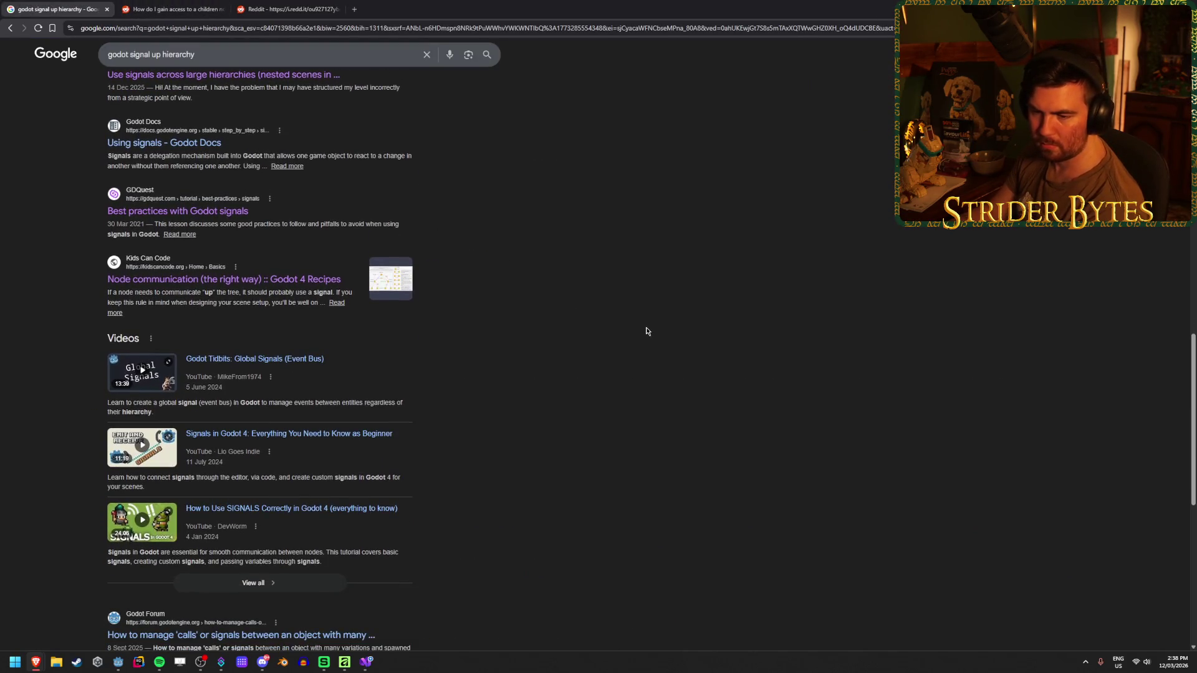
scroll(626, 407, down, 2)
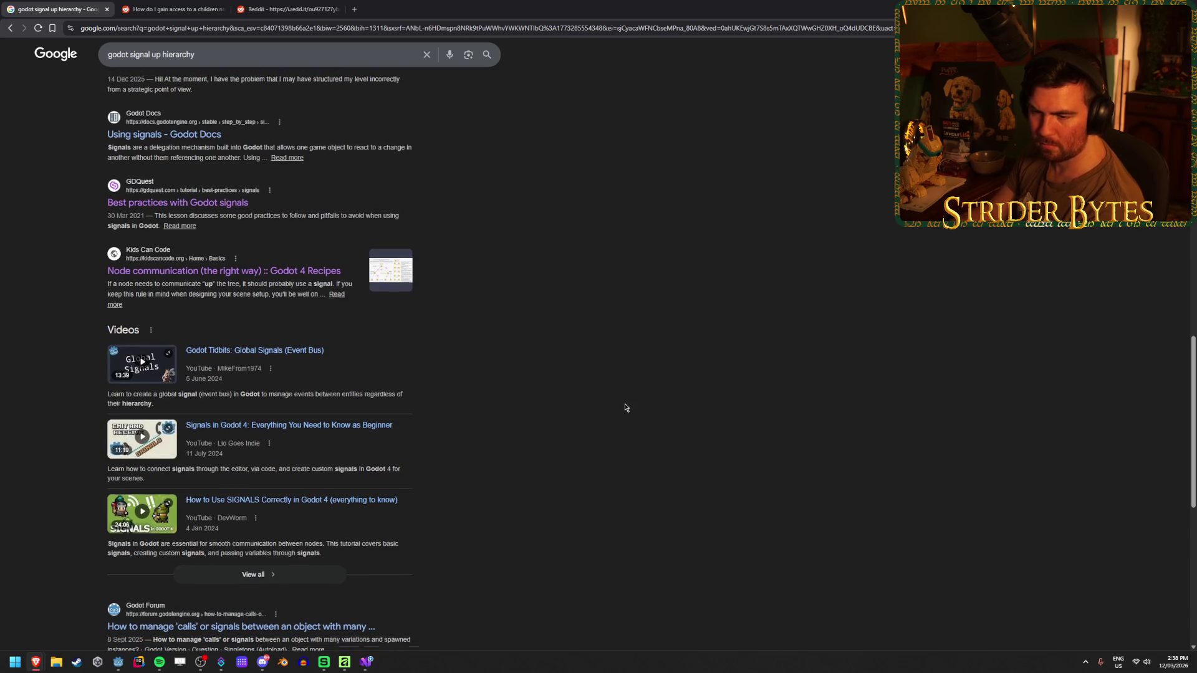
middle_click(334, 424)
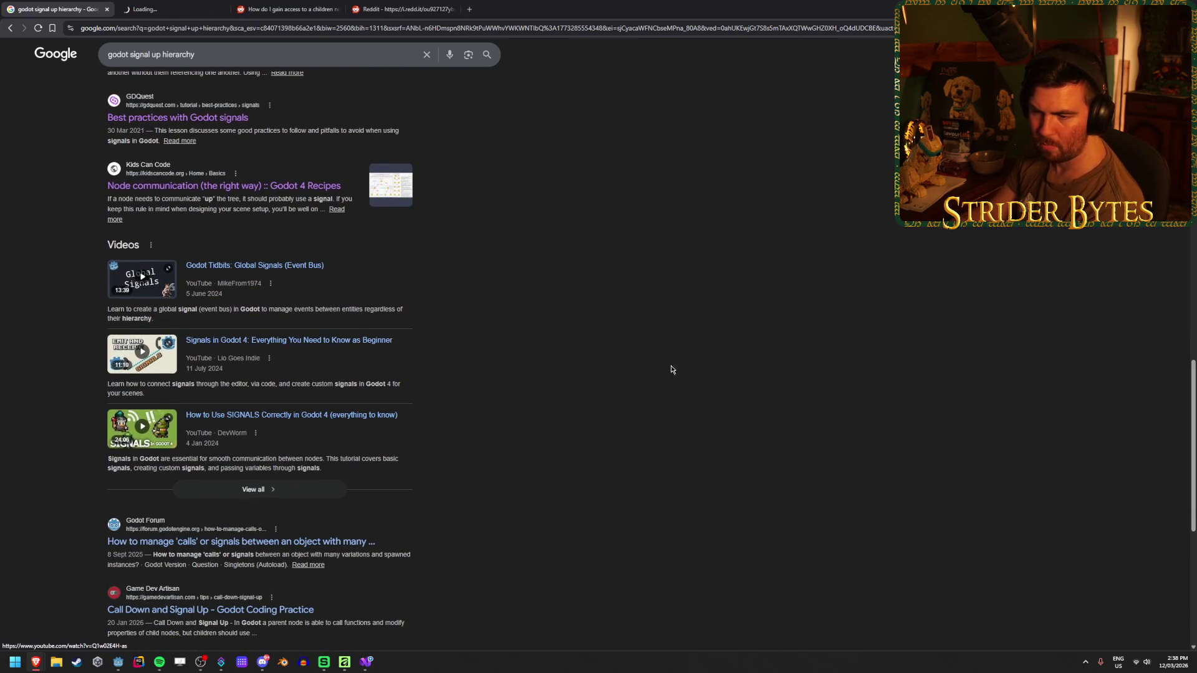
click(209, 5)
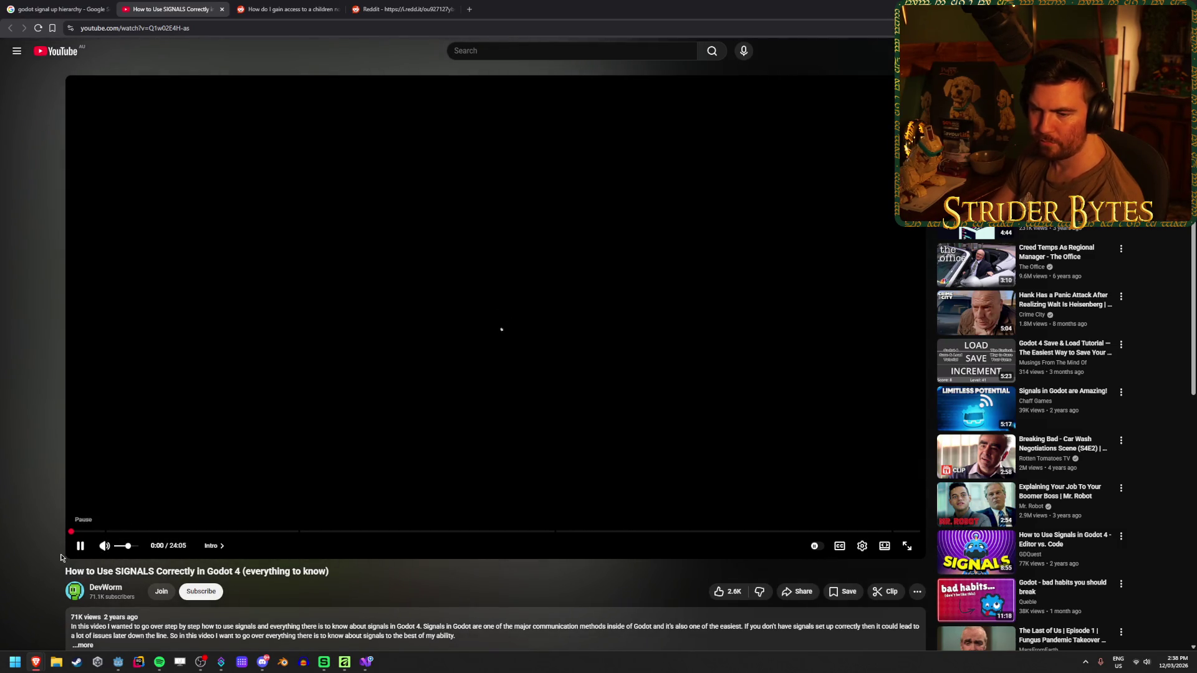
- Turn on captions, play from the Signal Example 1 chapter, and pause around 1:08
click(840, 545)
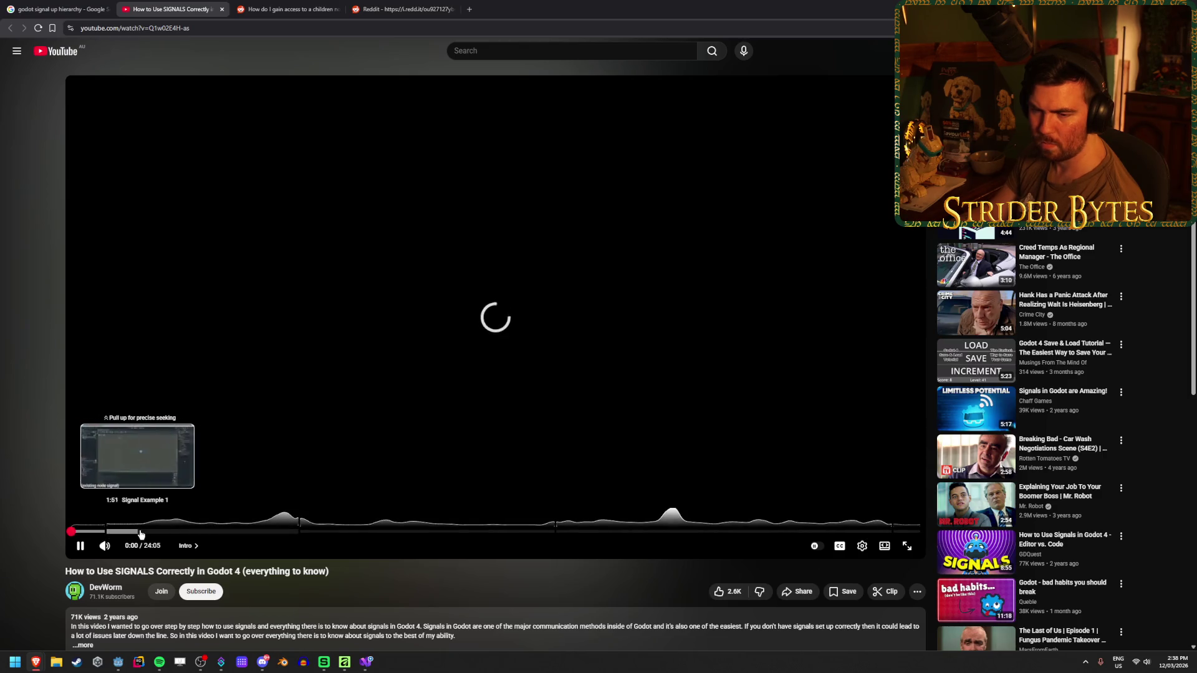
click(109, 533)
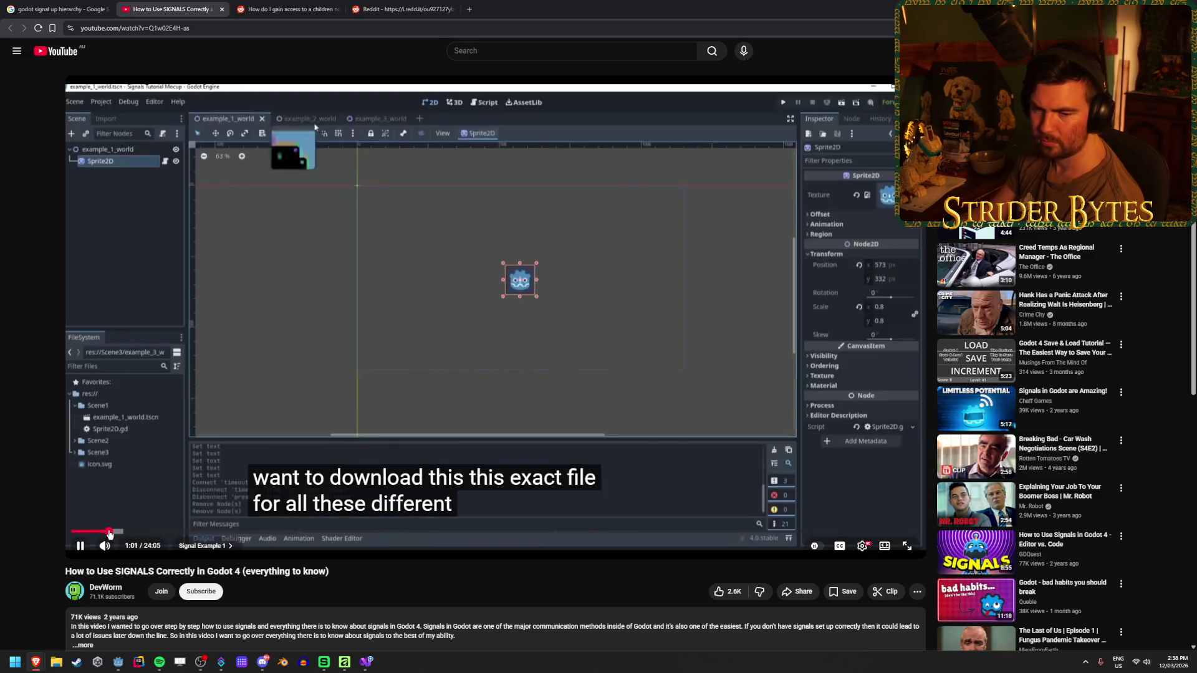
click(80, 546)
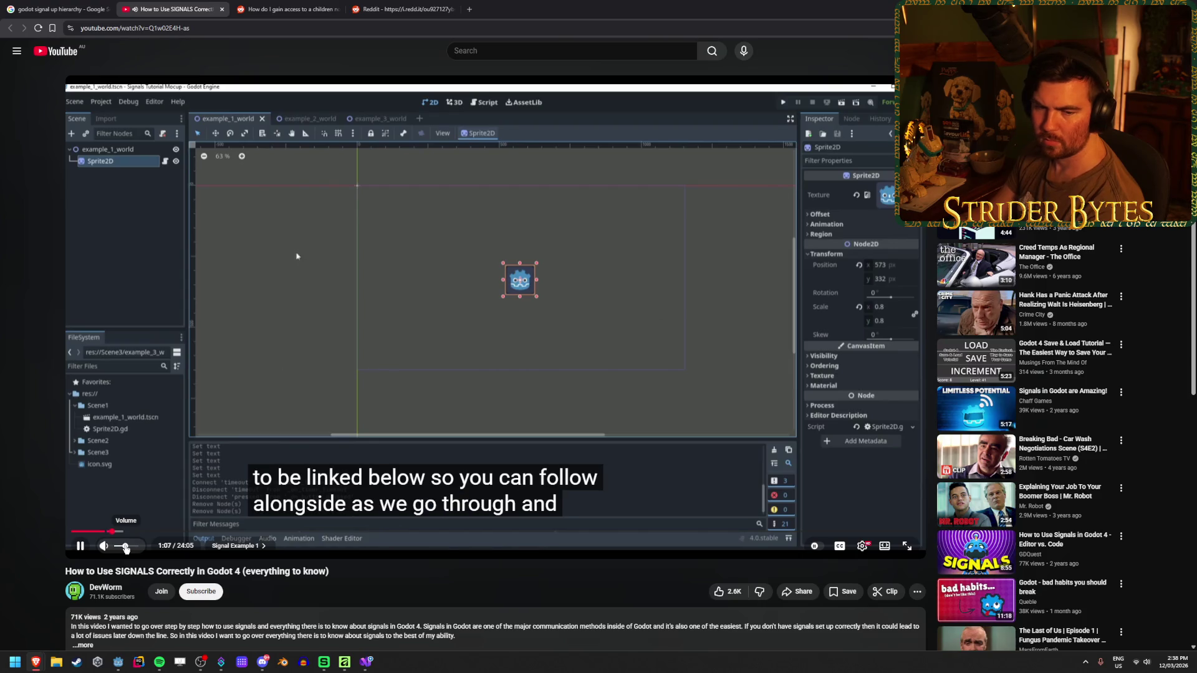
click(242, 377)
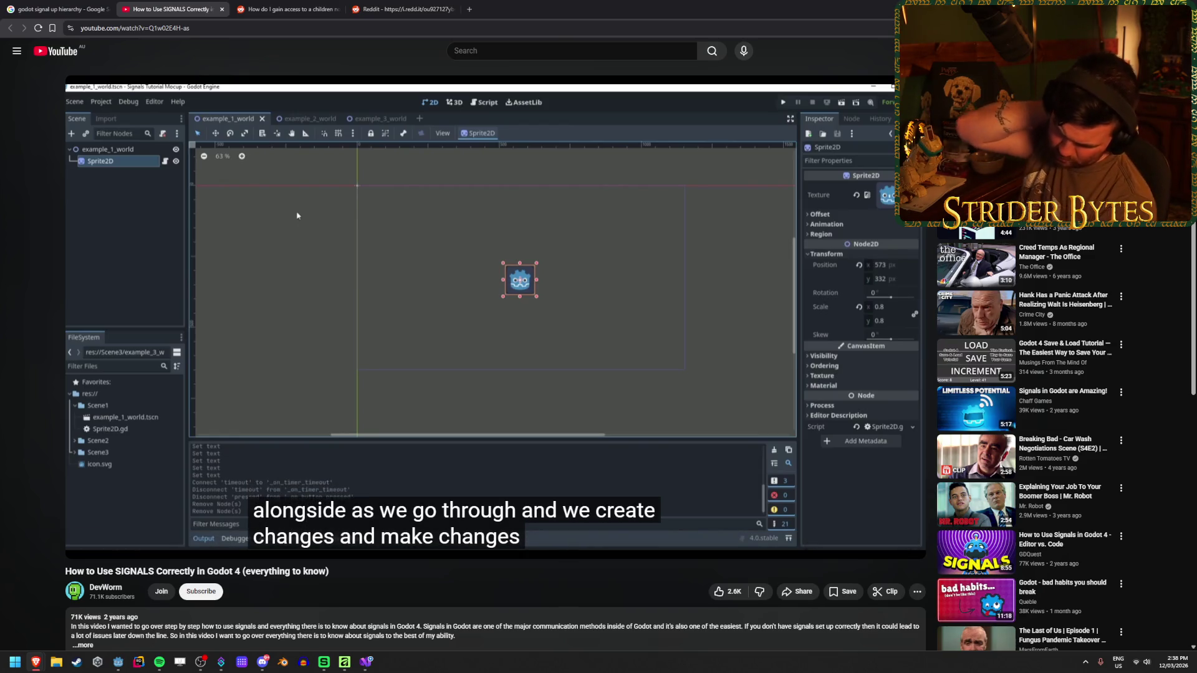
- Bring the Godot editor back and switch from the ArmRig scene to the Player scene
mouse_move(119, 666)
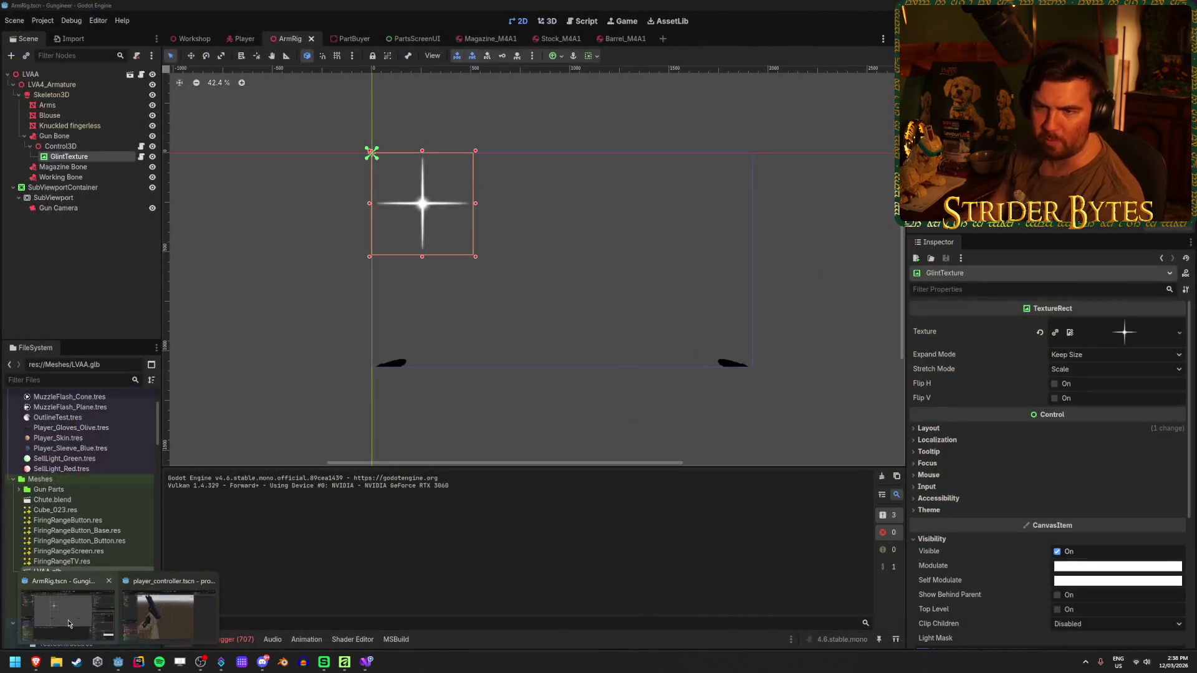
click(69, 624)
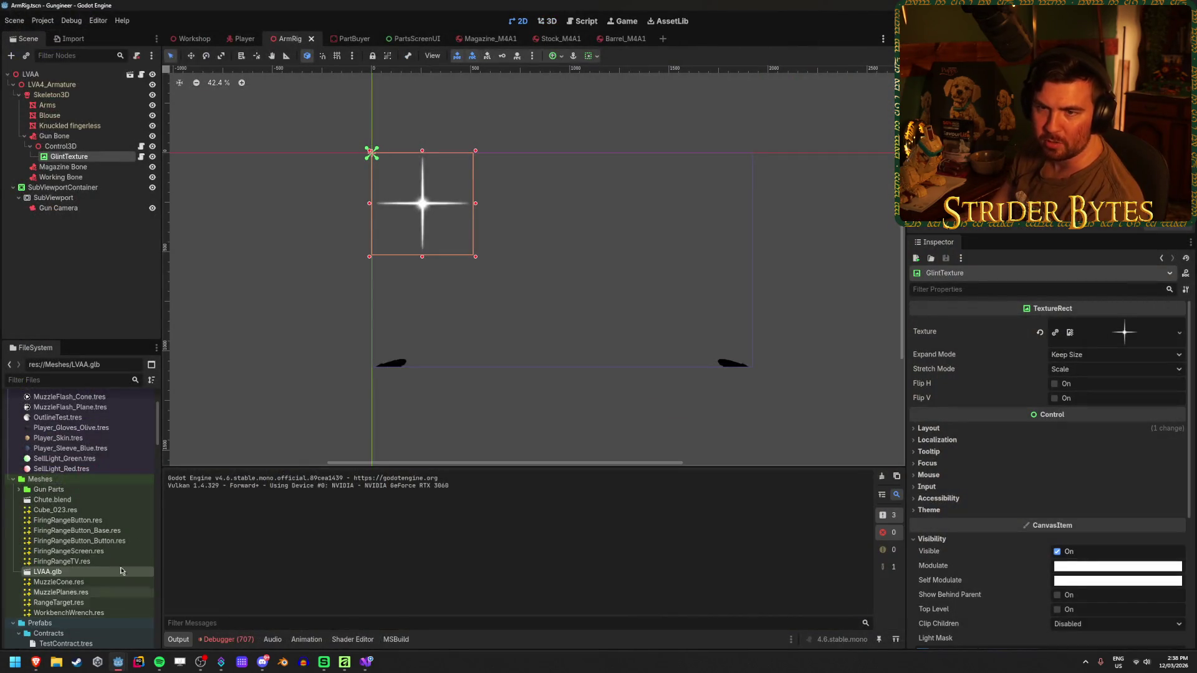
click(106, 245)
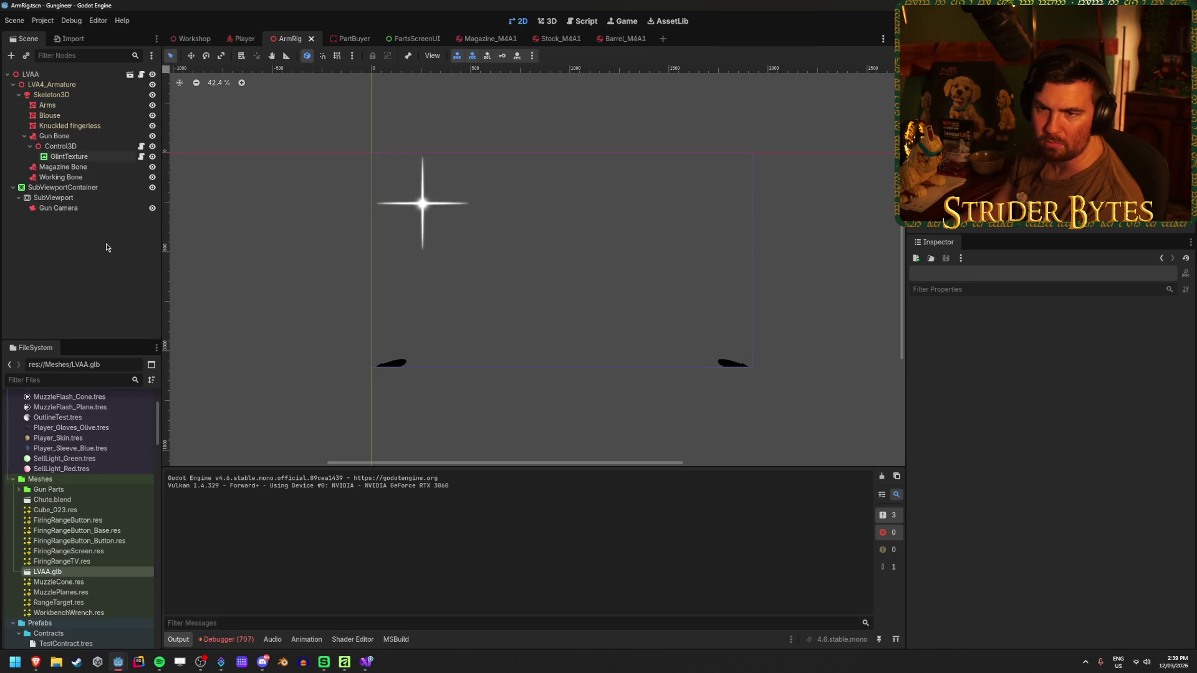
click(69, 157)
click(243, 40)
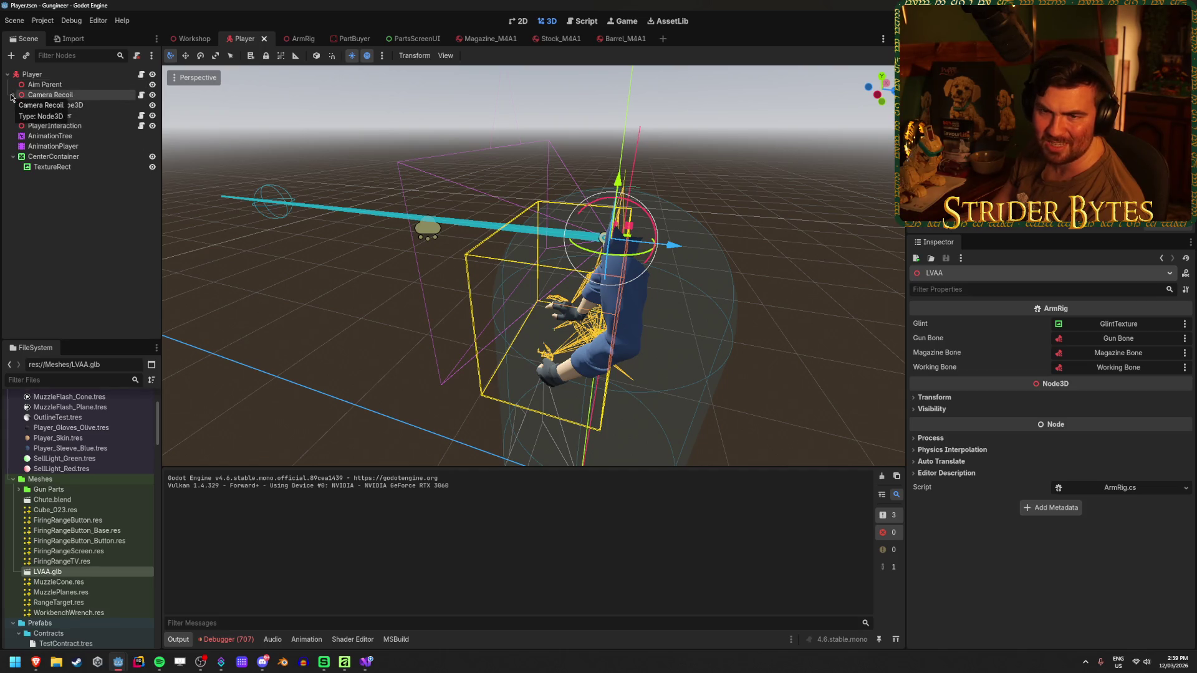
- Select the Player root node, then go to ArmRig.cs in Visual Studio after the workingBone declaration
click(54, 75)
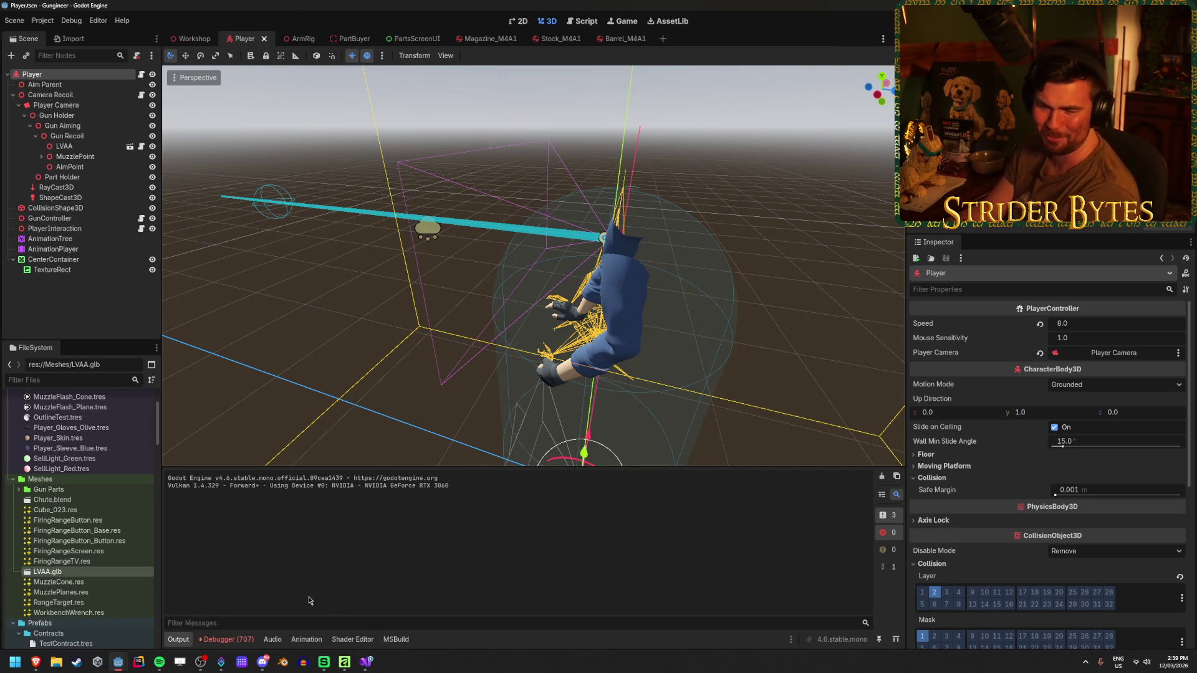
click(366, 662)
click(683, 163)
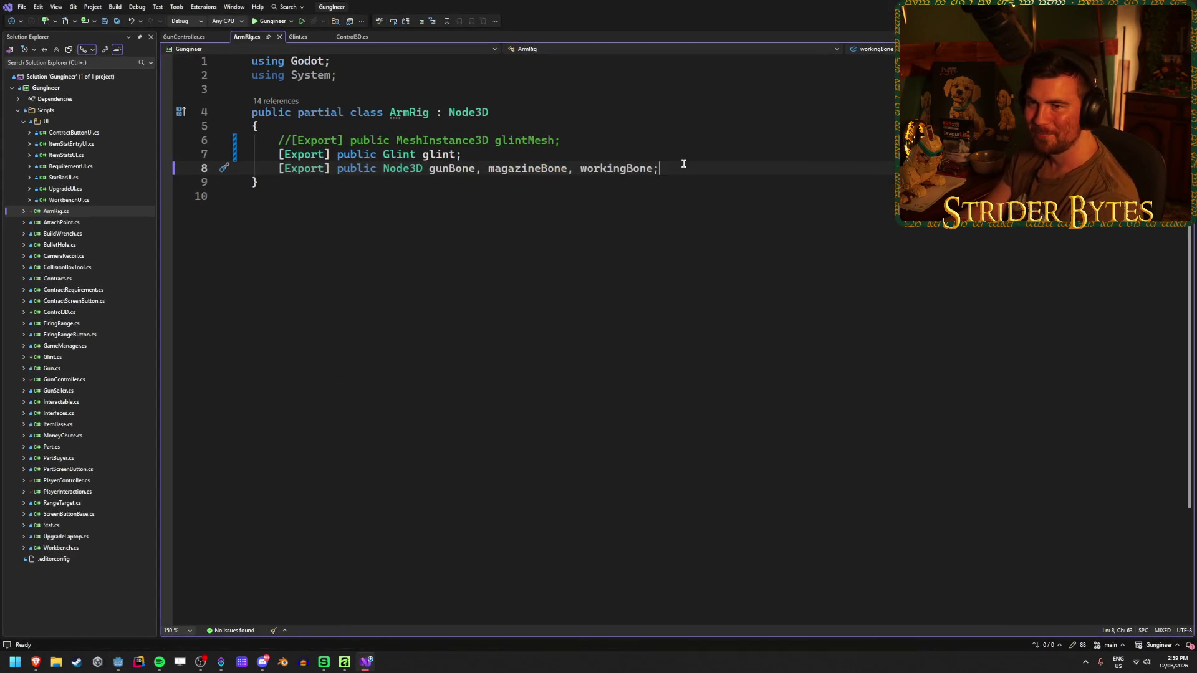
- Leave ArmRig.cs and return to the Godot Player scene showing PlayerController Speed 8.0
key(alt+Tab)
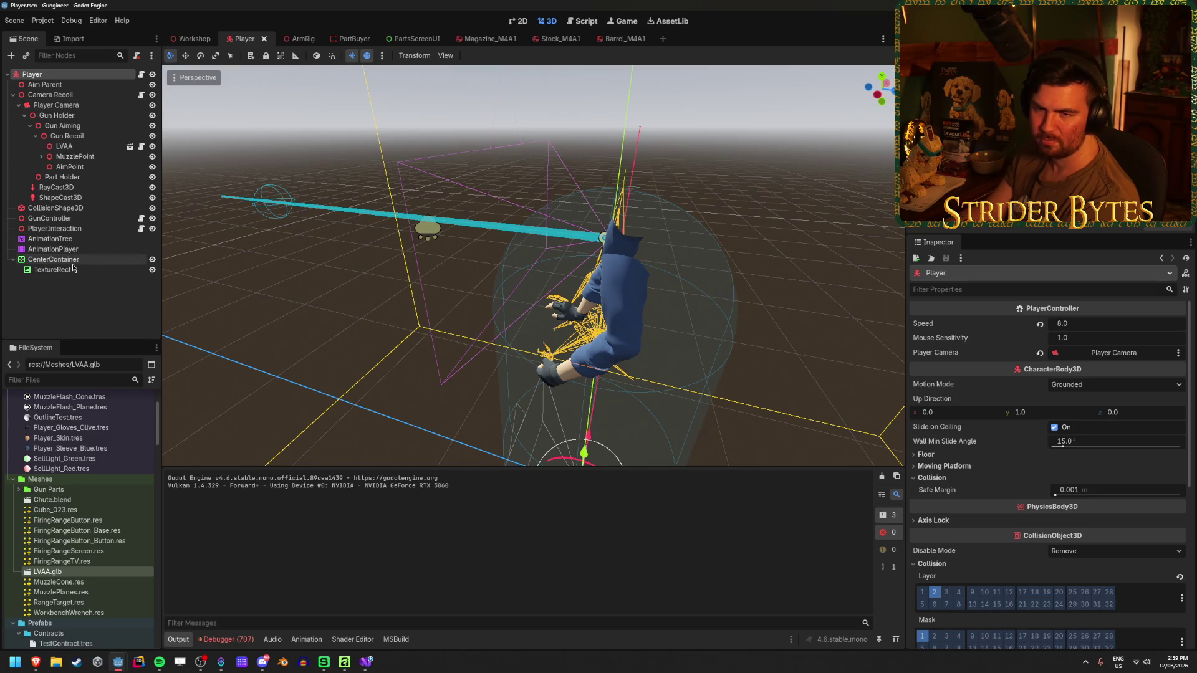
- Alternate between the Player root and GunController nodes to compare their Inspector properties
click(74, 299)
click(61, 74)
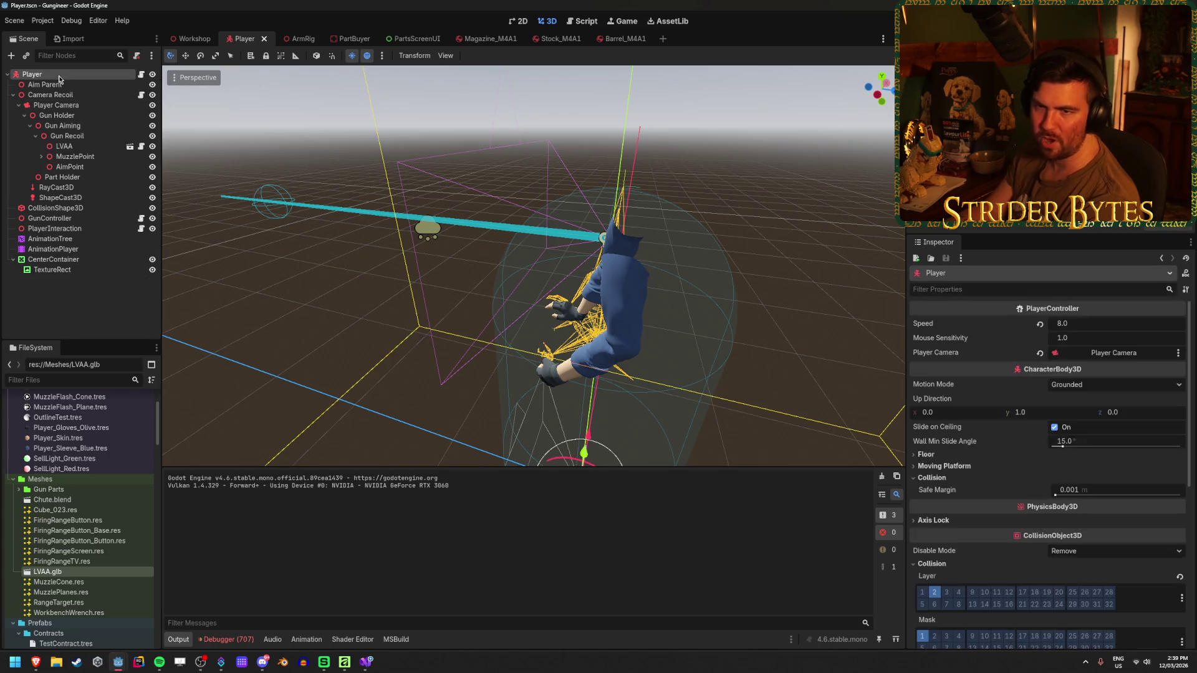
click(56, 219)
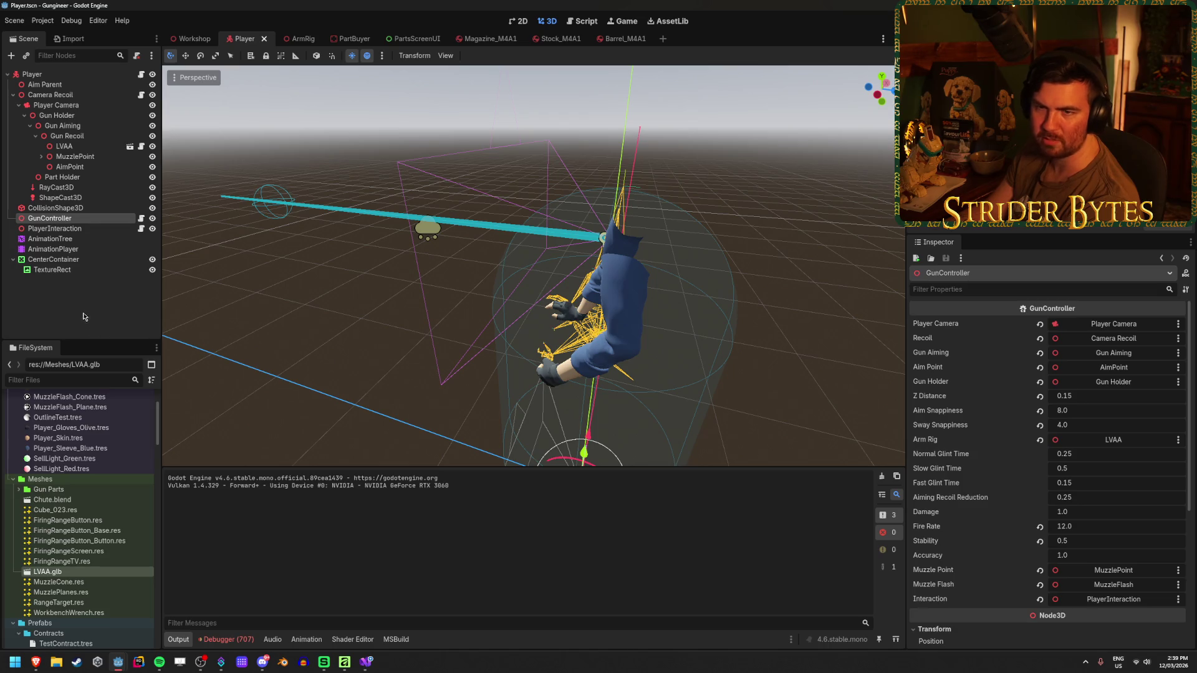
click(44, 74)
click(51, 218)
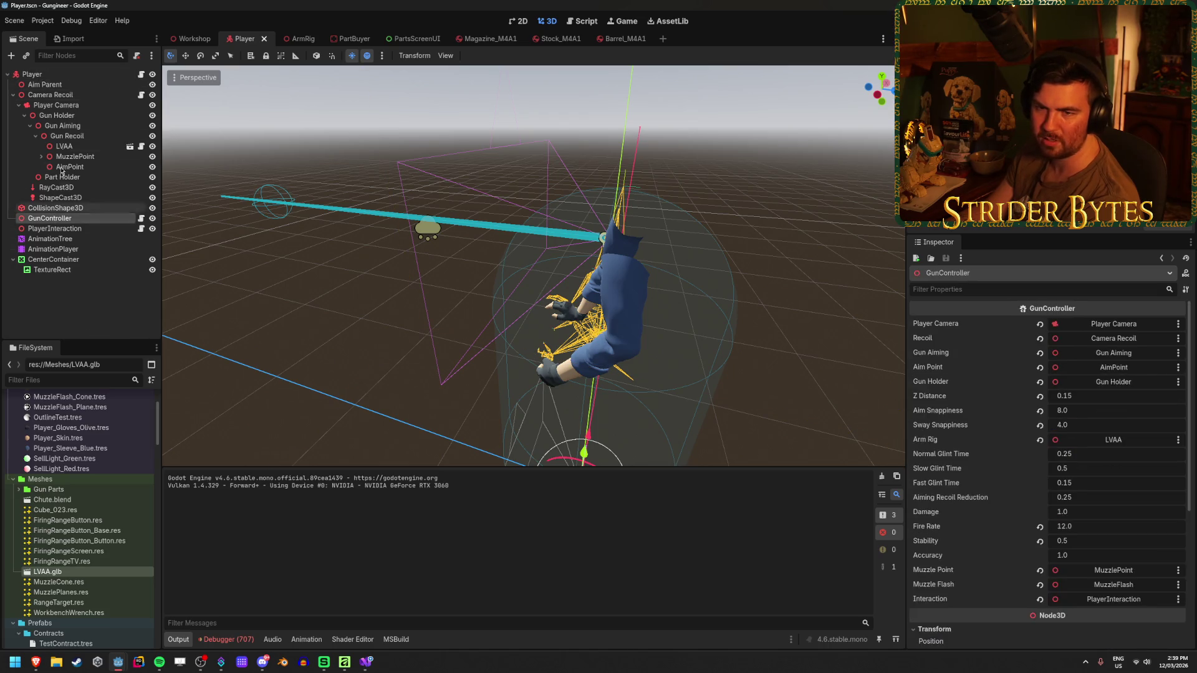
click(63, 74)
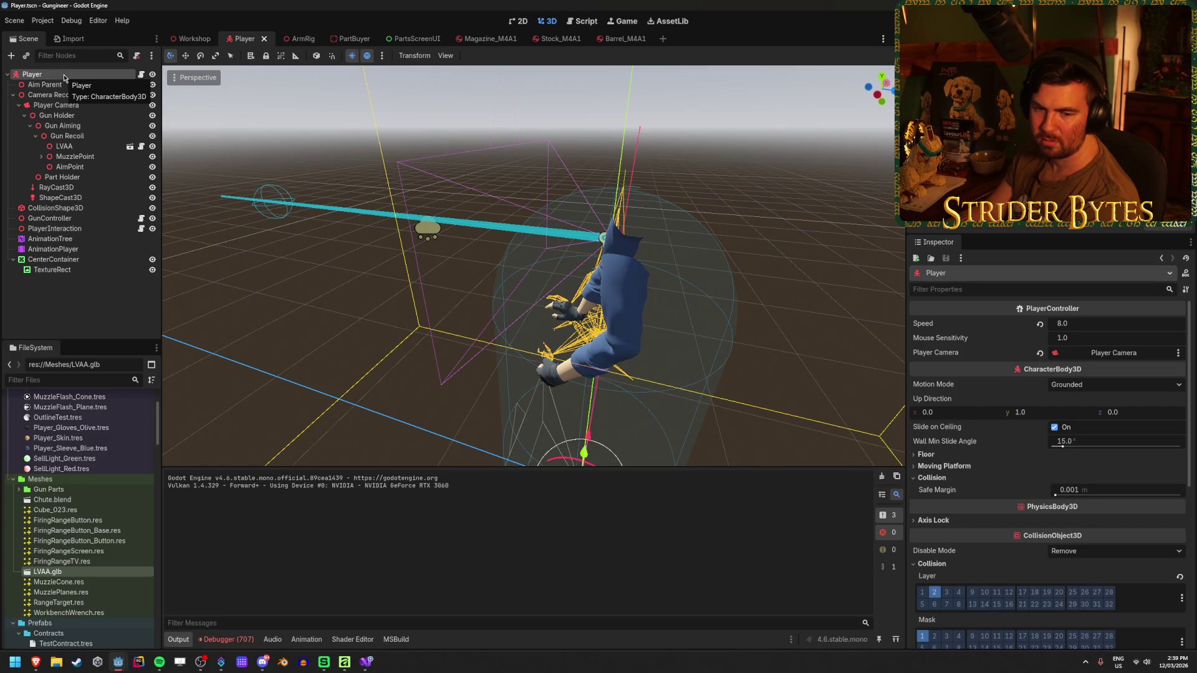
click(53, 219)
click(49, 74)
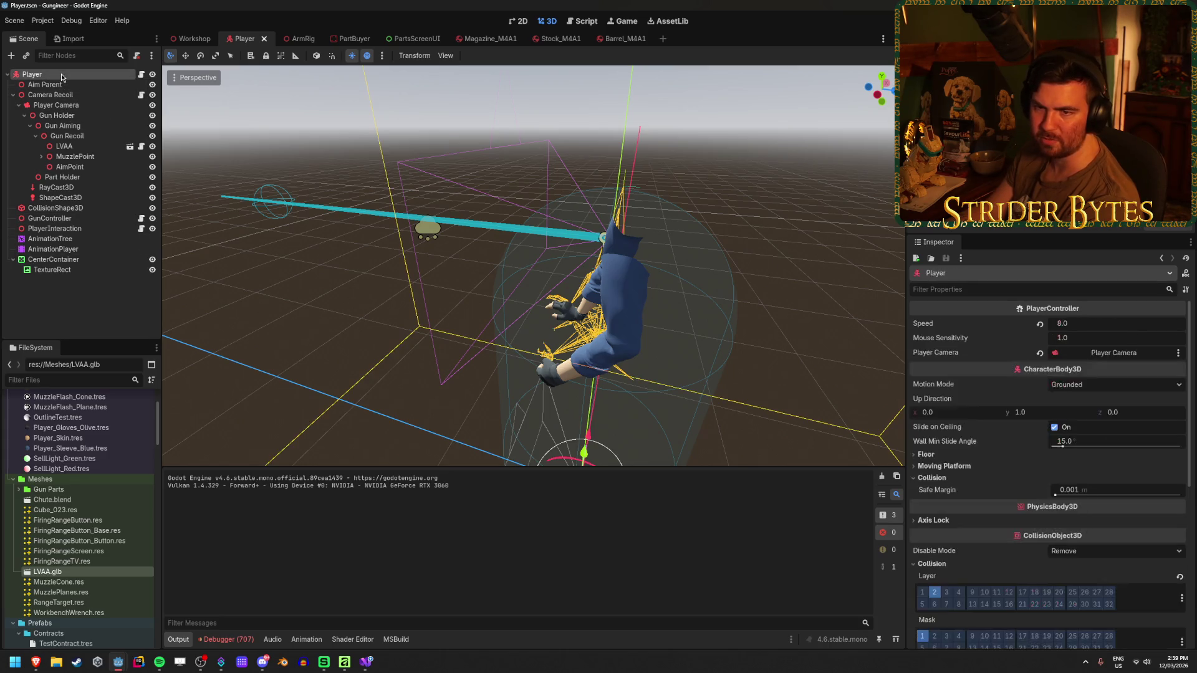
click(60, 220)
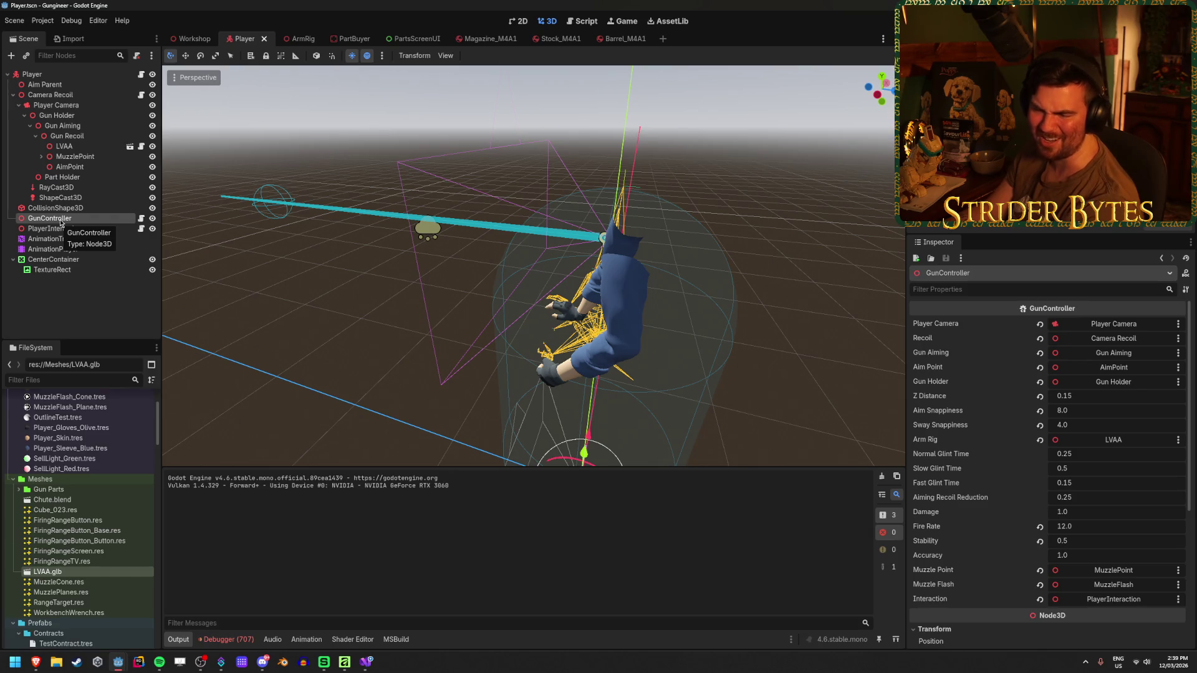
click(63, 290)
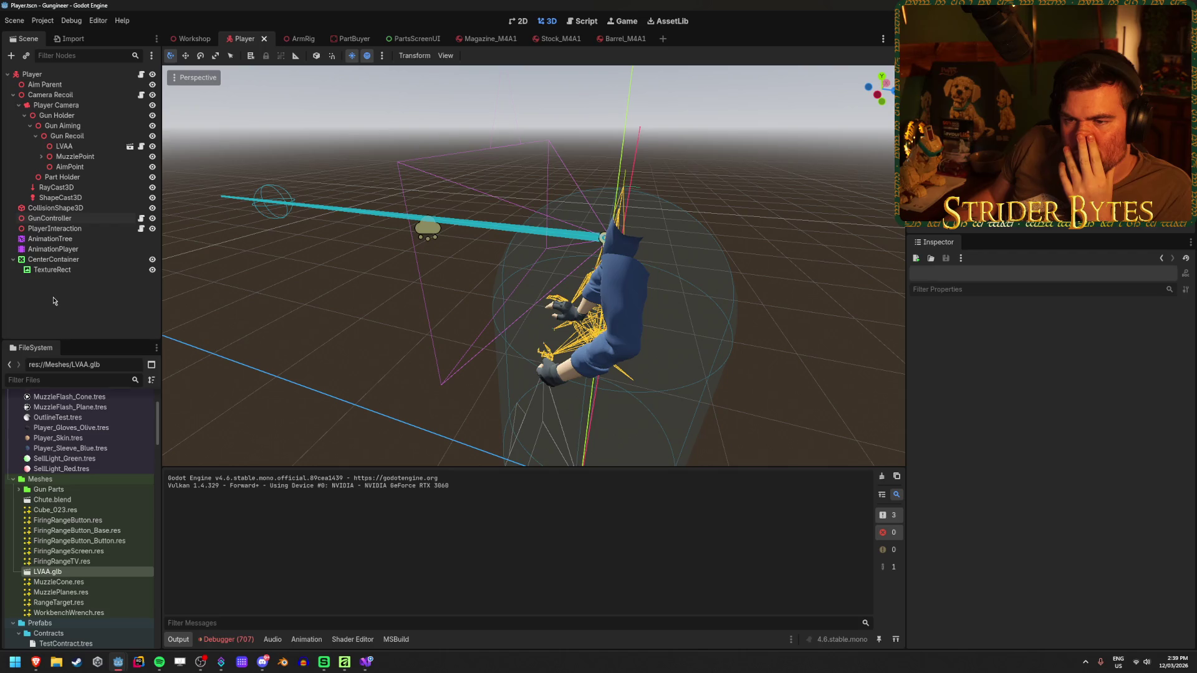
- Settle on GunController, showing Arm Rig LVAA, Fire Rate 12.0, Stability 0.5 and Damage 1.0
click(76, 220)
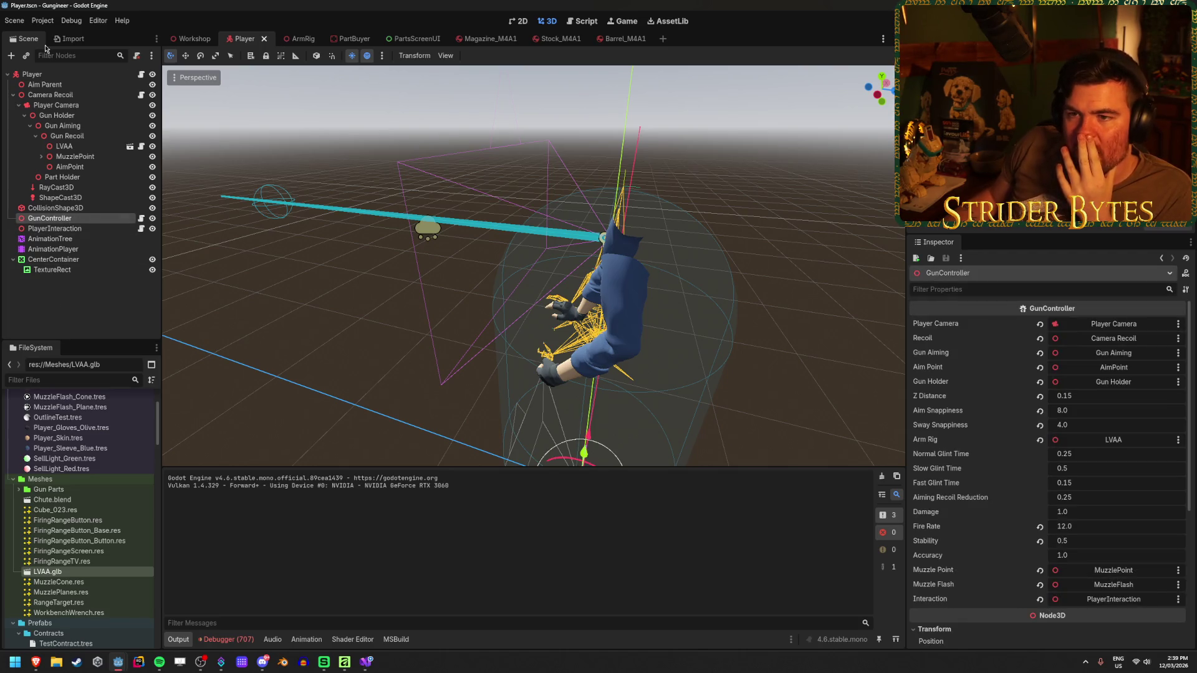
click(47, 74)
scroll(1068, 323, down, 3)
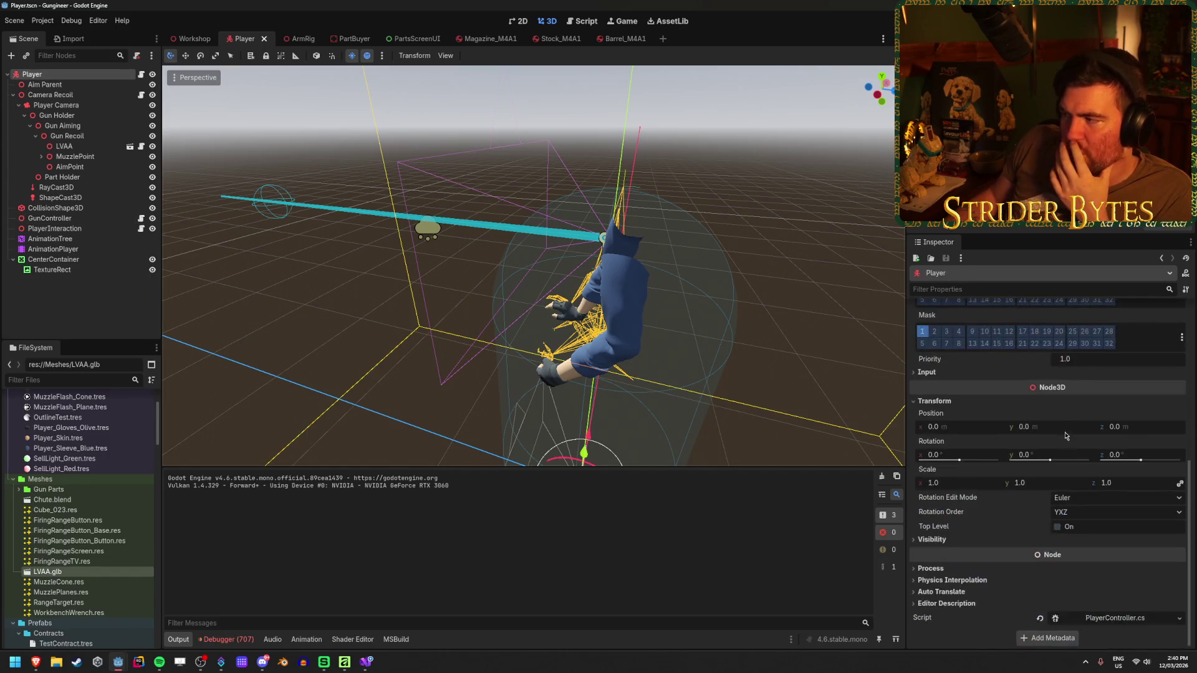
scroll(1059, 403, up, 3)
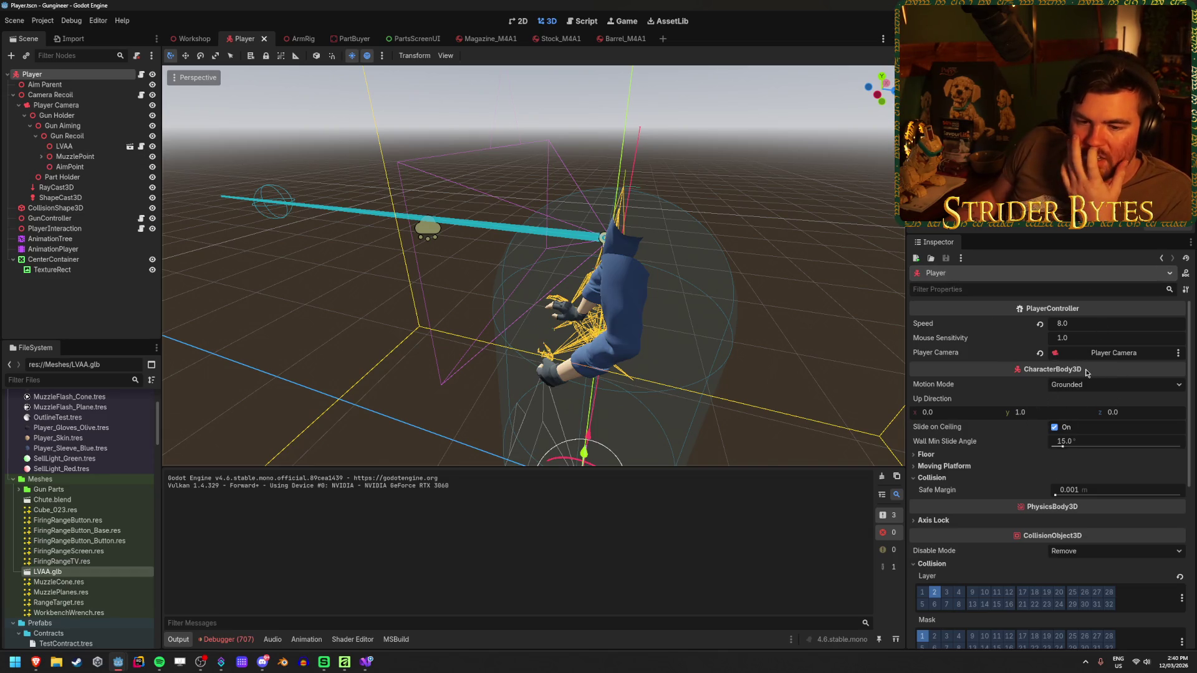
click(89, 303)
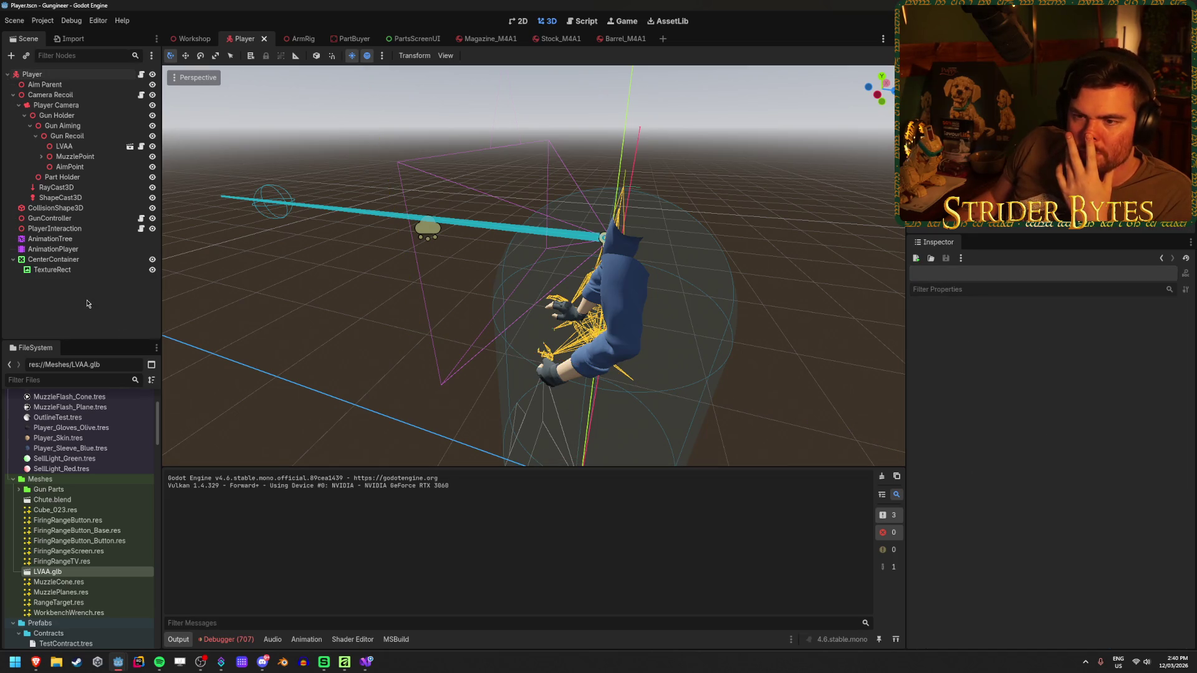
click(68, 219)
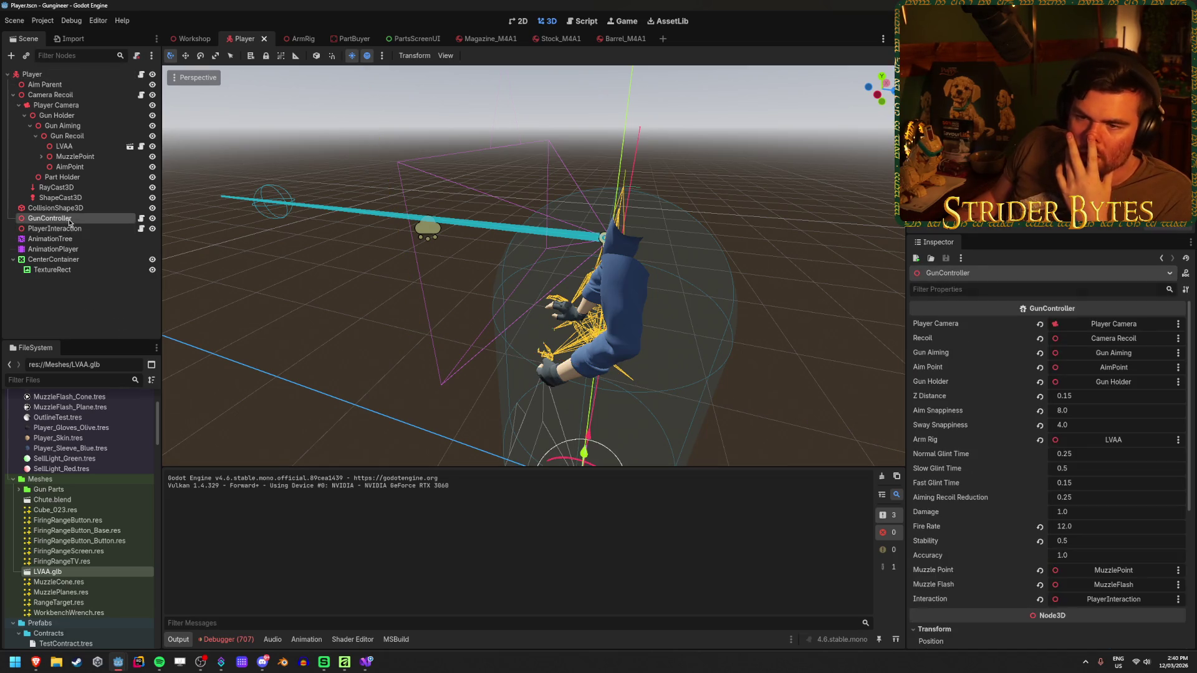
click(71, 299)
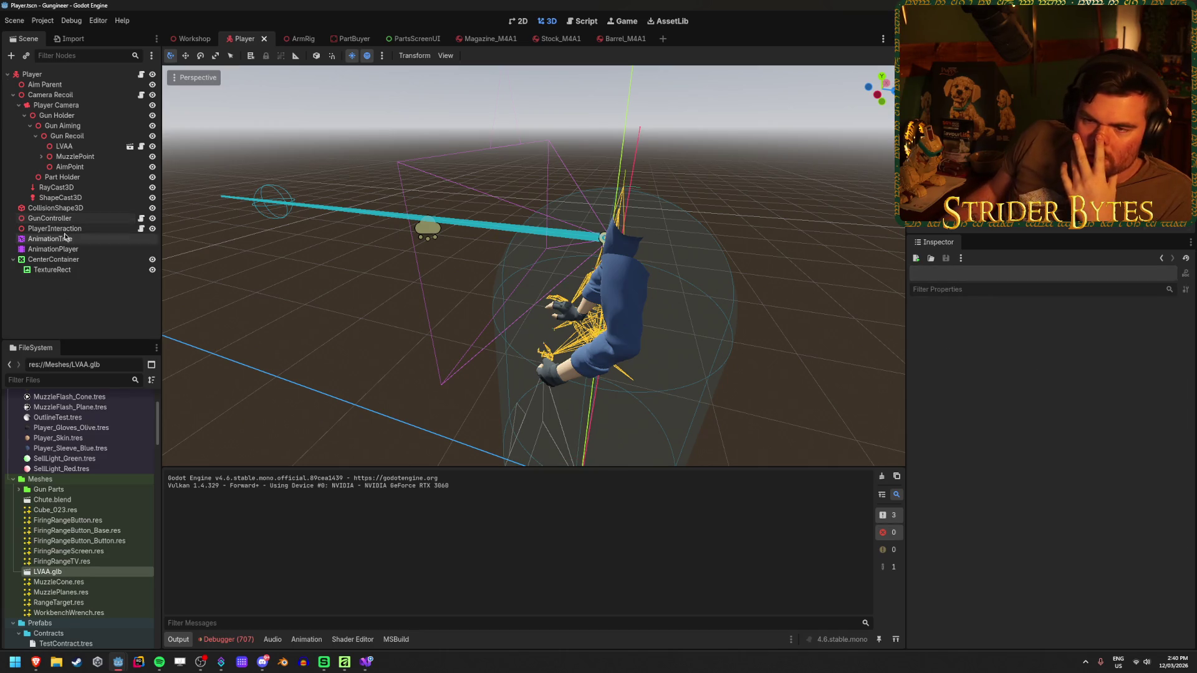
click(68, 219)
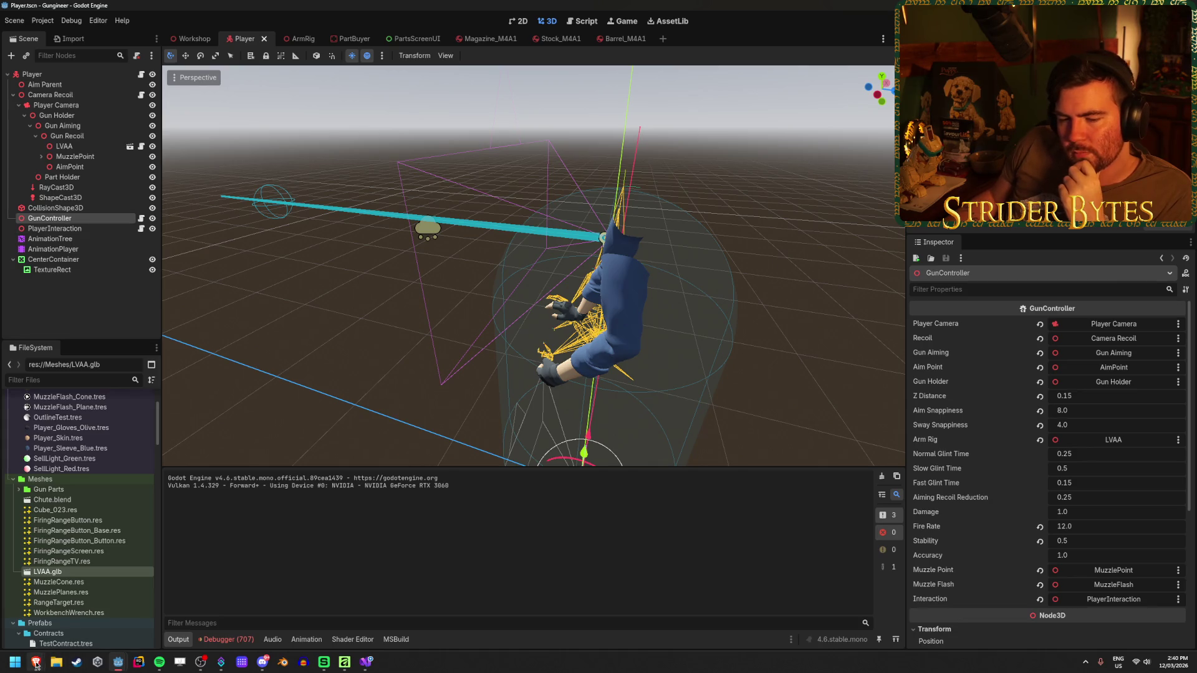
mouse_move(35, 665)
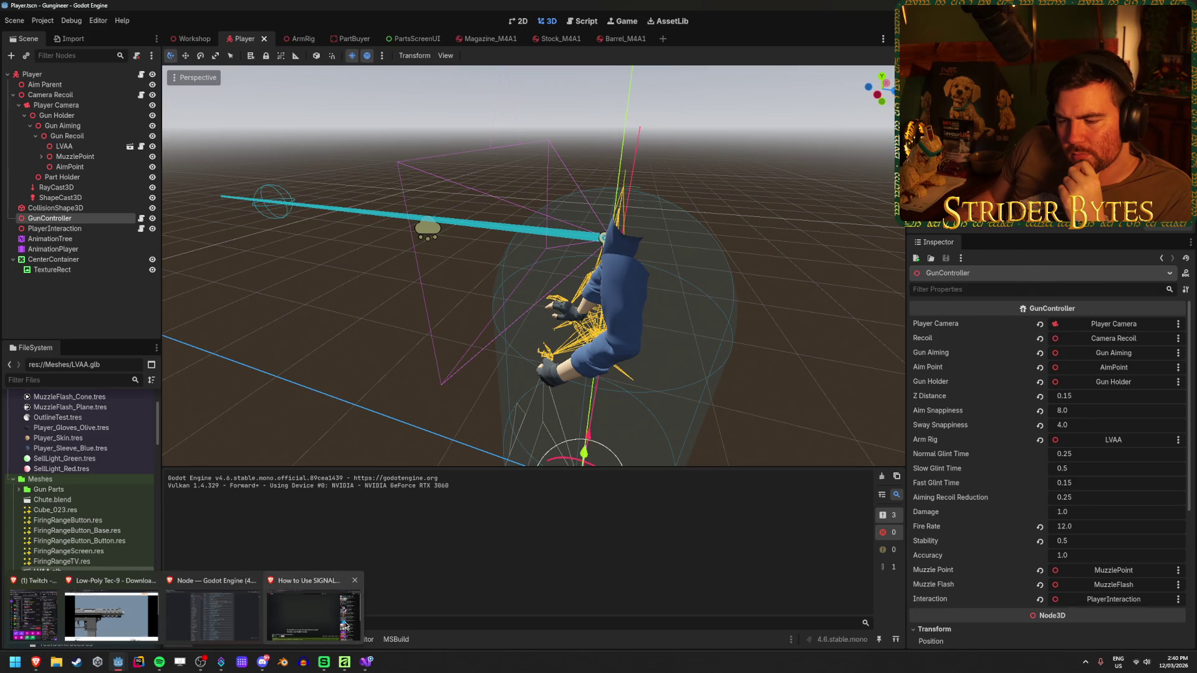
- Resume the signals tutorial and skim its Timer, ColorRect and signal connection sections
click(313, 614)
key(space)
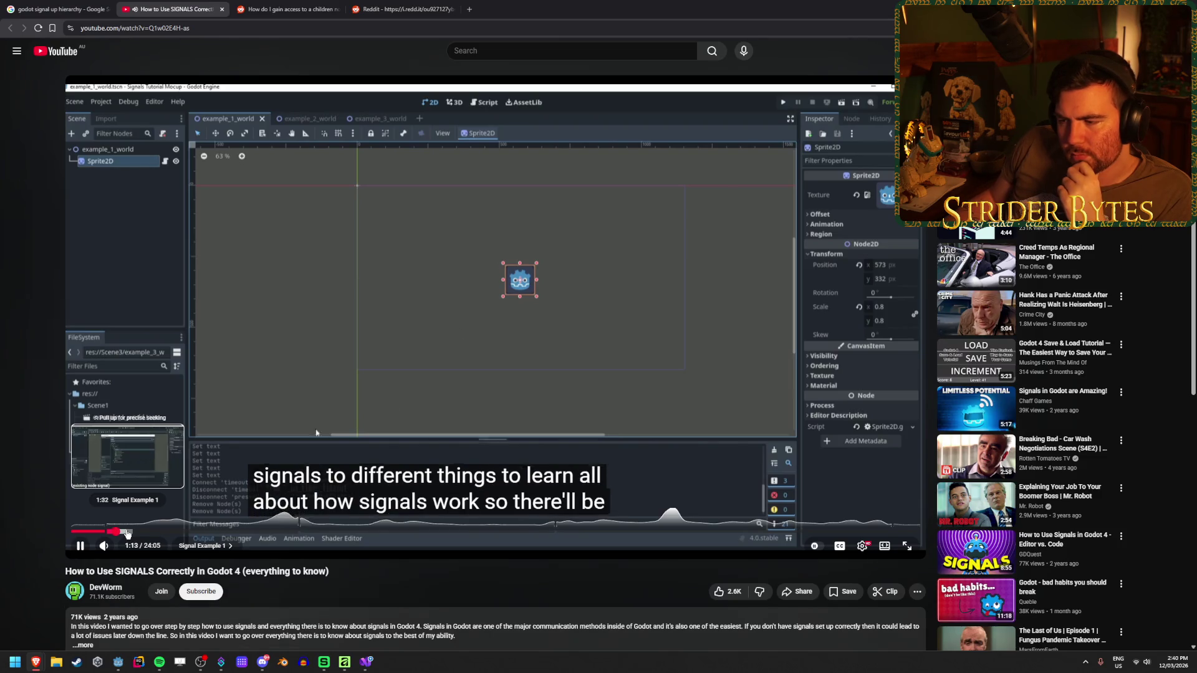
click(128, 532)
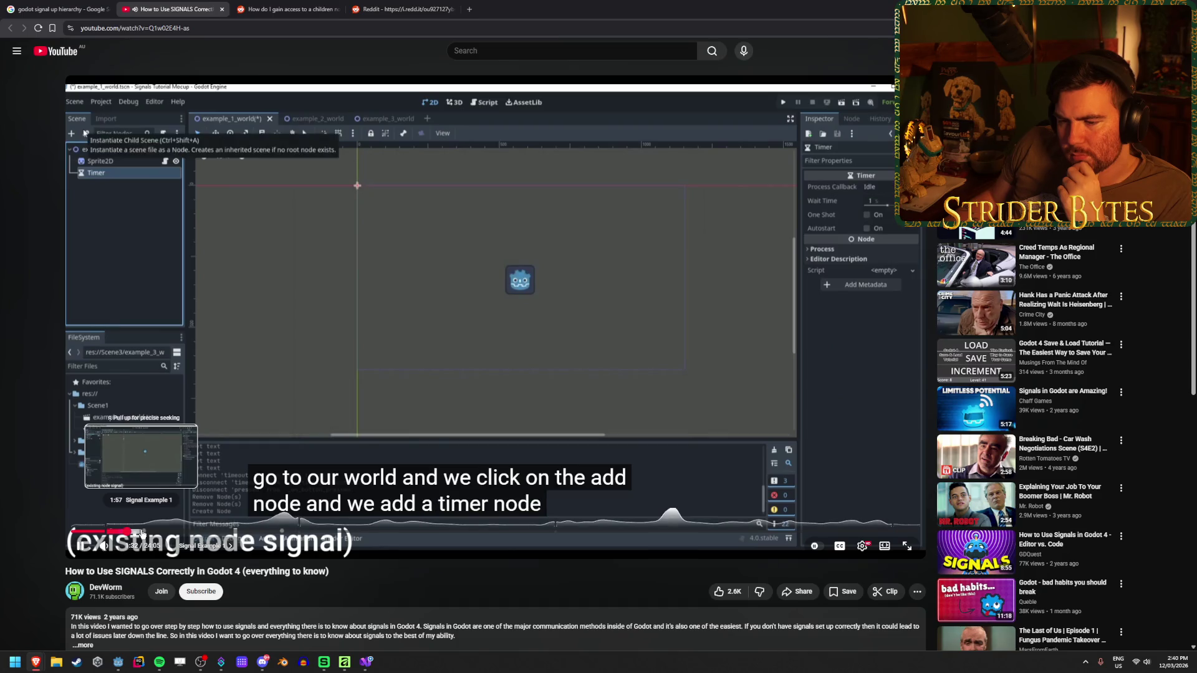
click(142, 534)
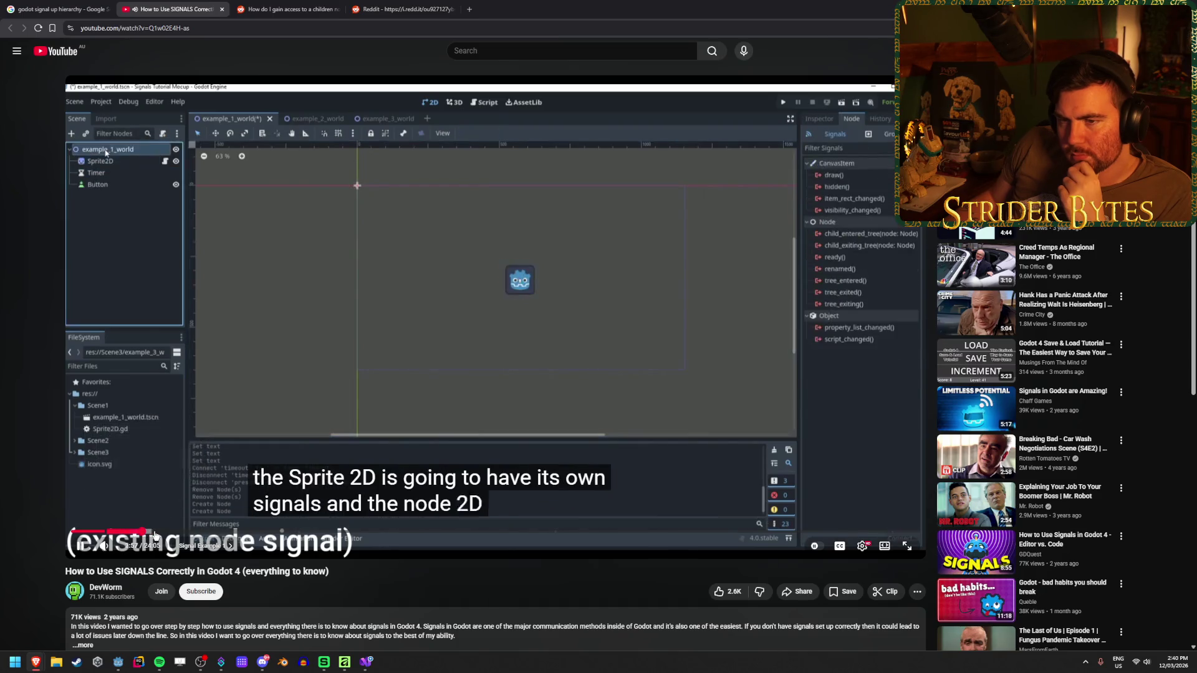
click(155, 534)
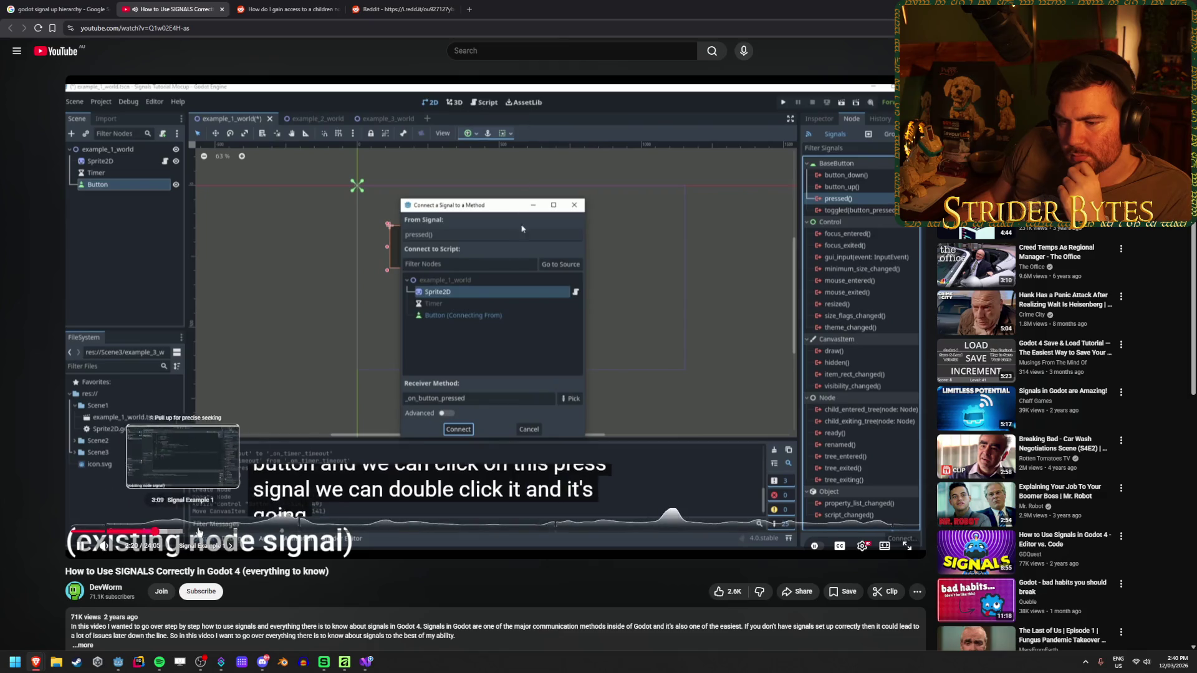
click(323, 531)
click(245, 532)
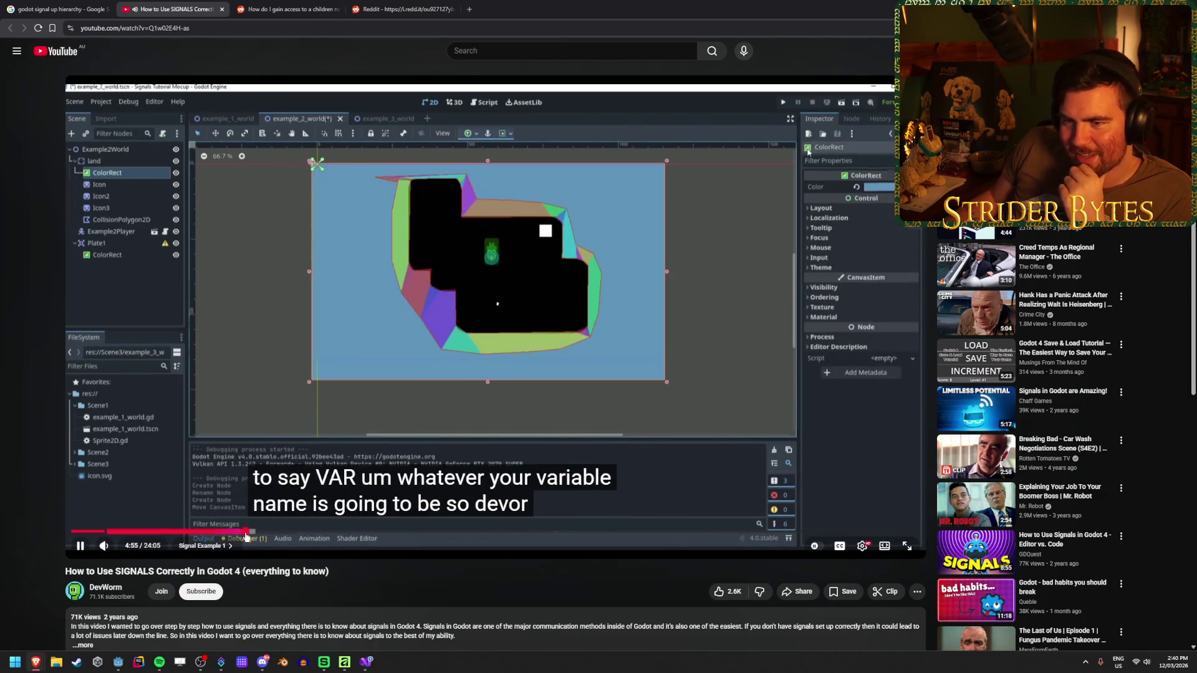
click(218, 533)
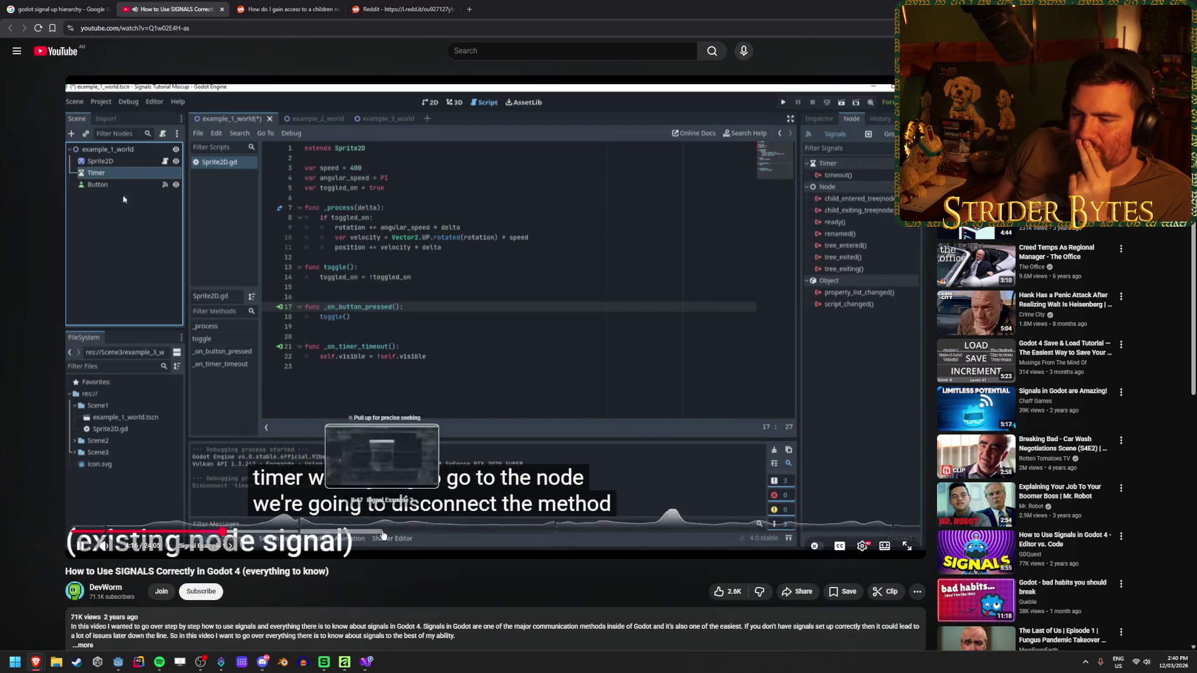
- Skim ahead through the plate example and the enemy damage signal code around 13:56
click(383, 533)
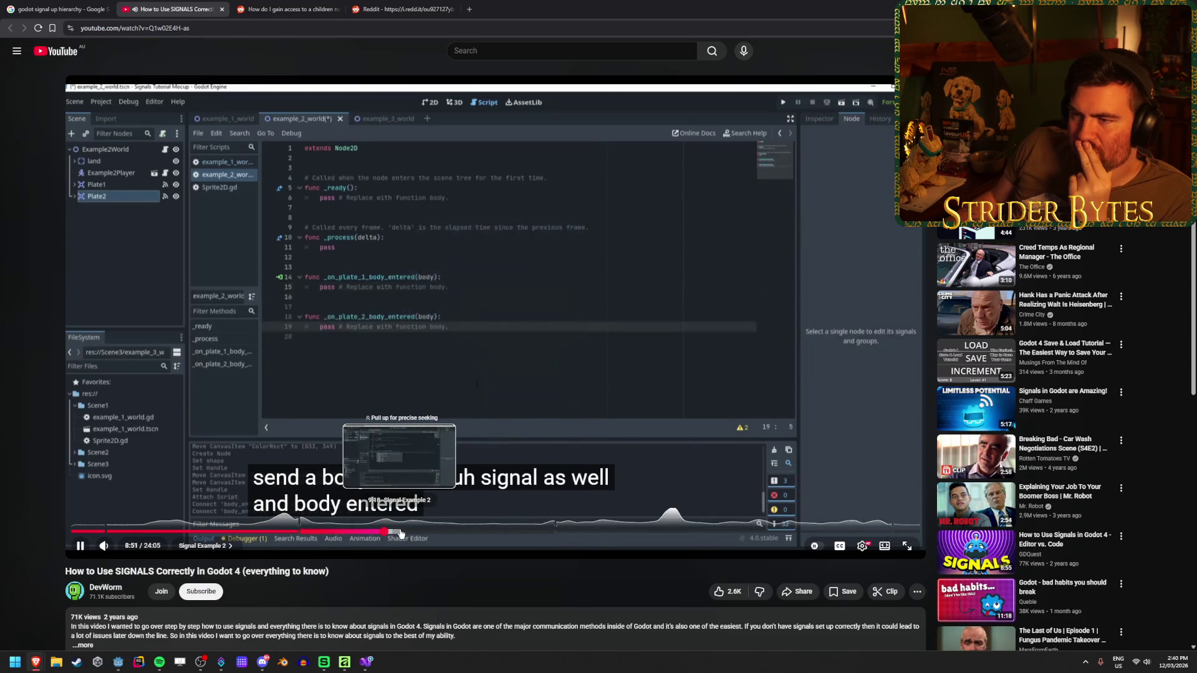
click(401, 533)
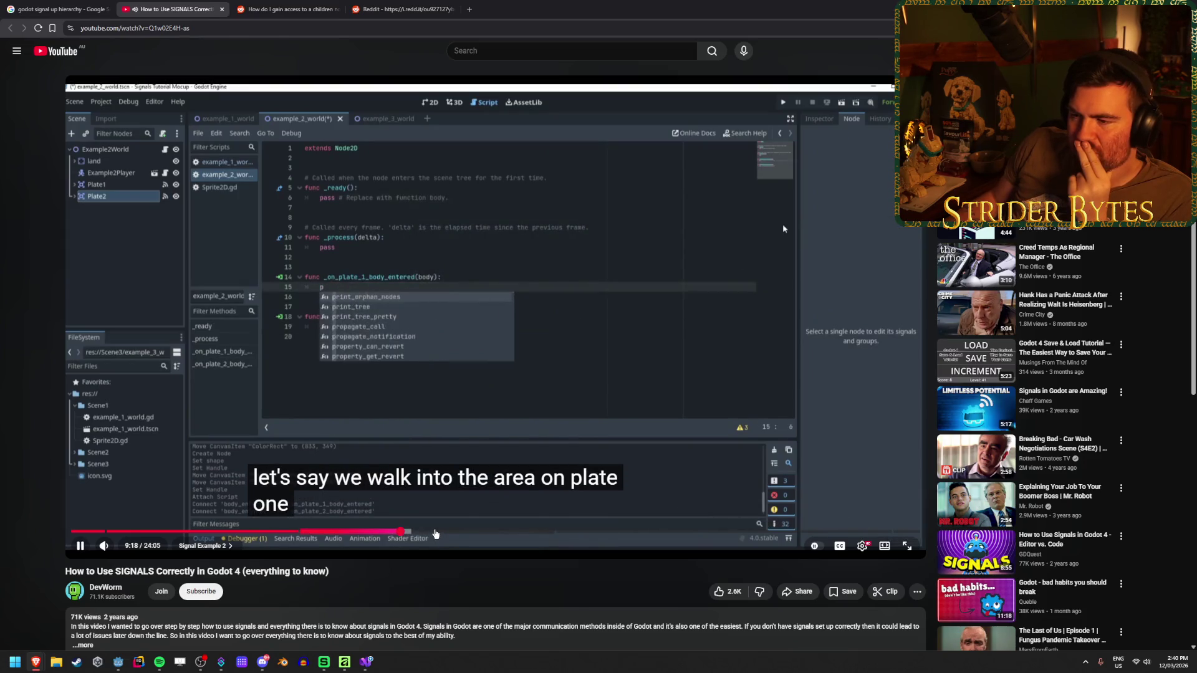
click(435, 533)
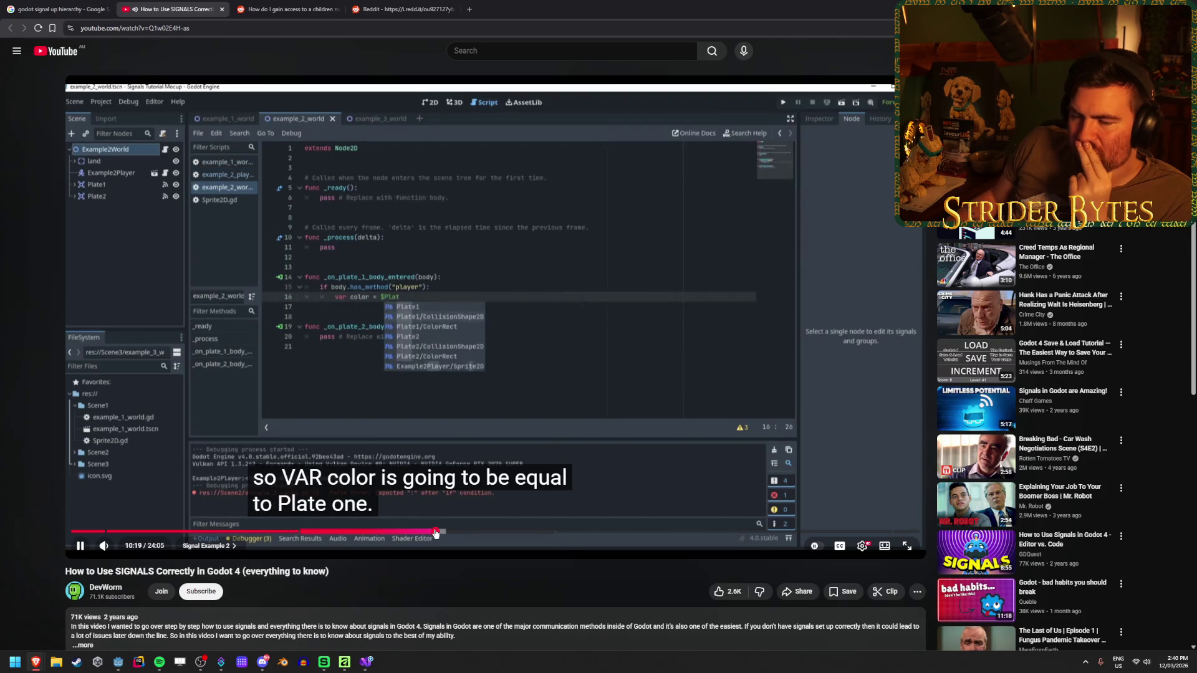
click(503, 536)
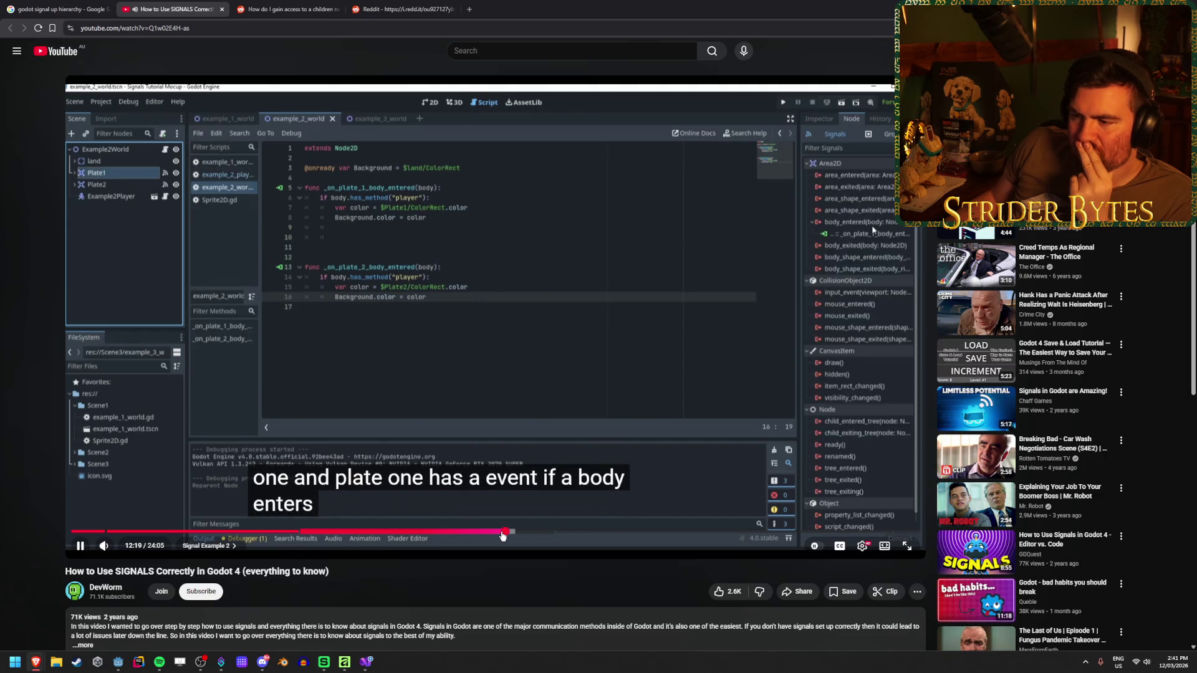
click(666, 533)
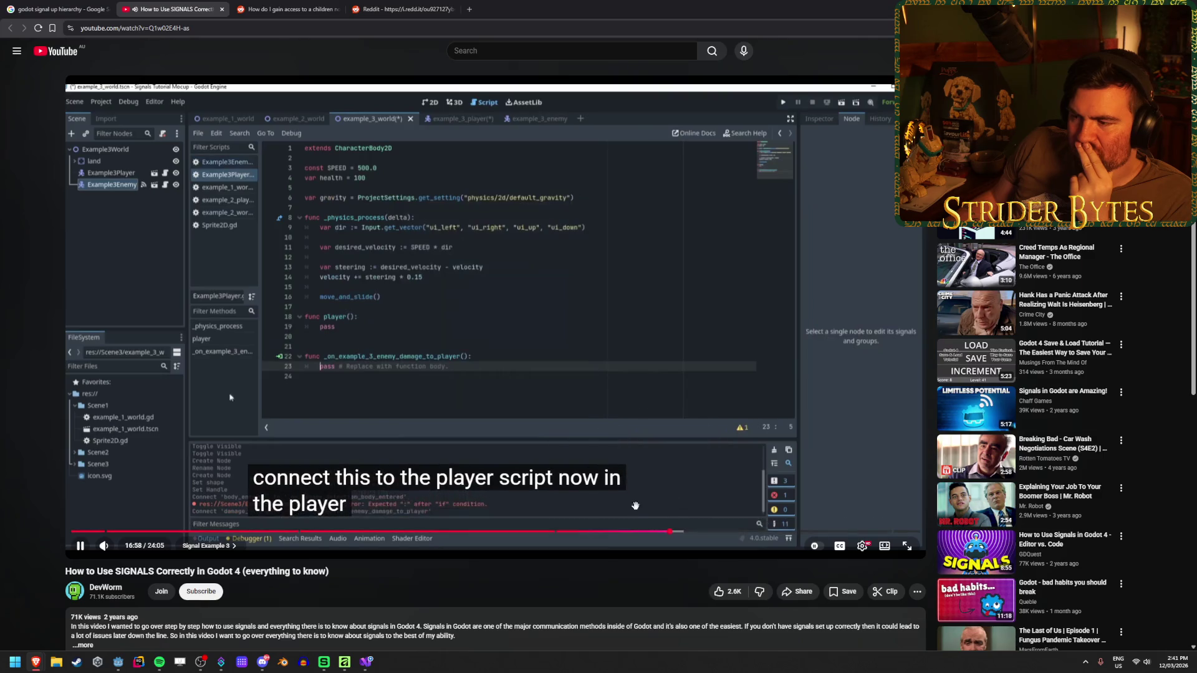
click(634, 534)
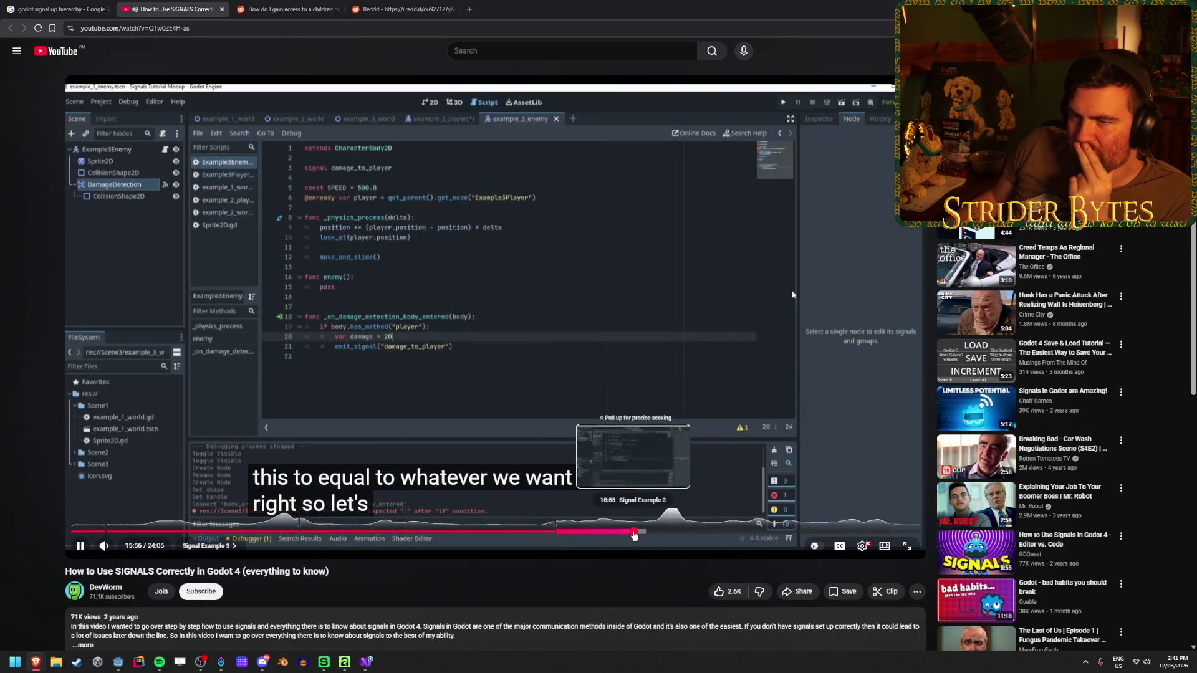
click(565, 534)
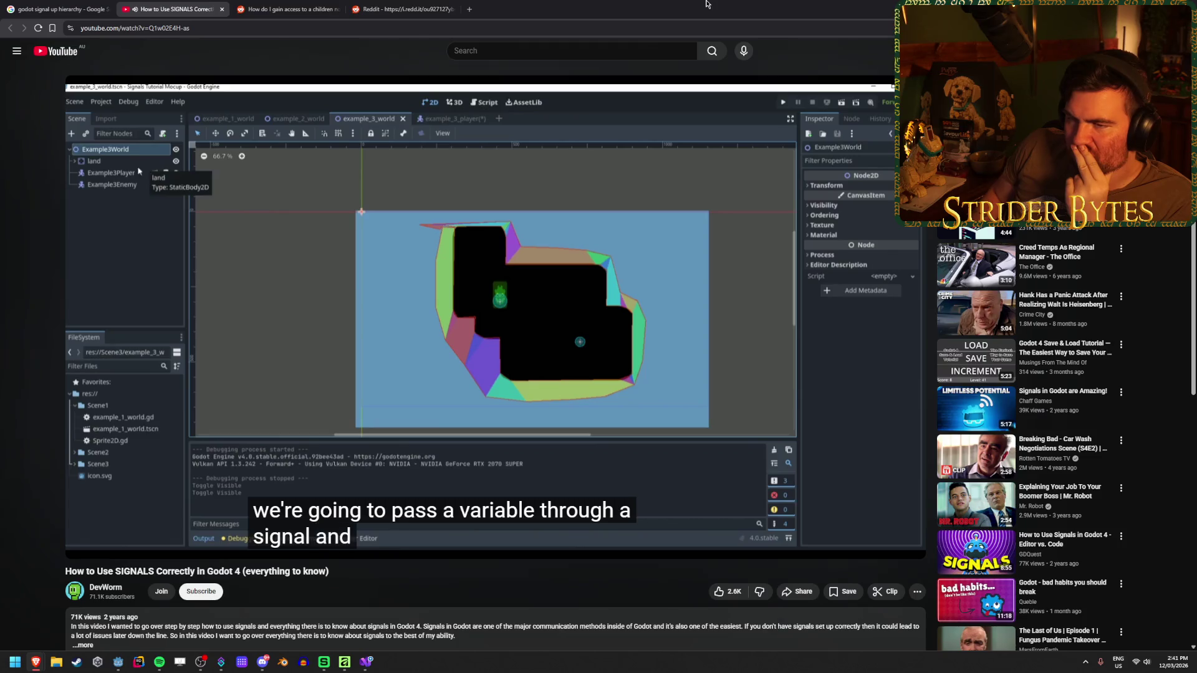
key(l)
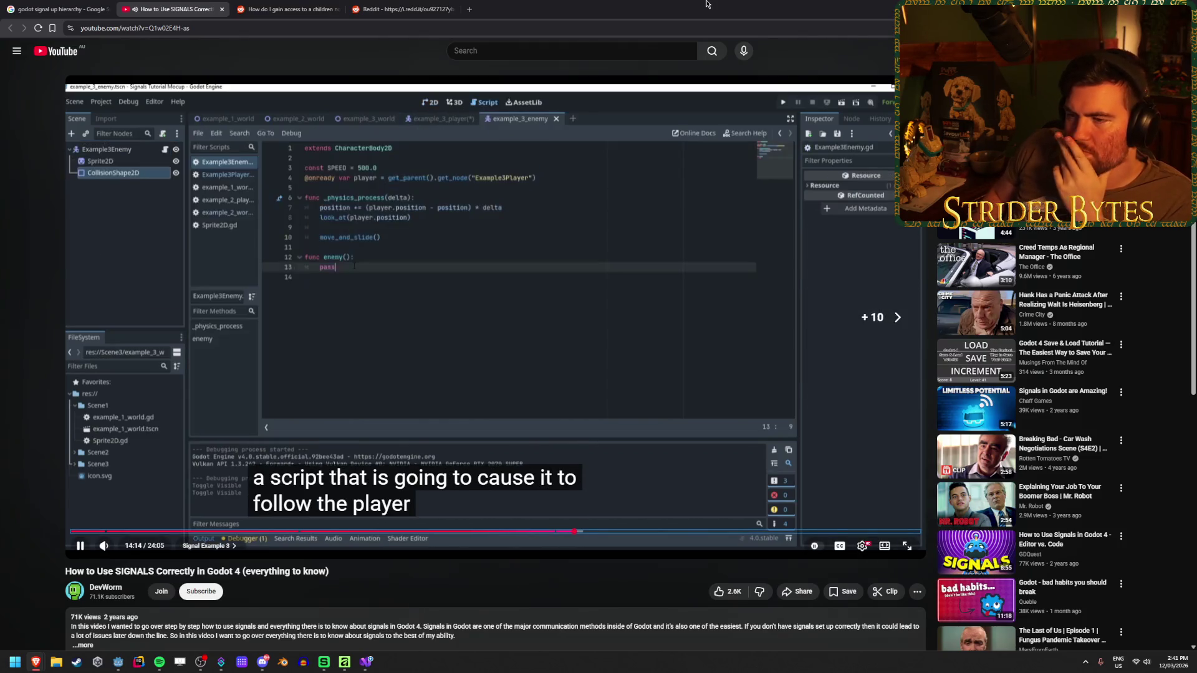
key(l)
key(l)
key(l)
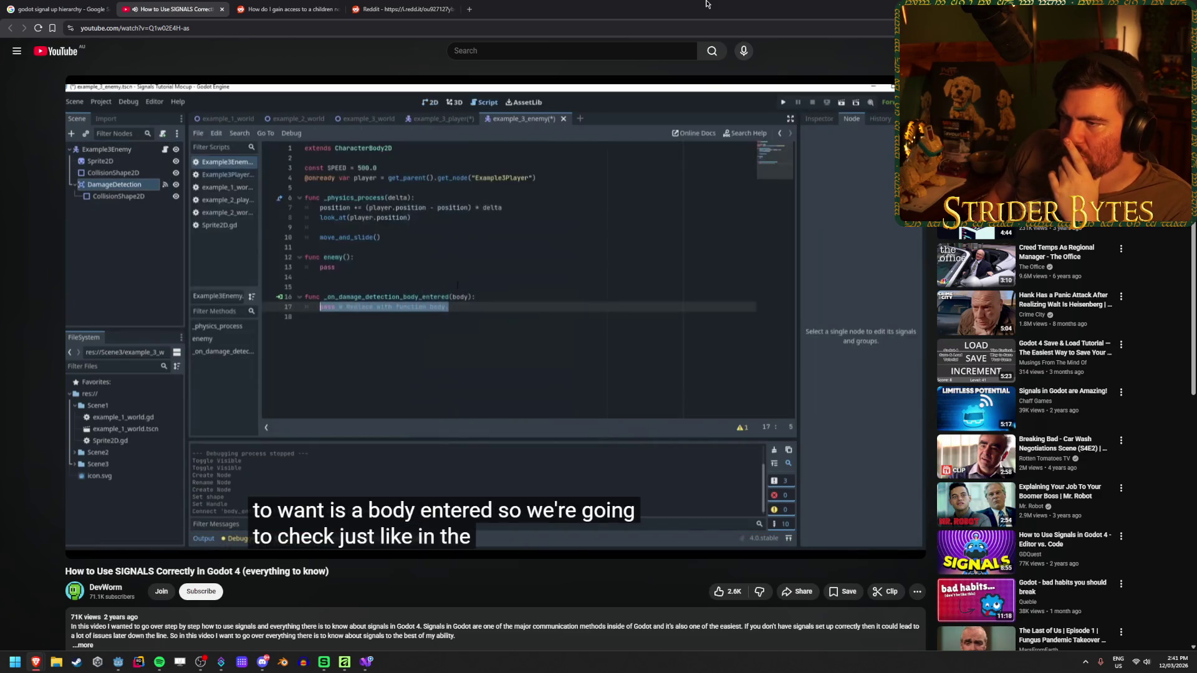
- Pause the tutorial at 15:10 and go back to the 'godot signal up hierarchy' results
click(392, 225)
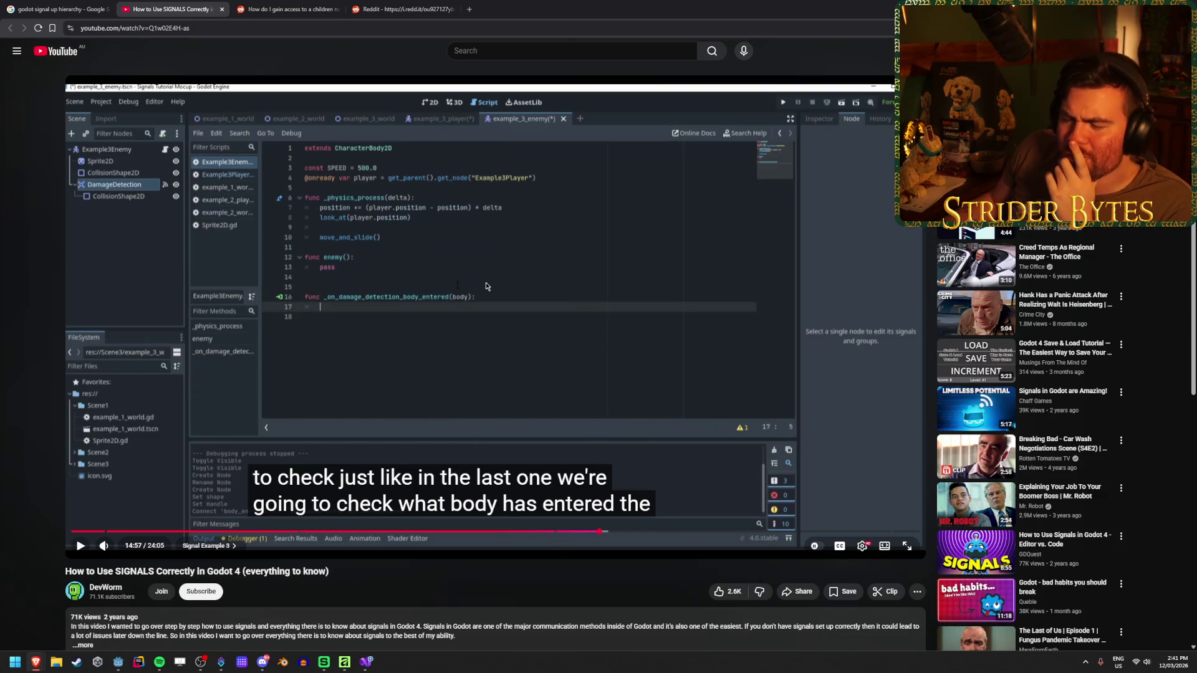
click(486, 286)
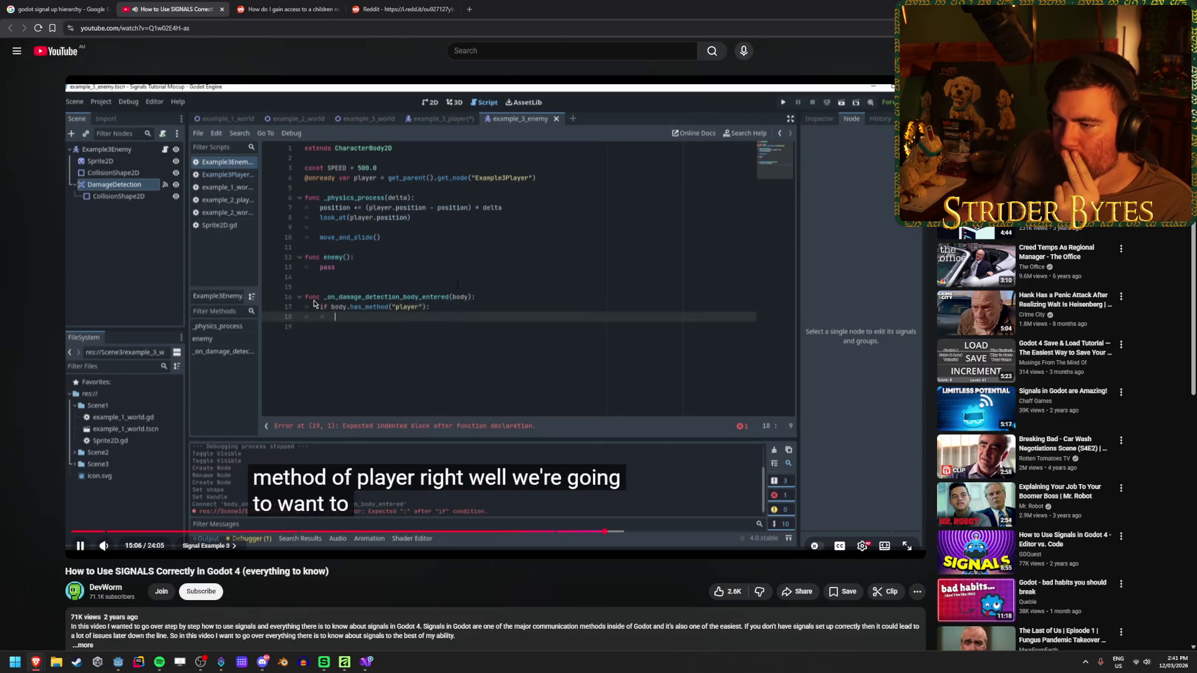
click(549, 303)
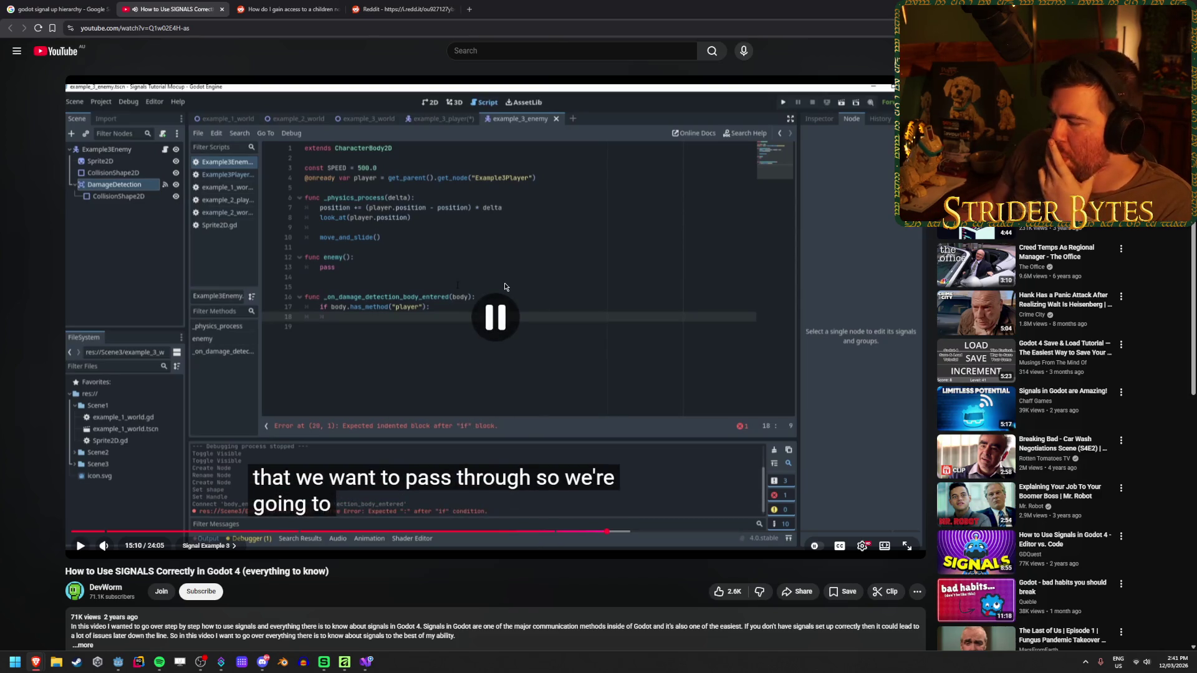
click(62, 9)
scroll(526, 401, down, 3)
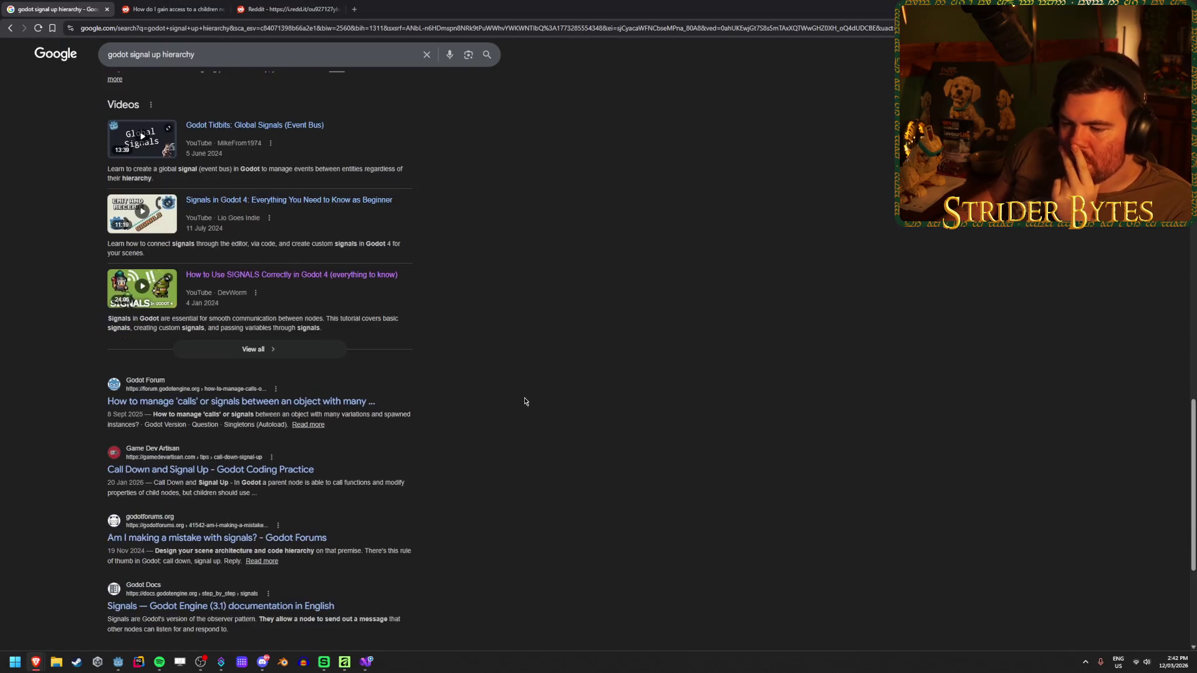
- Open the Call Down and Signal Up article and read its opening quote
click(293, 470)
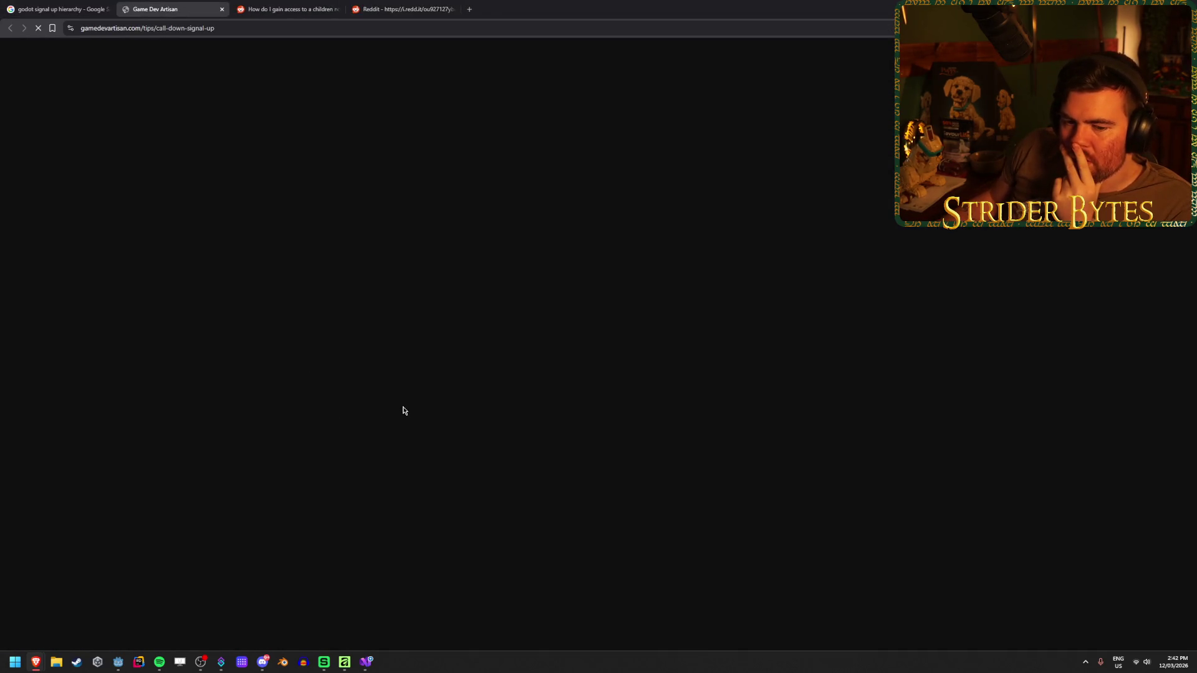
scroll(403, 411, down, 6)
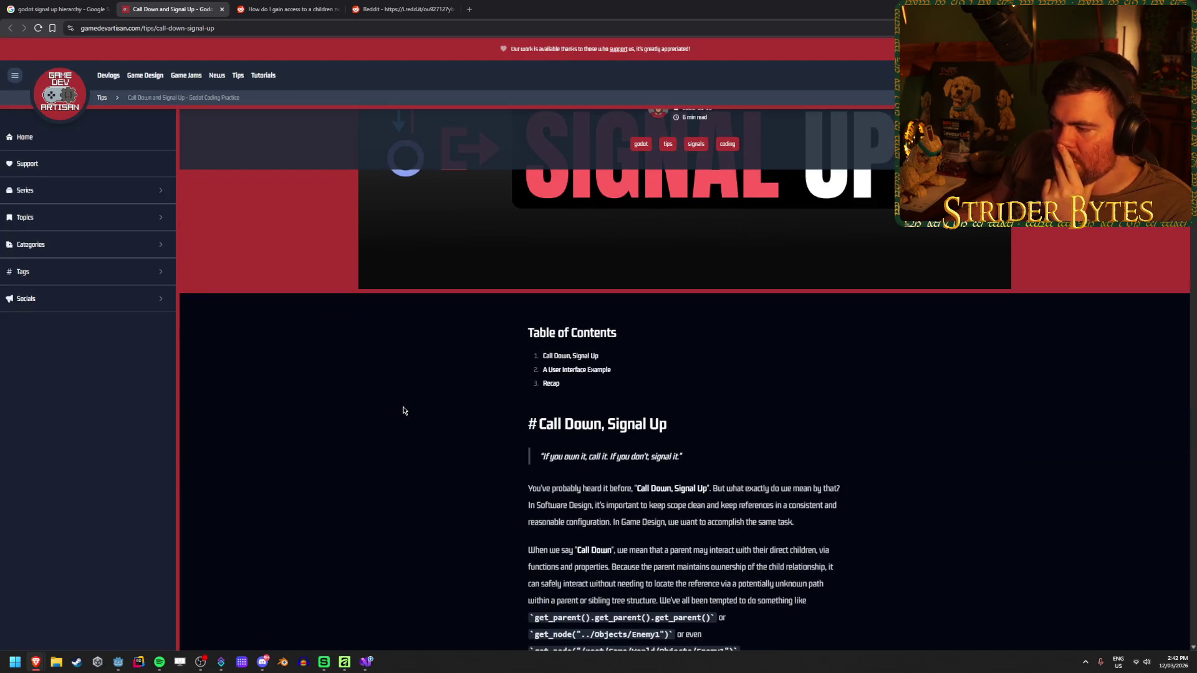
scroll(403, 410, down, 2)
scroll(403, 410, up, 1)
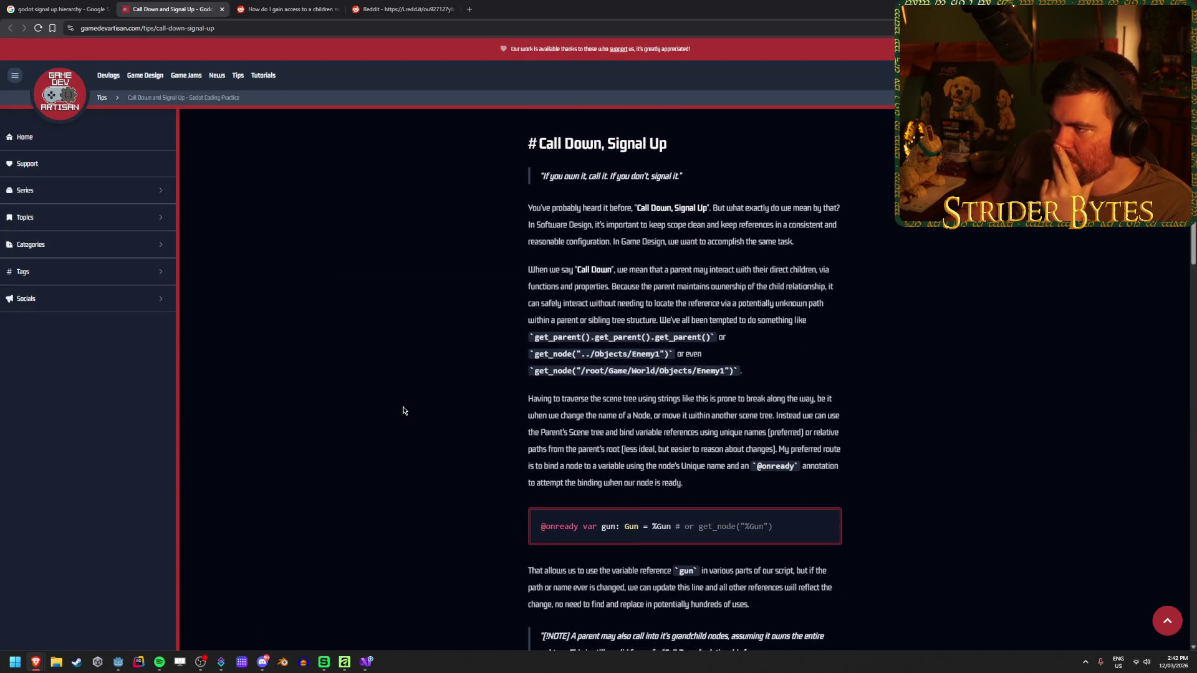
drag(699, 181, 540, 177)
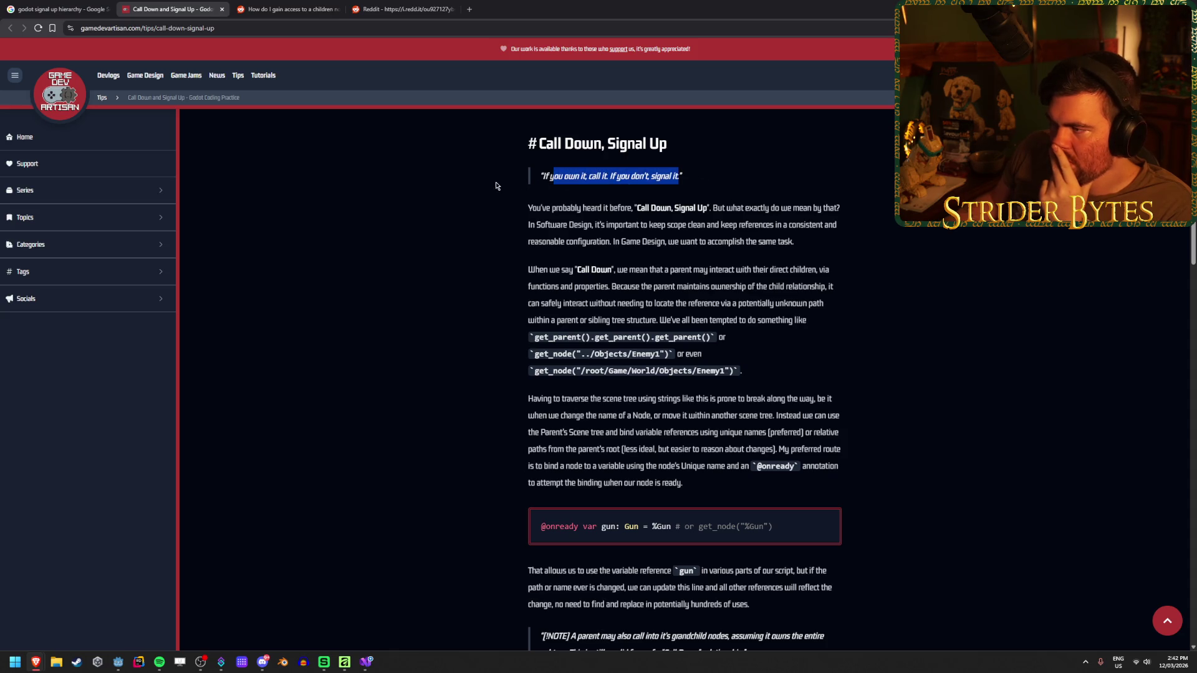
click(437, 193)
scroll(410, 375, down, 9)
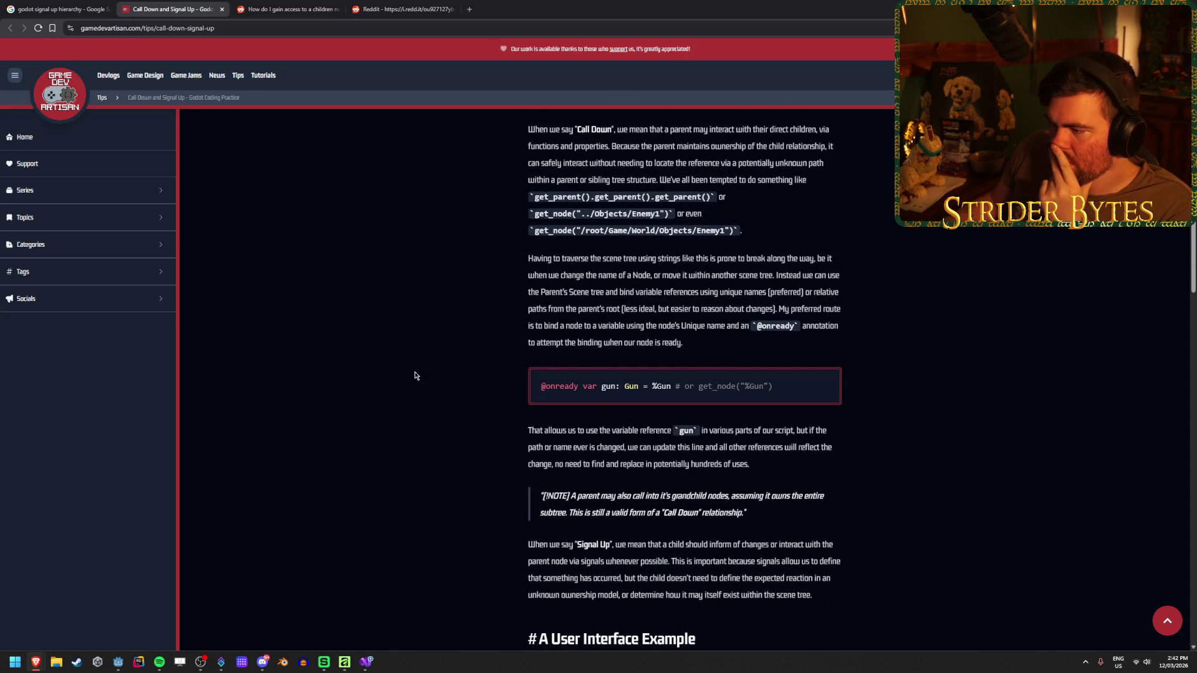
scroll(410, 376, down, 2)
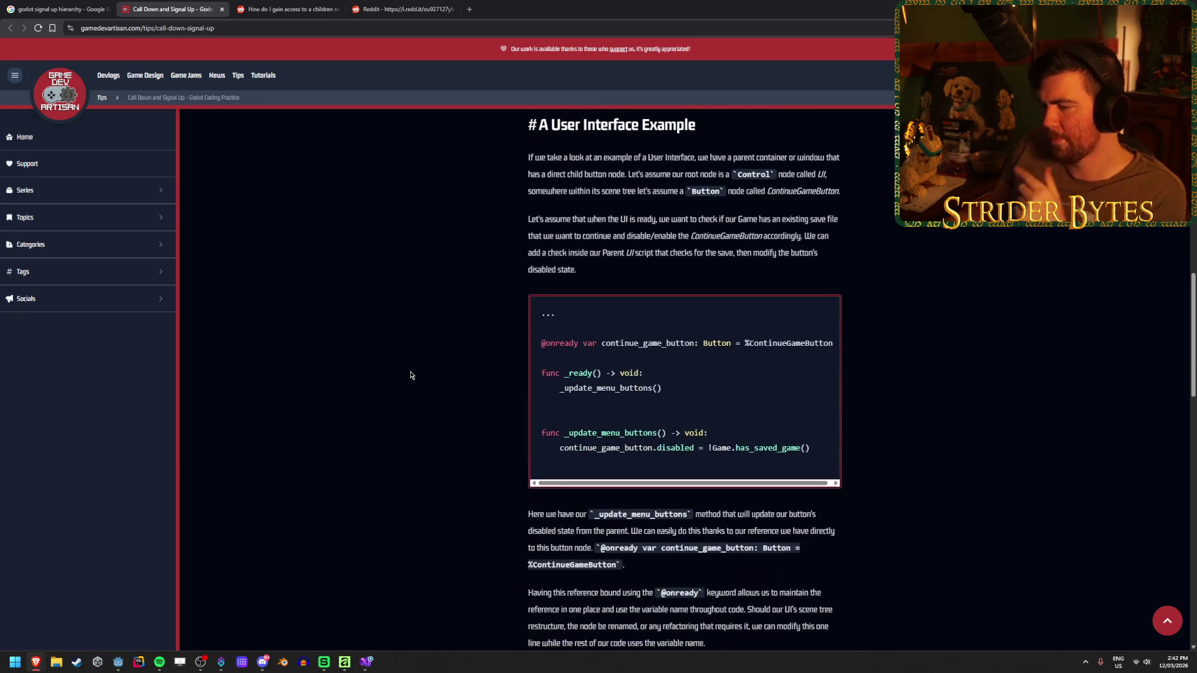
- Zoom the page in and read the User Interface Example's ContinueGameButton and save-file explanation
key(ctrl+plus)
key(ctrl+plus)
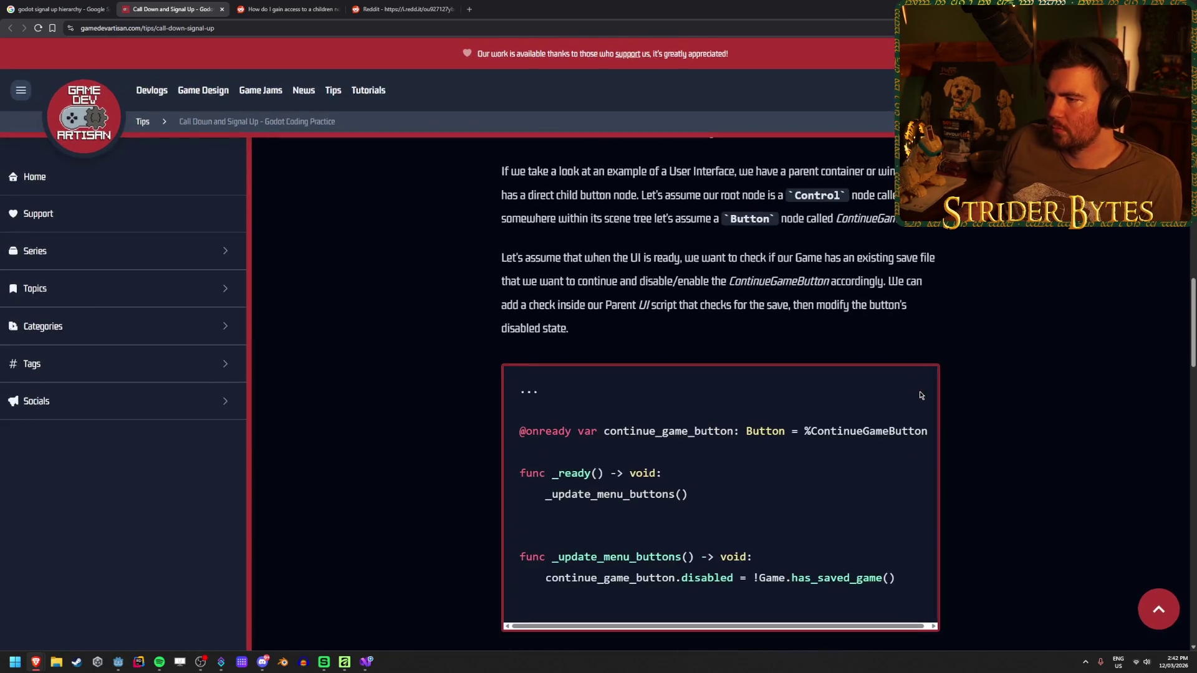
scroll(993, 387, up, 2)
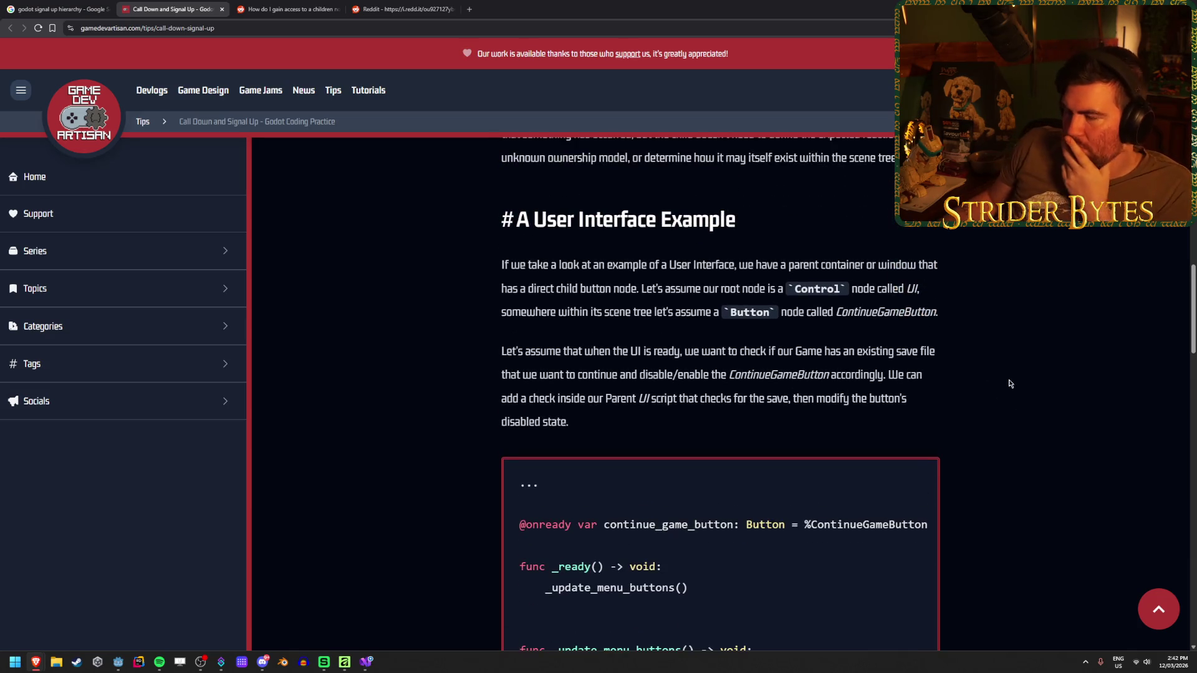
scroll(1008, 378, down, 1)
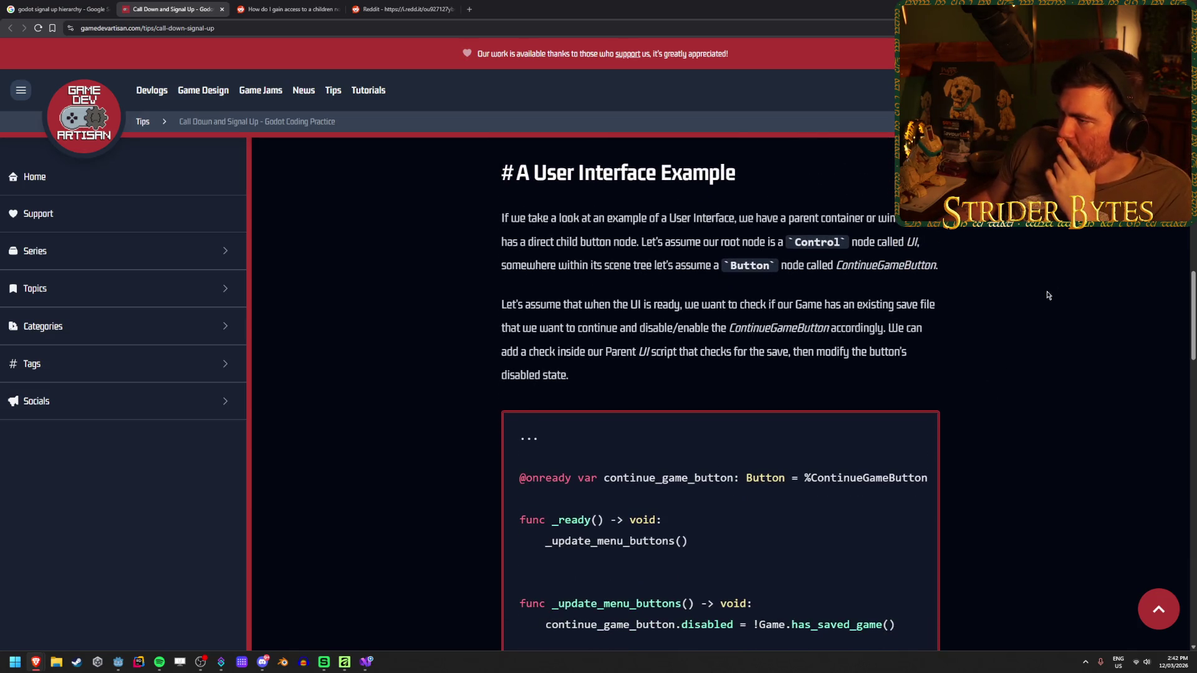
drag(921, 242, 806, 242)
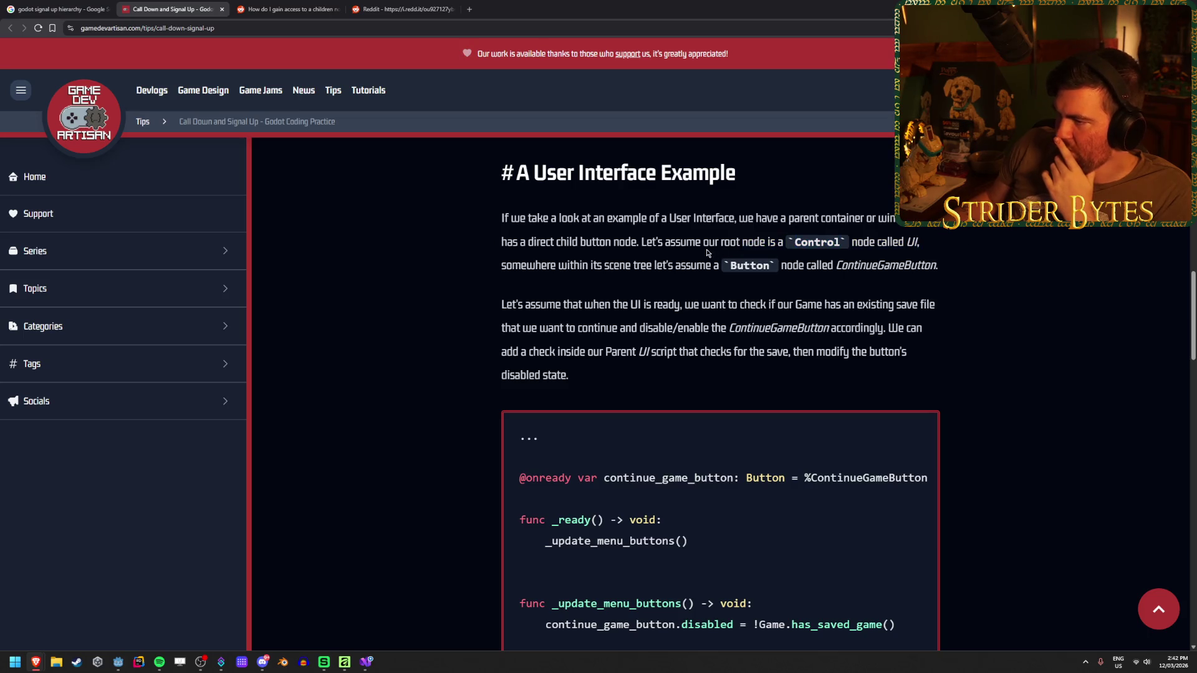
drag(677, 265, 540, 265)
click(950, 271)
drag(950, 271, 660, 268)
click(655, 270)
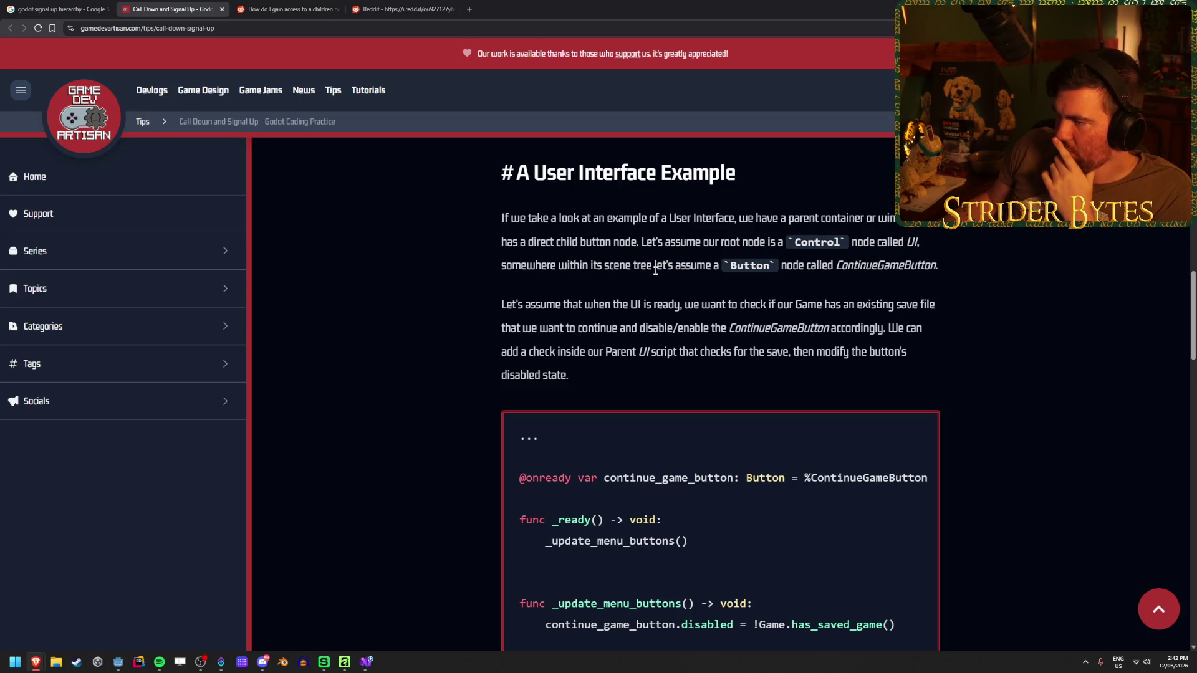
drag(502, 305, 623, 305)
click(666, 305)
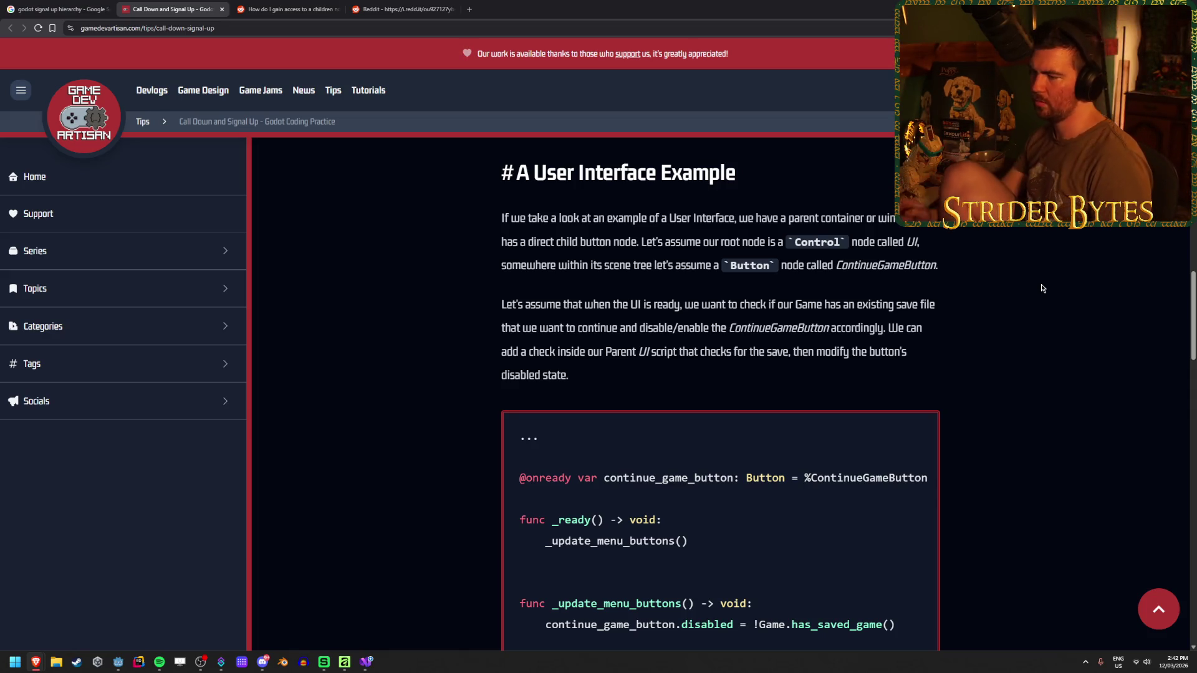
- Read down to the _update_menu_buttons code that sets the disabled state
scroll(929, 361, down, 2)
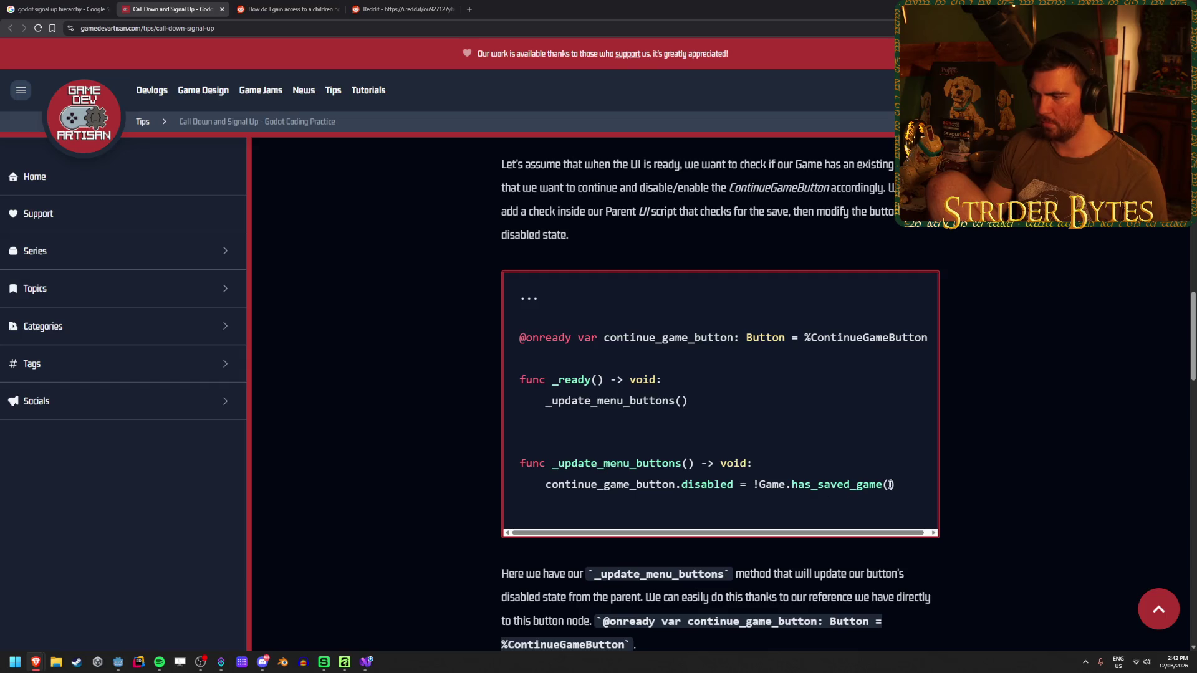
drag(890, 484, 650, 482)
click(786, 448)
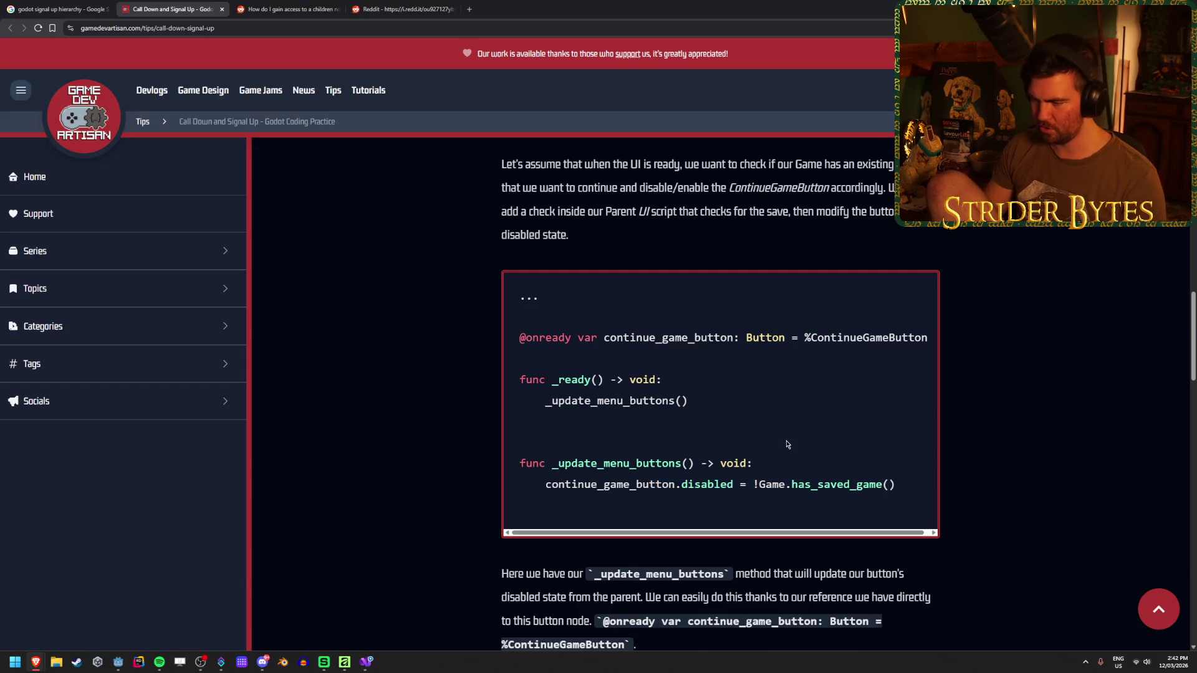
- Read through the middle of the article, including the part about the inspector panel
scroll(787, 452, down, 4)
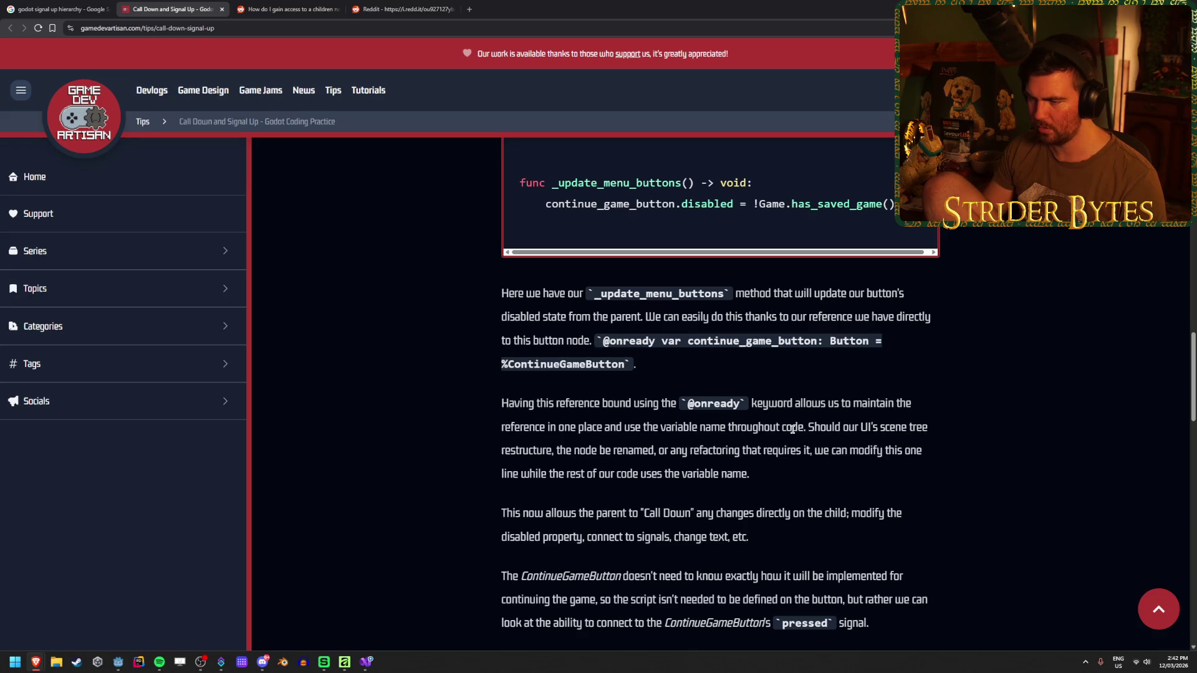
scroll(788, 446, down, 4)
scroll(787, 436, down, 16)
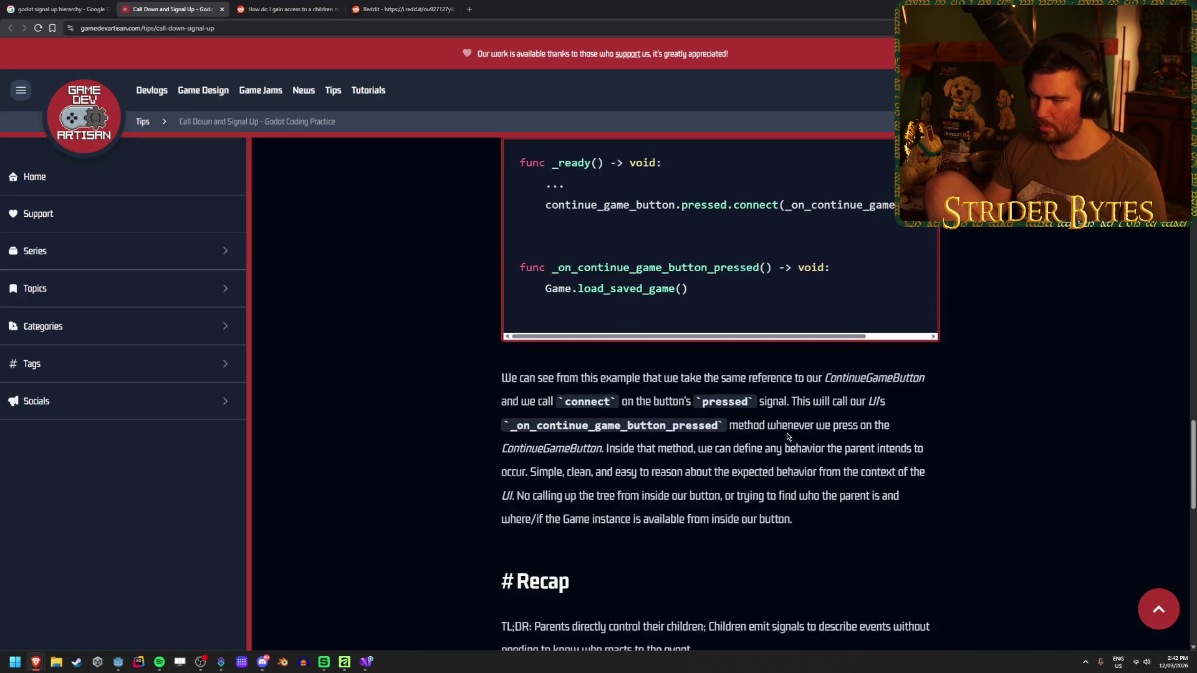
scroll(787, 439, up, 16)
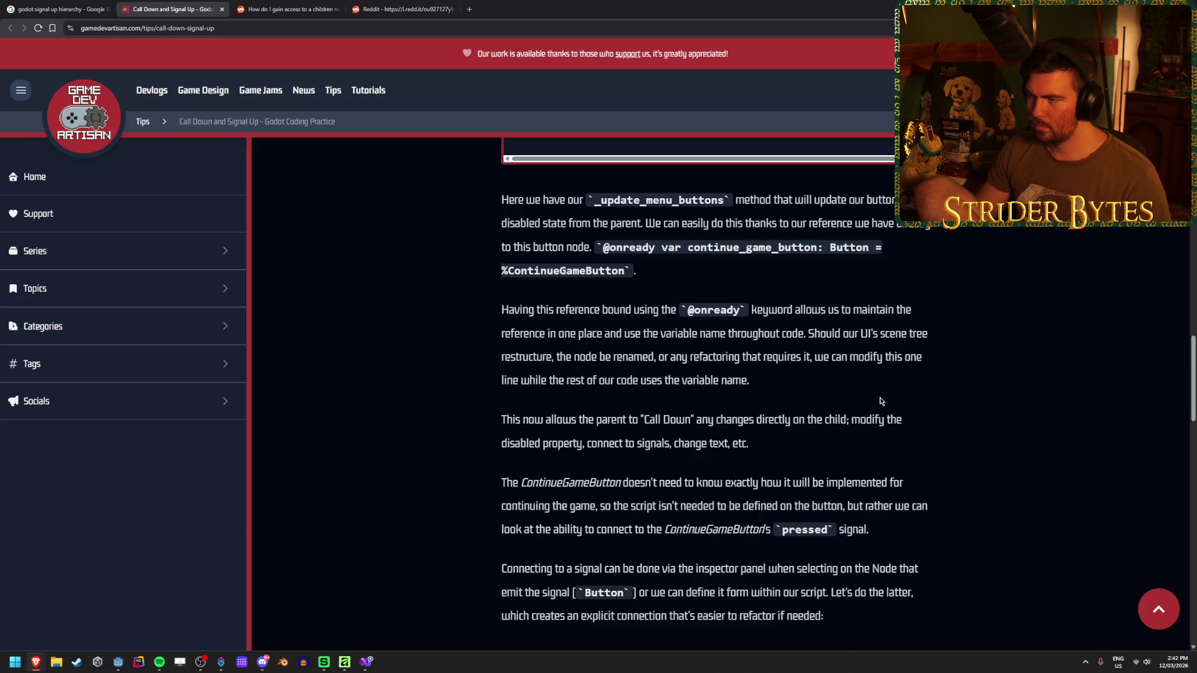
scroll(880, 395, up, 2)
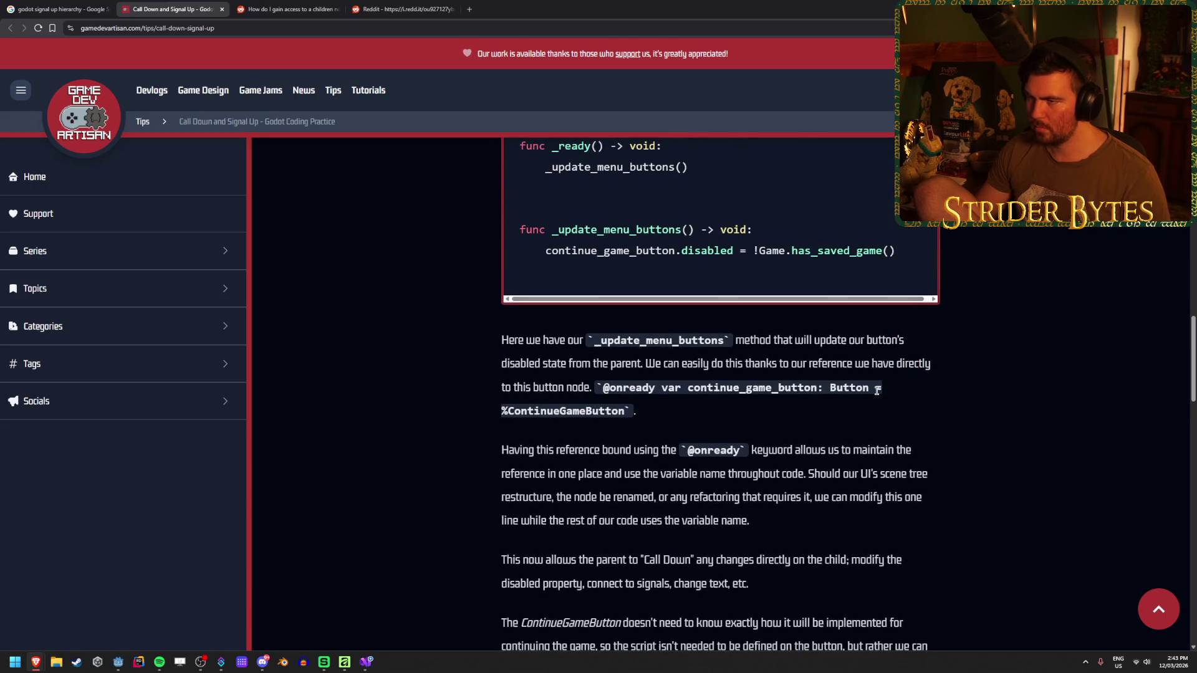
scroll(877, 391, up, 2)
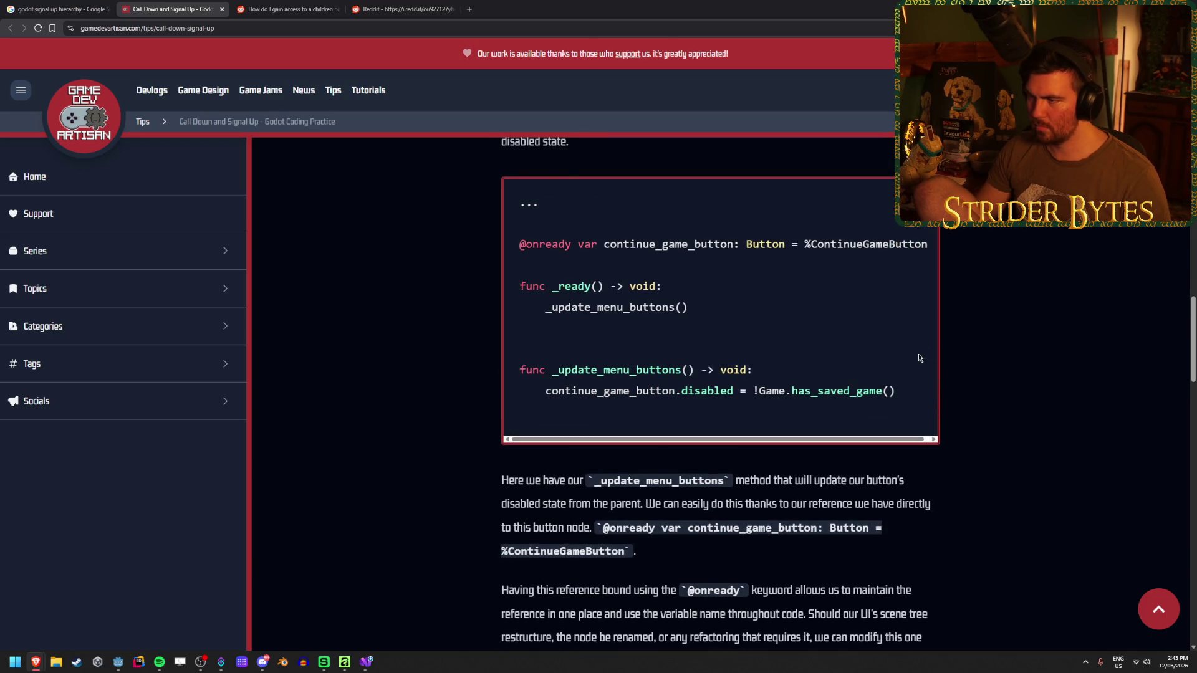
scroll(919, 359, down, 3)
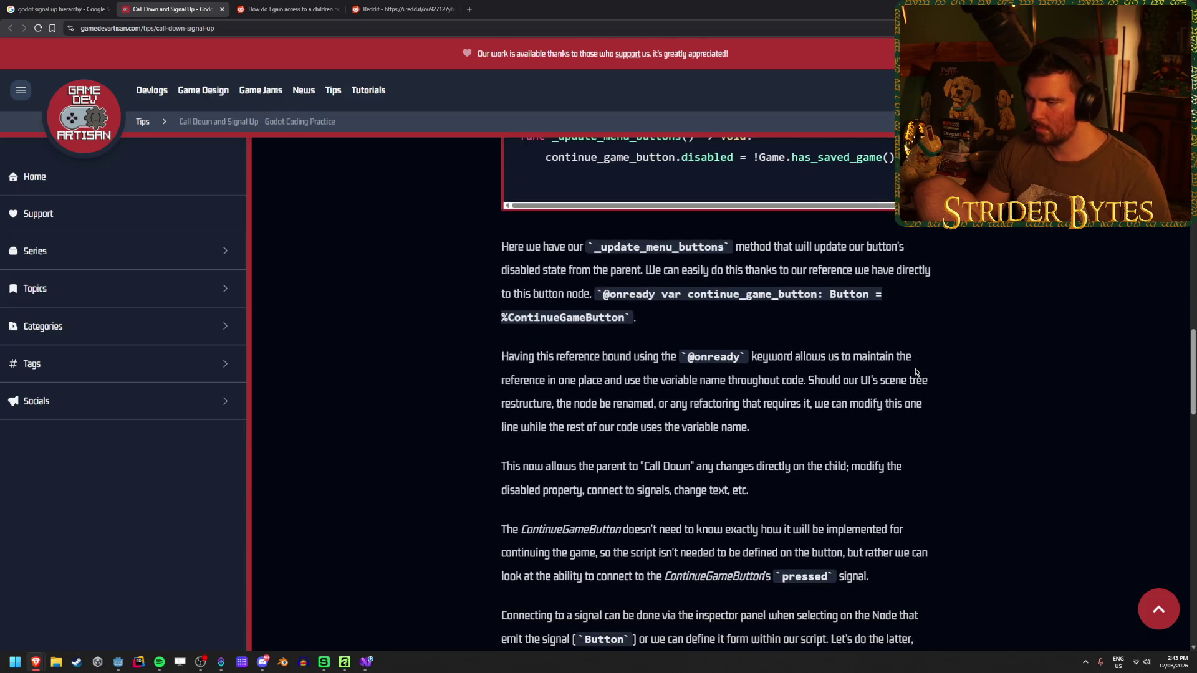
scroll(916, 372, down, 3)
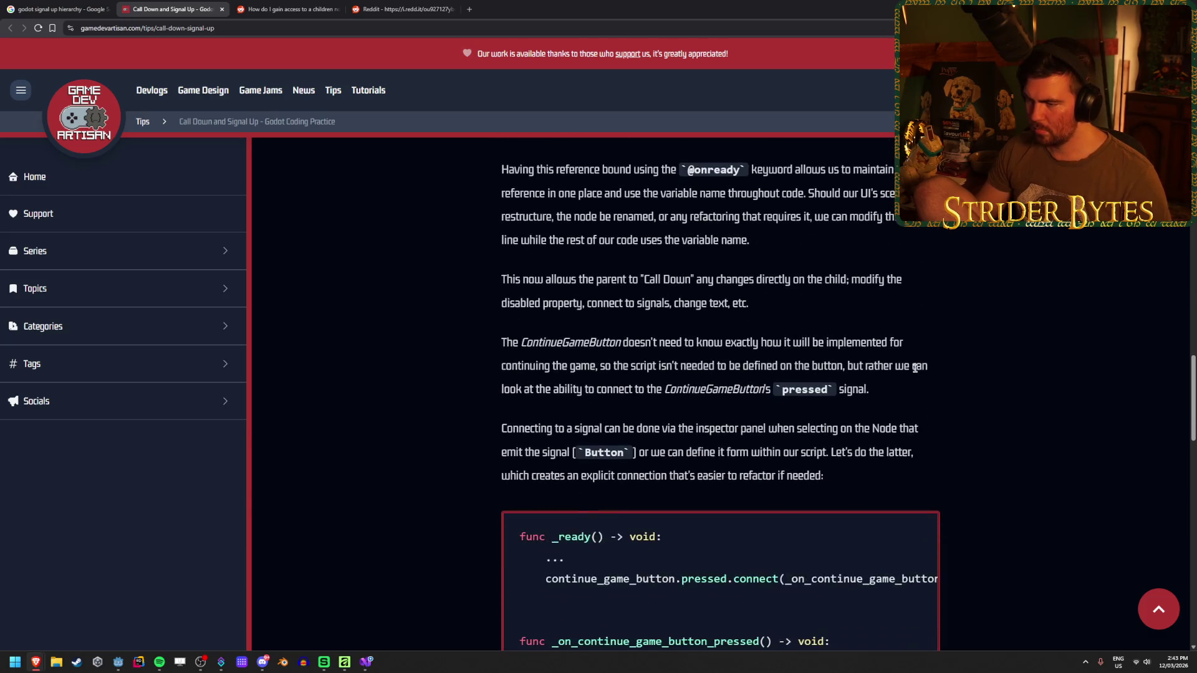
scroll(915, 369, down, 2)
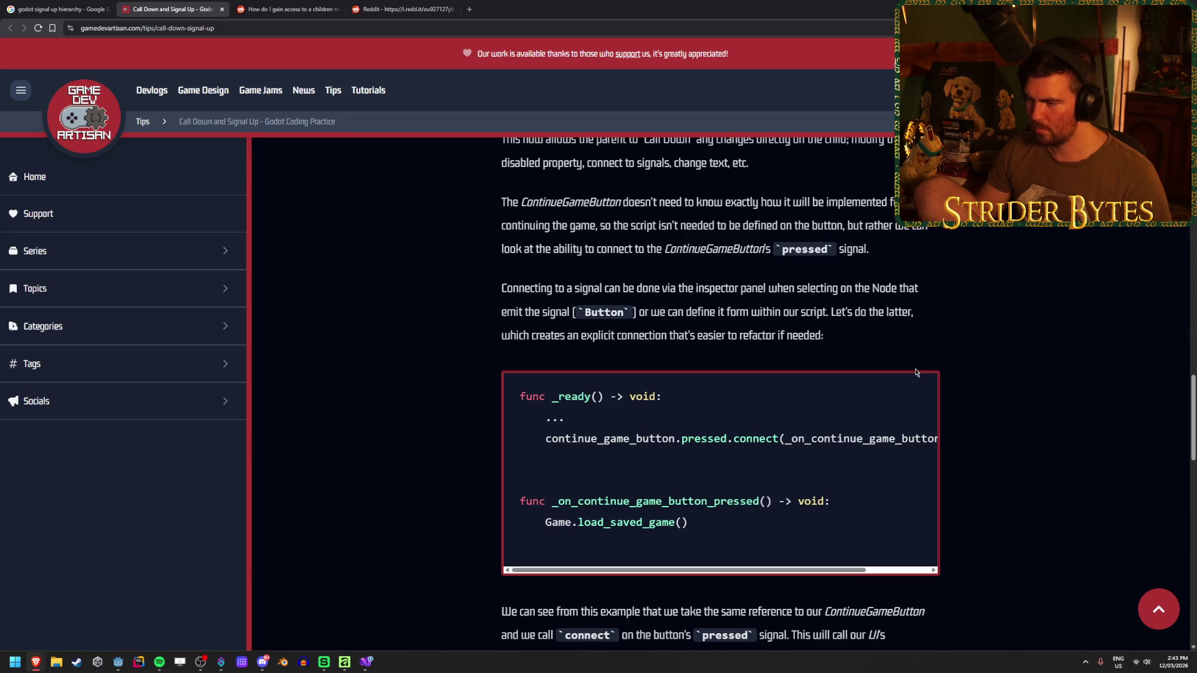
drag(661, 289, 743, 288)
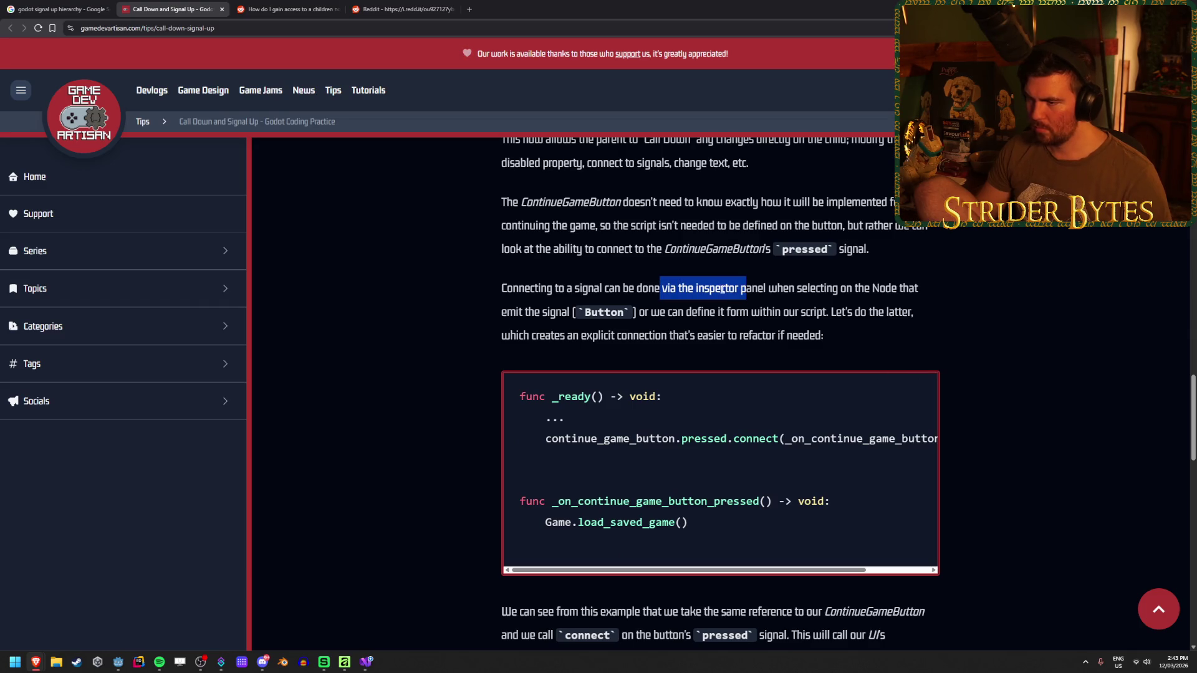
click(722, 290)
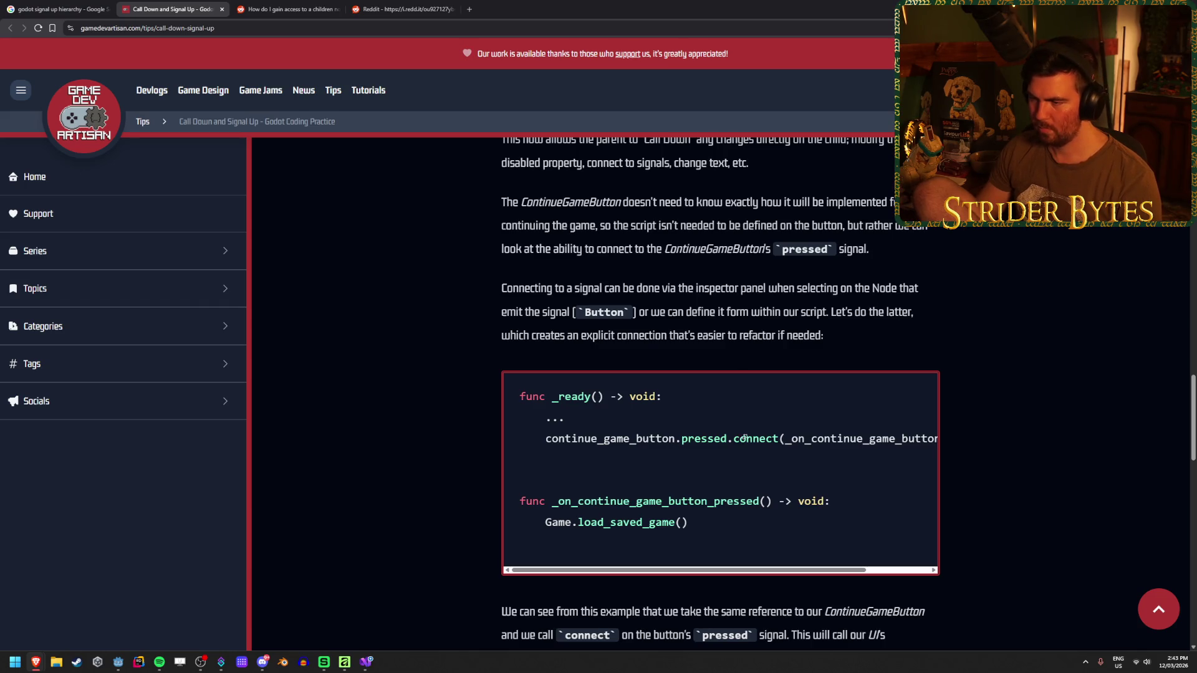
- Read down to the Recap and its TL;DR paragraph
scroll(798, 436, up, 1)
mouse_move(845, 581)
mouse_down()
mouse_move(909, 582)
mouse_move(686, 561)
mouse_up()
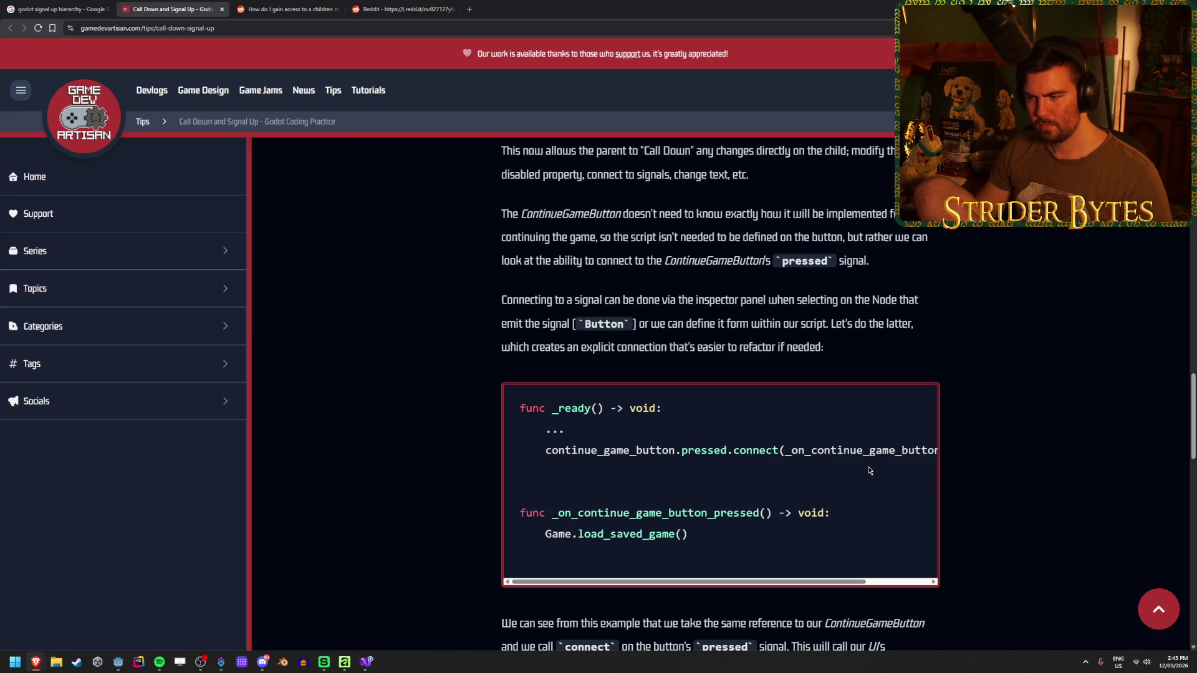
scroll(870, 471, down, 2)
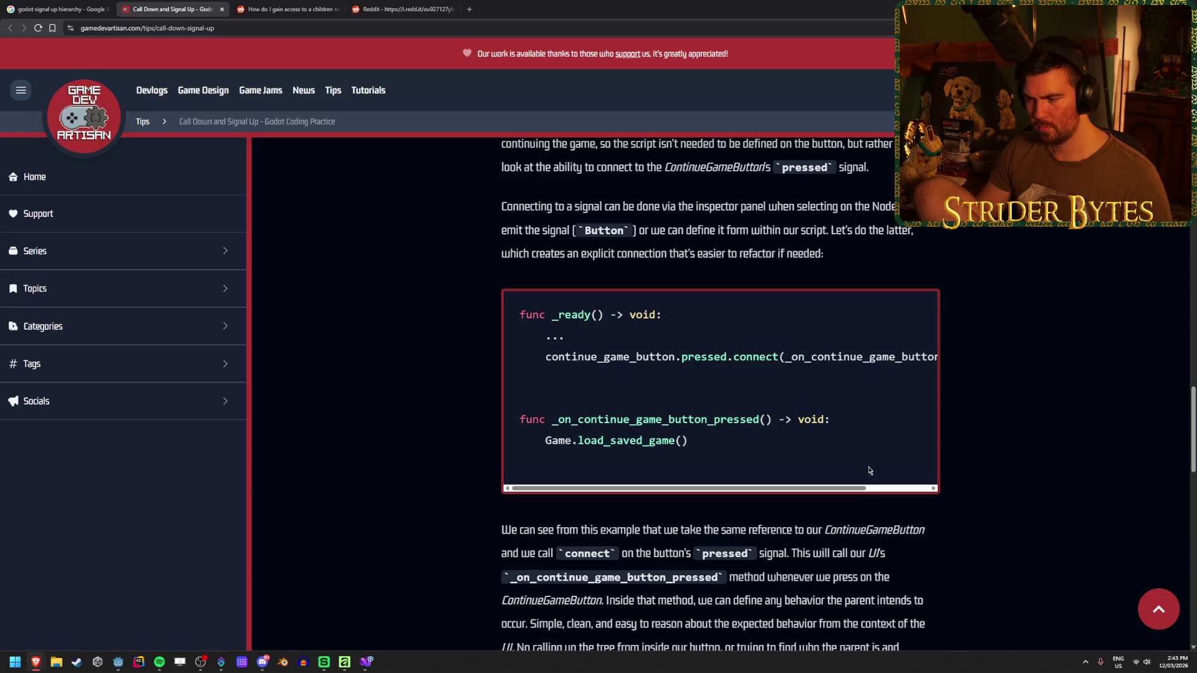
scroll(870, 470, down, 4)
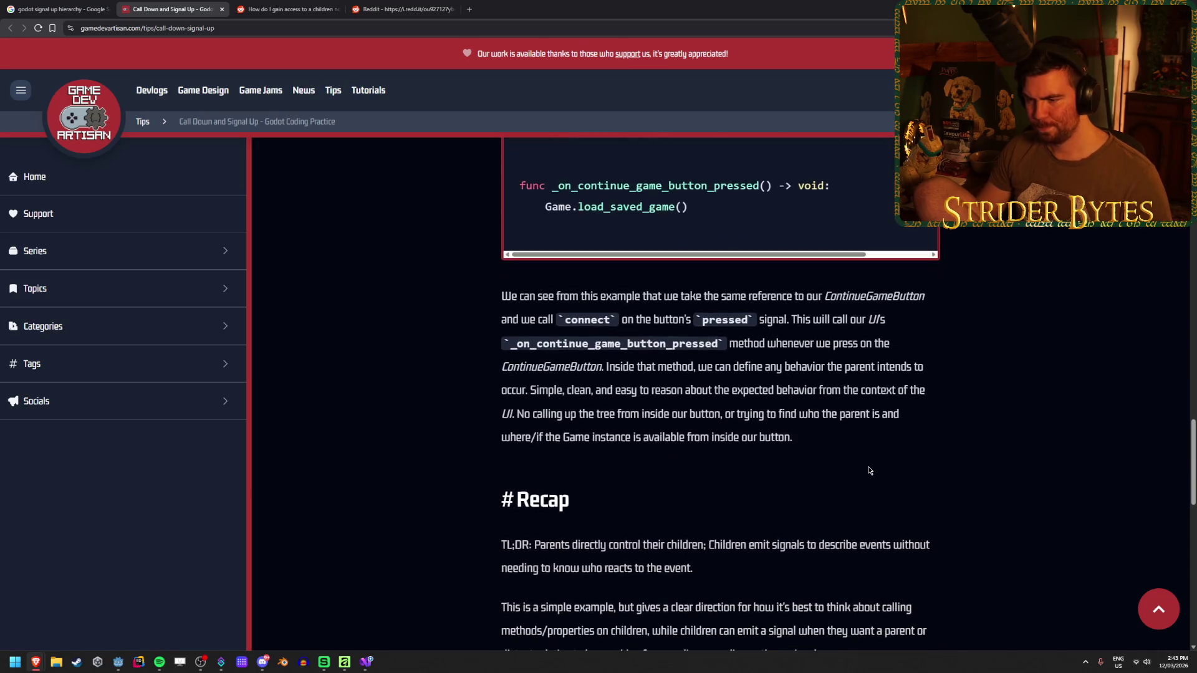
scroll(870, 470, down, 2)
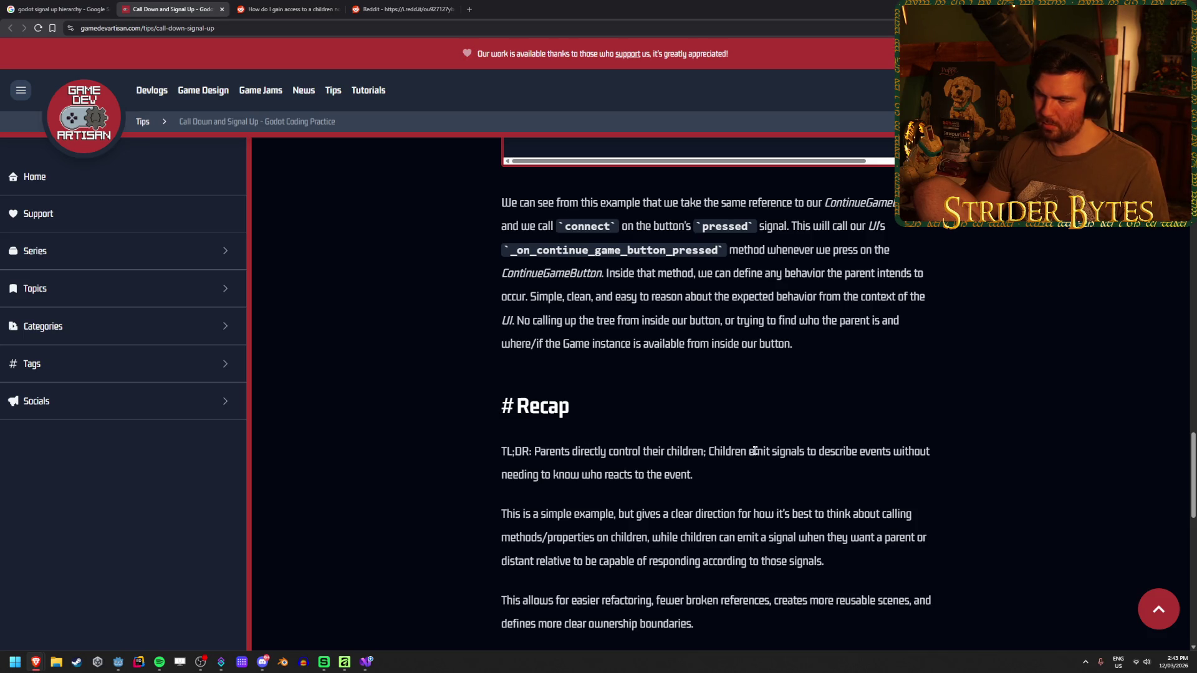
drag(534, 451, 839, 452)
click(718, 457)
click(799, 450)
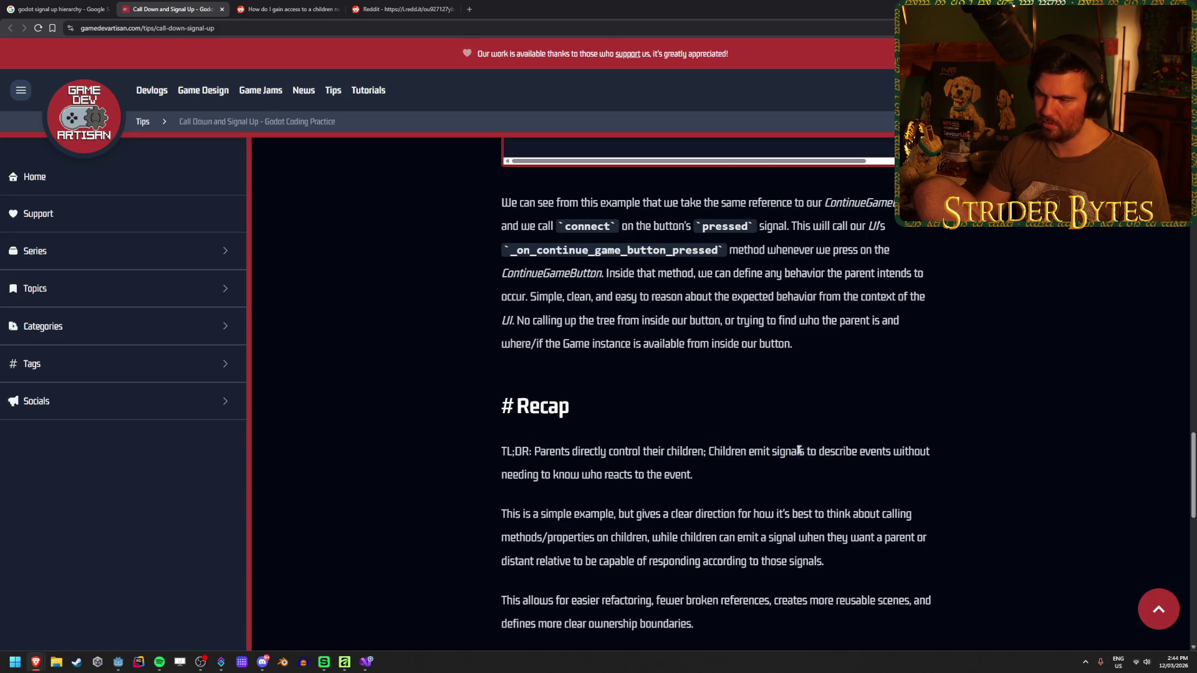
drag(938, 457, 589, 454)
click(604, 466)
triple_click(624, 465)
click(679, 473)
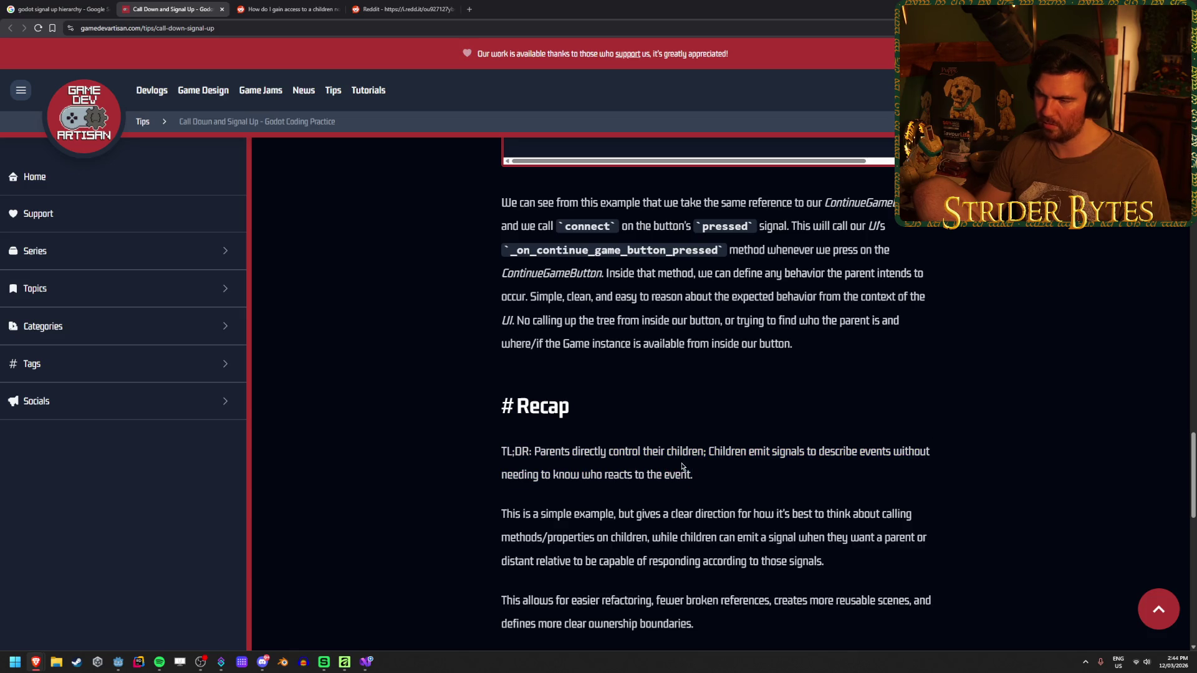
- Close the article to return to the 'godot signal up hierarchy' Google results
scroll(436, 455, down, 4)
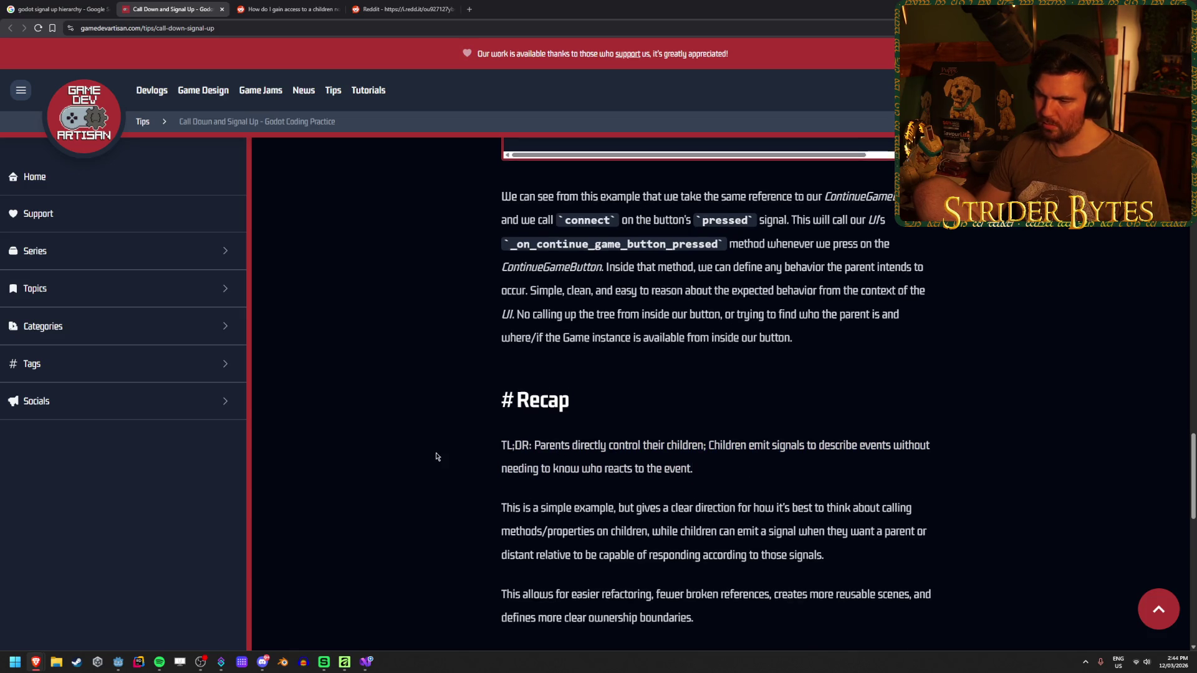
scroll(436, 454, up, 5)
scroll(435, 443, up, 15)
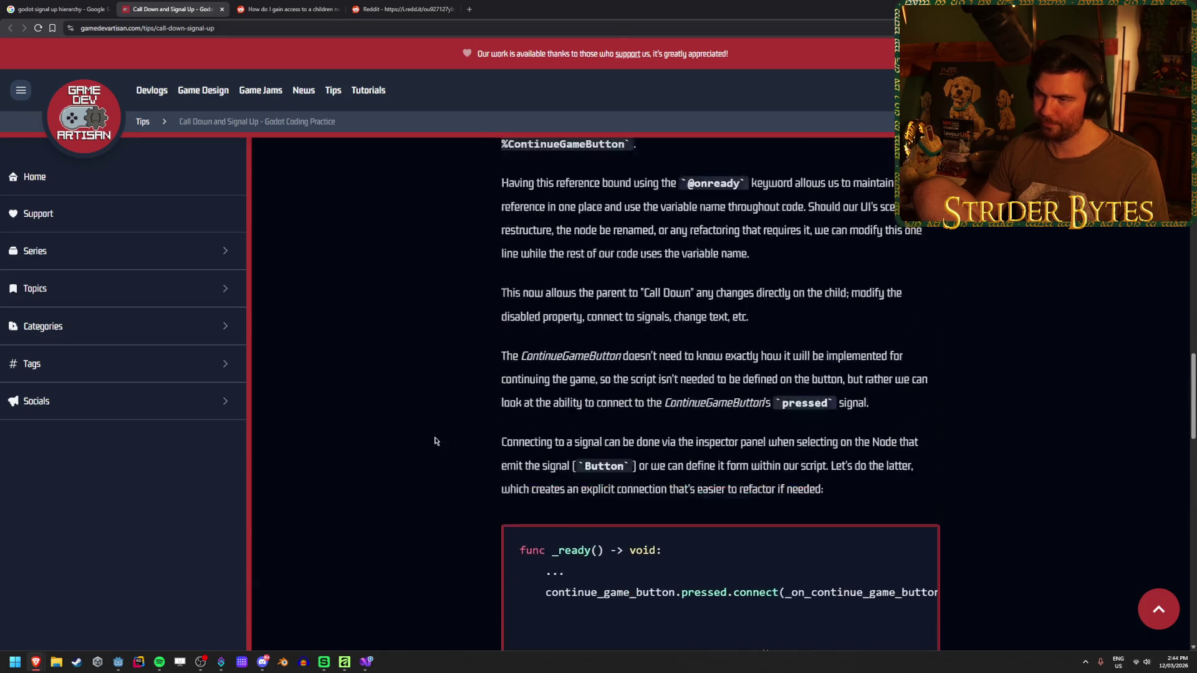
key(ctrl+w)
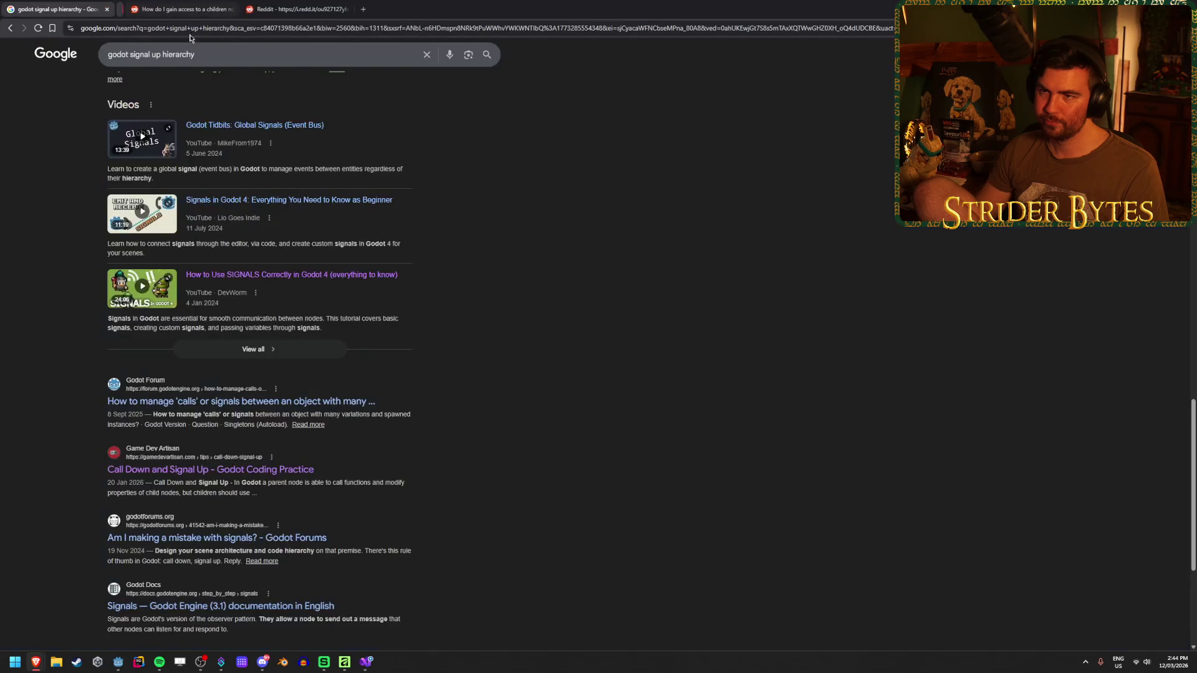
- Open the 'Am I making a mistake with signals?' Godot Forums thread in a new tab
scroll(505, 268, down, 3)
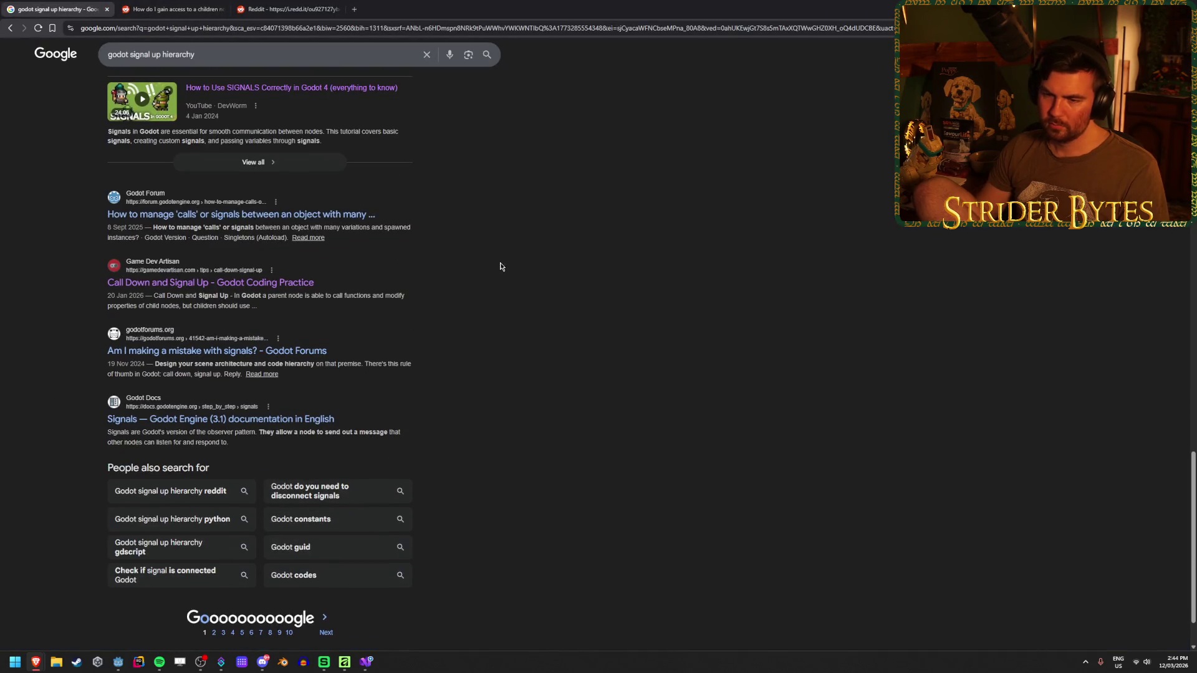
scroll(455, 467, up, 1)
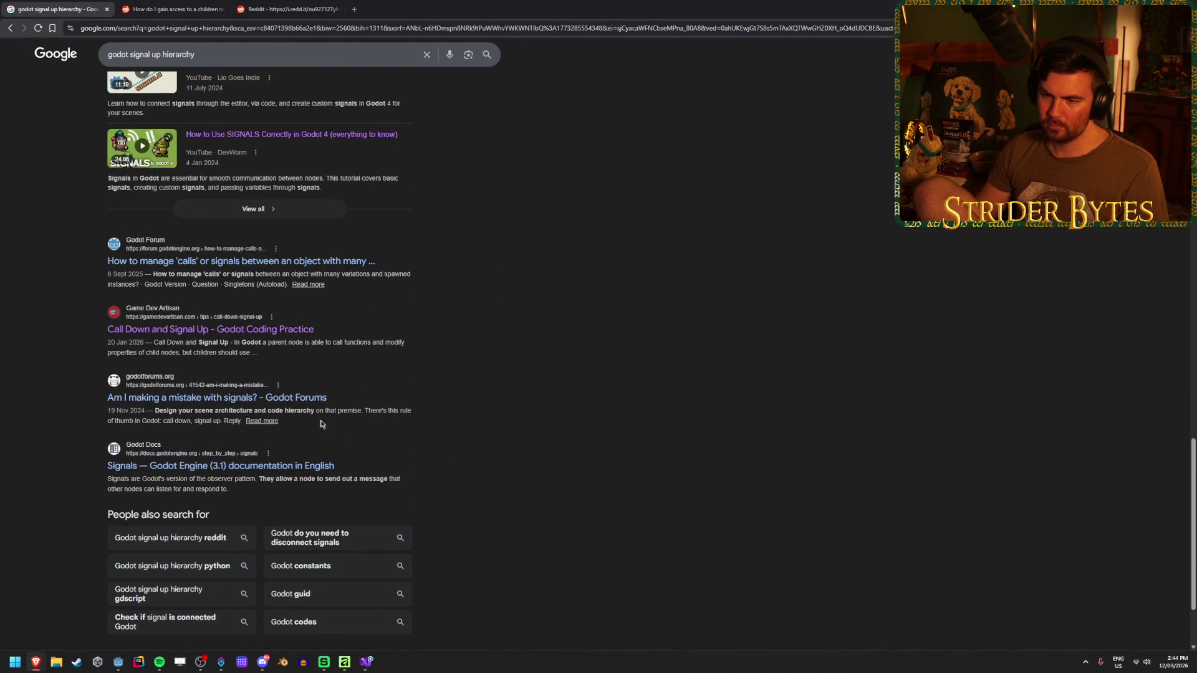
middle_click(325, 399)
key(ctrl+Tab)
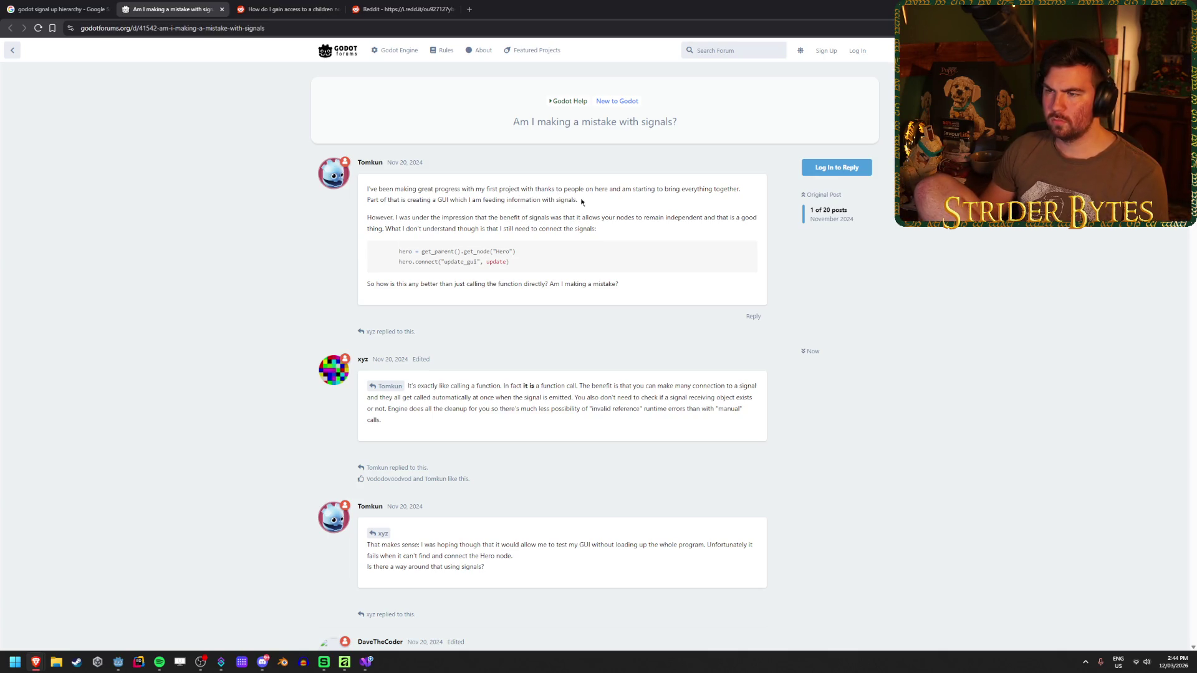
- Read the question and scroll down to the reply about declaring signals globally
drag(581, 202, 416, 198)
click(436, 206)
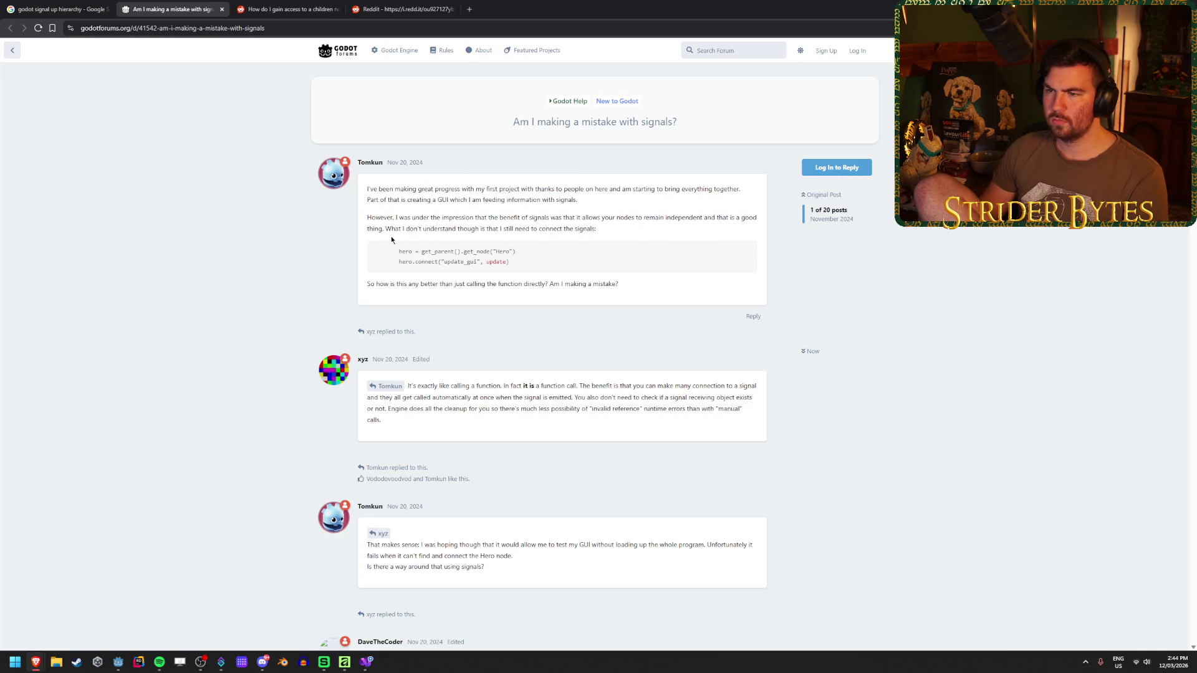
drag(610, 223, 400, 230)
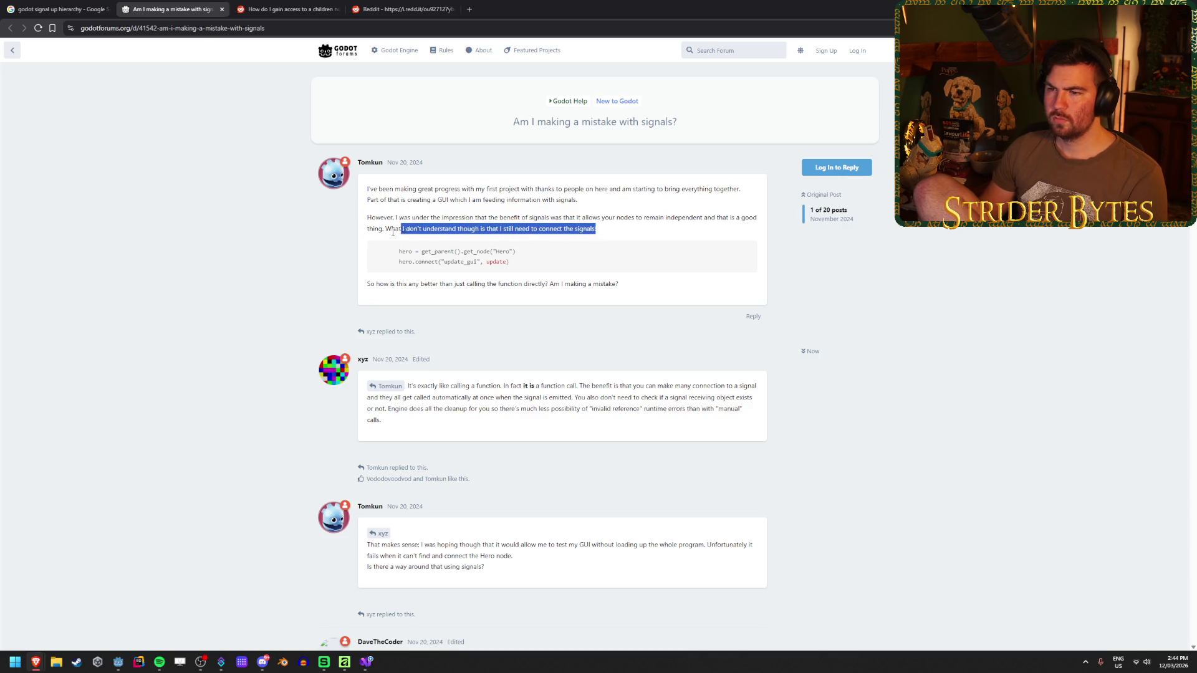
click(317, 246)
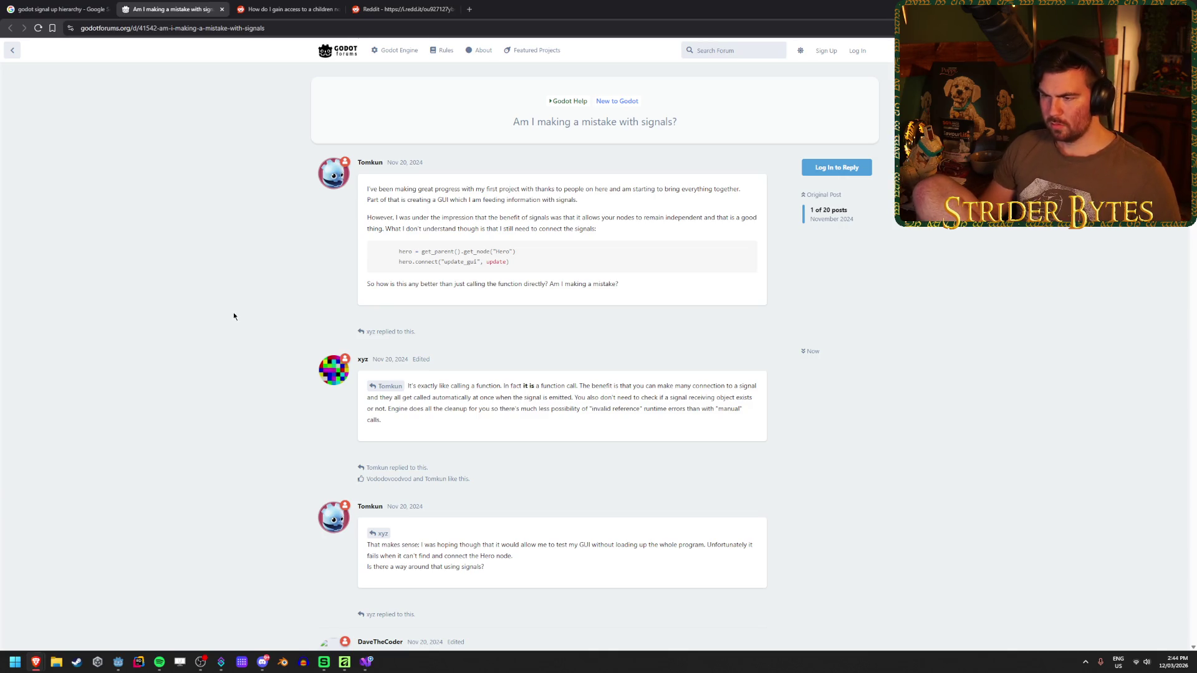
scroll(233, 316, down, 1)
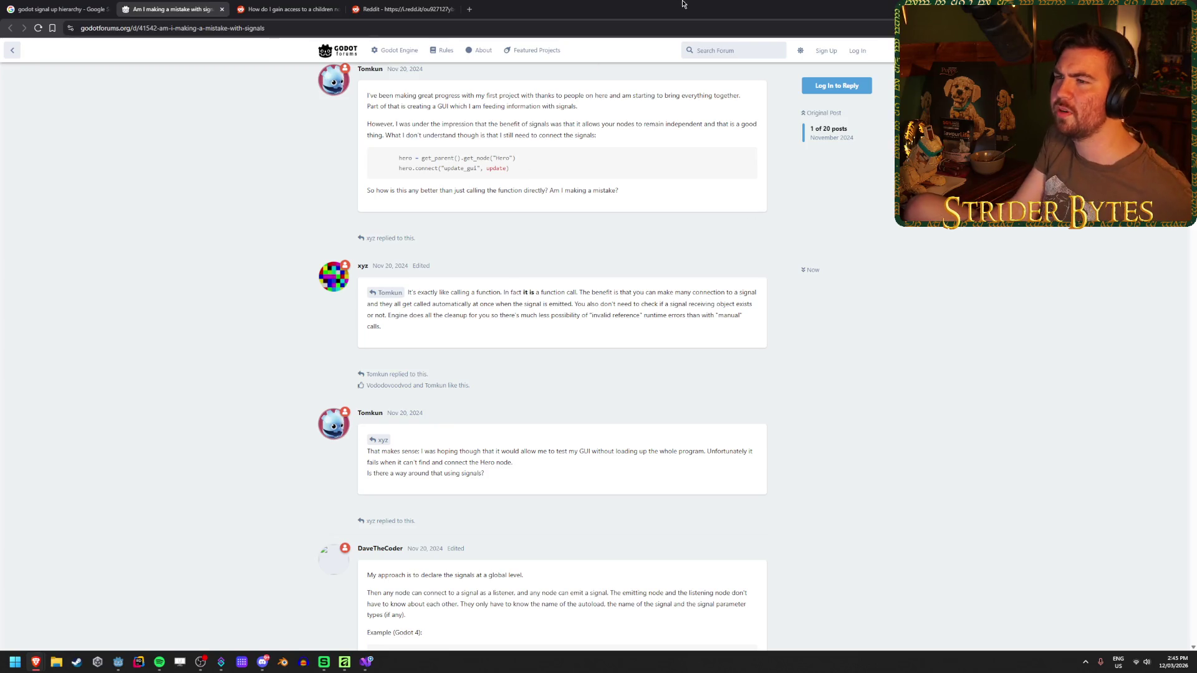
click(469, 8)
- Search 'duck typing', refine to 'duck typing godot', and open Godot Docs' 'GDScript: An introduction to dynamic languages'
text(duck typ)
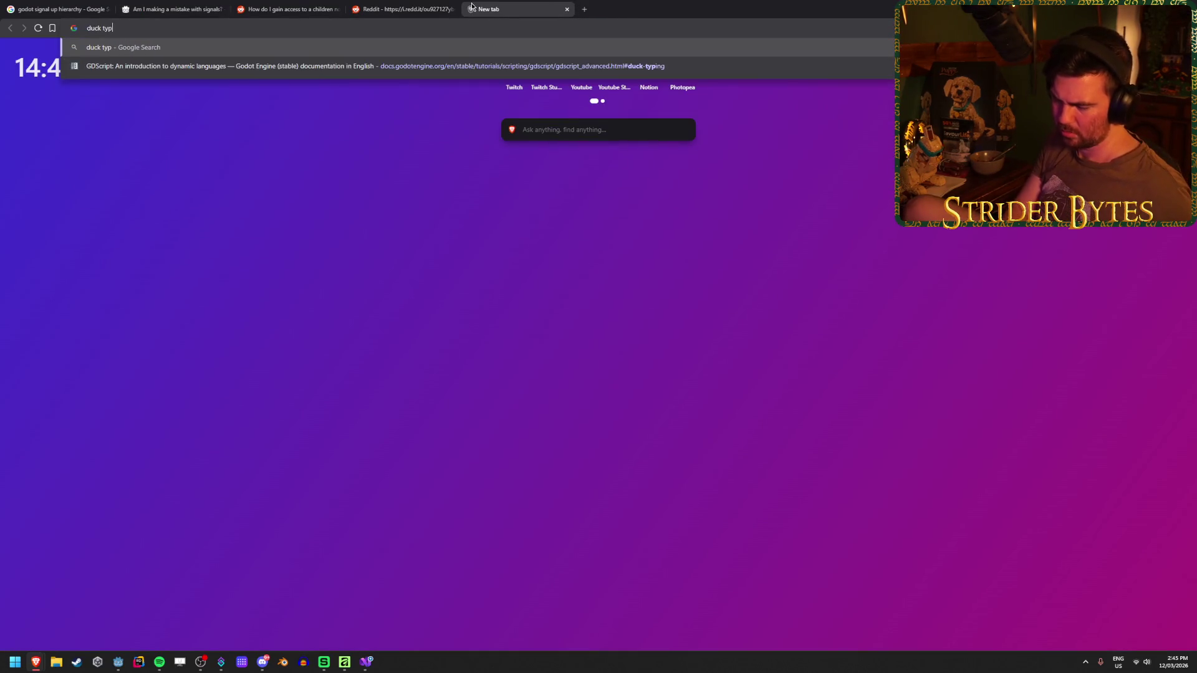
text(ing)
key(Return)
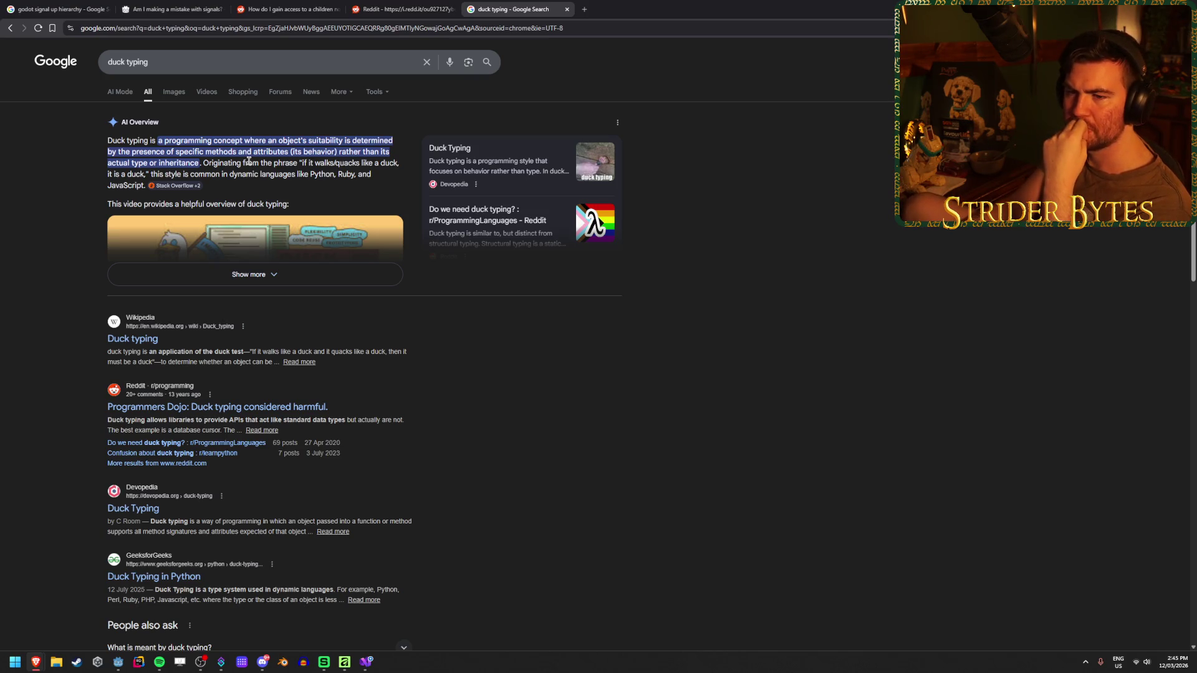
click(177, 54)
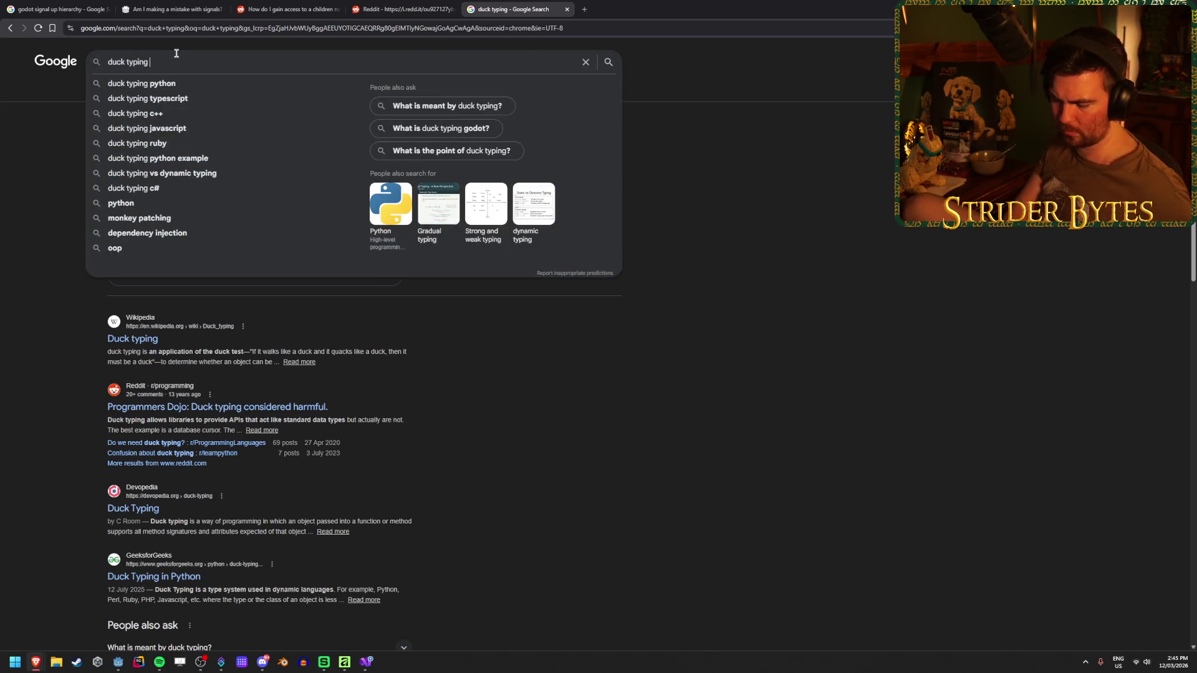
text(godot)
key(Return)
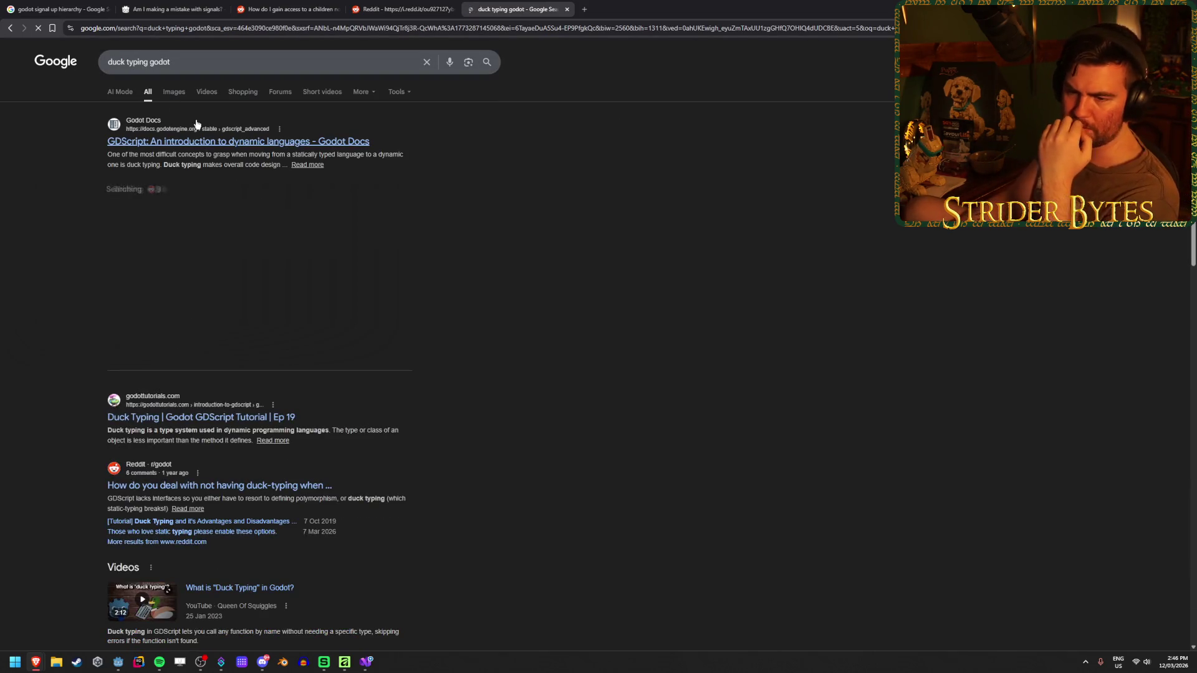
click(252, 143)
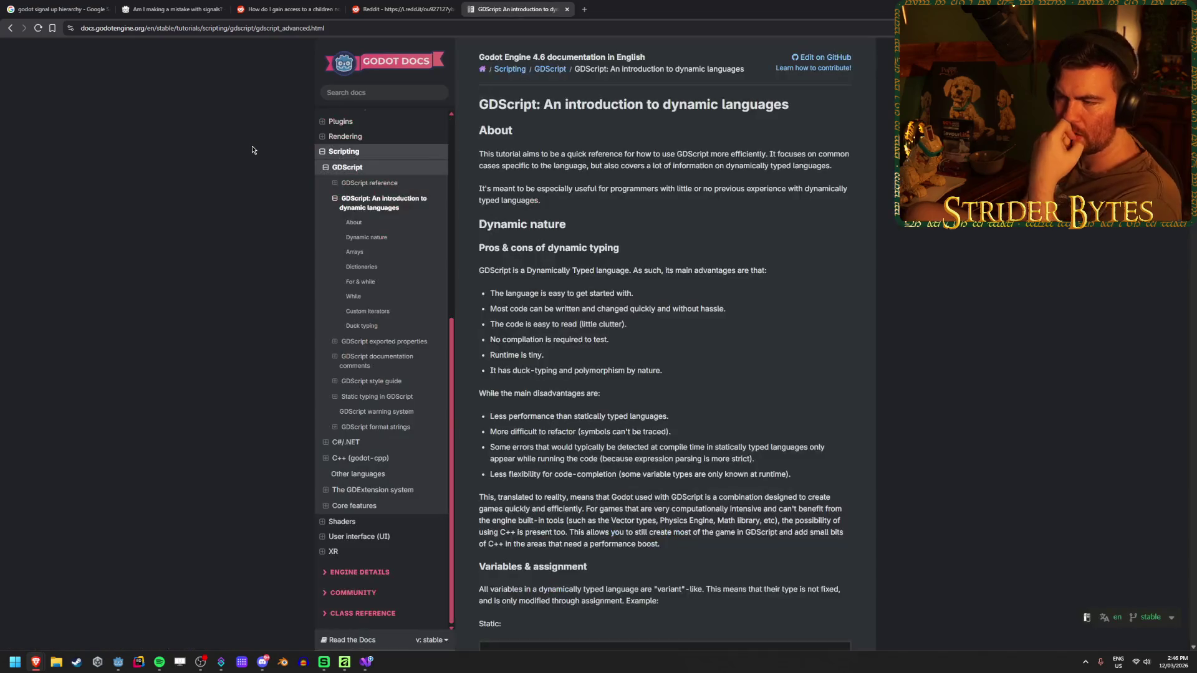
- Scroll down to the Duck typing section and highlight the big rock example with its code
scroll(609, 241, down, 7)
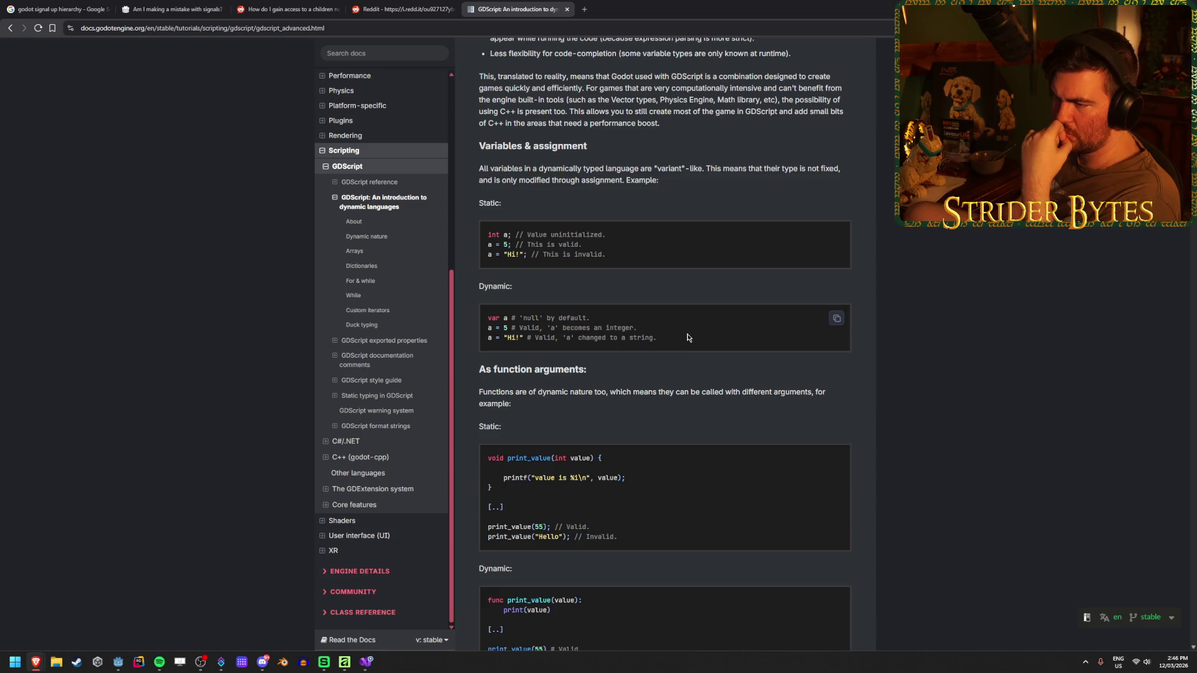
scroll(548, 332, down, 4)
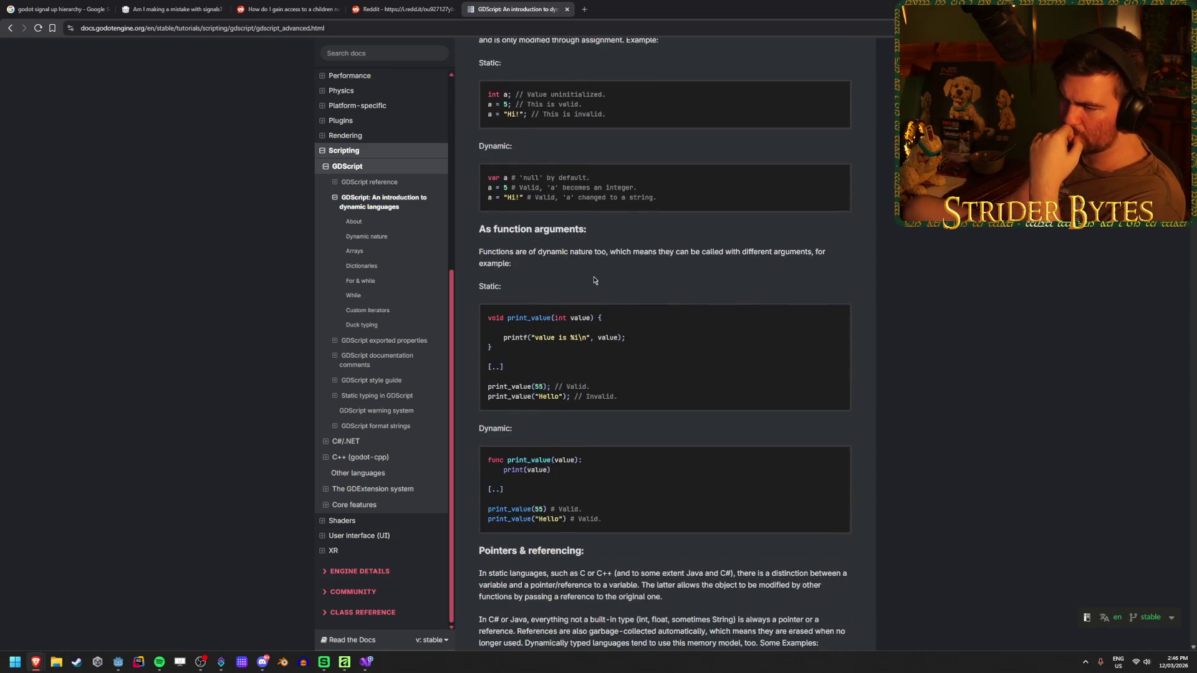
scroll(554, 341, down, 4)
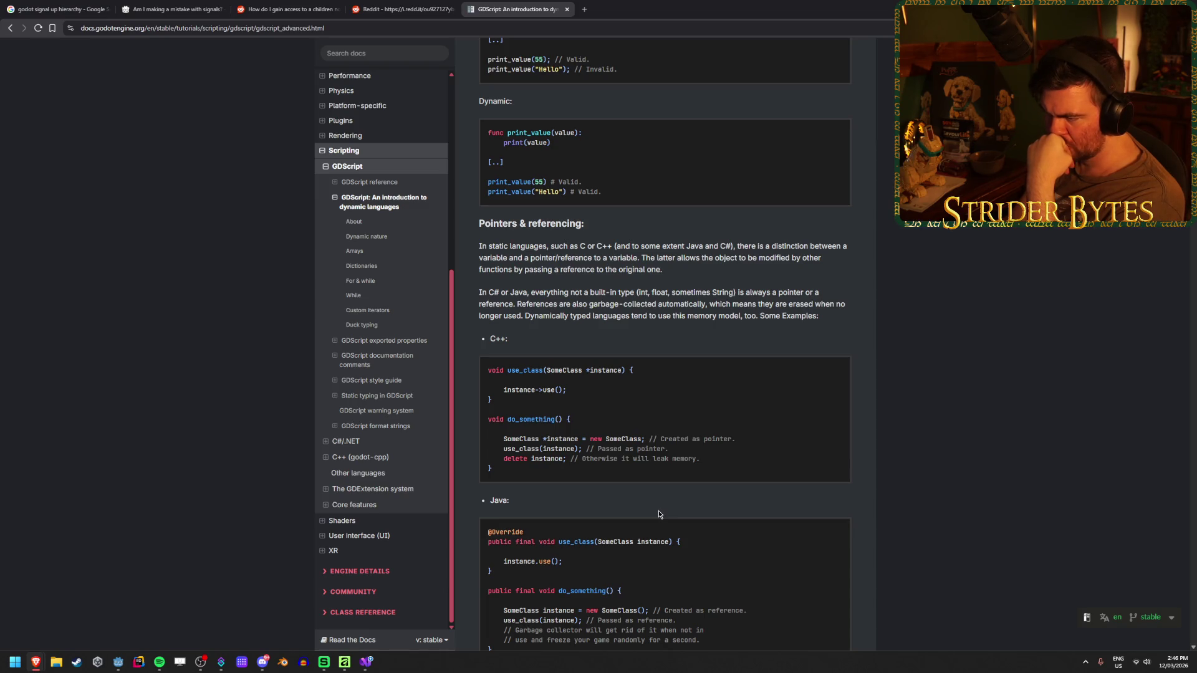
scroll(659, 514, up, 2)
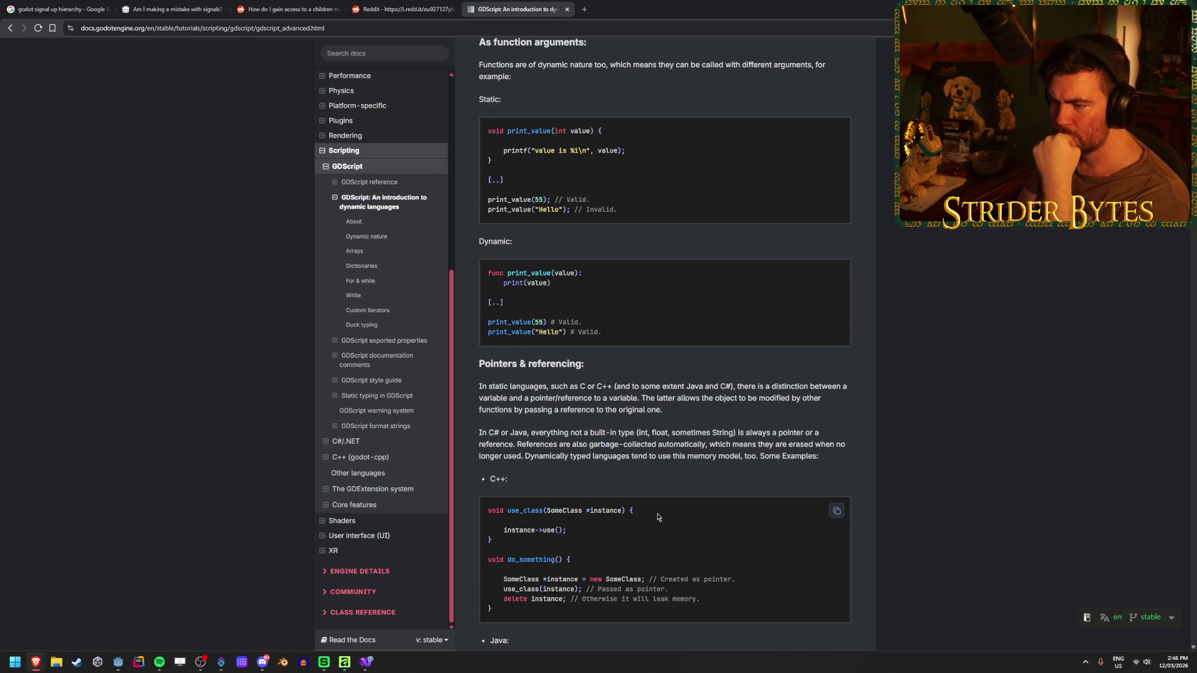
scroll(654, 521, down, 3)
scroll(652, 523, down, 9)
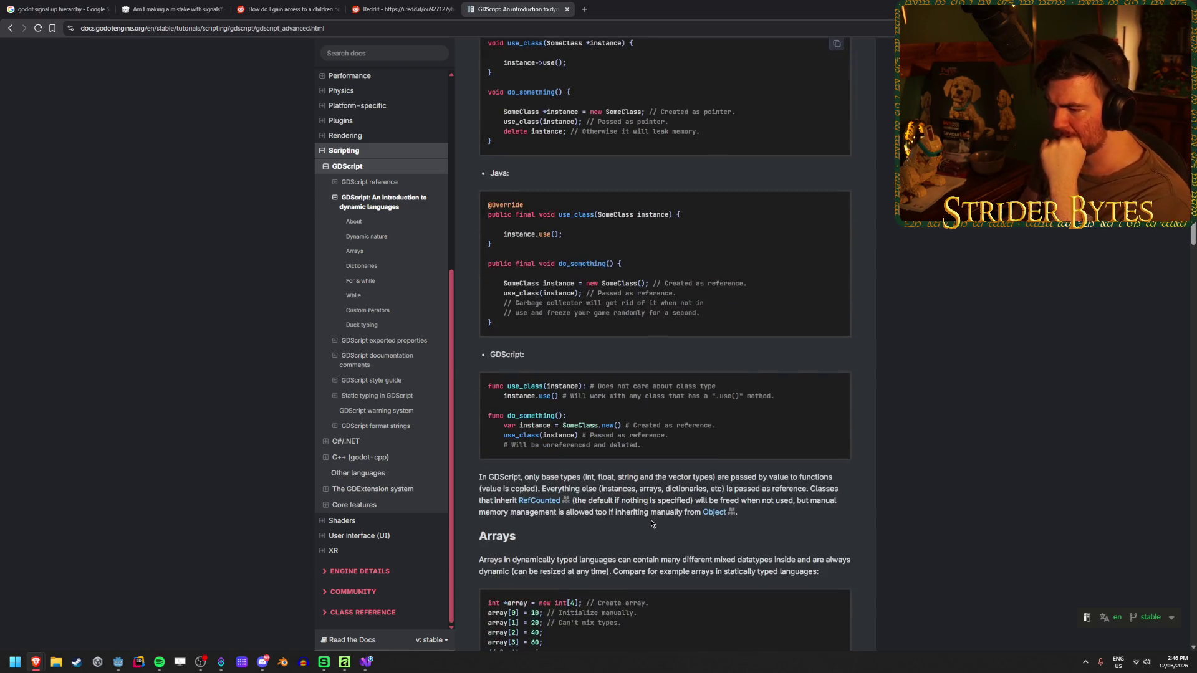
scroll(652, 523, down, 3)
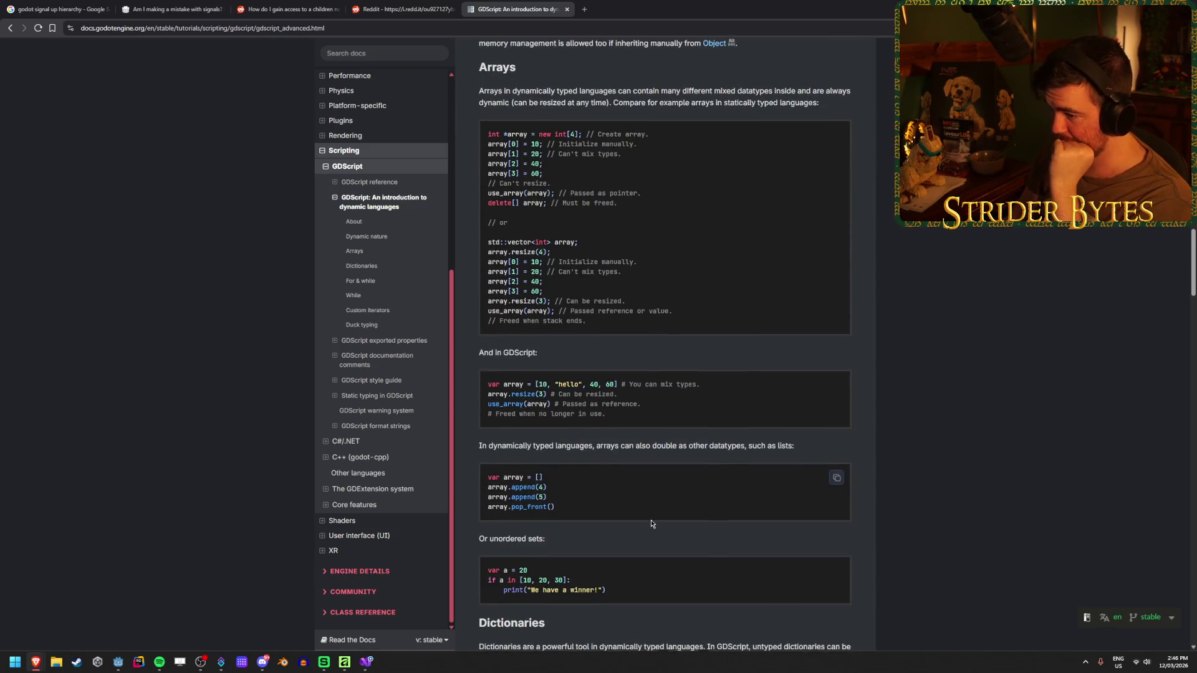
scroll(652, 524, down, 1)
scroll(687, 503, down, 3)
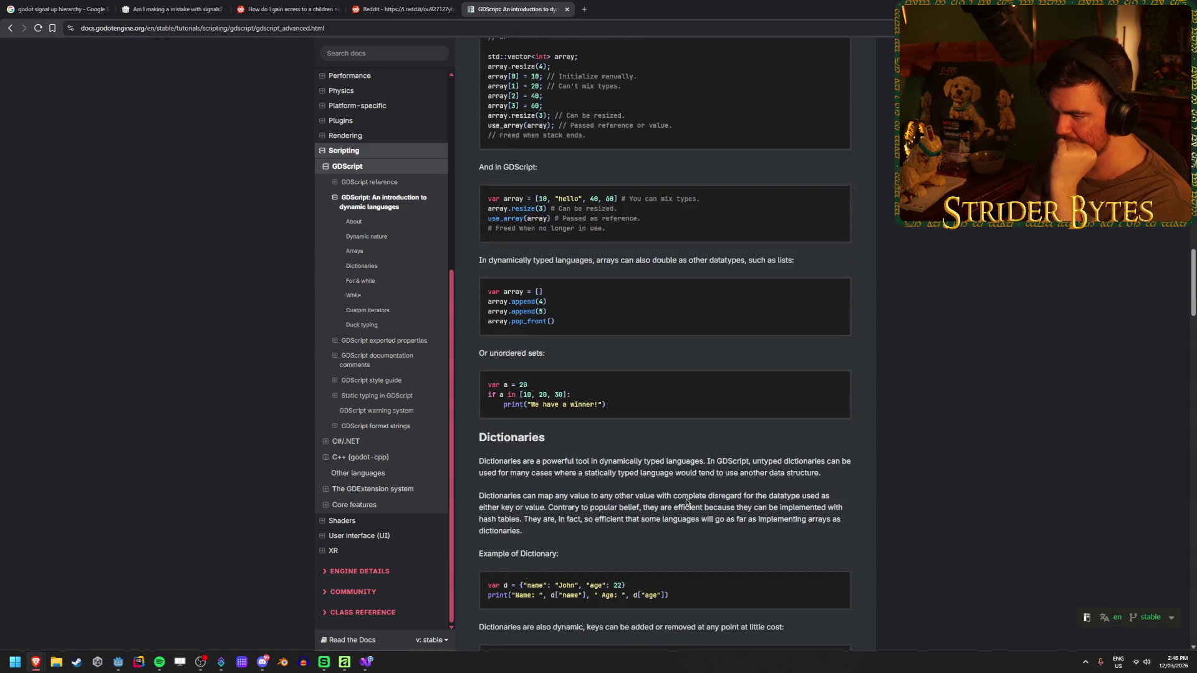
scroll(686, 498, down, 7)
scroll(686, 499, down, 8)
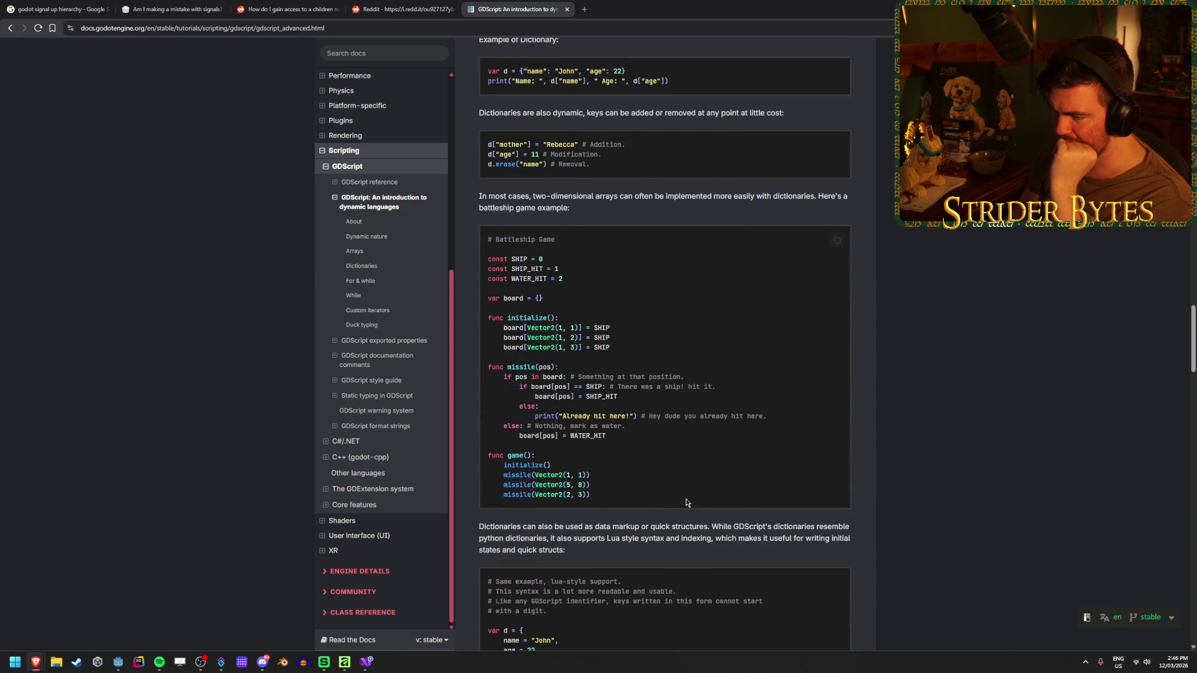
scroll(686, 499, down, 11)
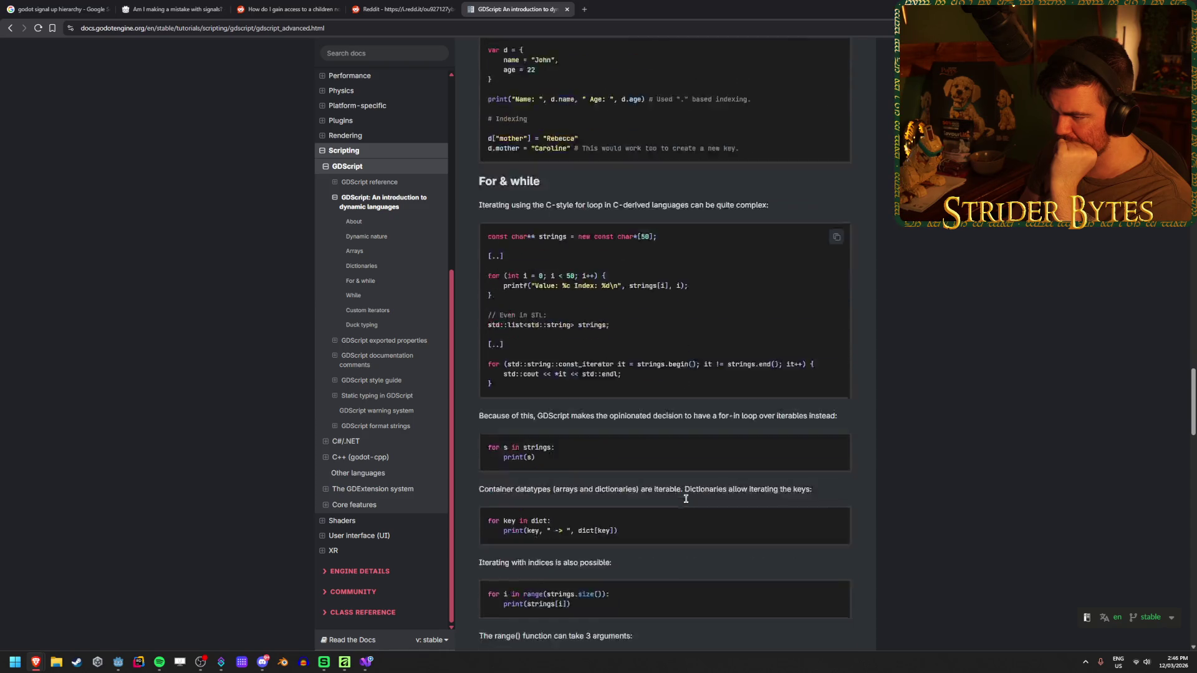
scroll(687, 502, down, 8)
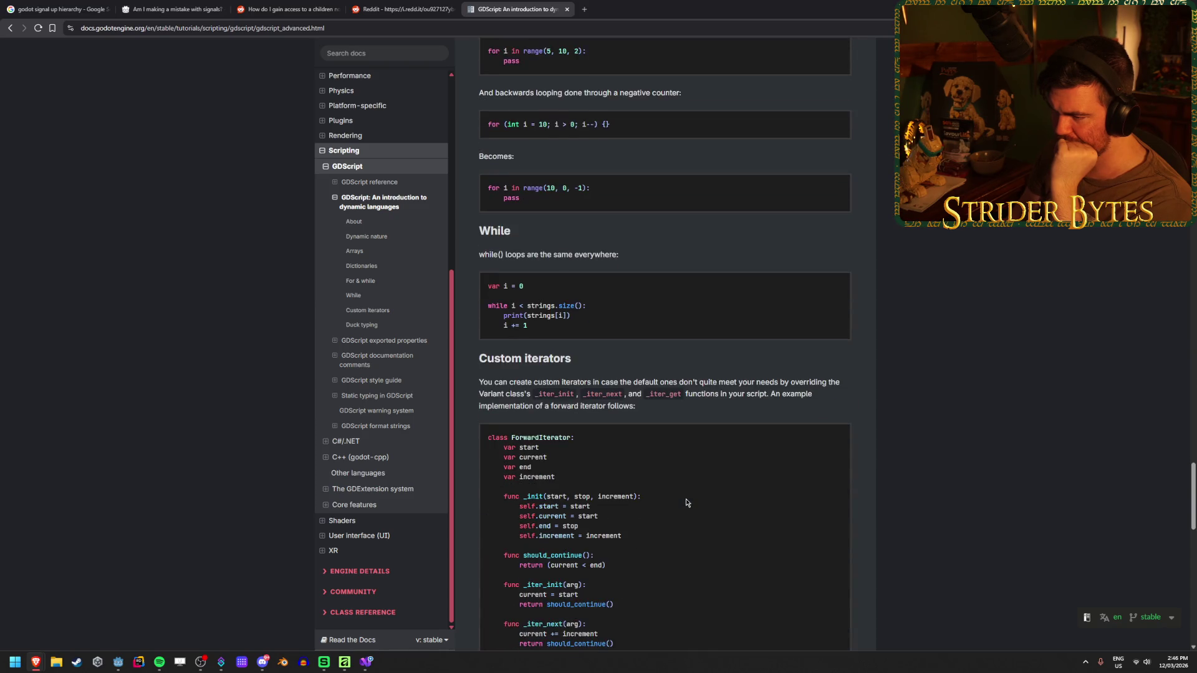
scroll(687, 502, down, 6)
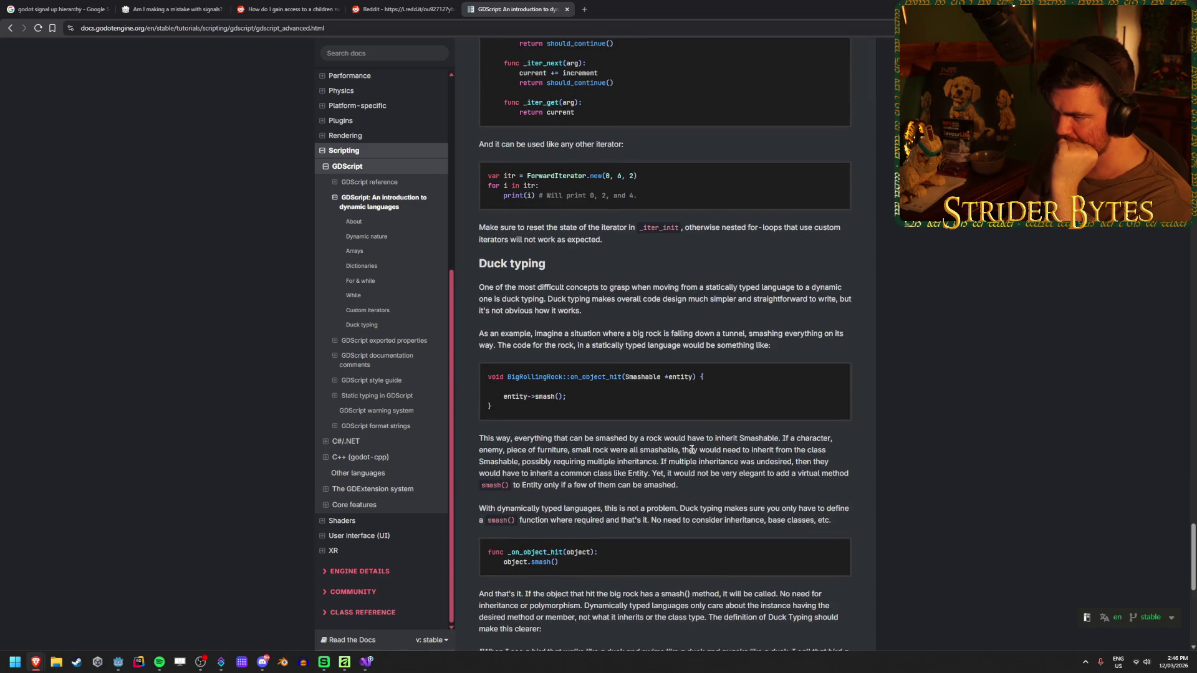
drag(835, 439, 473, 337)
click(732, 429)
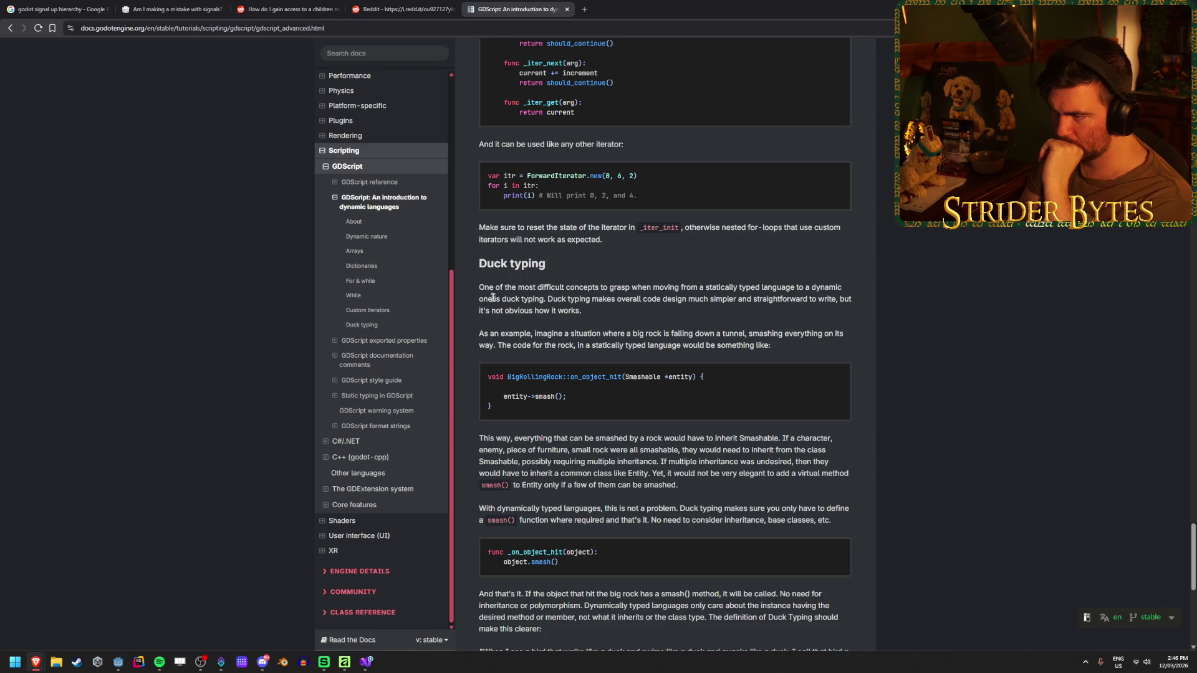
- Highlight the passages on why duck typing simplifies design and on inheriting Smashable
drag(581, 311, 541, 302)
click(540, 302)
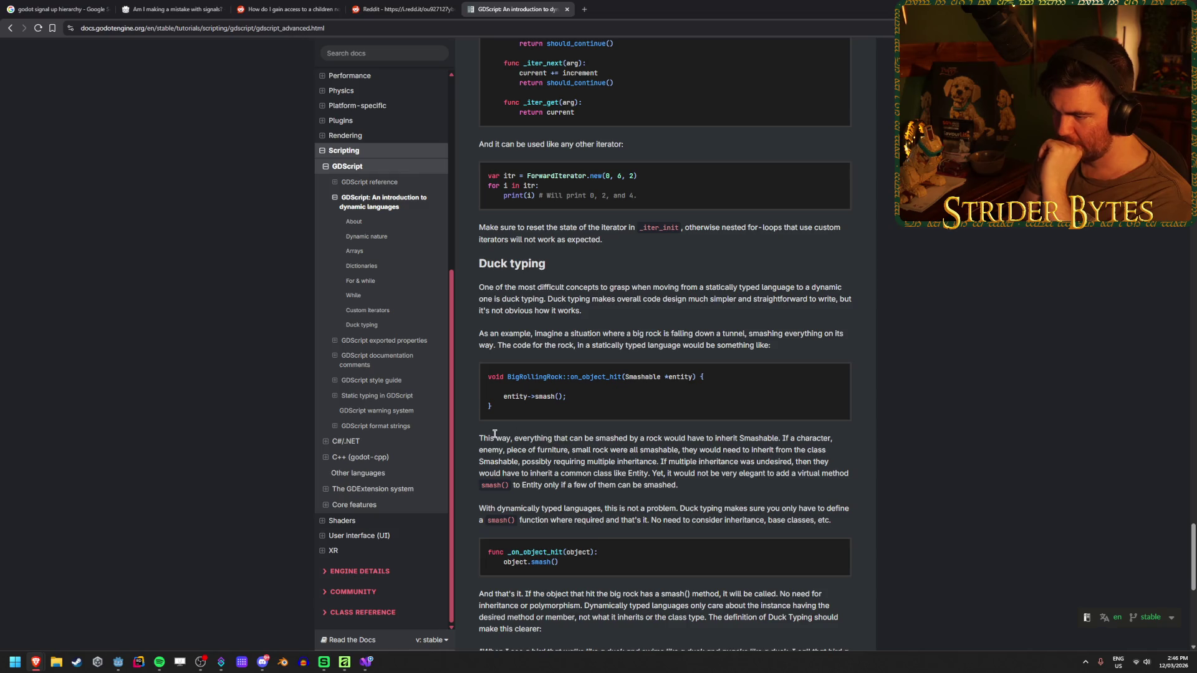
mouse_move(482, 439)
mouse_down()
mouse_move(835, 449)
mouse_move(671, 439)
mouse_up()
click(840, 446)
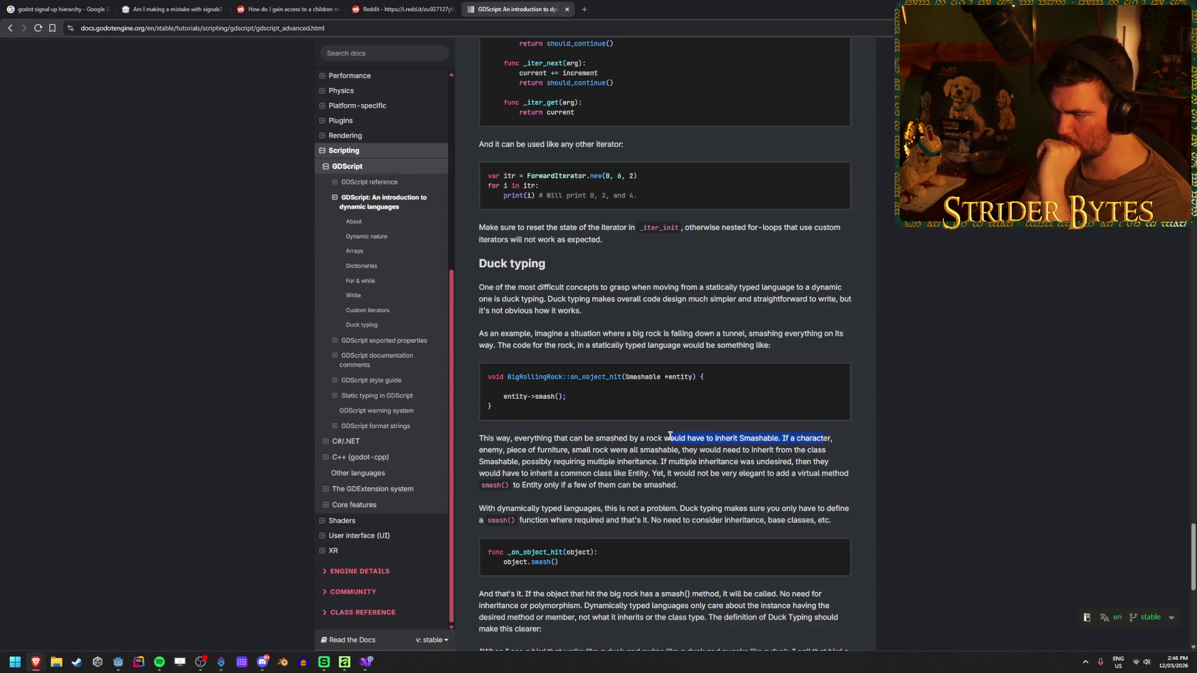
click(671, 439)
drag(480, 438, 839, 451)
click(852, 441)
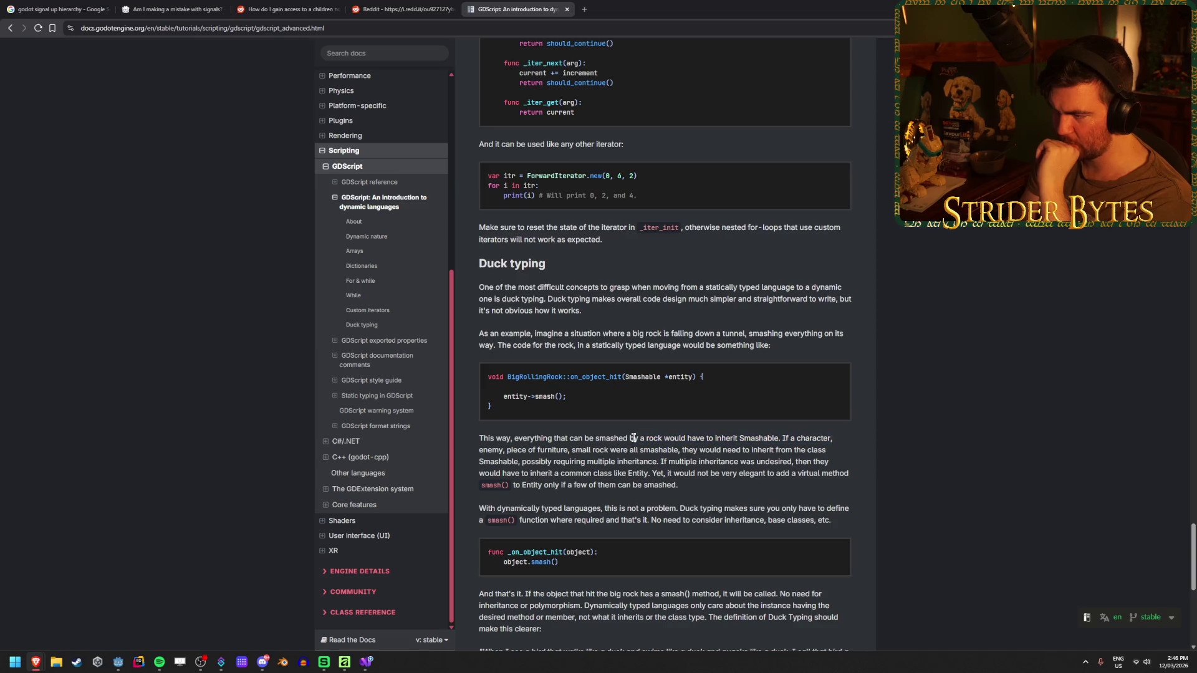
drag(507, 450, 695, 450)
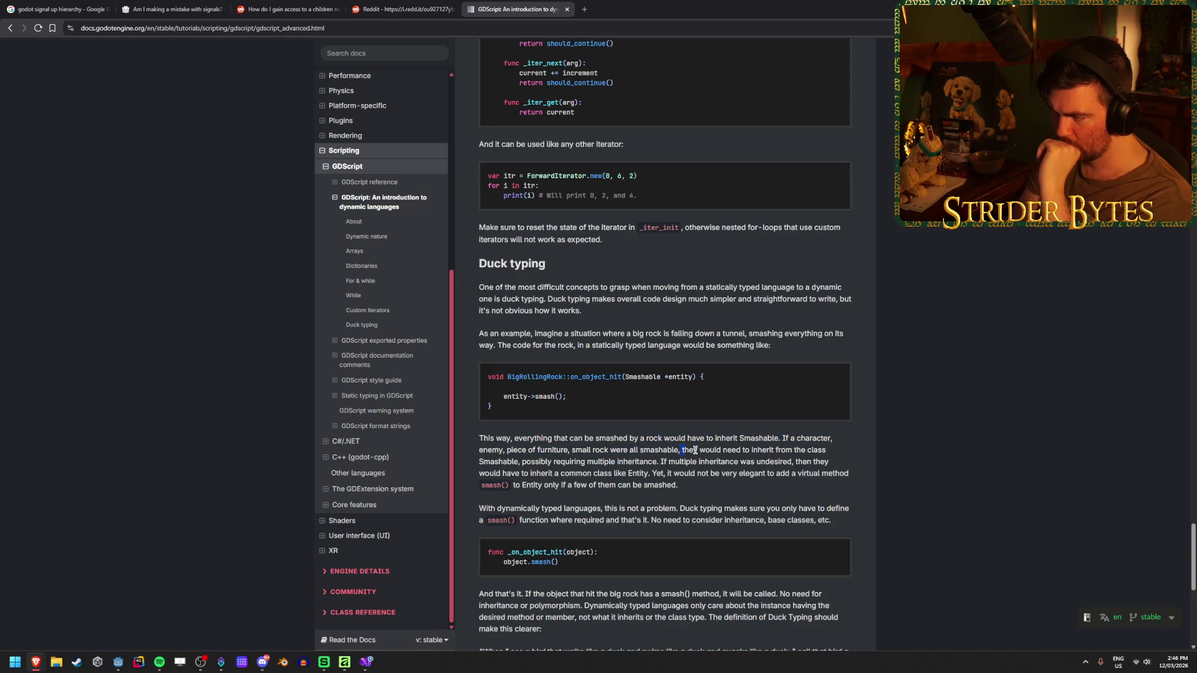
scroll(797, 451, down, 1)
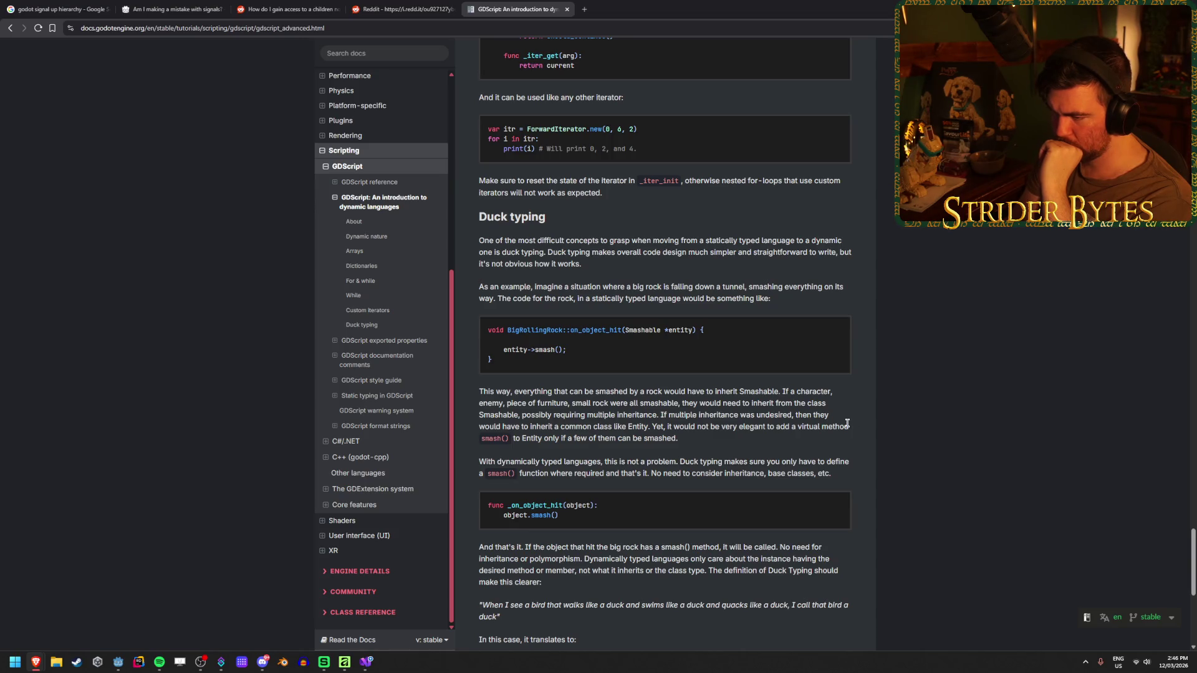
drag(480, 286, 526, 393)
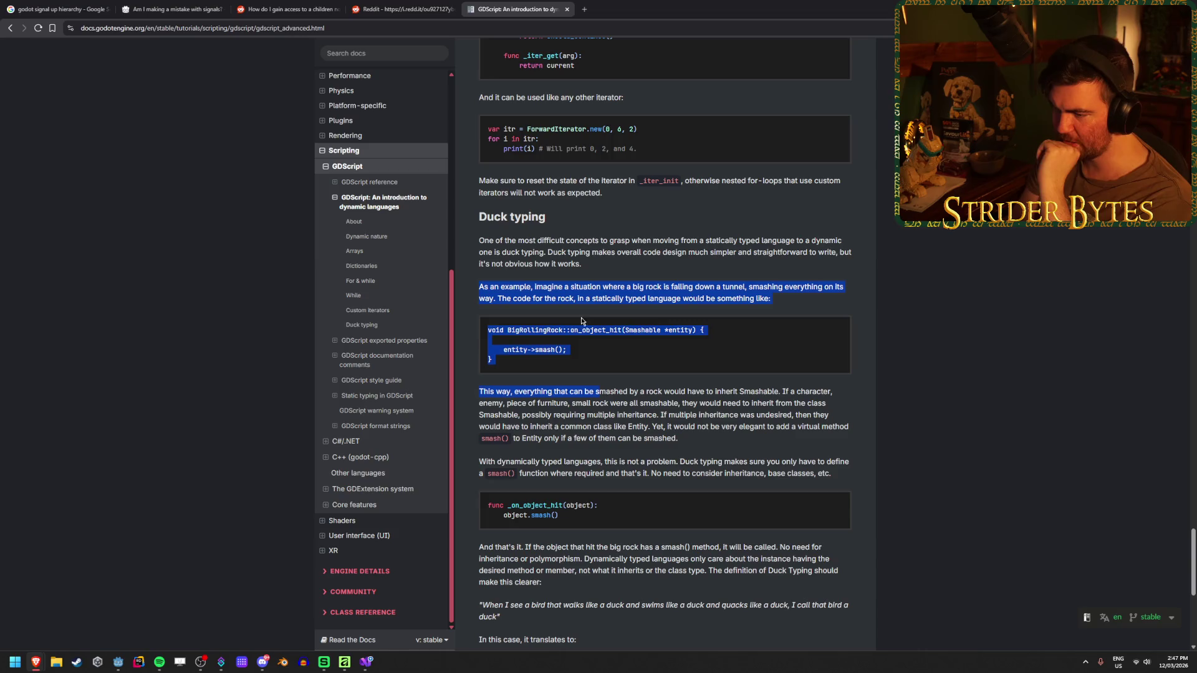
click(530, 411)
scroll(536, 418, down, 3)
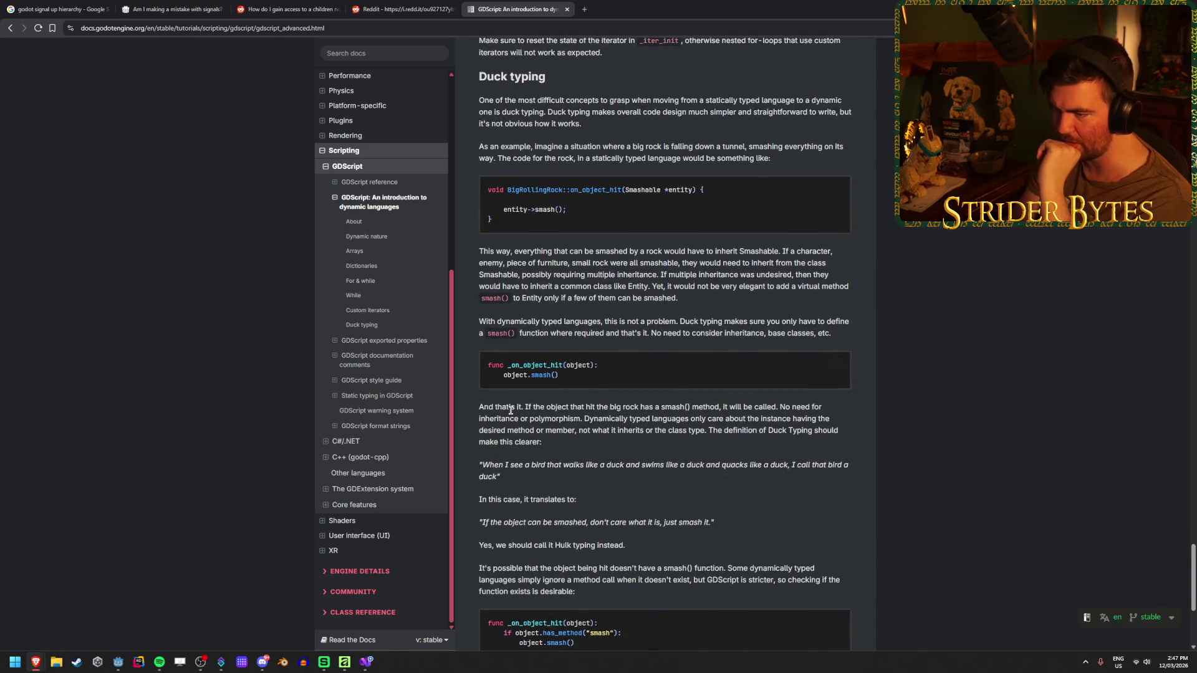
- Highlight the sentences about calling smash() and the following paragraphs with code examples
drag(585, 407, 787, 409)
click(788, 408)
drag(479, 418, 598, 419)
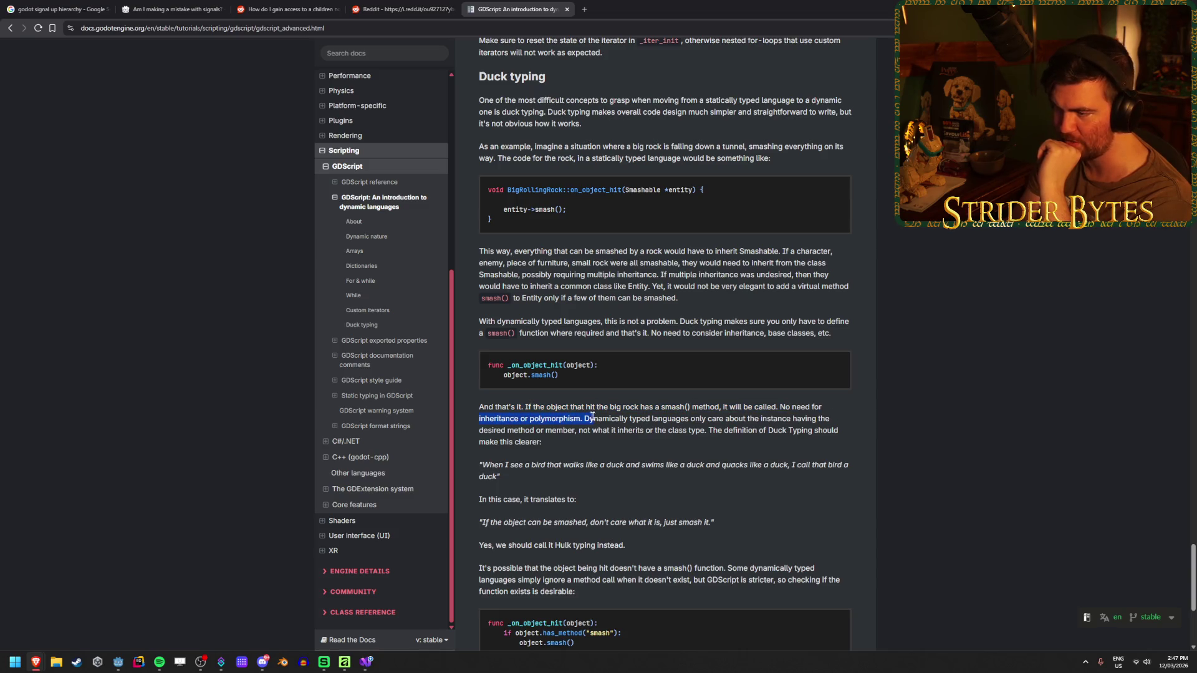
drag(522, 406, 822, 407)
click(587, 405)
click(826, 414)
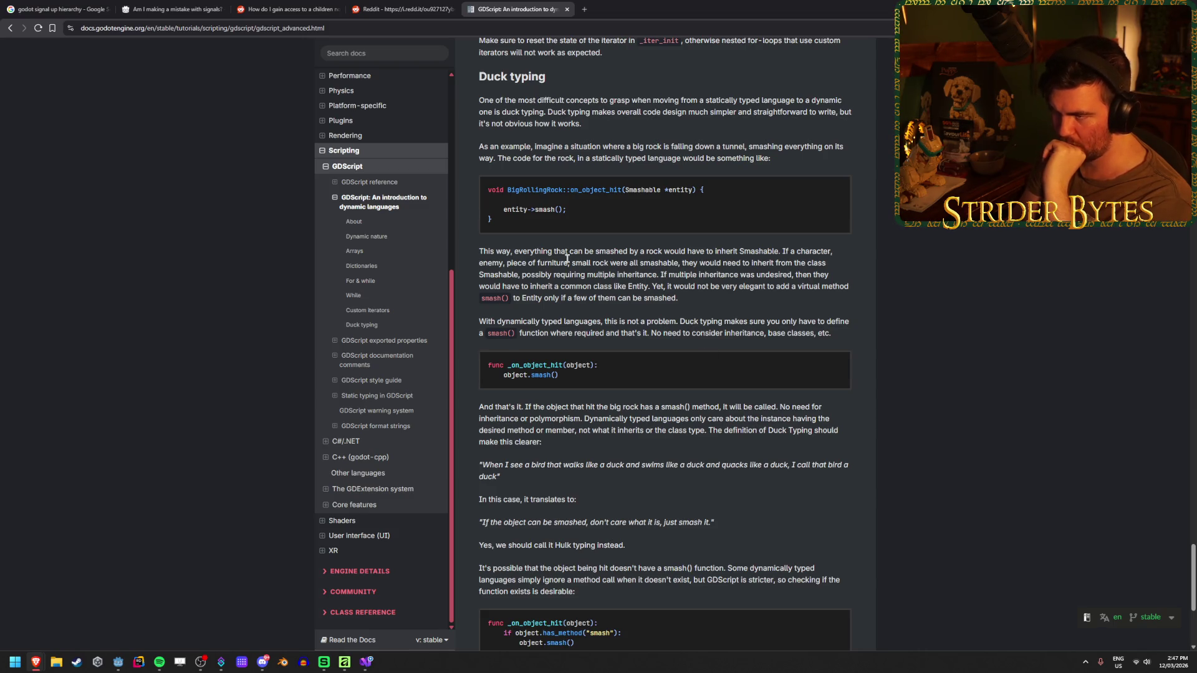
drag(478, 322, 559, 374)
drag(488, 365, 823, 418)
click(710, 405)
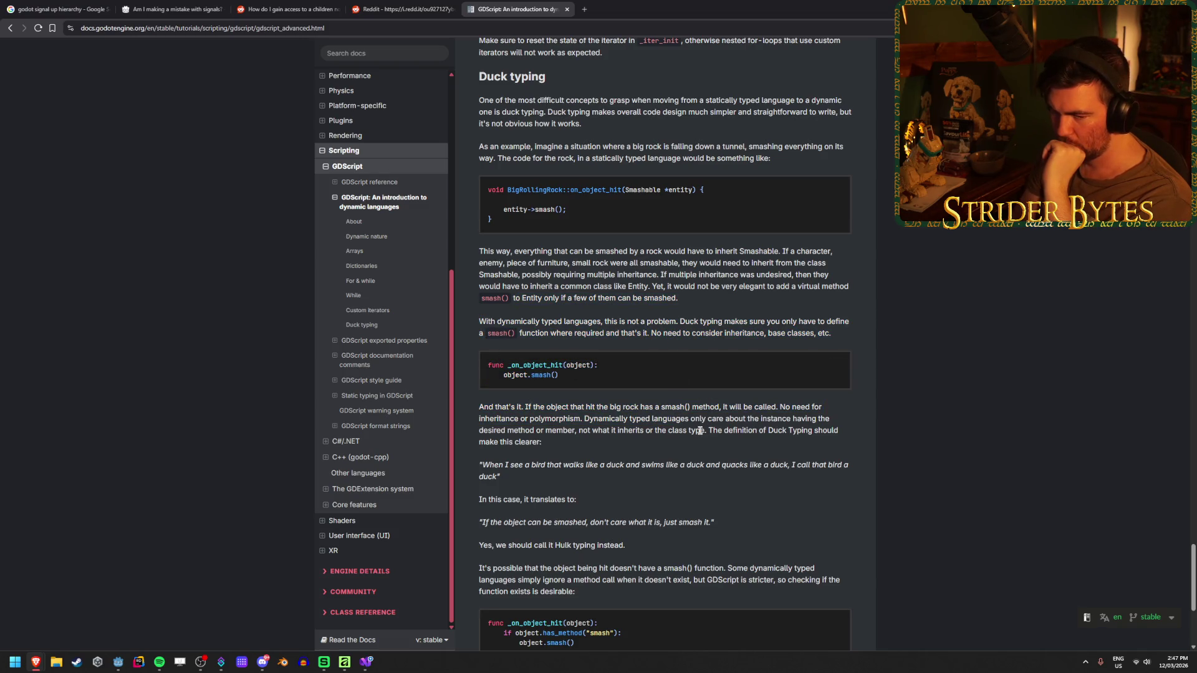
- Close the Duck typing docs page with Ctrl+W to return to the forum thread
scroll(696, 462, down, 3)
scroll(463, 117, up, 3)
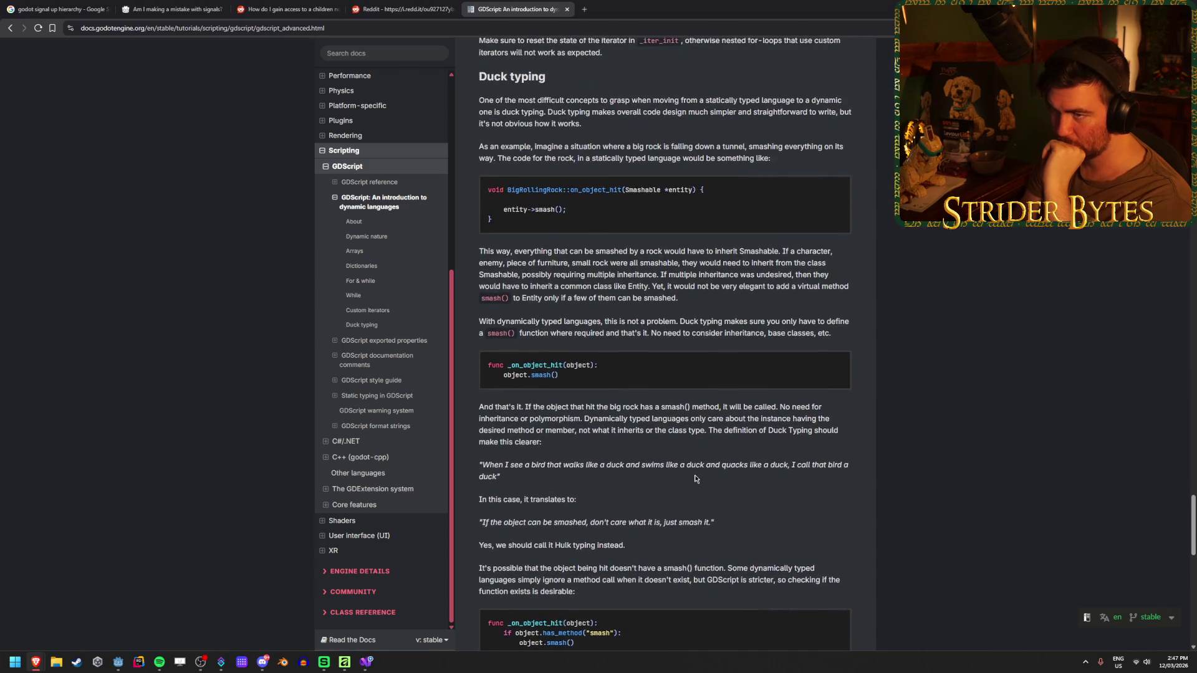
key(ctrl+w)
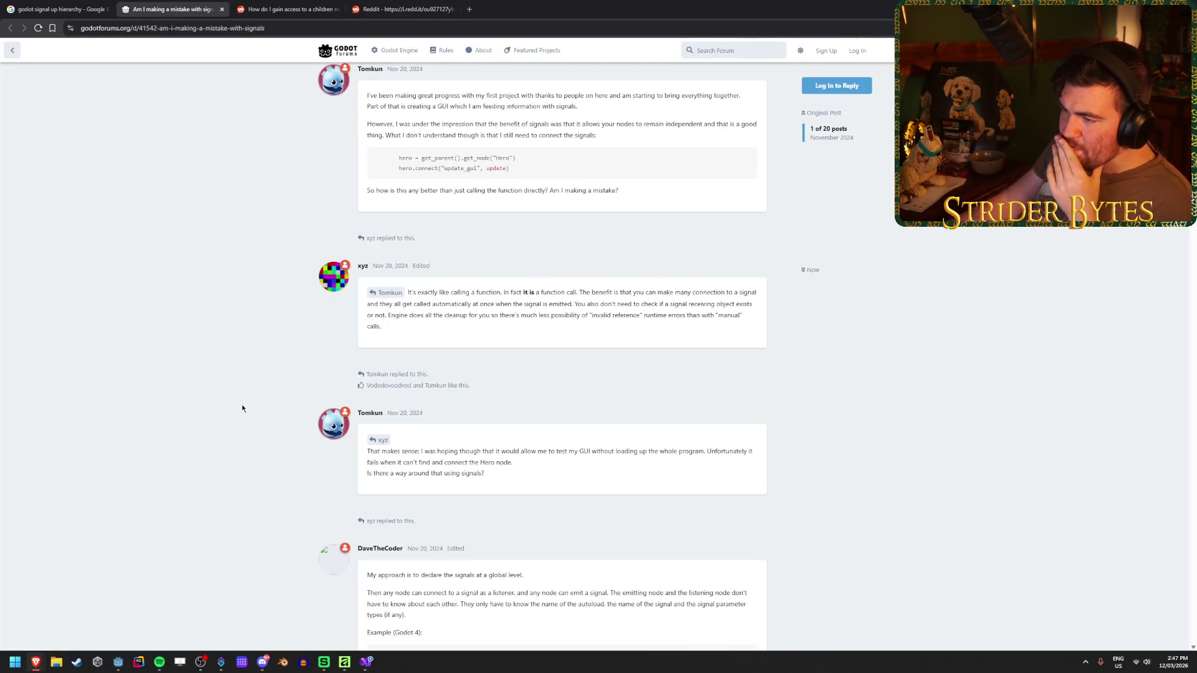
- Scroll down the signals-mistake forum thread and highlight a line of the quoted reply
scroll(242, 396, down, 5)
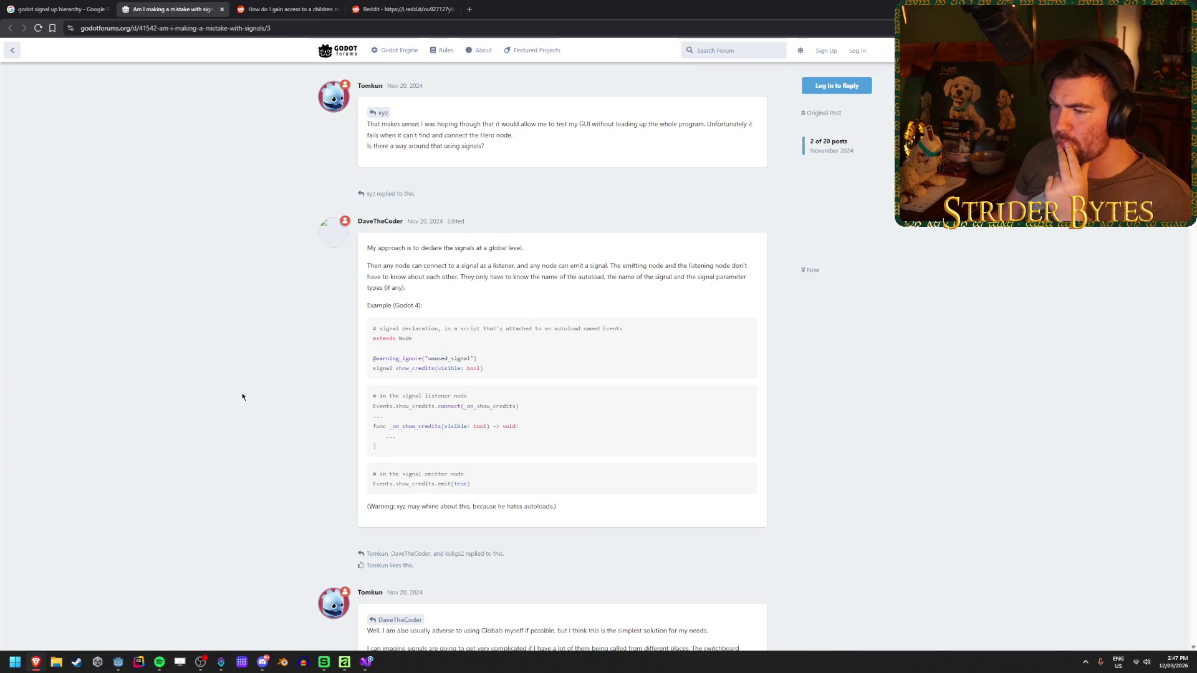
scroll(202, 375, down, 4)
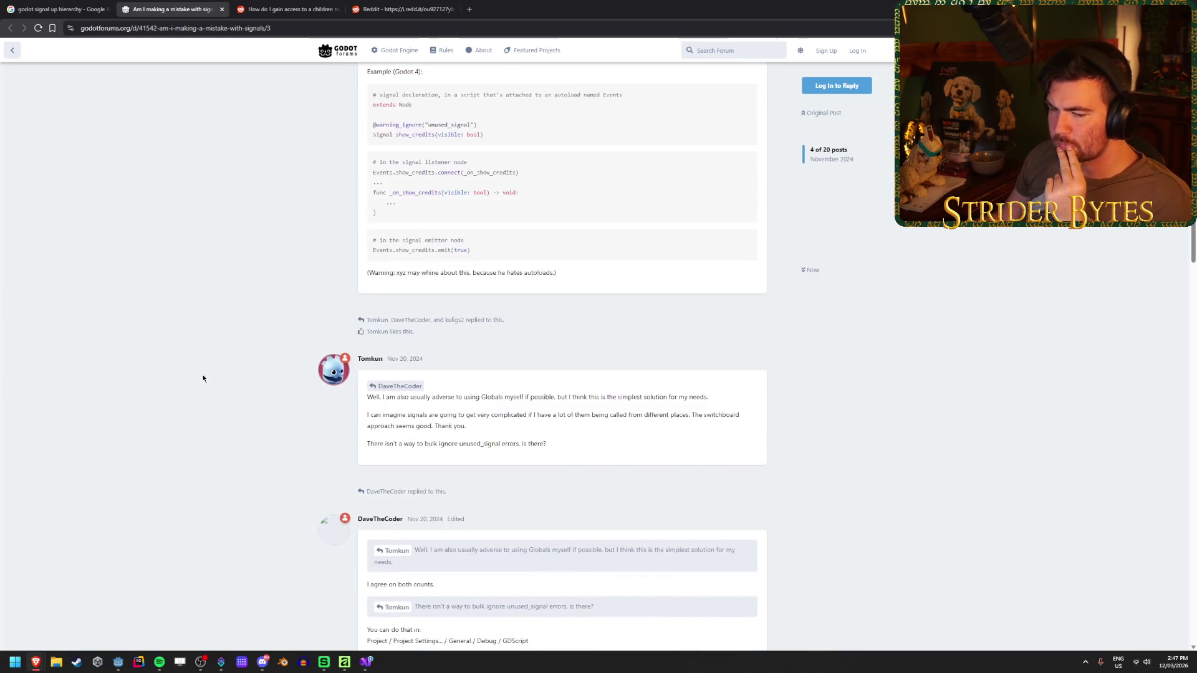
scroll(203, 378, down, 3)
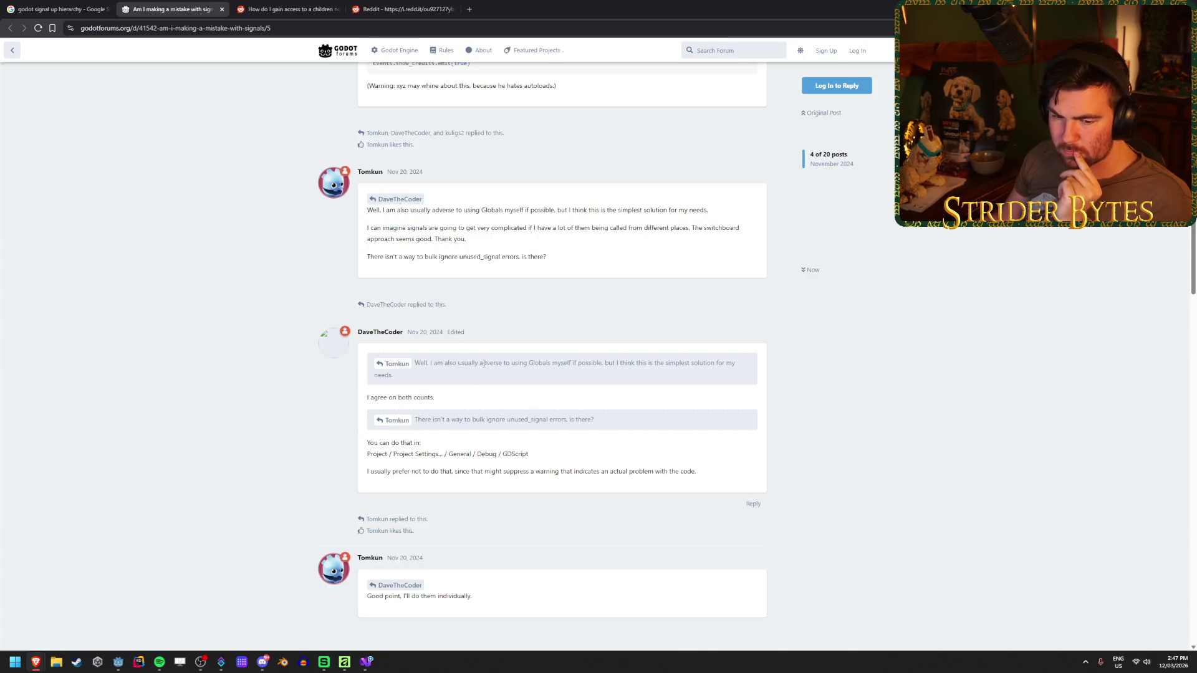
mouse_move(484, 364)
mouse_down()
mouse_move(530, 364)
mouse_move(456, 364)
mouse_up()
click(527, 363)
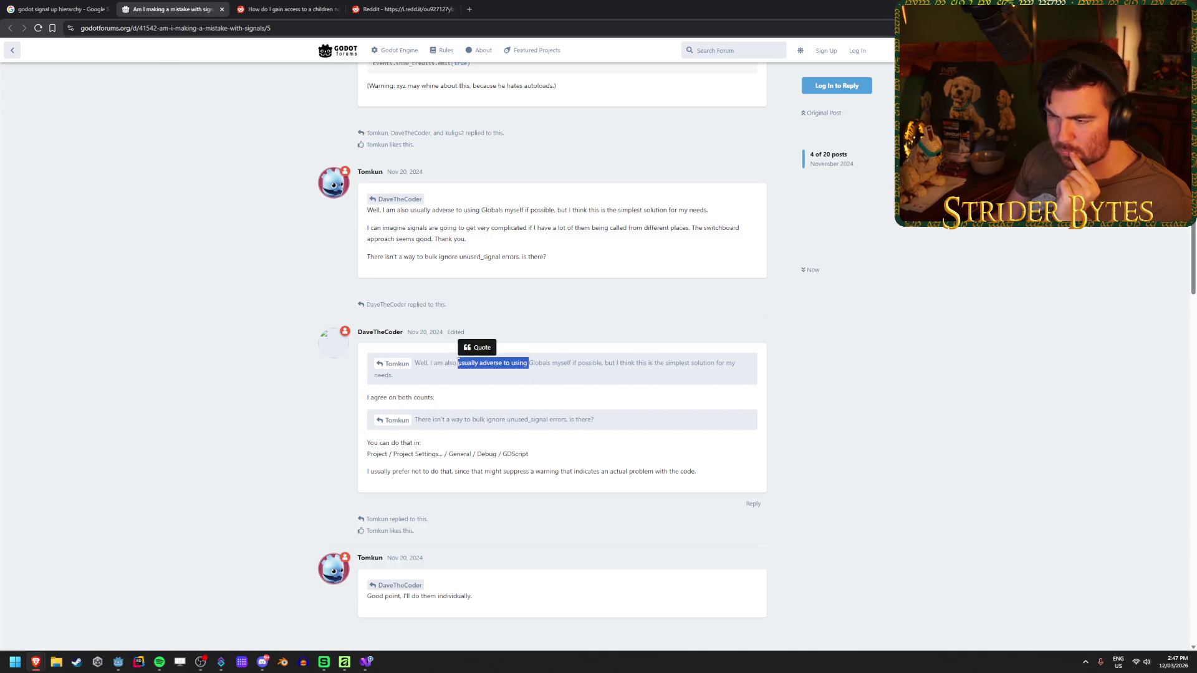
click(609, 366)
- Close the forum thread and both Reddit tabs, then switch back to the Godot editor
middle_click(189, 3)
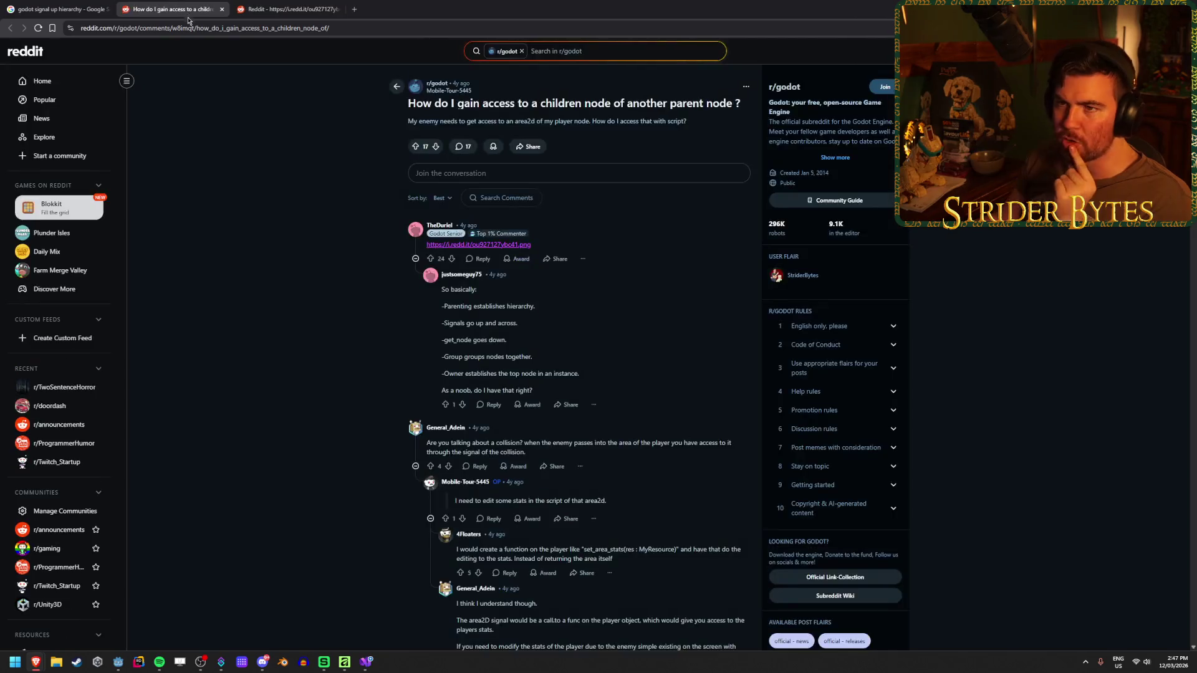
middle_click(188, 3)
middle_click(166, 3)
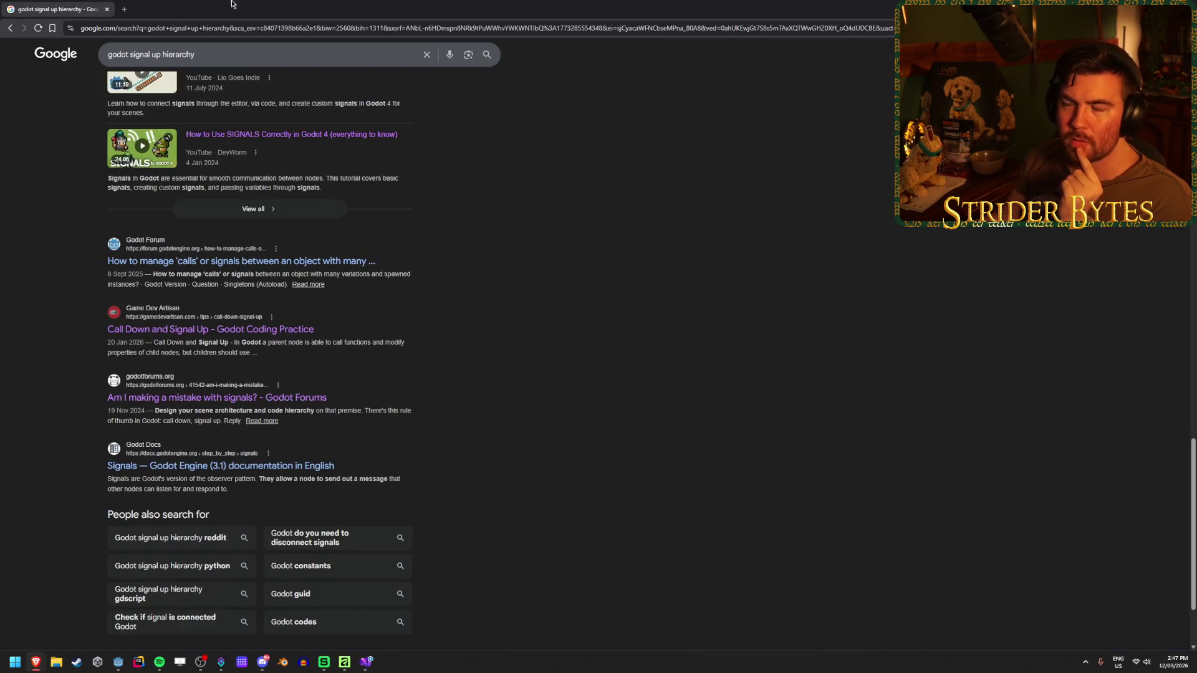
key(alt+Tab)
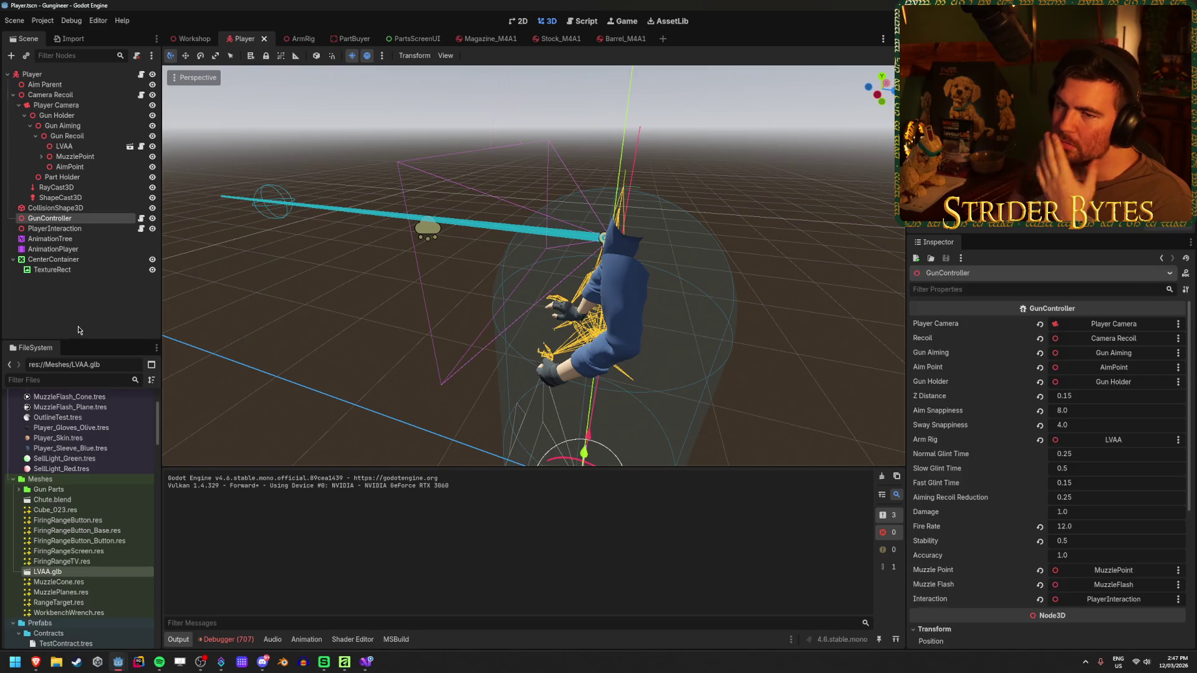
- Deselect GunController in the Scene tree and bring up Visual Studio showing ArmRig.cs
click(78, 328)
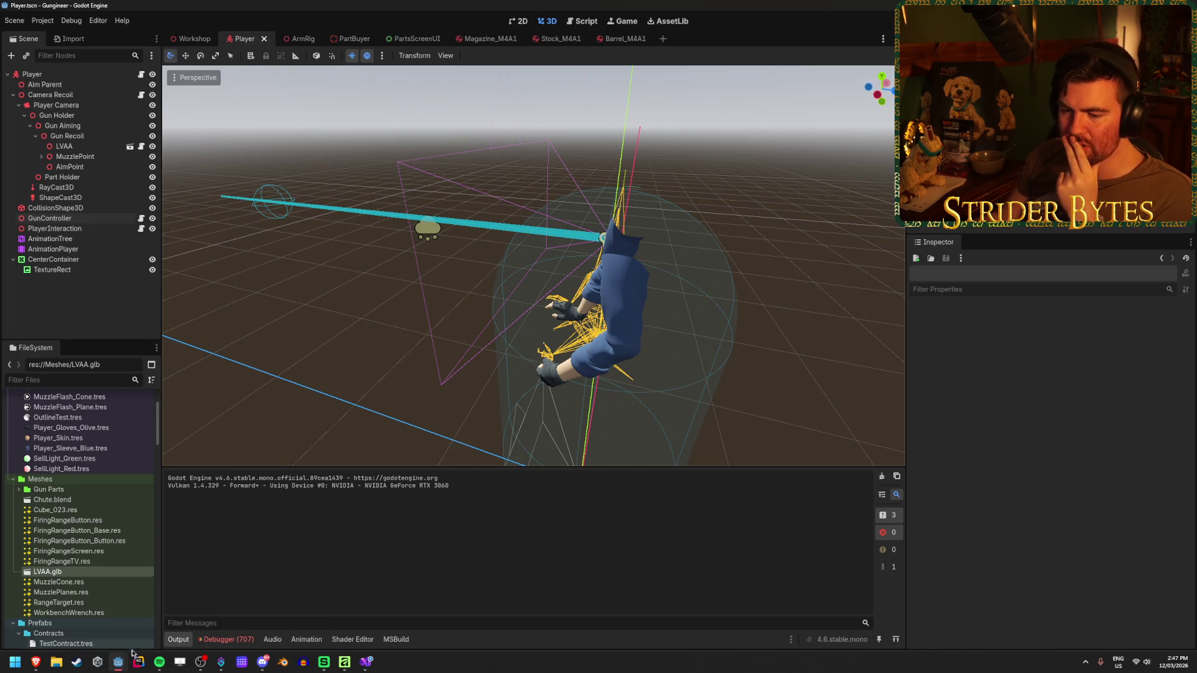
mouse_move(118, 667)
click(344, 662)
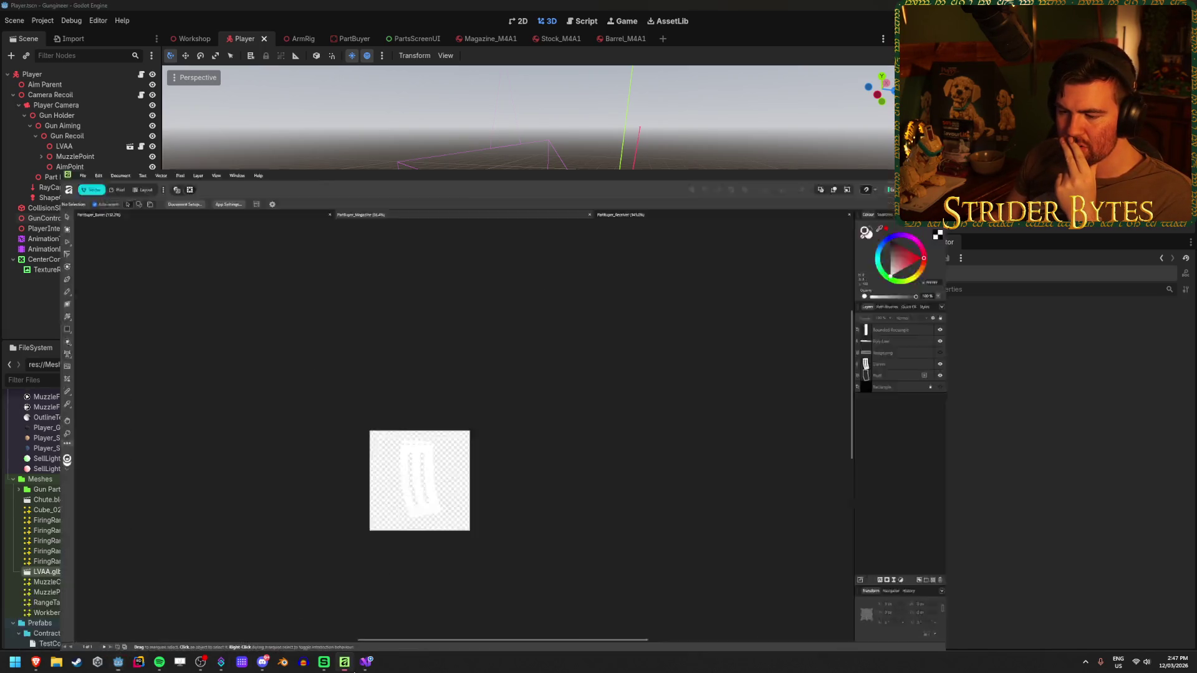
click(366, 662)
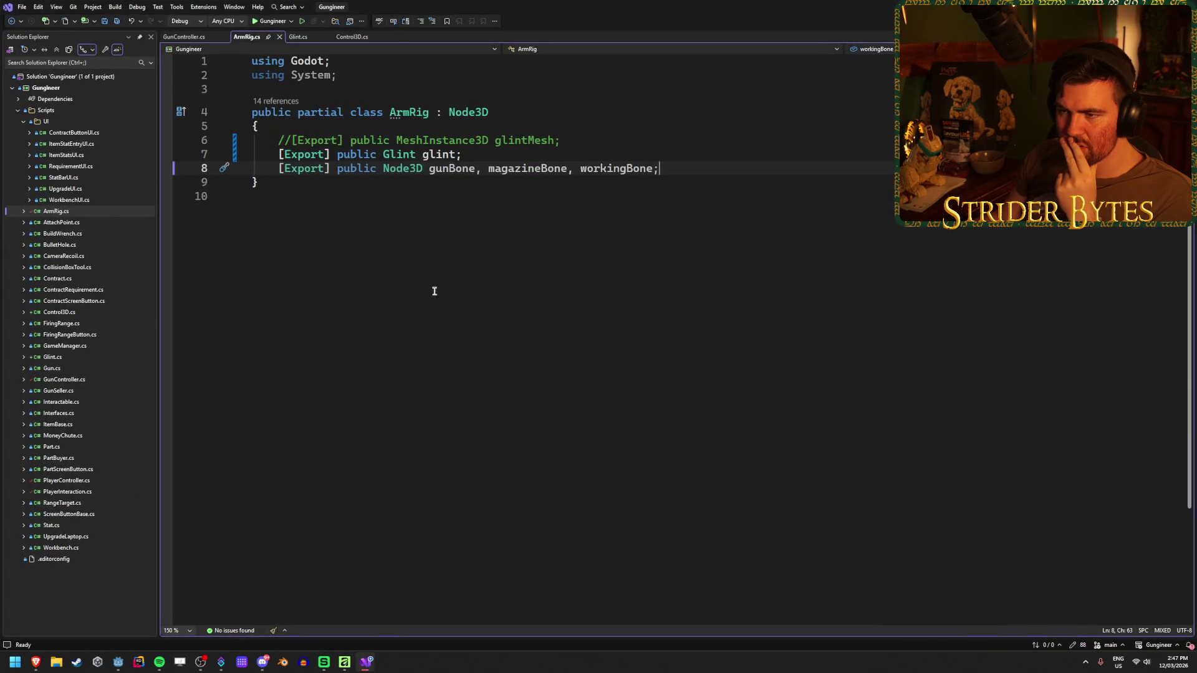
- Glance at Glint.cs, then open GunController.cs and scroll through its event declarations
click(295, 38)
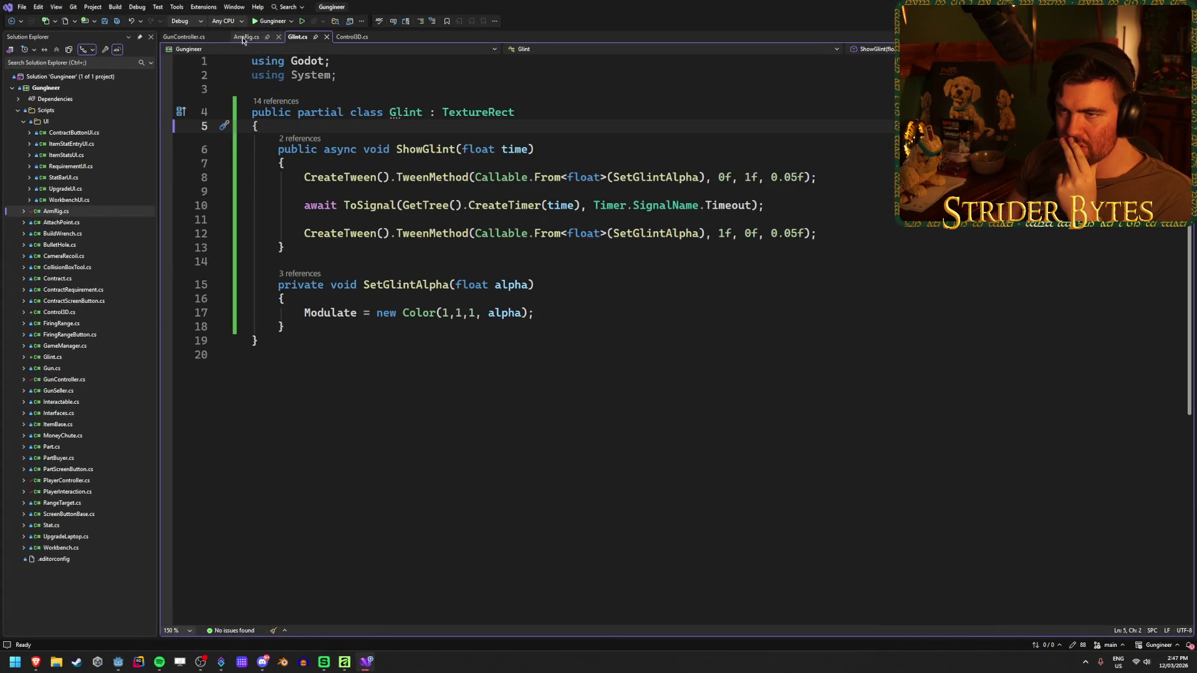
click(187, 38)
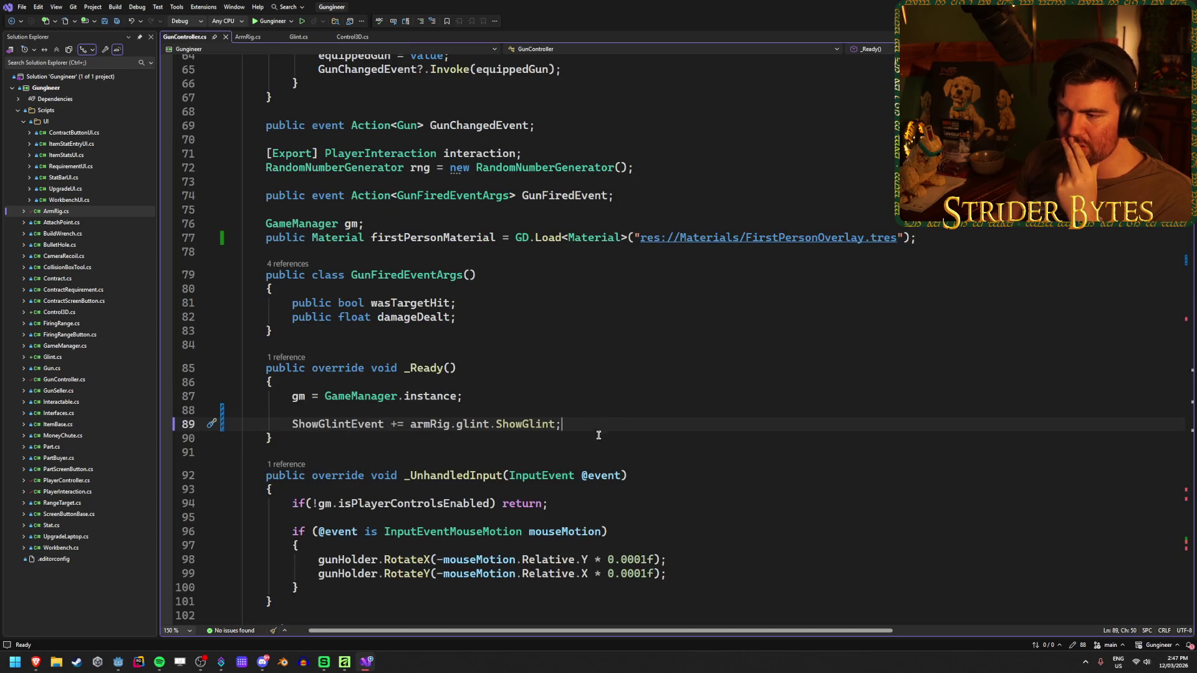
scroll(602, 427, down, 18)
scroll(604, 429, down, 20)
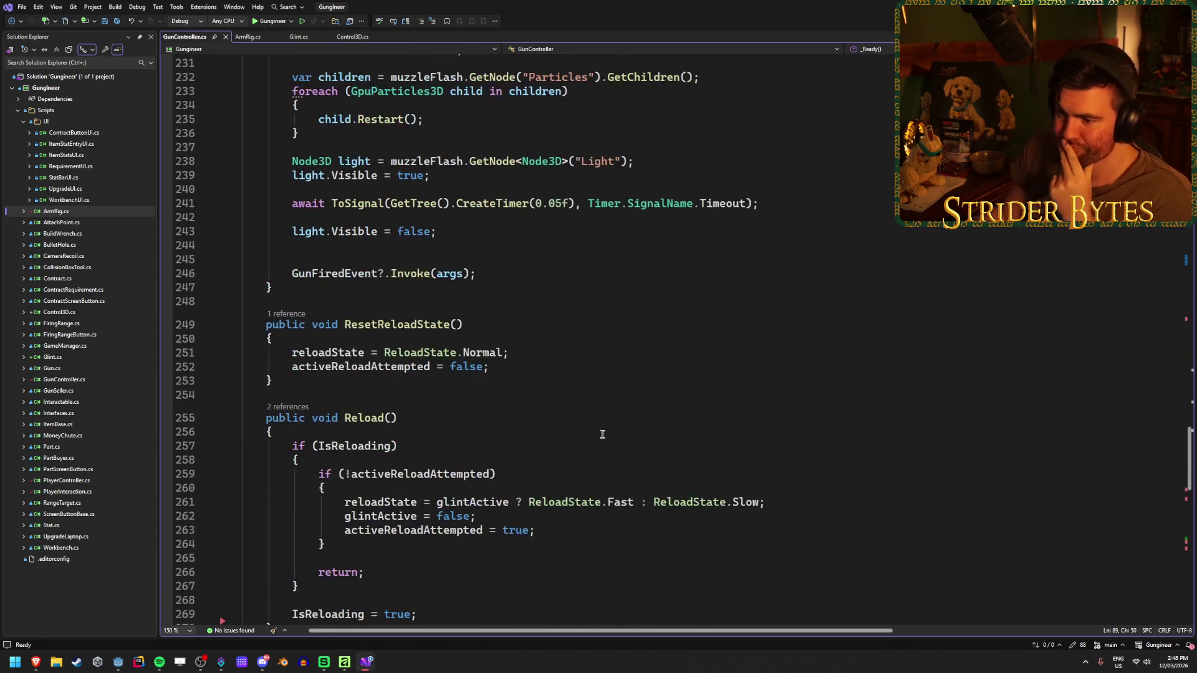
scroll(599, 446, up, 20)
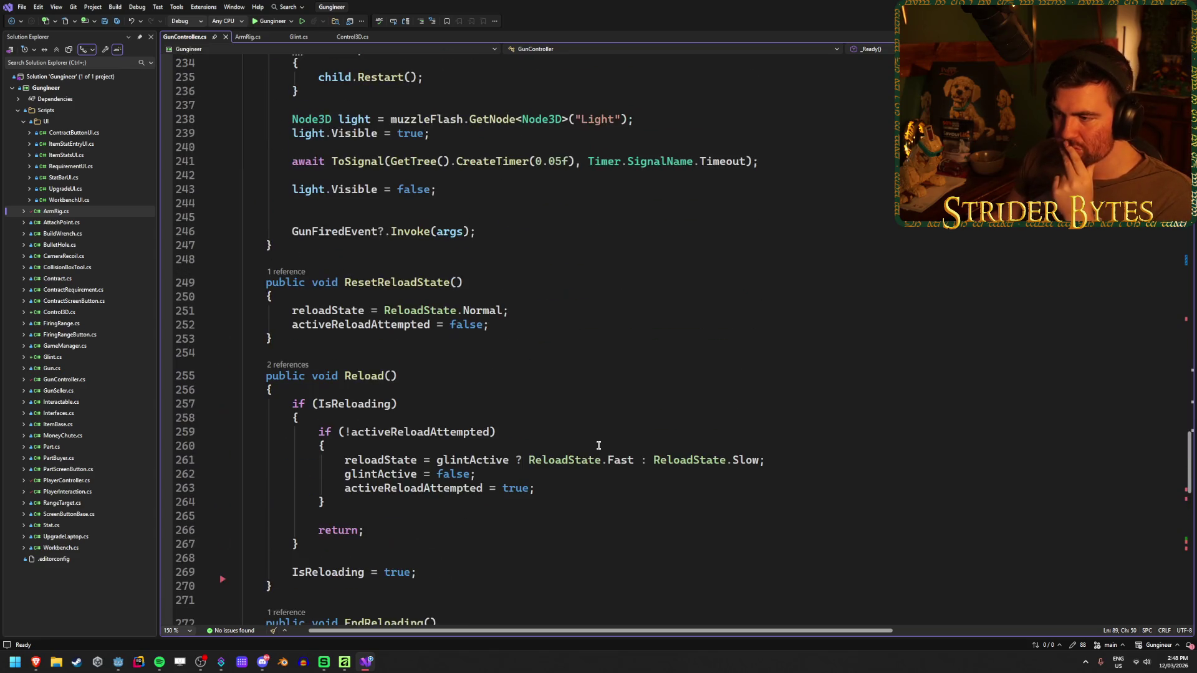
scroll(598, 446, up, 20)
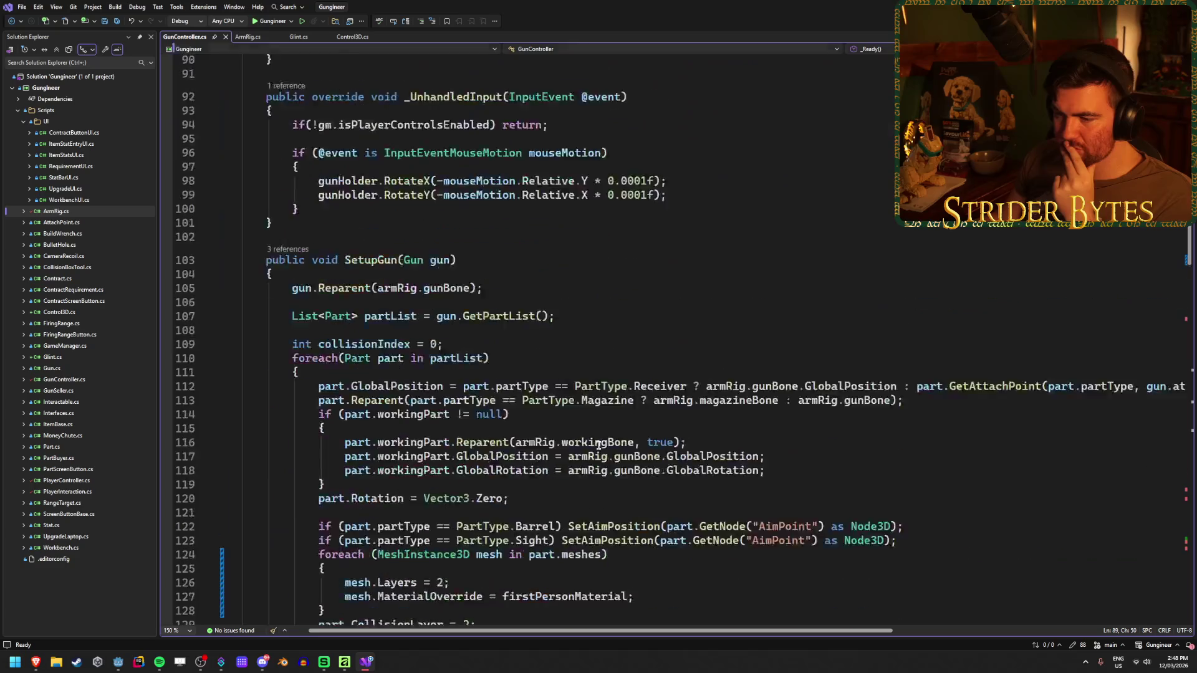
scroll(598, 446, up, 16)
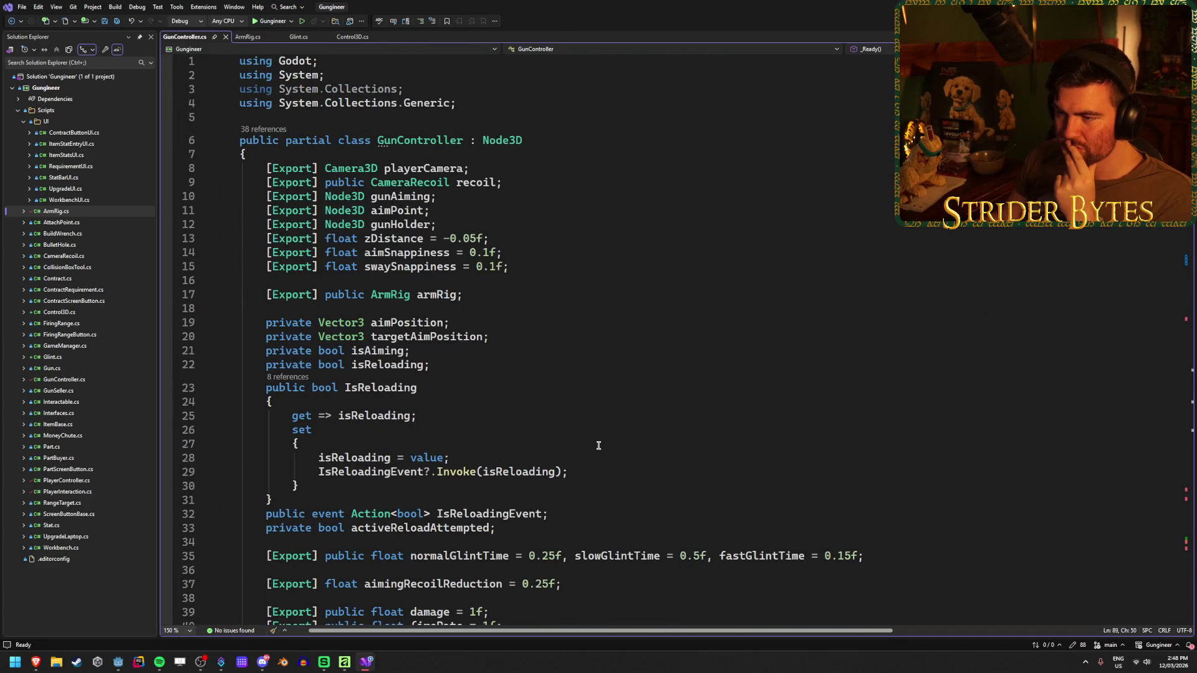
scroll(599, 445, down, 8)
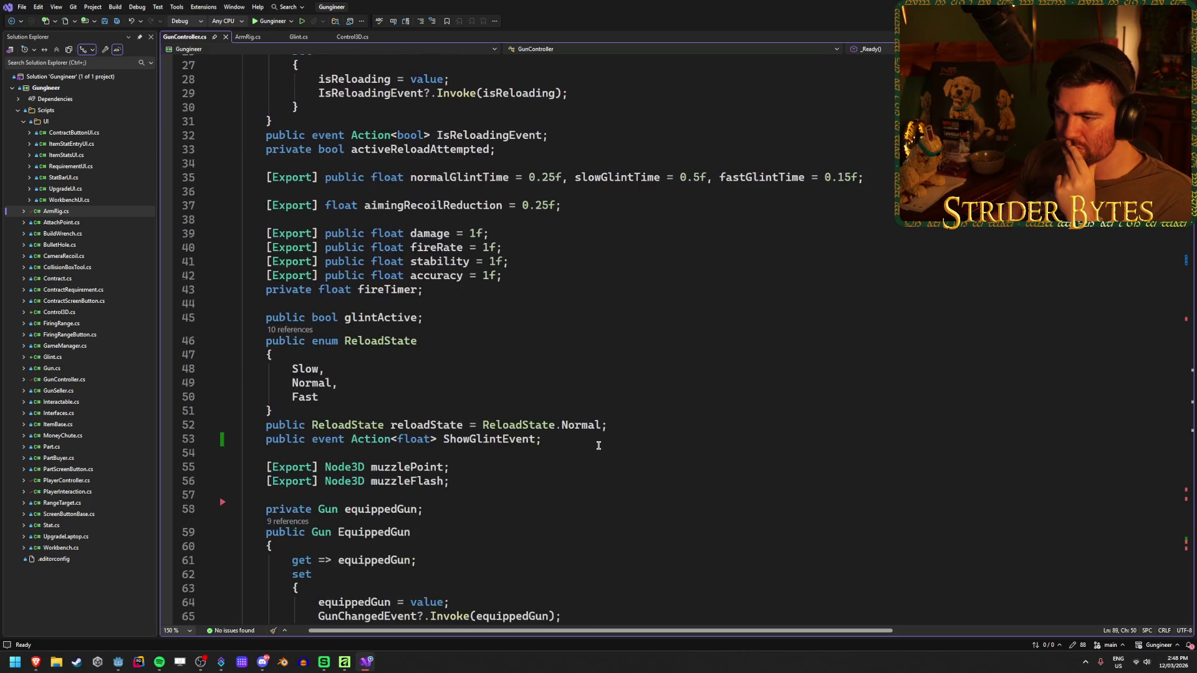
scroll(598, 445, up, 8)
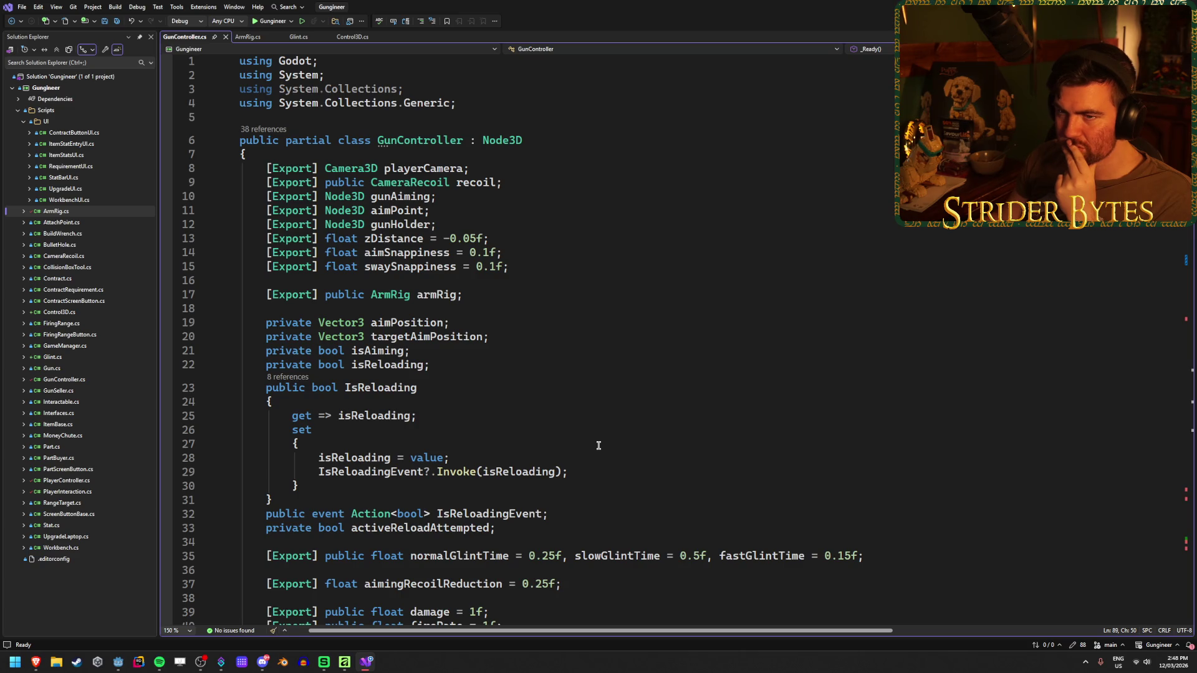
scroll(598, 445, down, 15)
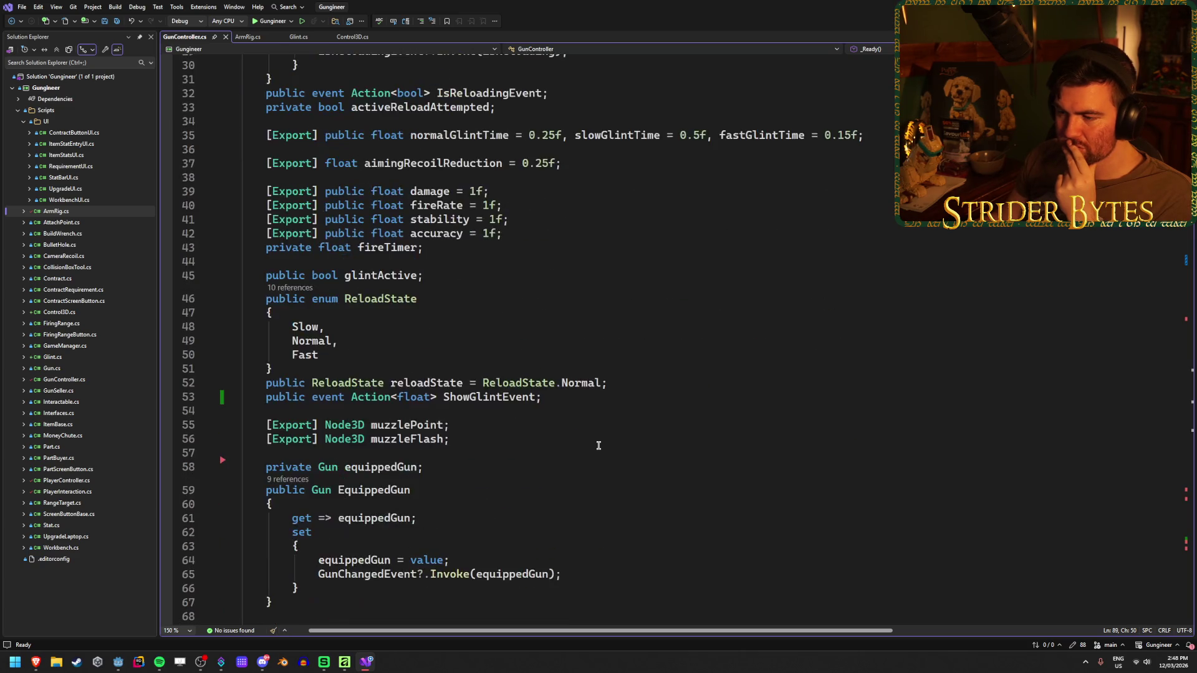
scroll(598, 445, down, 2)
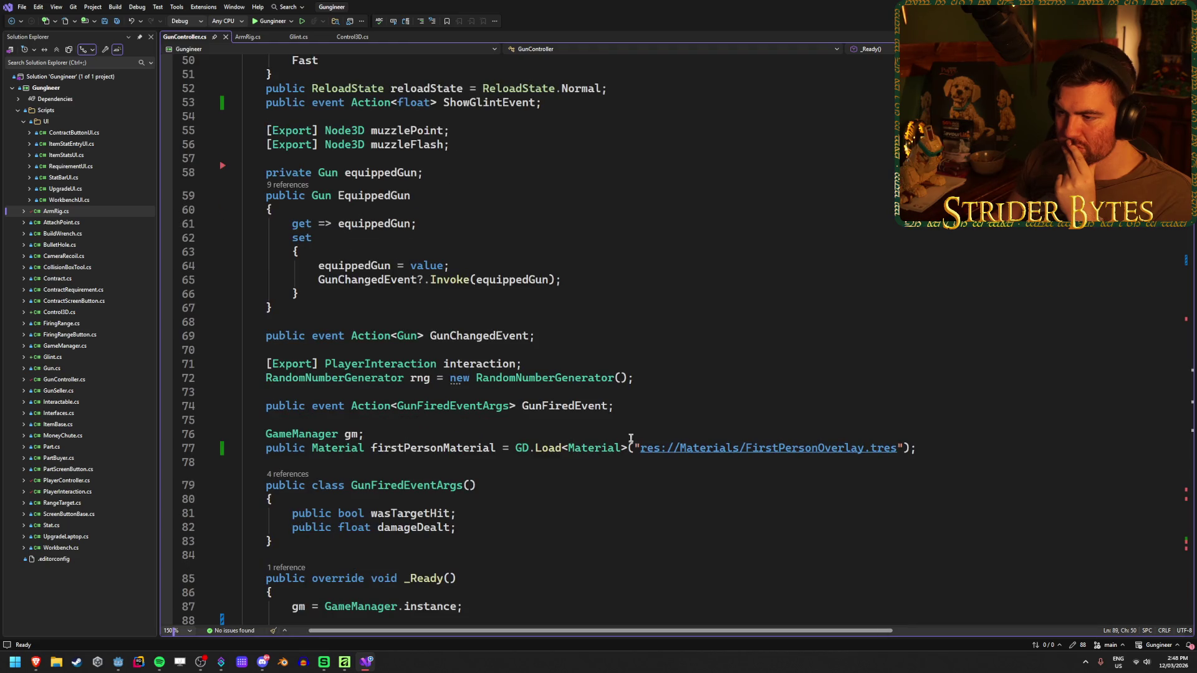
- Put the cursor at the end of the GunFiredEvent line 74 and select its name
click(648, 405)
click(651, 378)
click(655, 404)
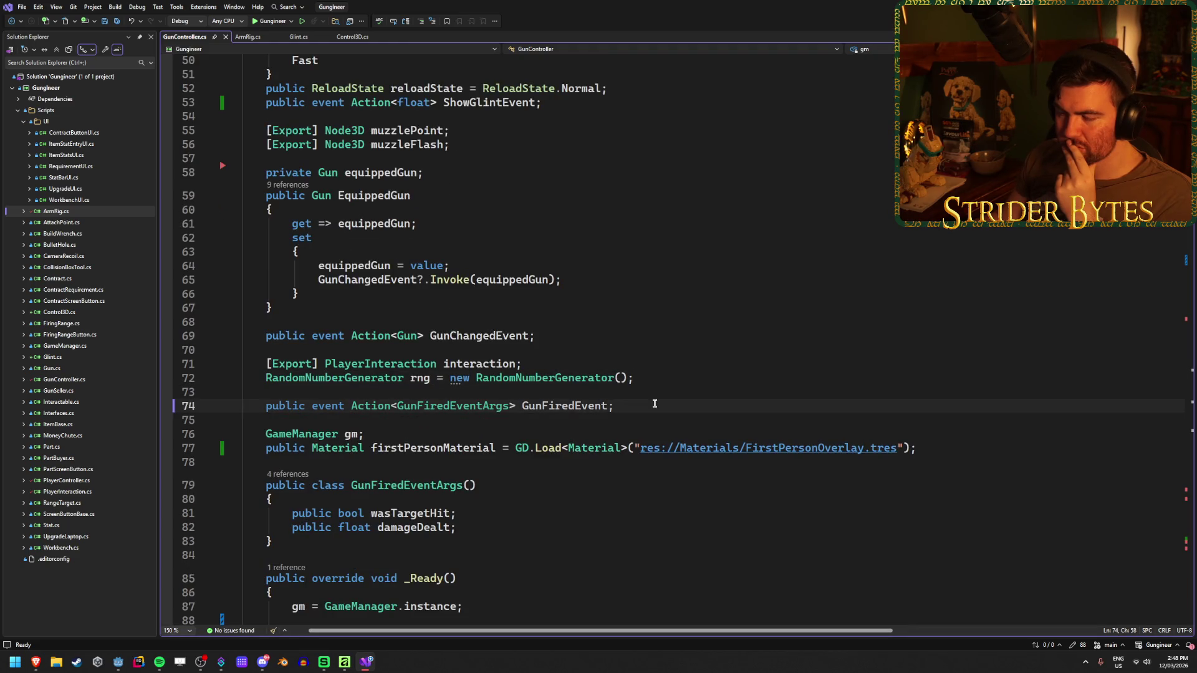
click(666, 379)
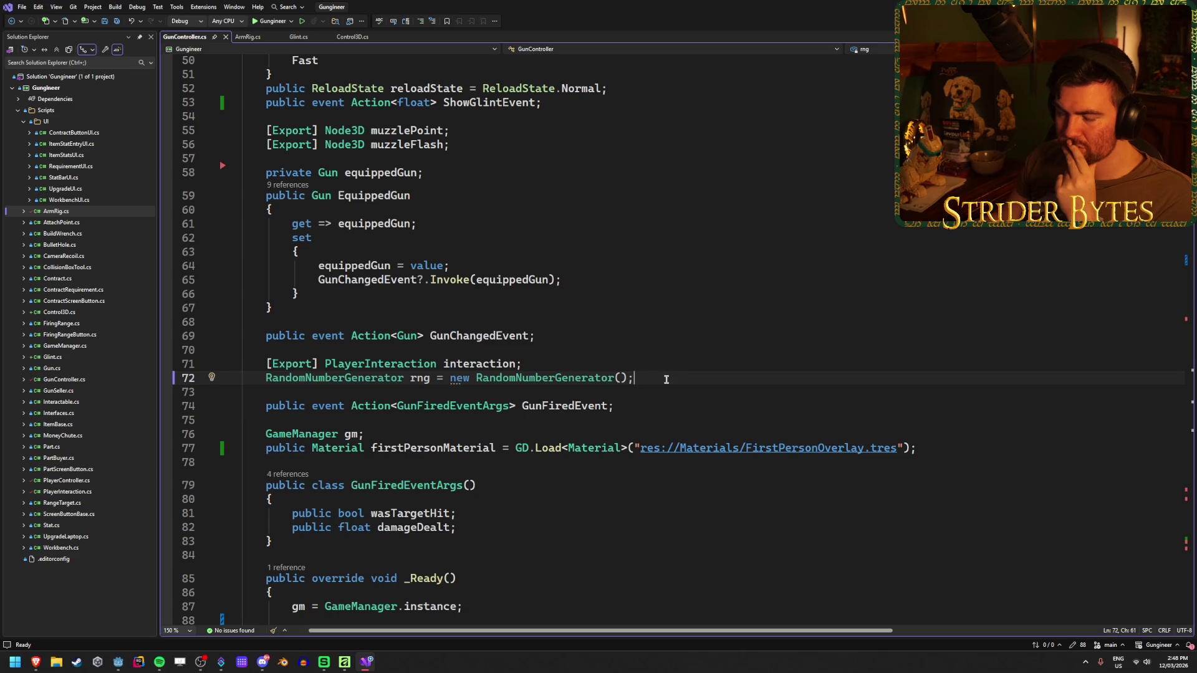
click(643, 404)
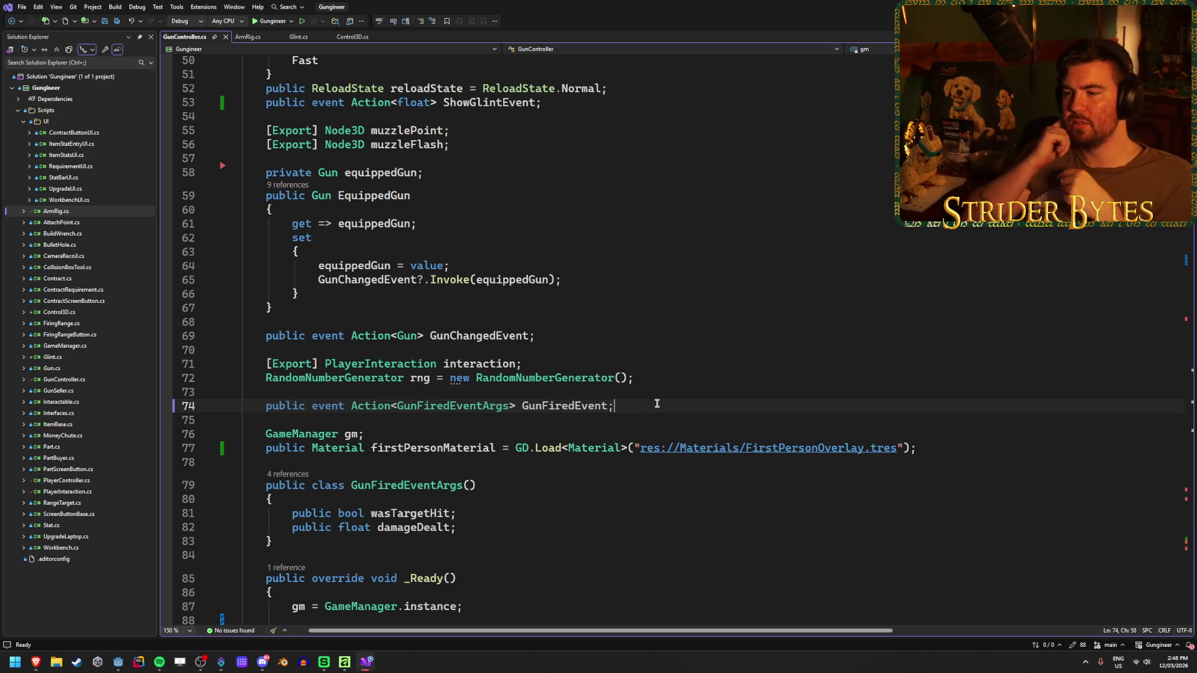
drag(655, 406, 520, 401)
click(617, 406)
drag(617, 406, 522, 407)
click(651, 408)
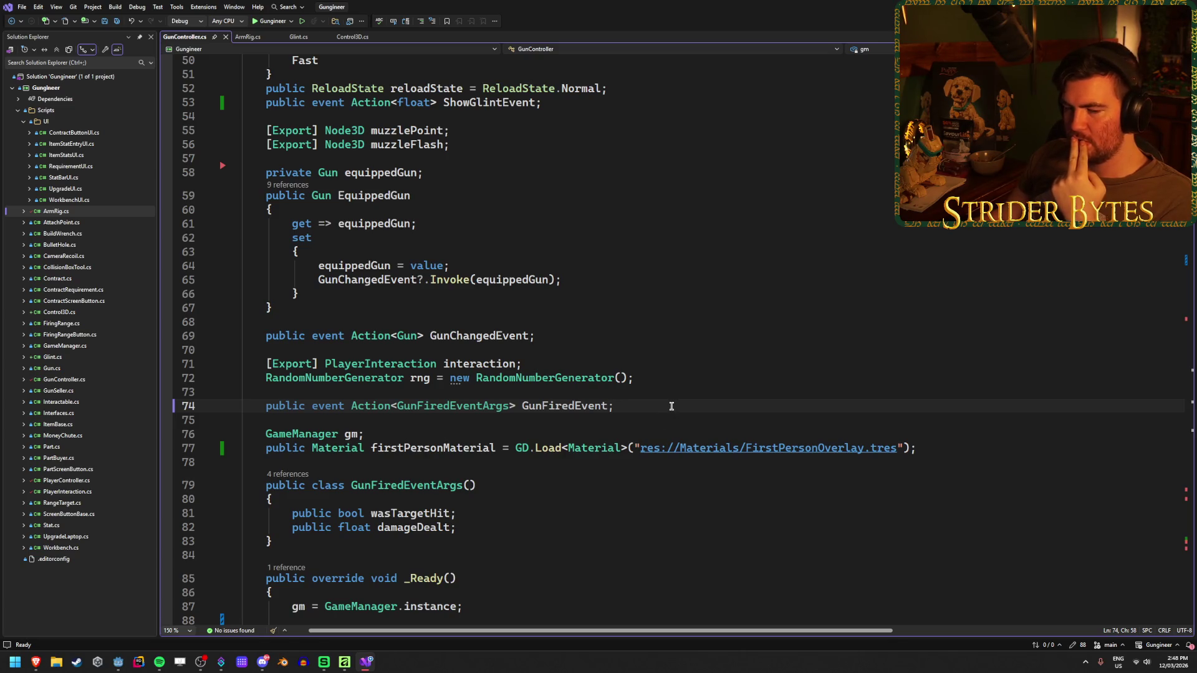
scroll(672, 407, down, 5)
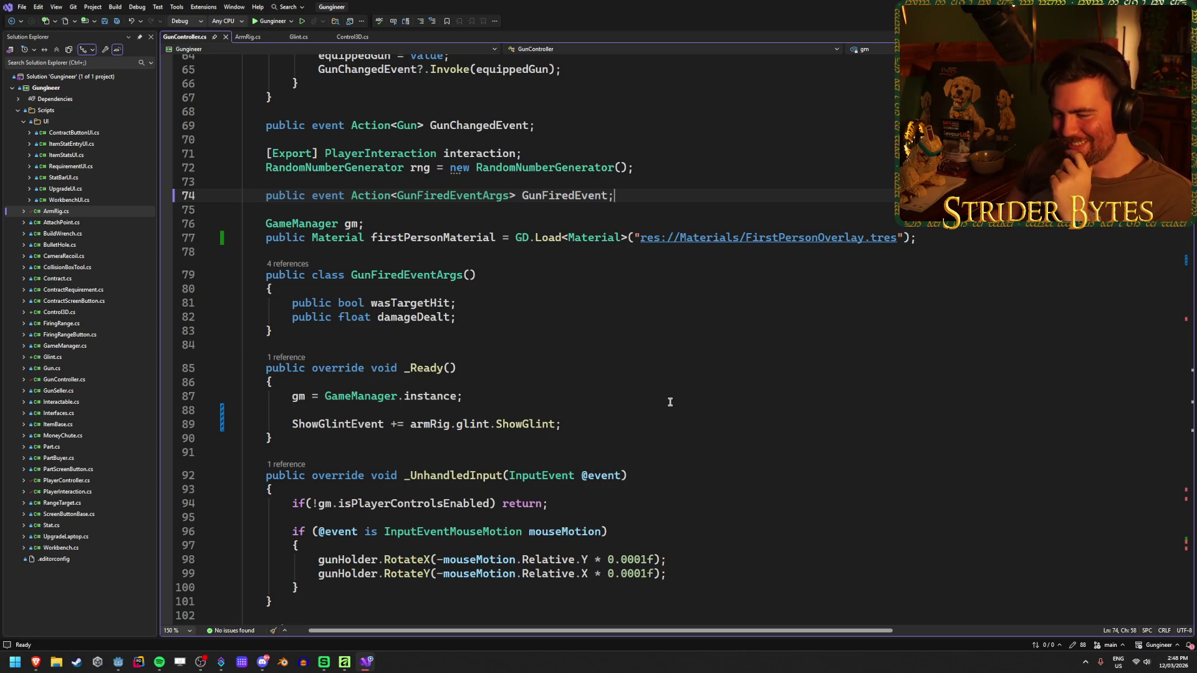
scroll(671, 402, down, 15)
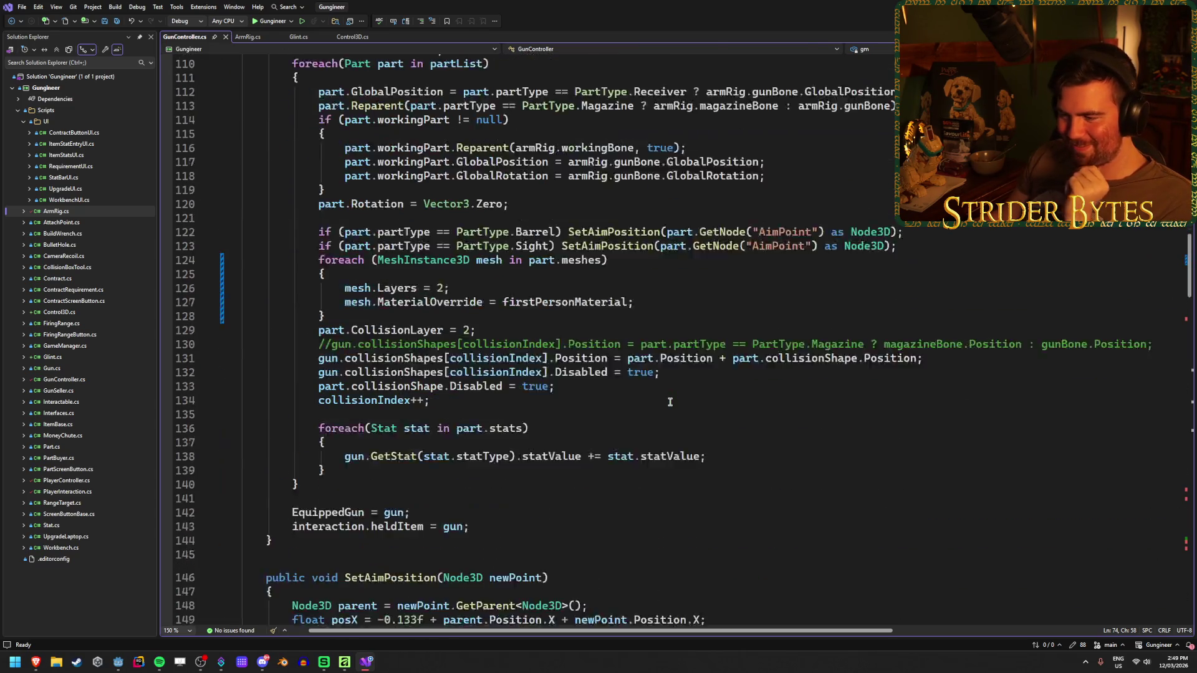
scroll(670, 403, down, 2)
click(713, 373)
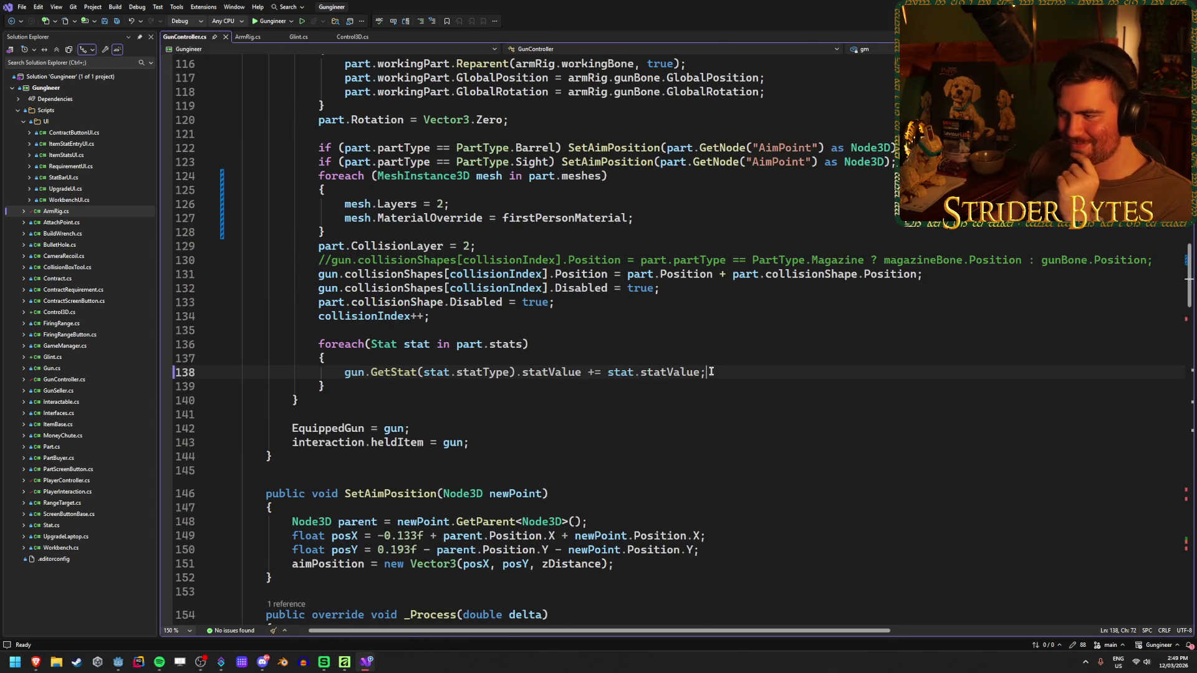
scroll(714, 372, down, 4)
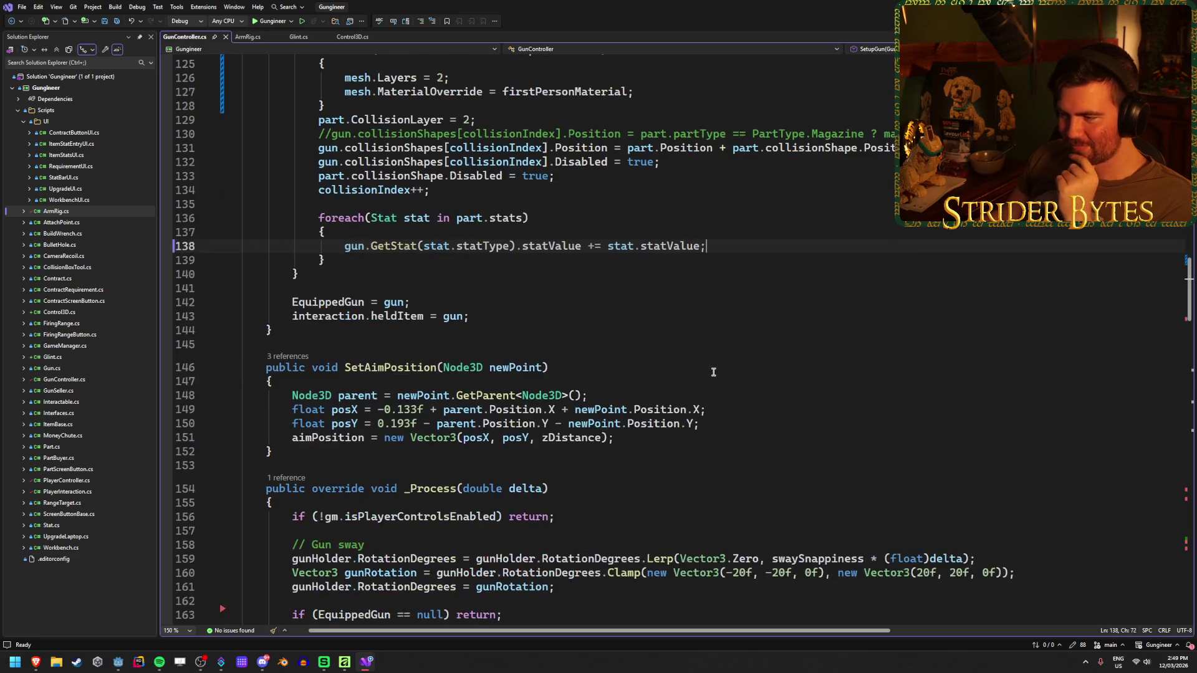
click(723, 367)
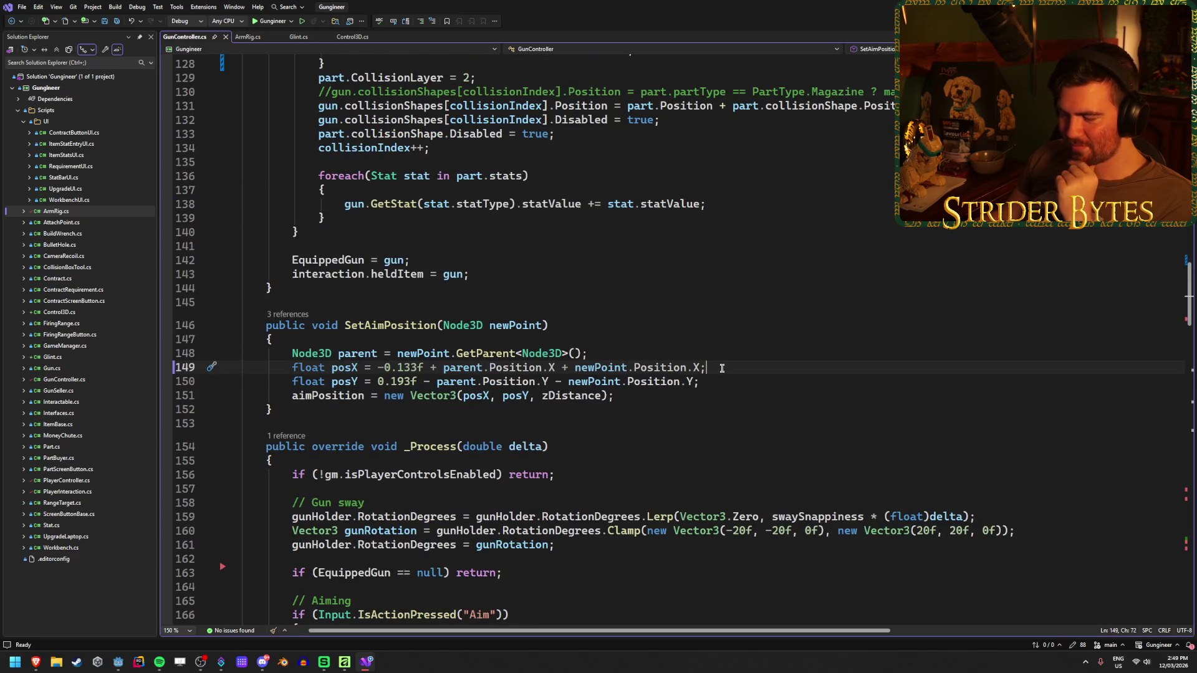
scroll(722, 368, down, 4)
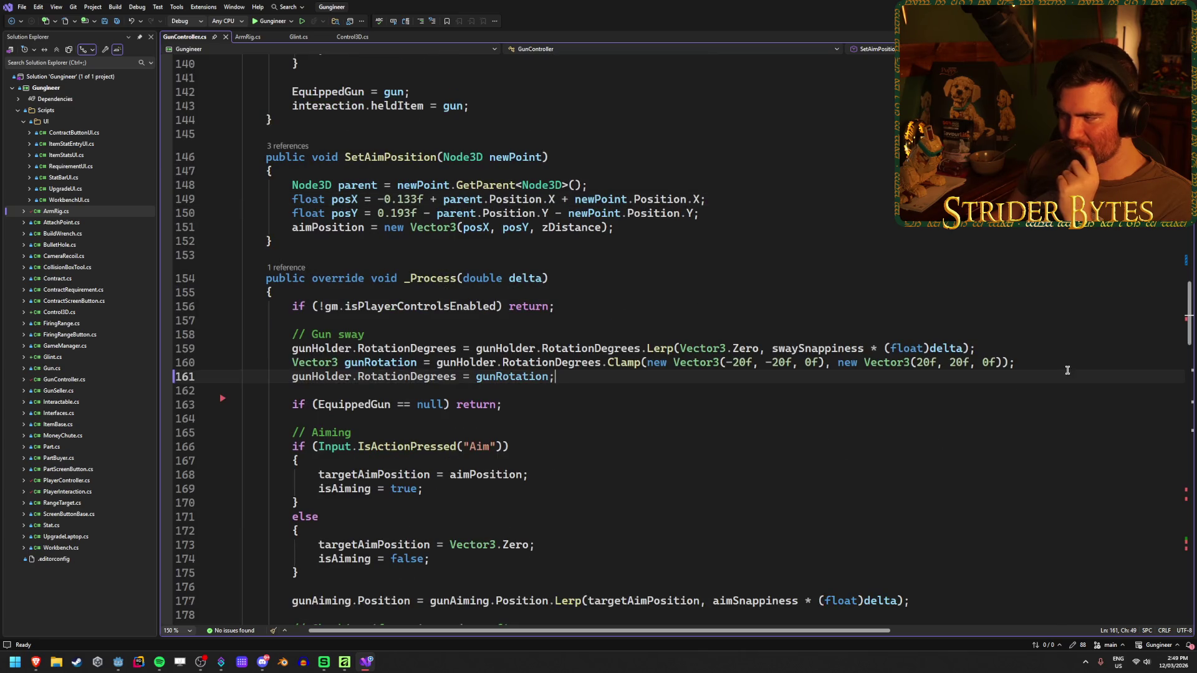
click(1061, 353)
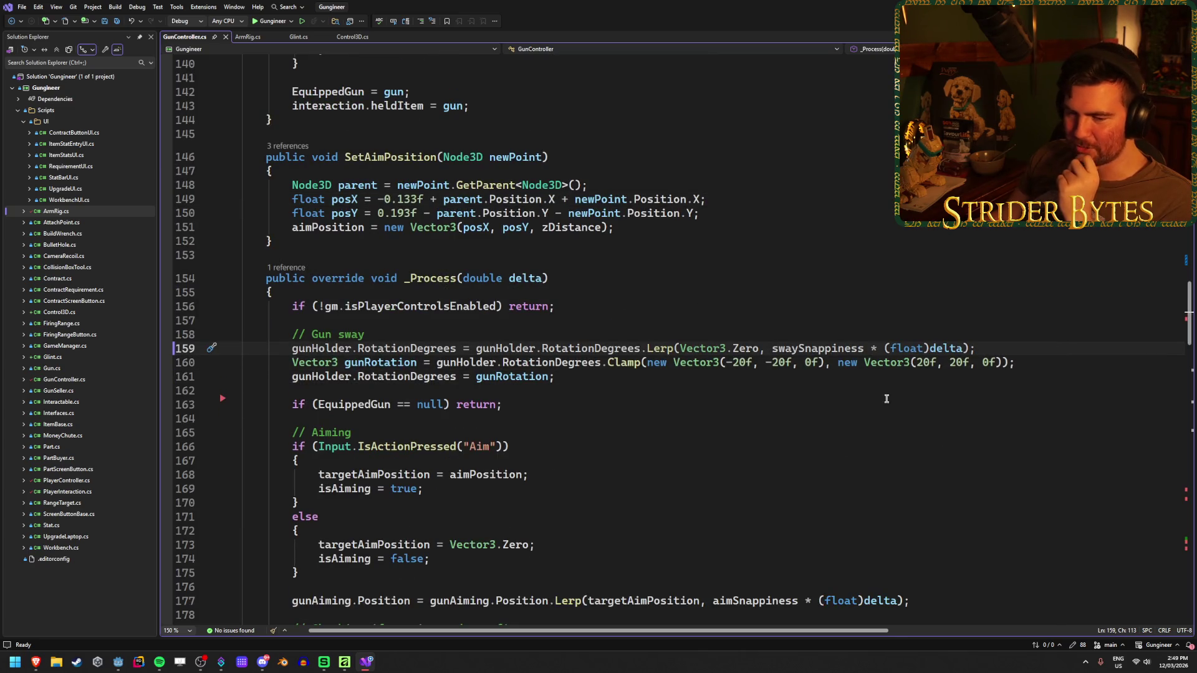
click(717, 377)
scroll(716, 399, down, 2)
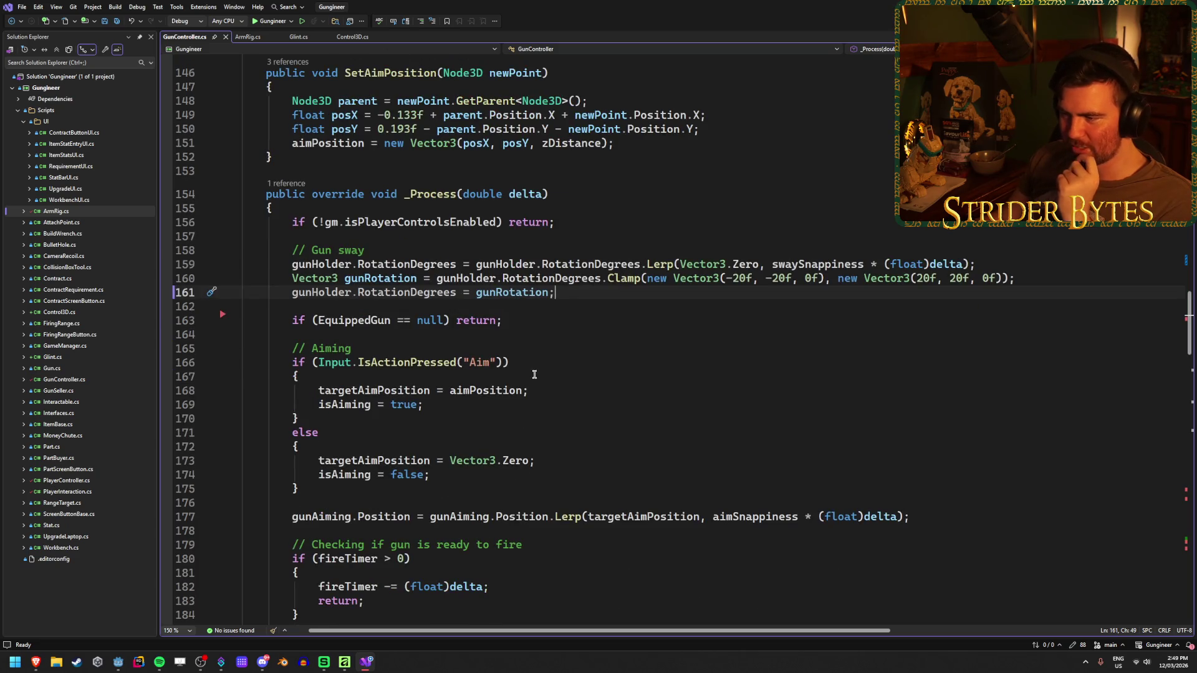
click(656, 367)
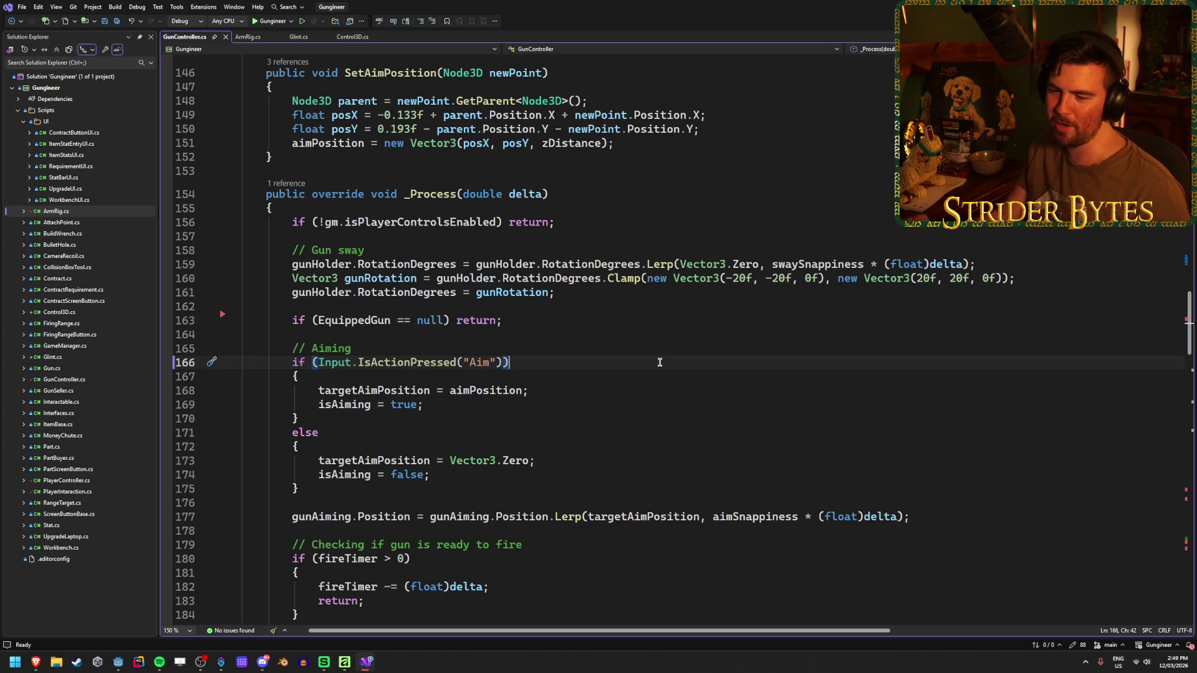
scroll(659, 363, down, 4)
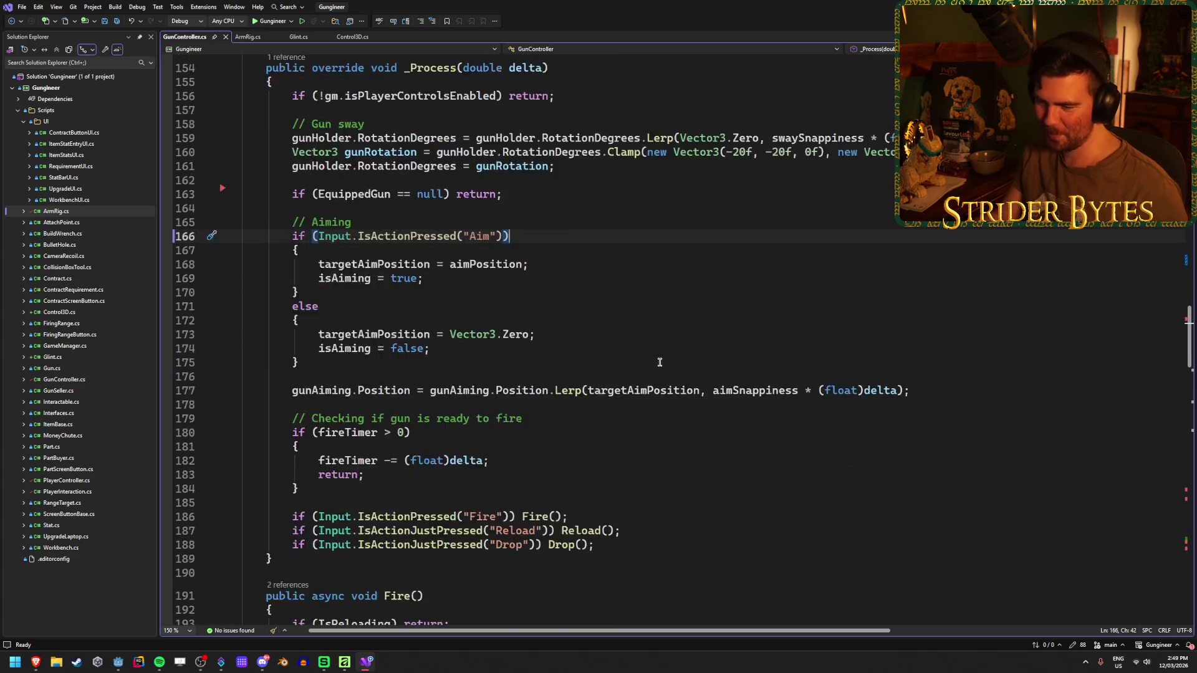
click(926, 348)
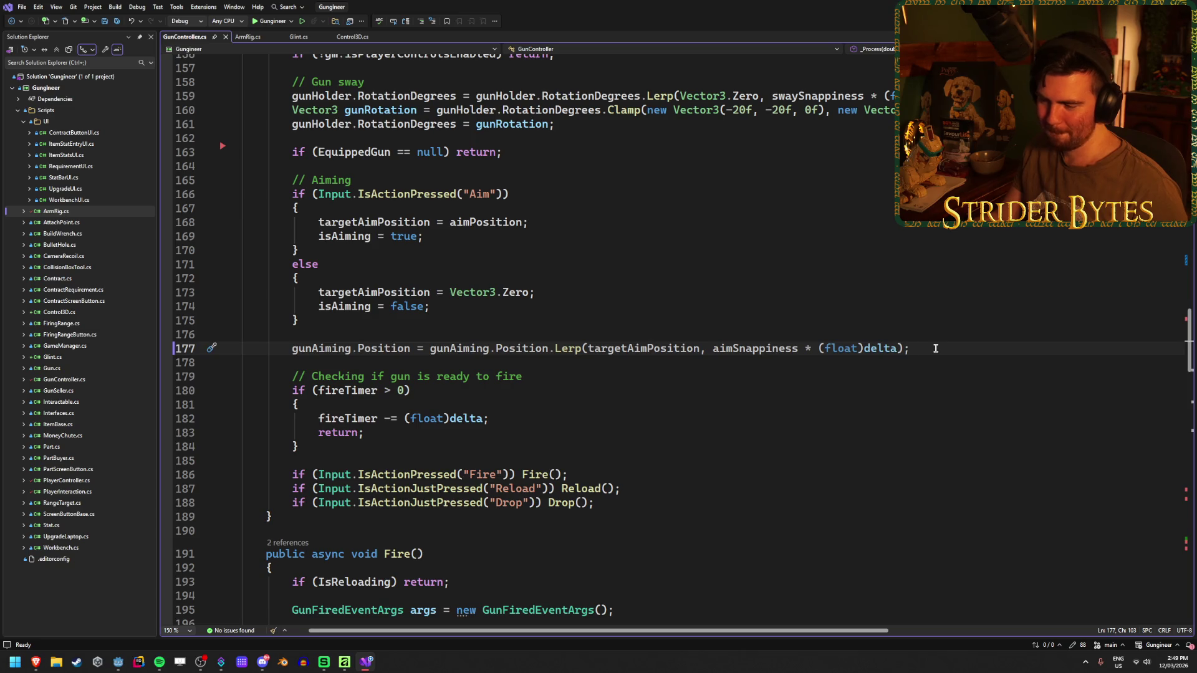
scroll(919, 370, down, 2)
click(915, 390)
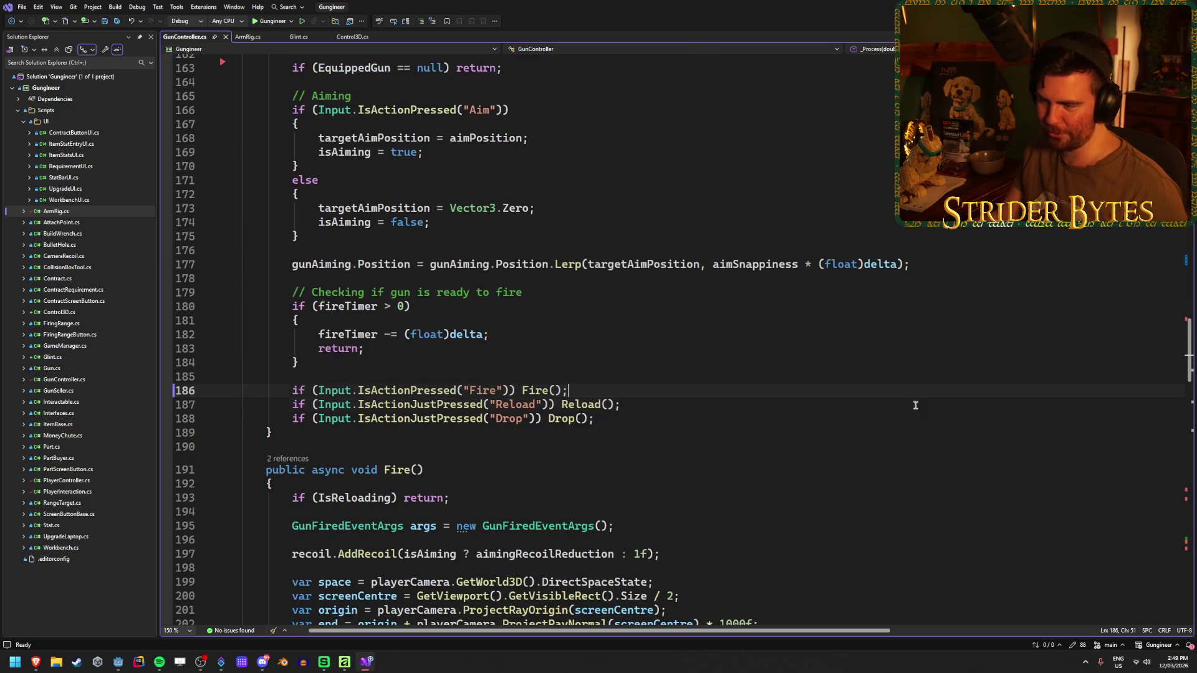
key(Down)
key(Down)
key(Up)
key(Up)
key(Down)
key(Down)
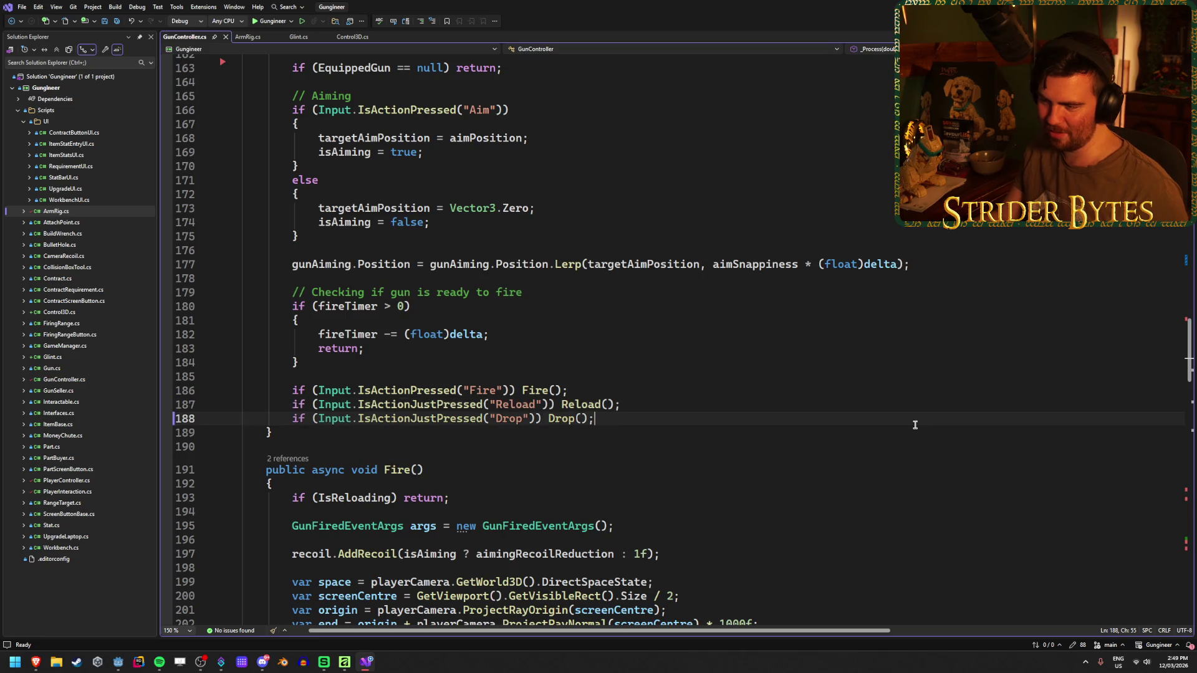
scroll(915, 421, up, 5)
scroll(916, 423, down, 5)
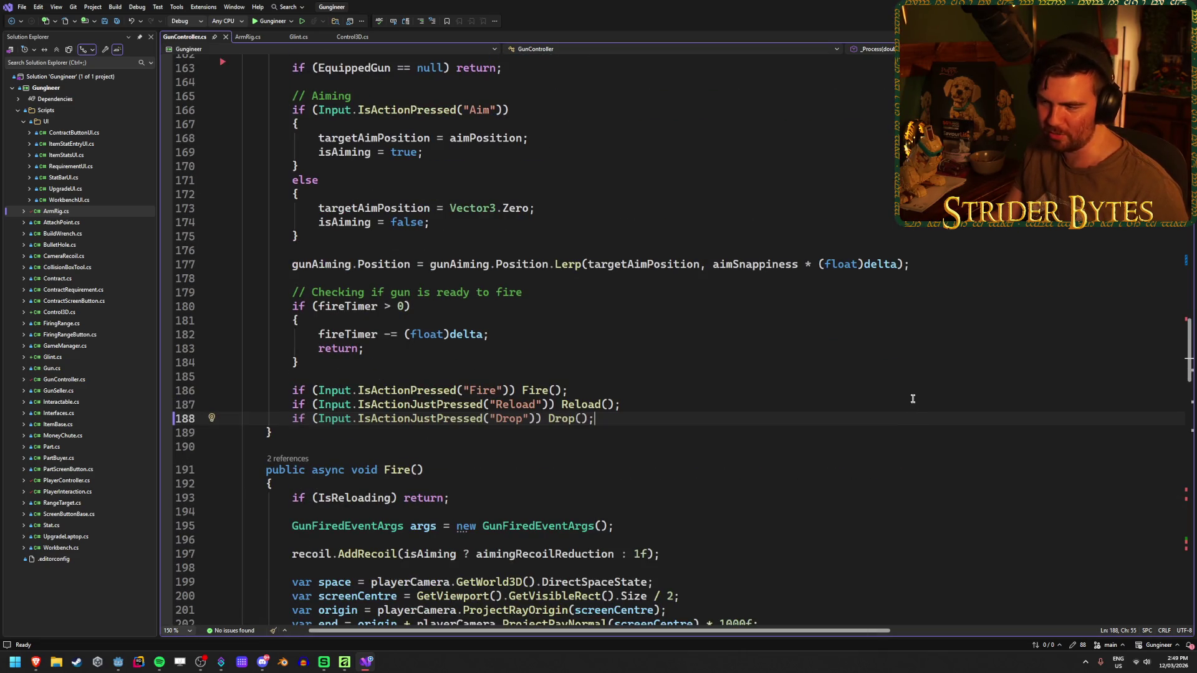
click(913, 399)
scroll(915, 405, down, 4)
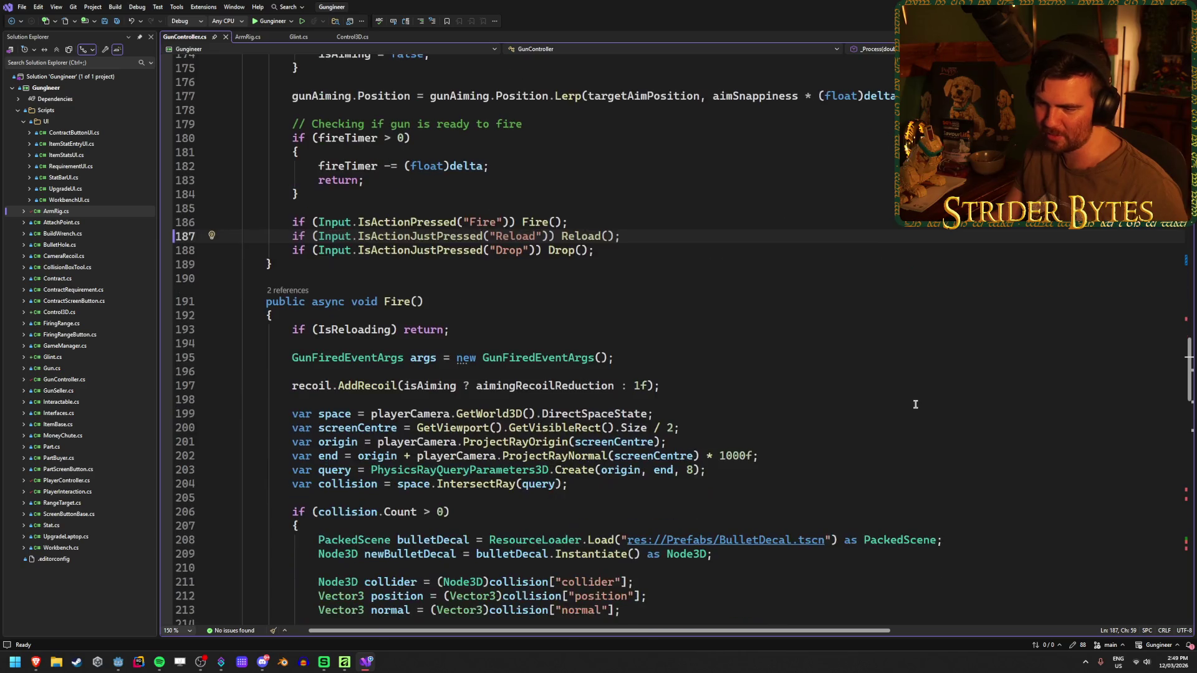
scroll(916, 404, down, 4)
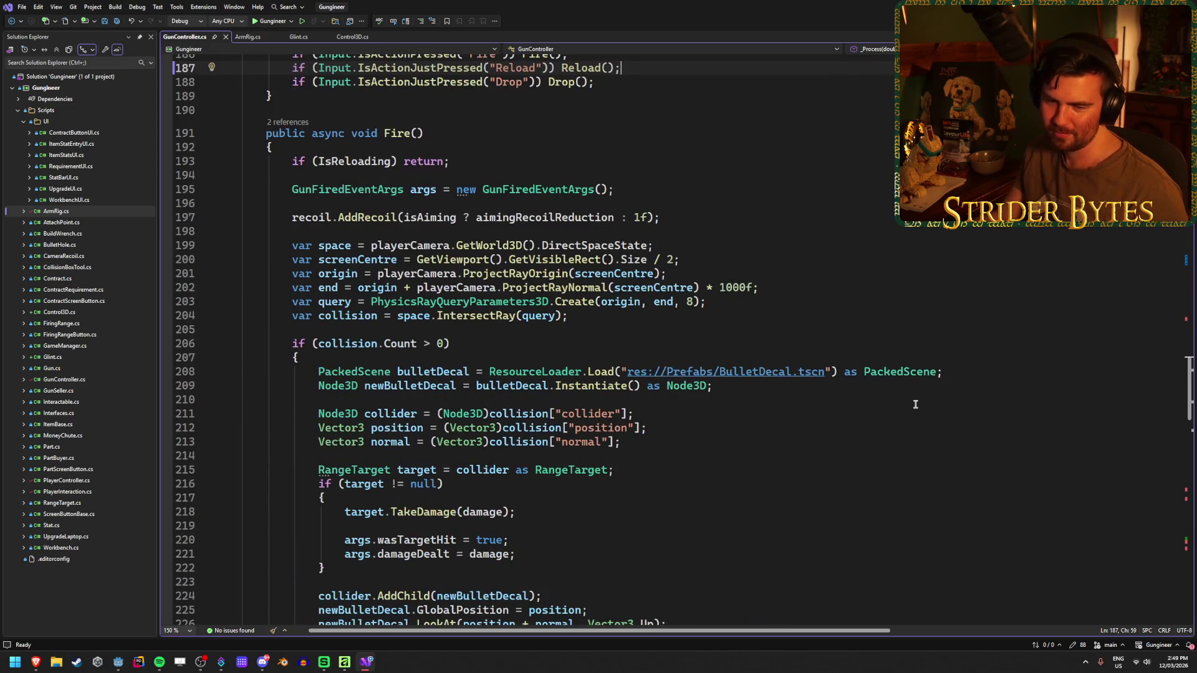
scroll(915, 405, up, 4)
scroll(913, 406, down, 19)
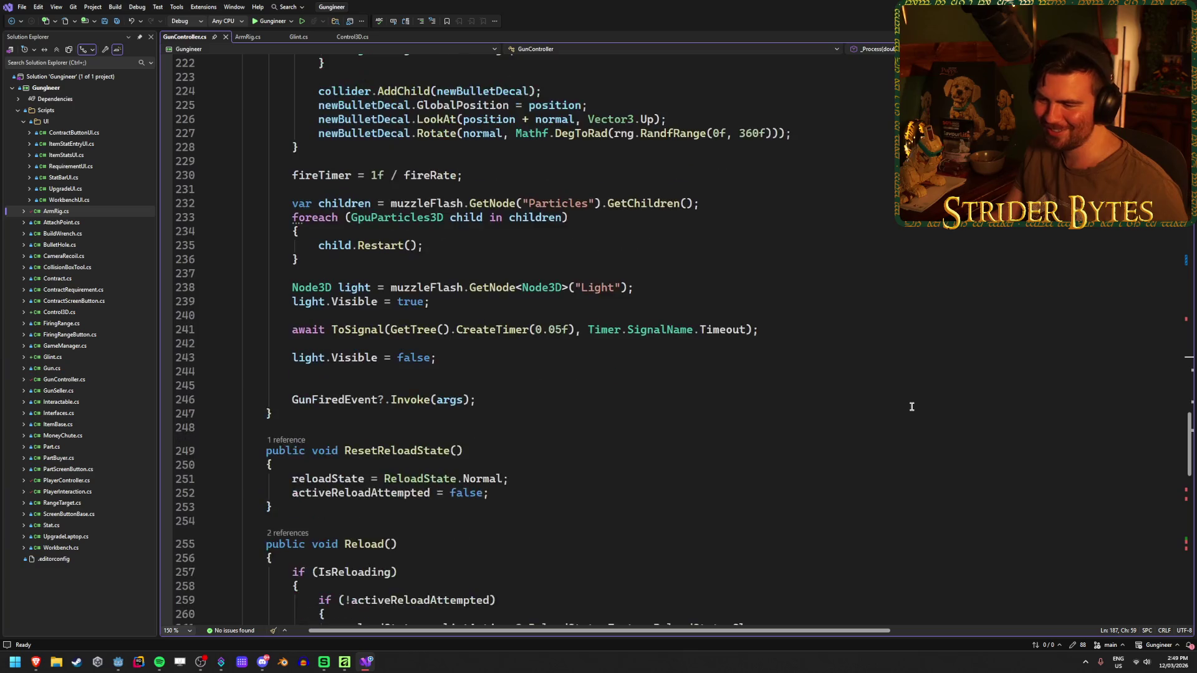
scroll(911, 406, down, 12)
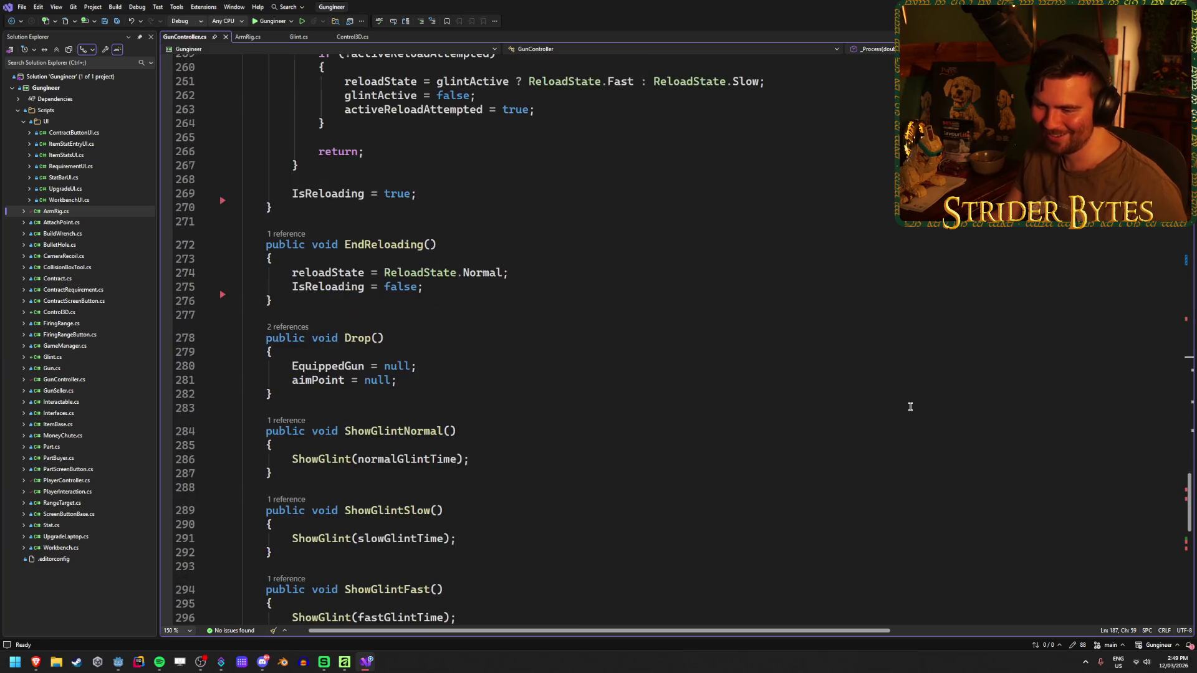
scroll(910, 406, down, 2)
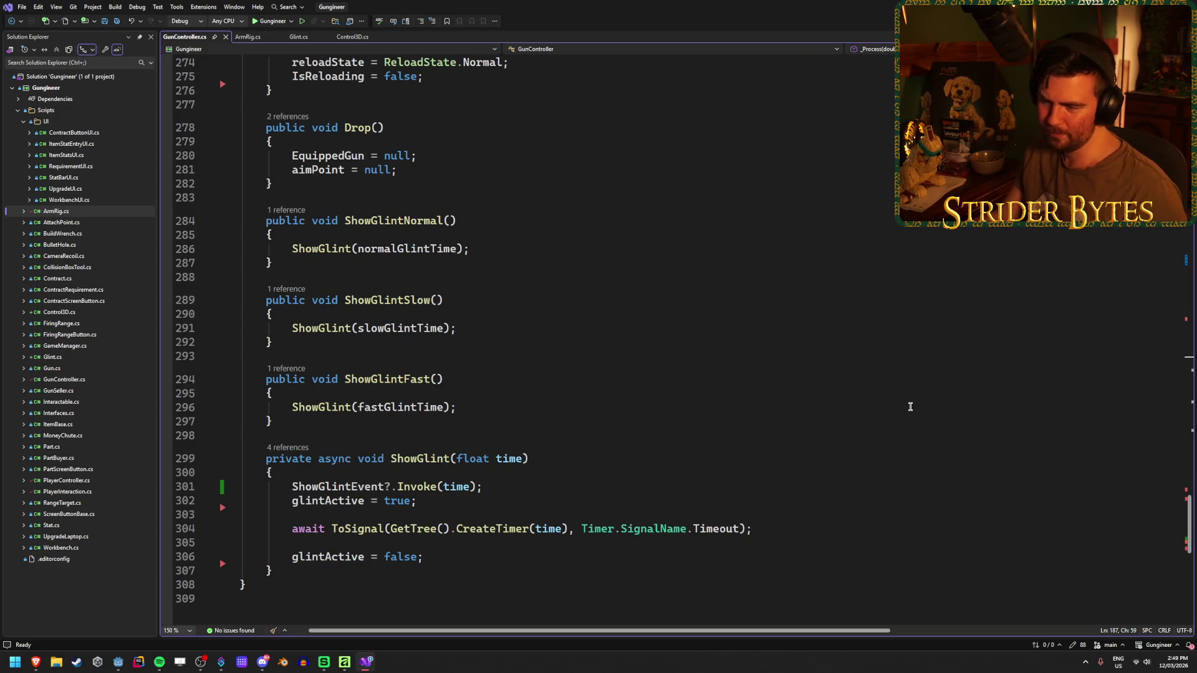
click(249, 38)
click(310, 42)
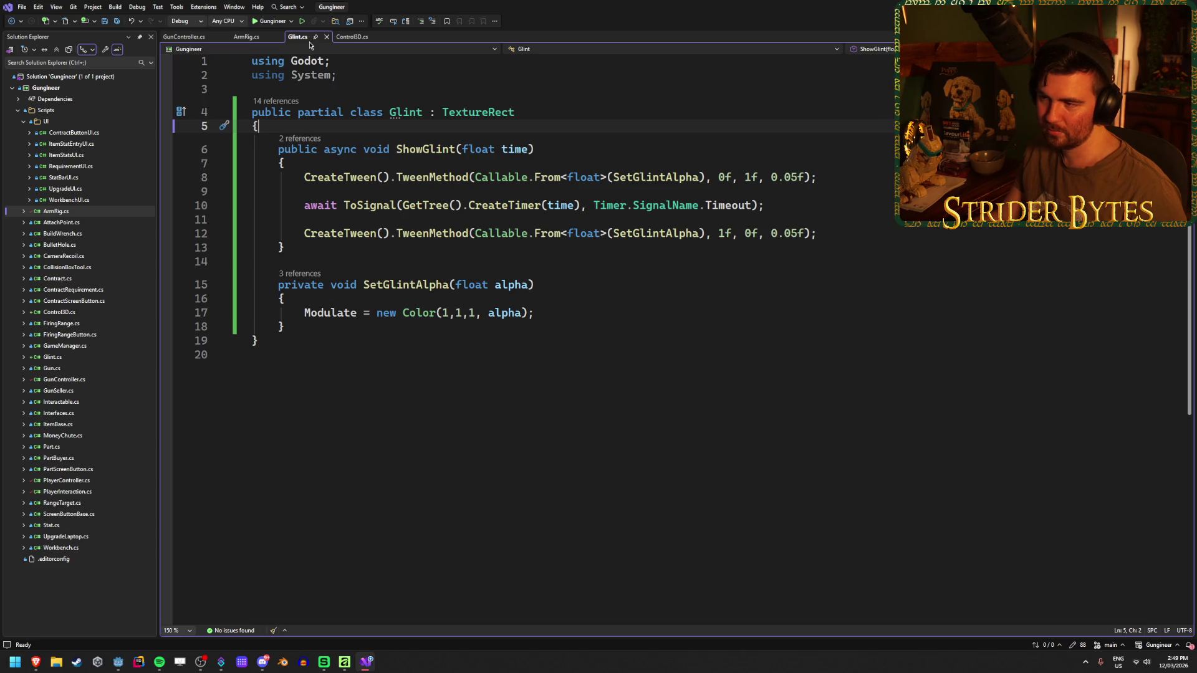
click(303, 325)
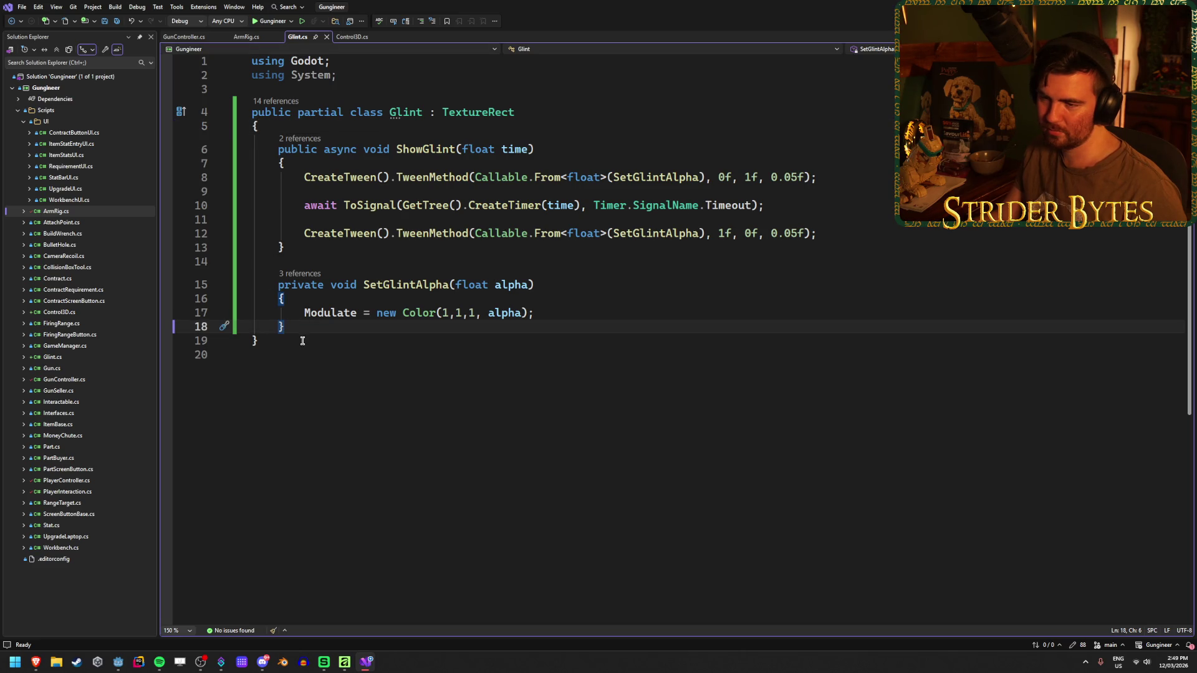
click(305, 342)
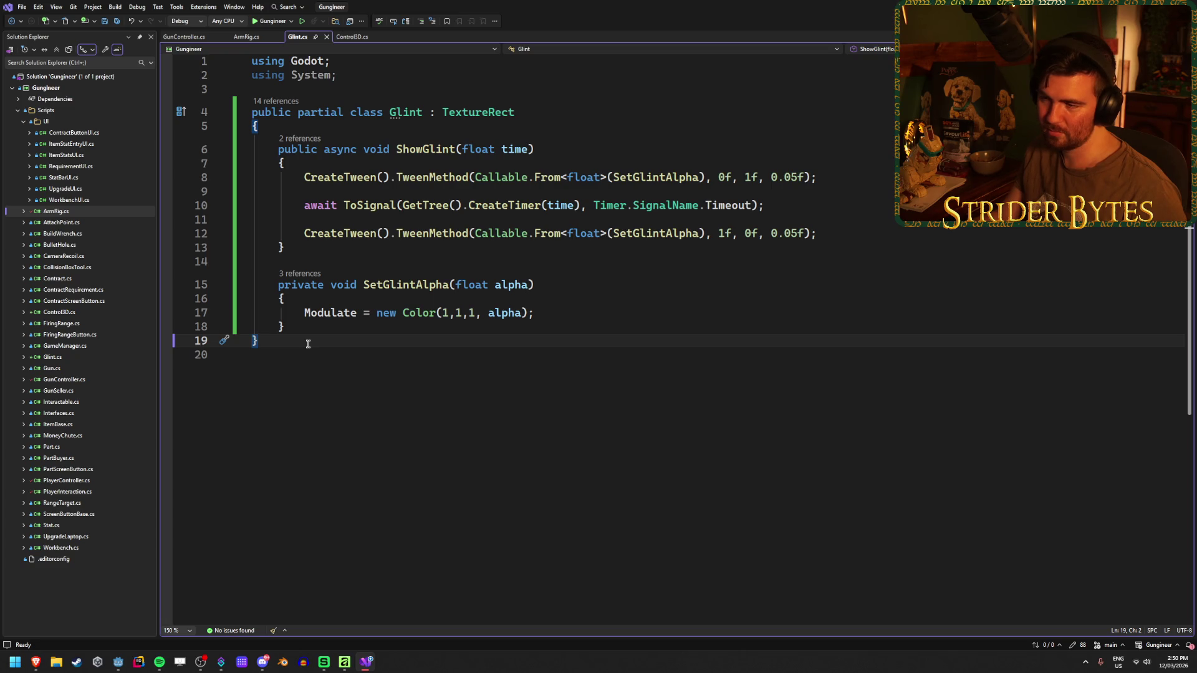
click(330, 324)
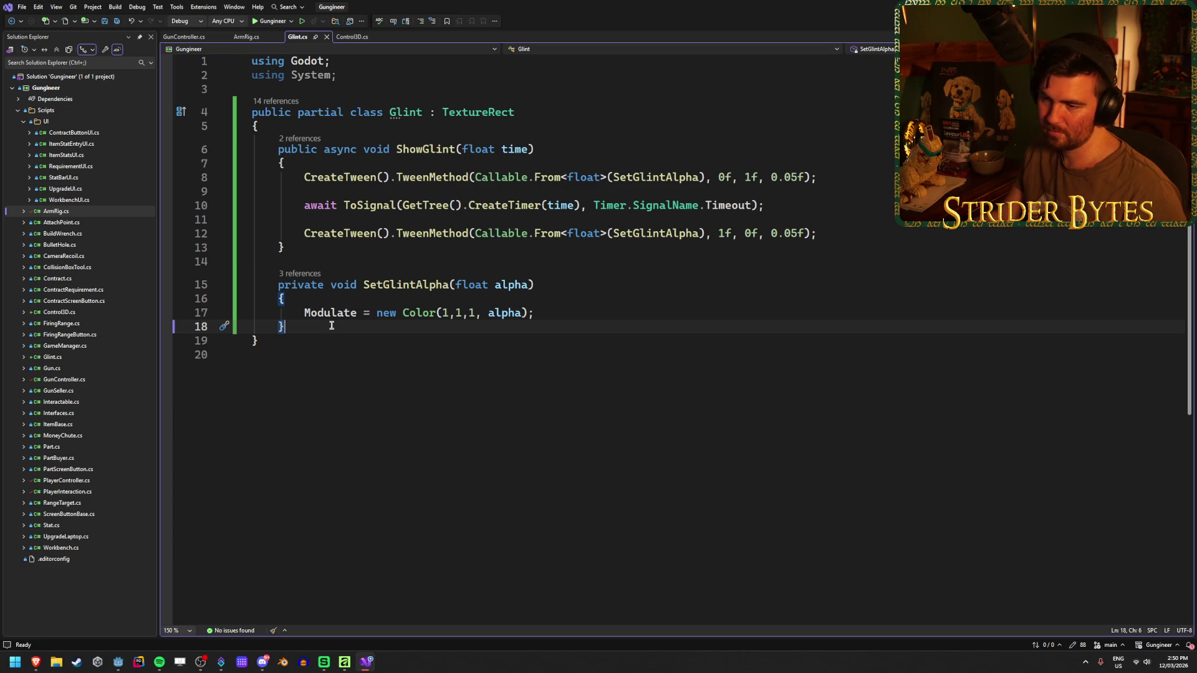
click(182, 39)
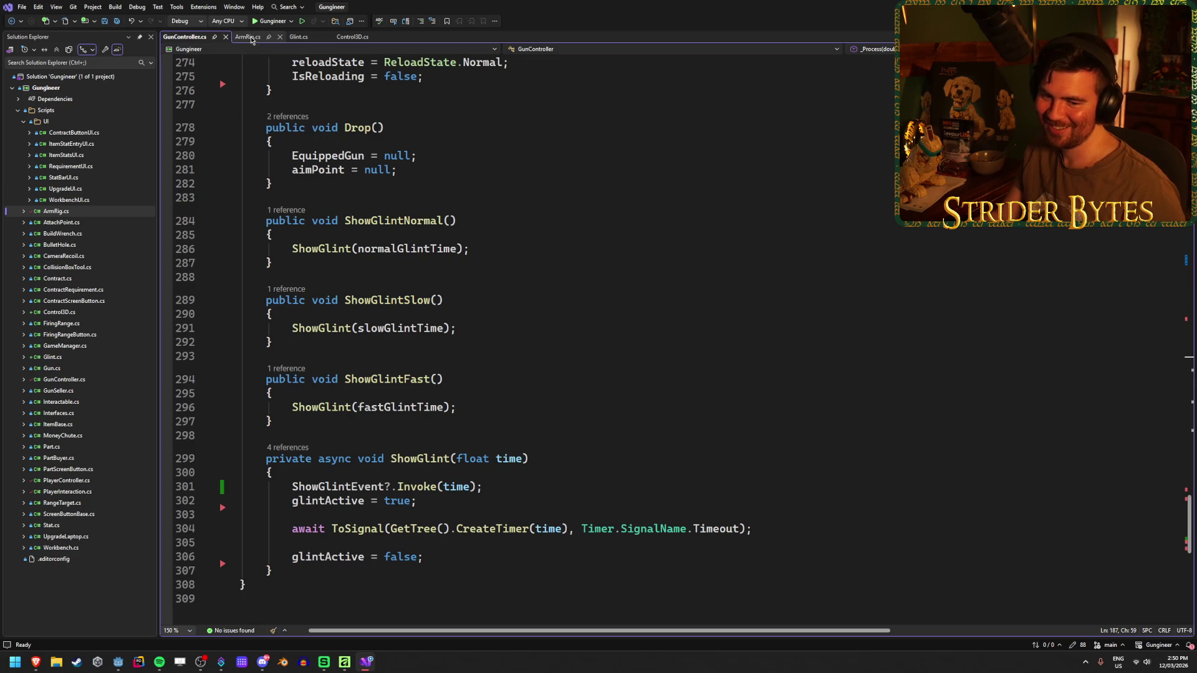
click(250, 37)
click(291, 39)
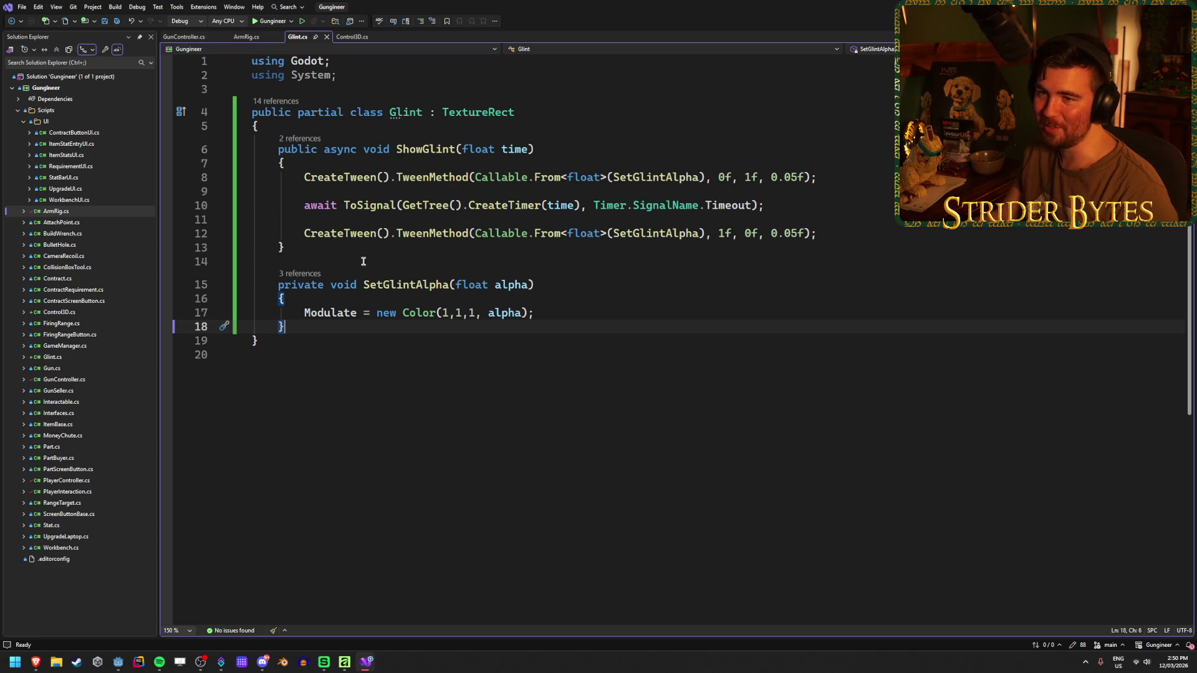
click(564, 284)
key(Up)
key(Up)
key(Up)
key(End)
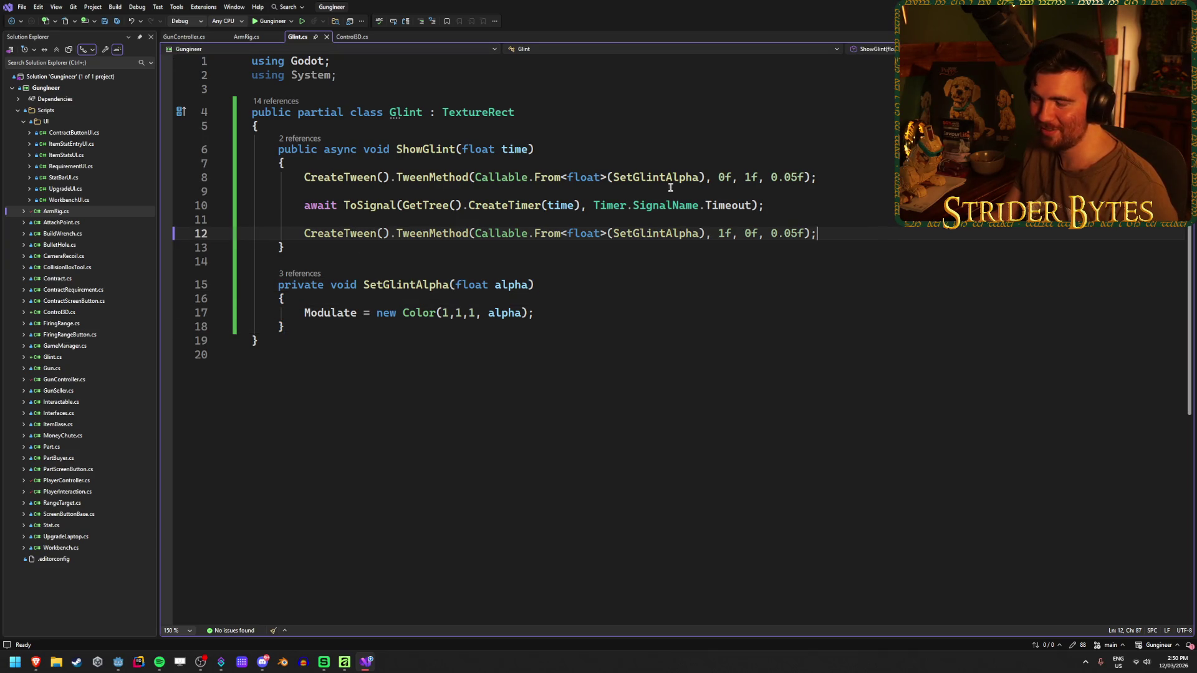
click(180, 39)
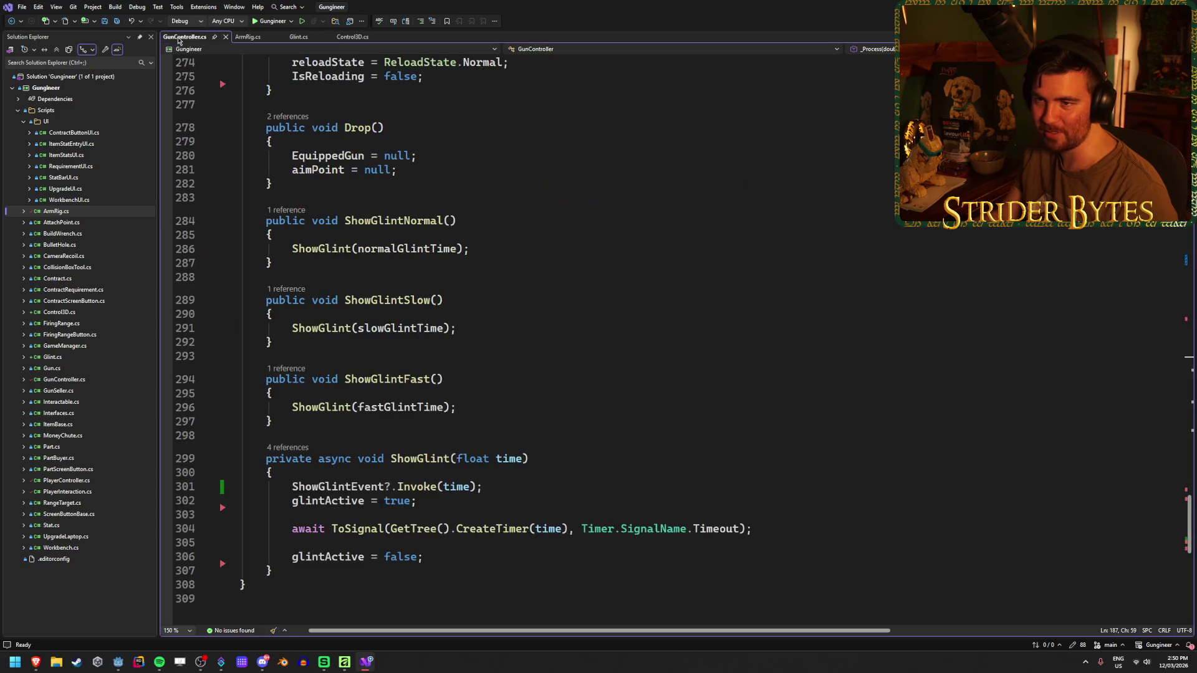